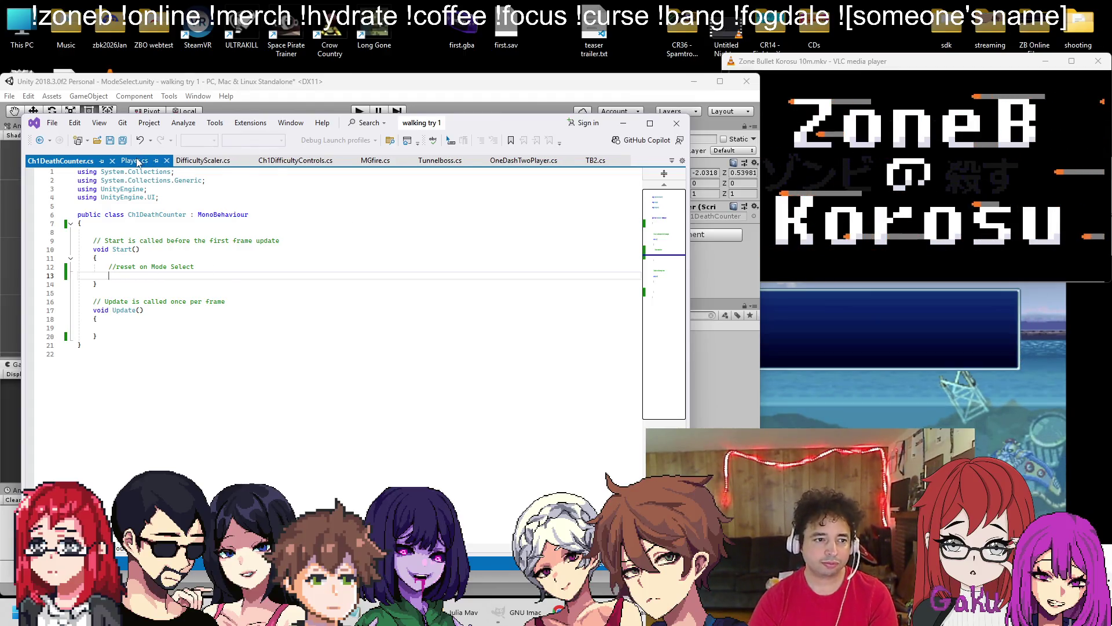
# In Player.cs, locate the deathSprite and currentdeaths fields and the PlayerPrefs load of currentdeaths
pyautogui.click(156, 161)
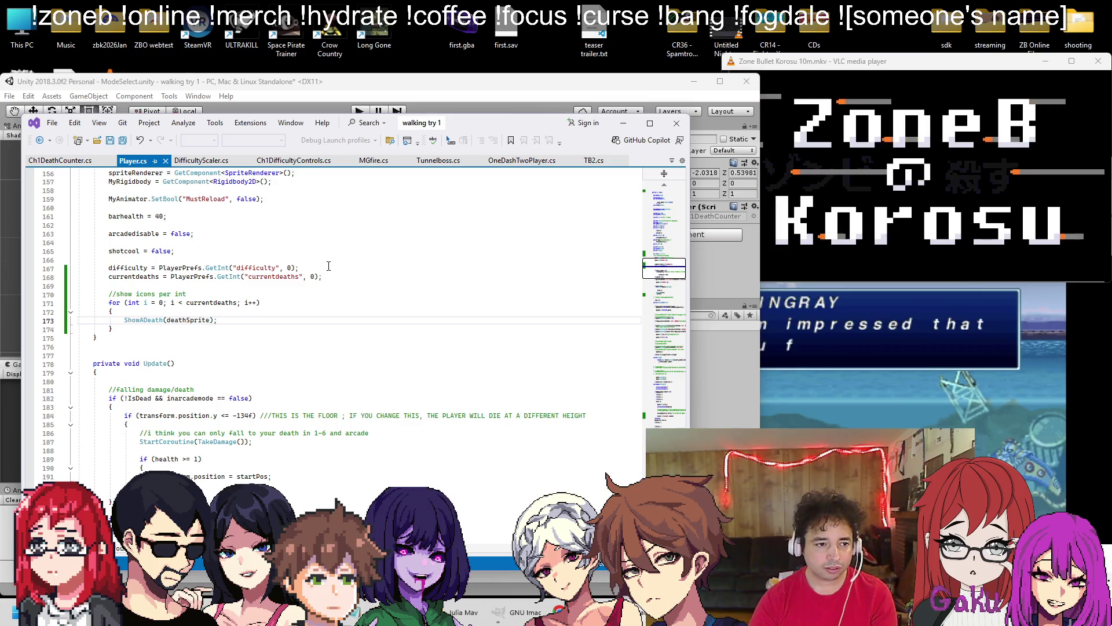
pyautogui.scroll(8, 272, 284)
pyautogui.click(216, 296)
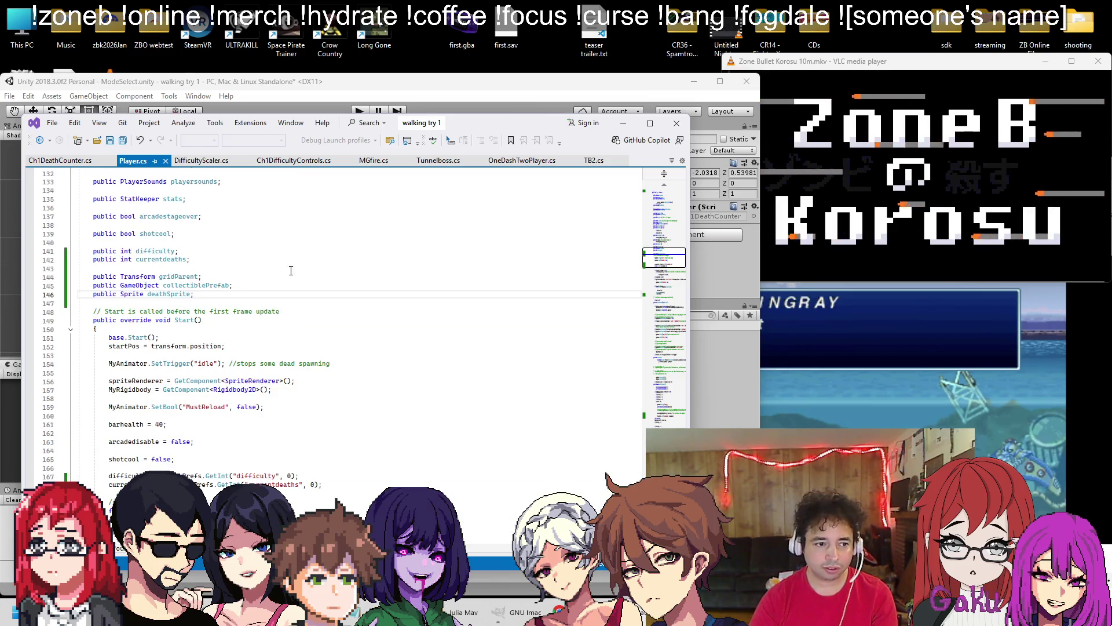
pyautogui.click(207, 261)
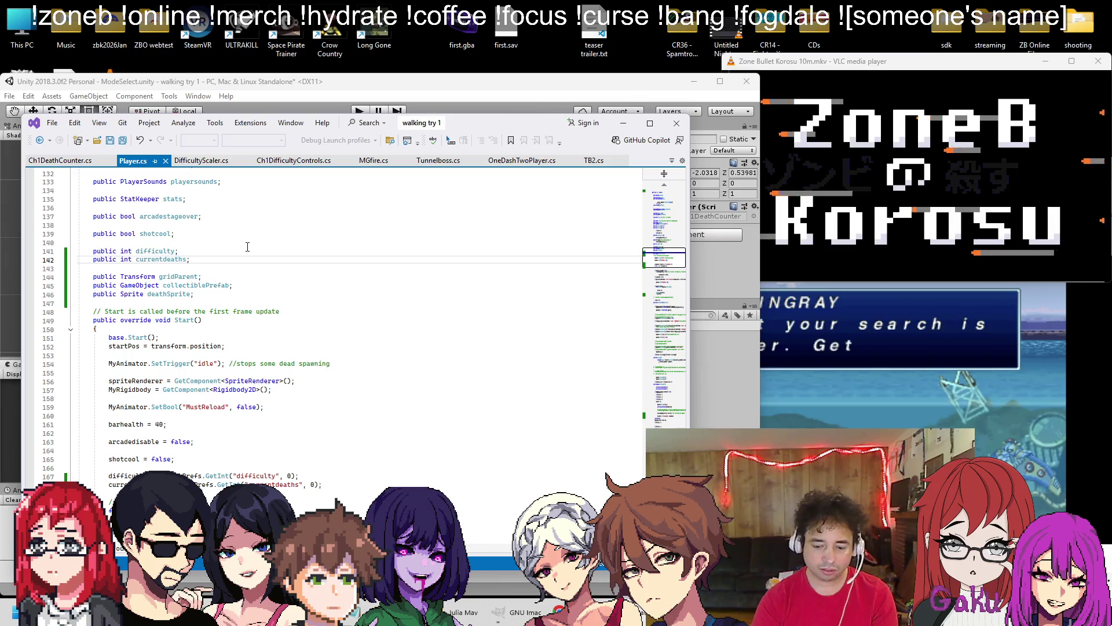
pyautogui.scroll(-7, 277, 356)
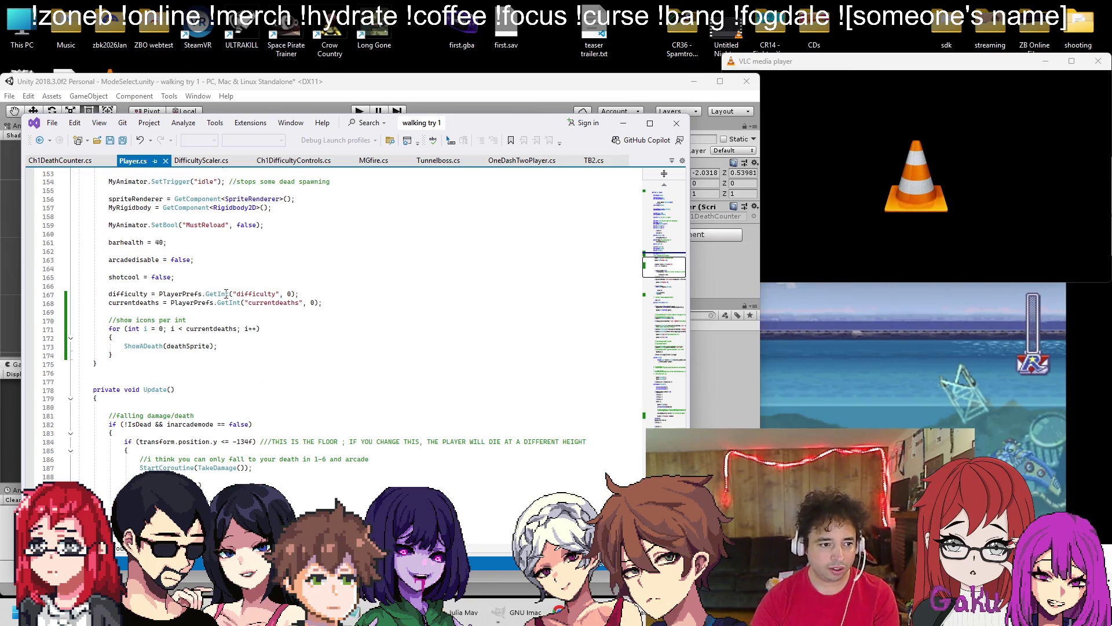
pyautogui.click(334, 304)
# Select the death routine's lines from currentdeaths += 1 through PlayerPrefs.Save()
pyautogui.scroll(-20, 336, 303)
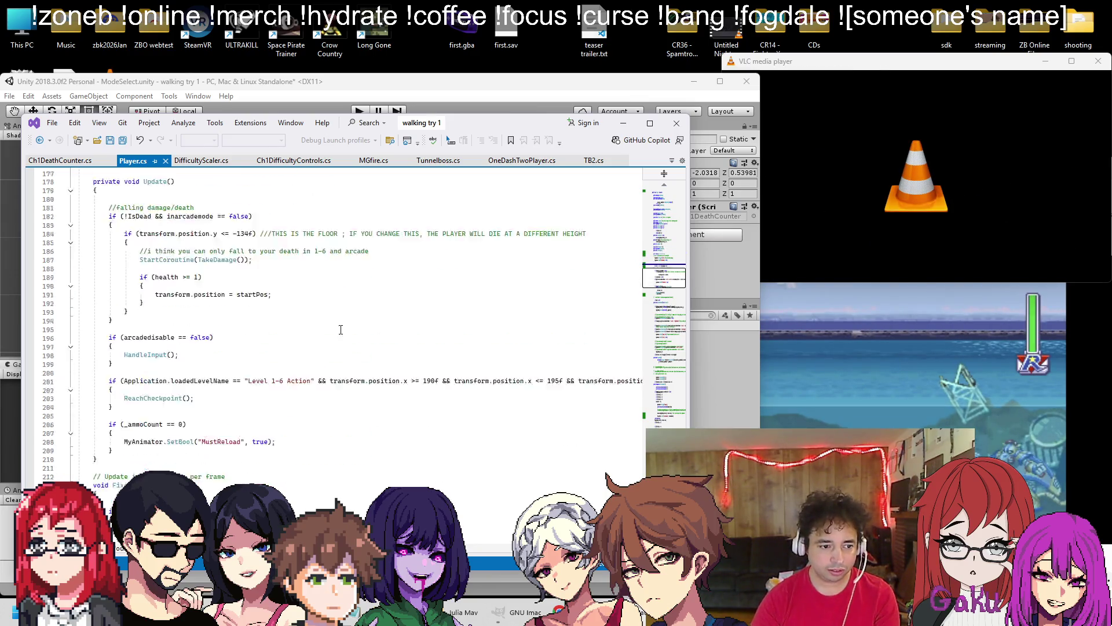
pyautogui.scroll(-20, 624, 418)
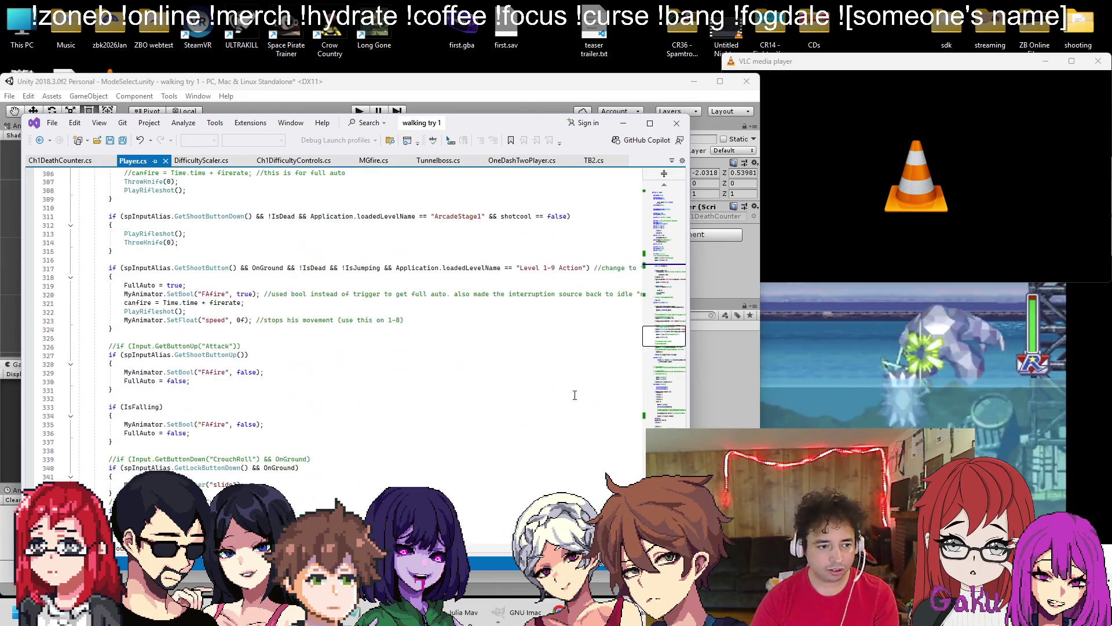
pyautogui.scroll(-20, 468, 419)
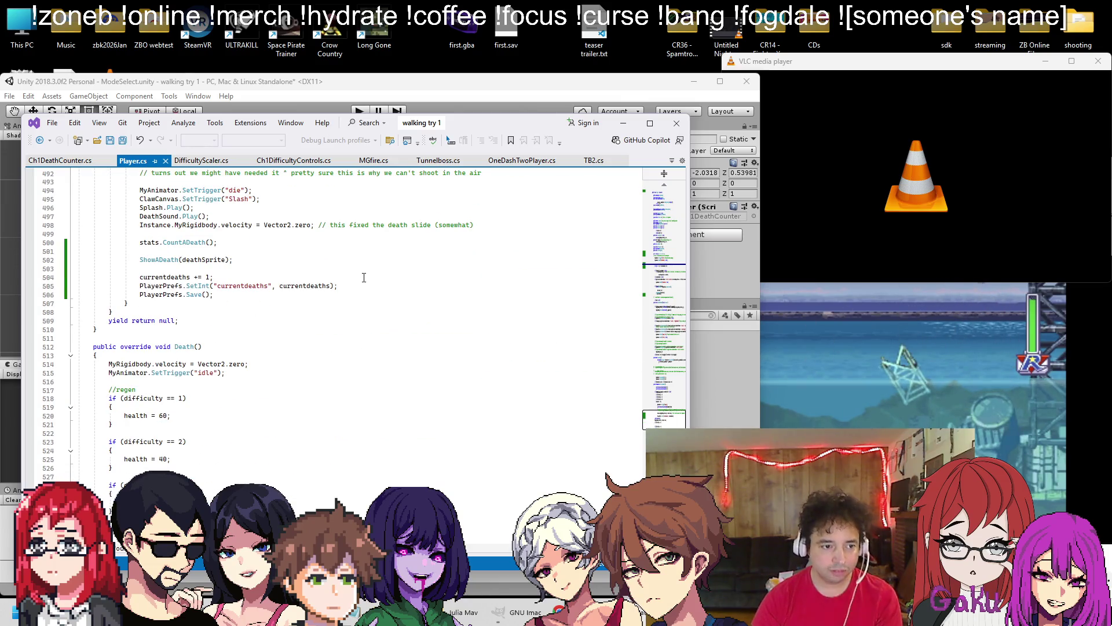
pyautogui.click(230, 281)
pyautogui.moveTo(214, 294); pyautogui.dragTo(139, 277)
pyautogui.hotkey('ctrl', 'c')
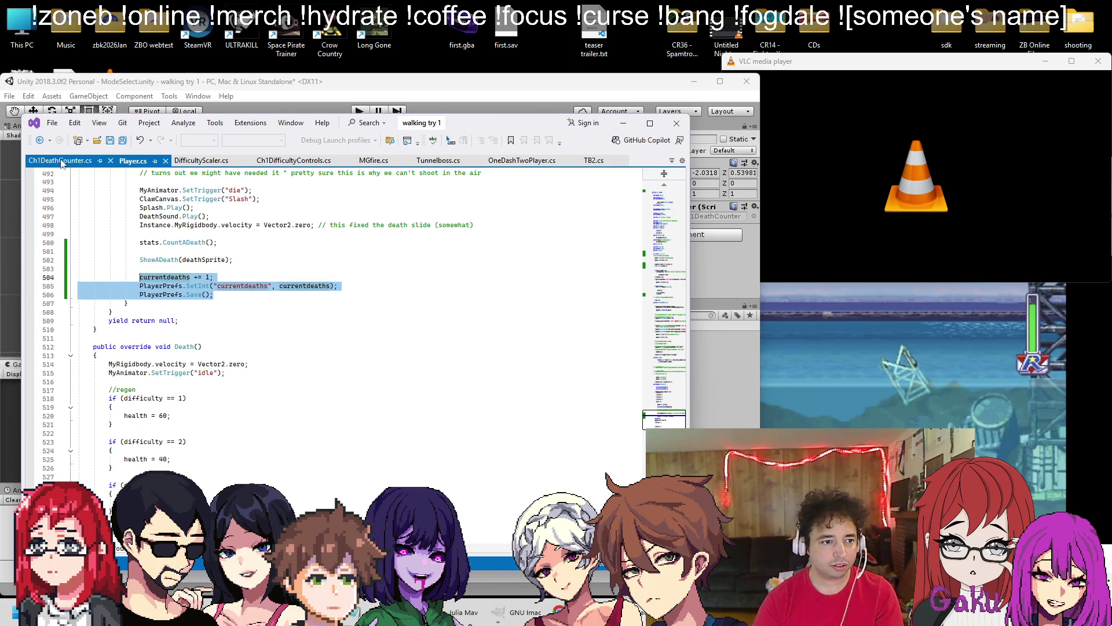
# Paste the death-saving lines into Ch1DeathCounter's Start() under an empty if (), then open Find
pyautogui.click(62, 162)
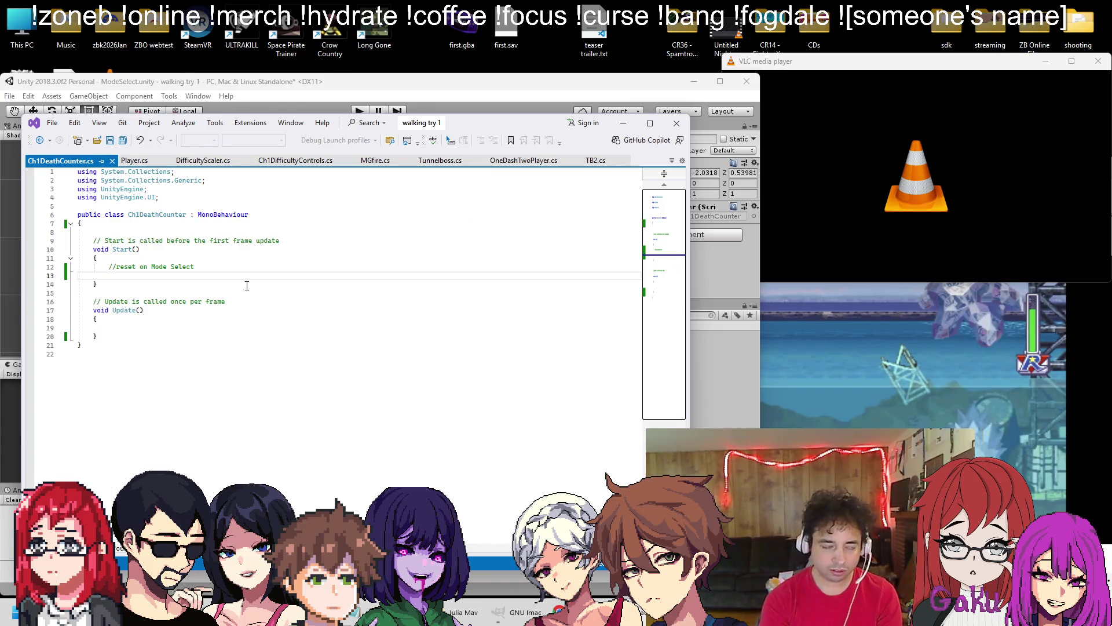
pyautogui.hotkey('ctrl', 'v')
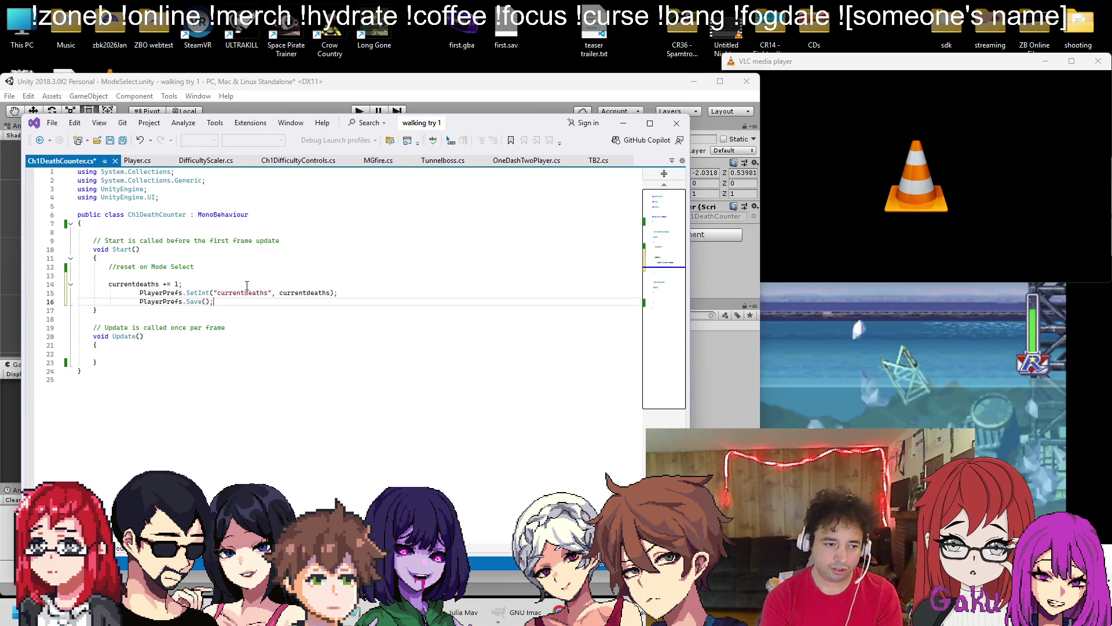
pyautogui.press('Up')
pyautogui.press('Up')
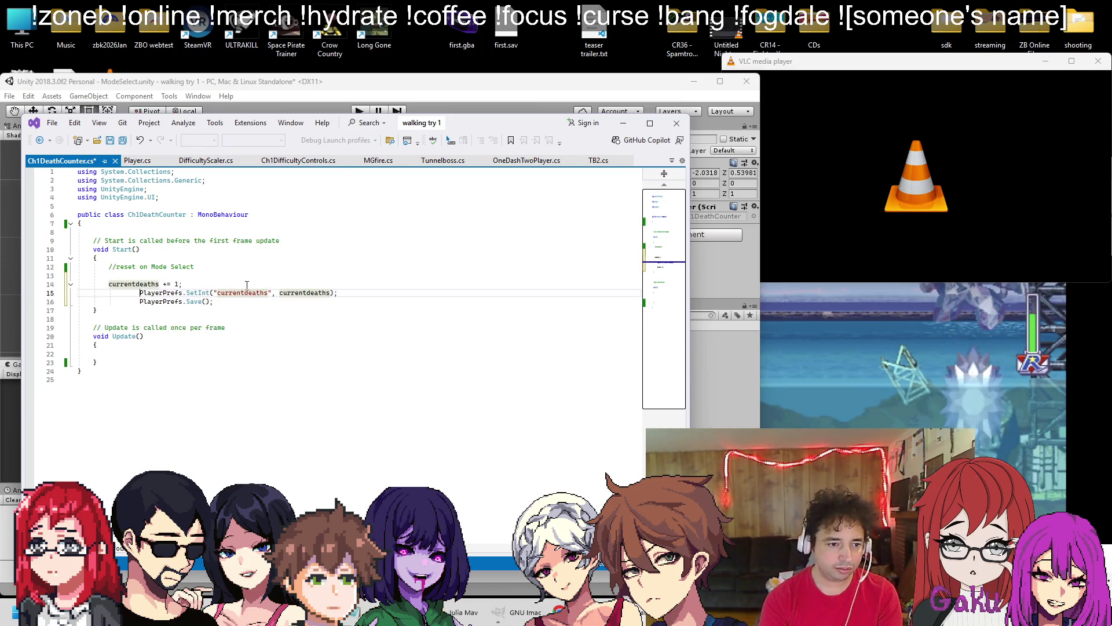
pyautogui.press('Up')
pyautogui.write('if (')
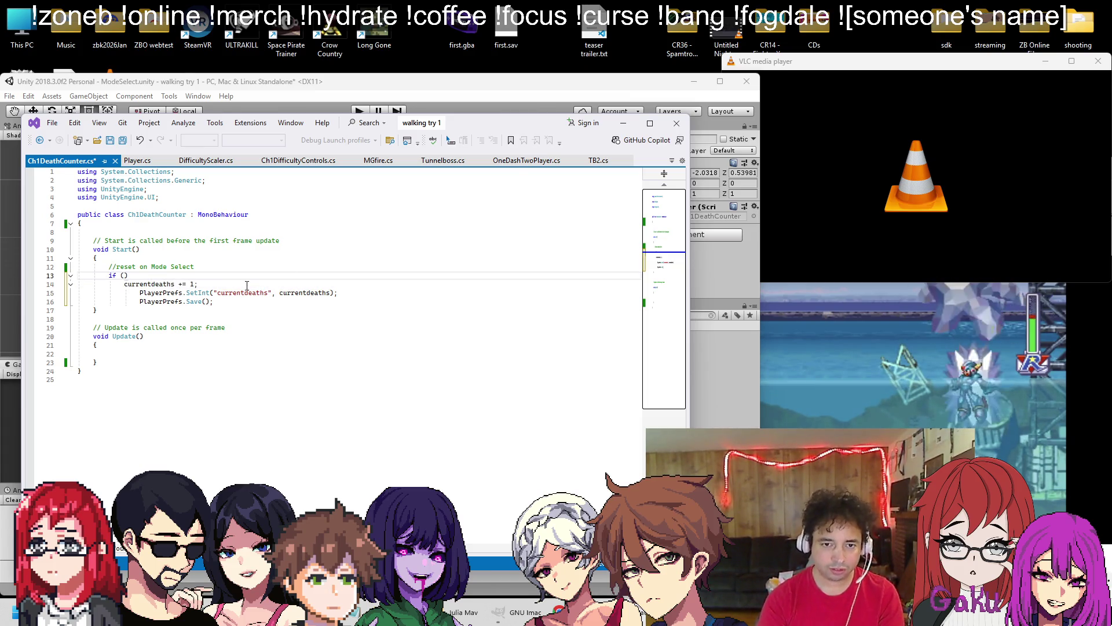
pyautogui.hotkey('ctrl', 'f')
# Search all open documents for 'loaded' and select Player.cs's loadedLevelName == "Level 1-6 Action" condition
pyautogui.write('loaded')
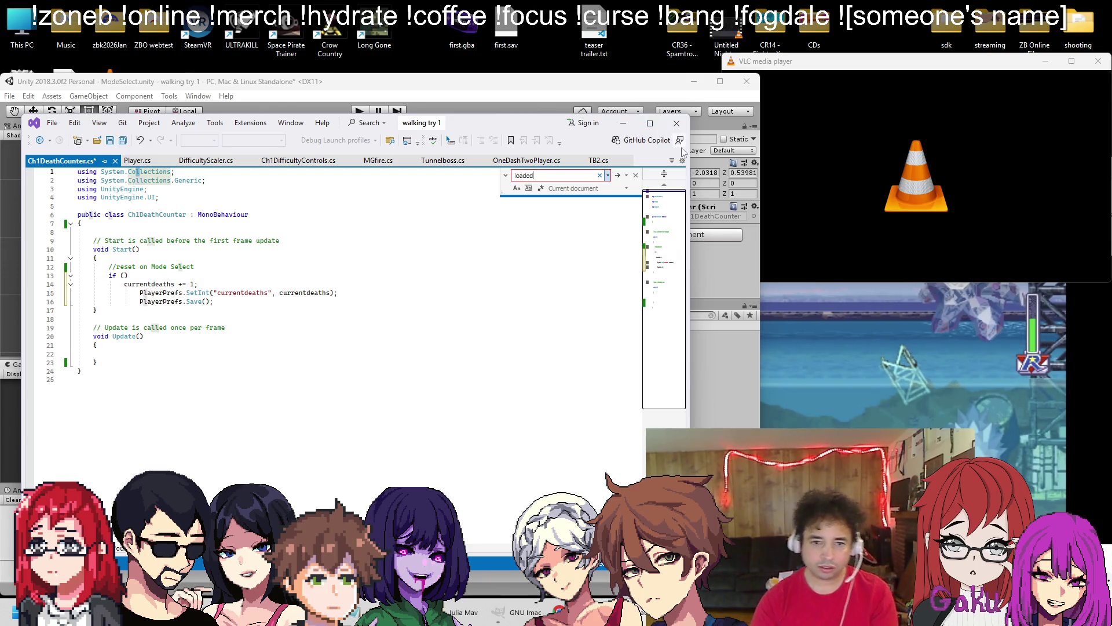
pyautogui.click(600, 188)
pyautogui.click(572, 217)
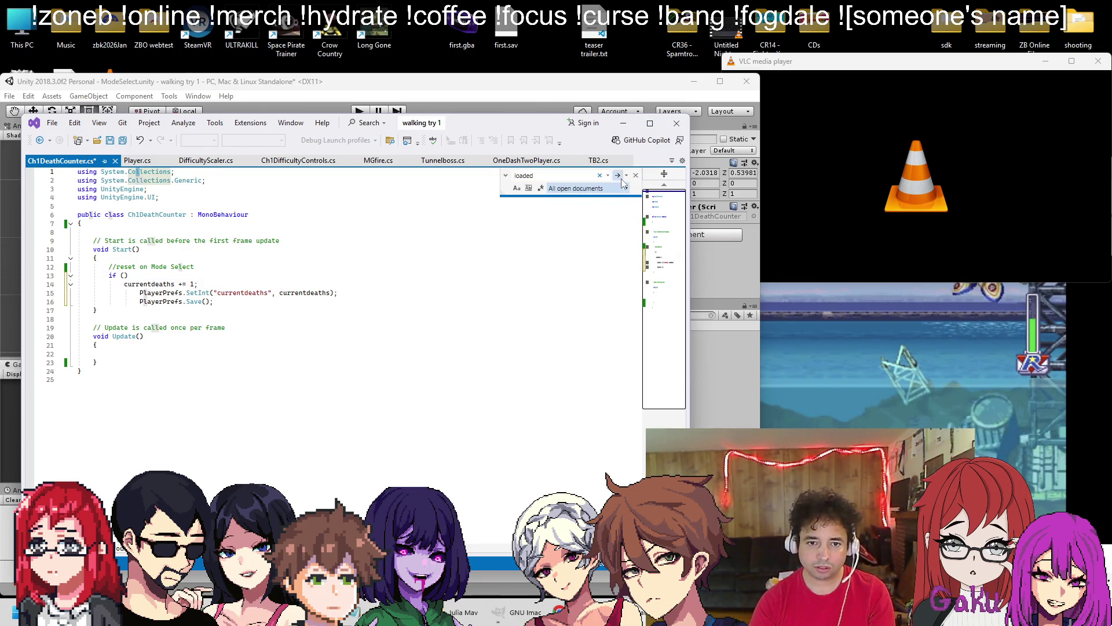
pyautogui.click(618, 176)
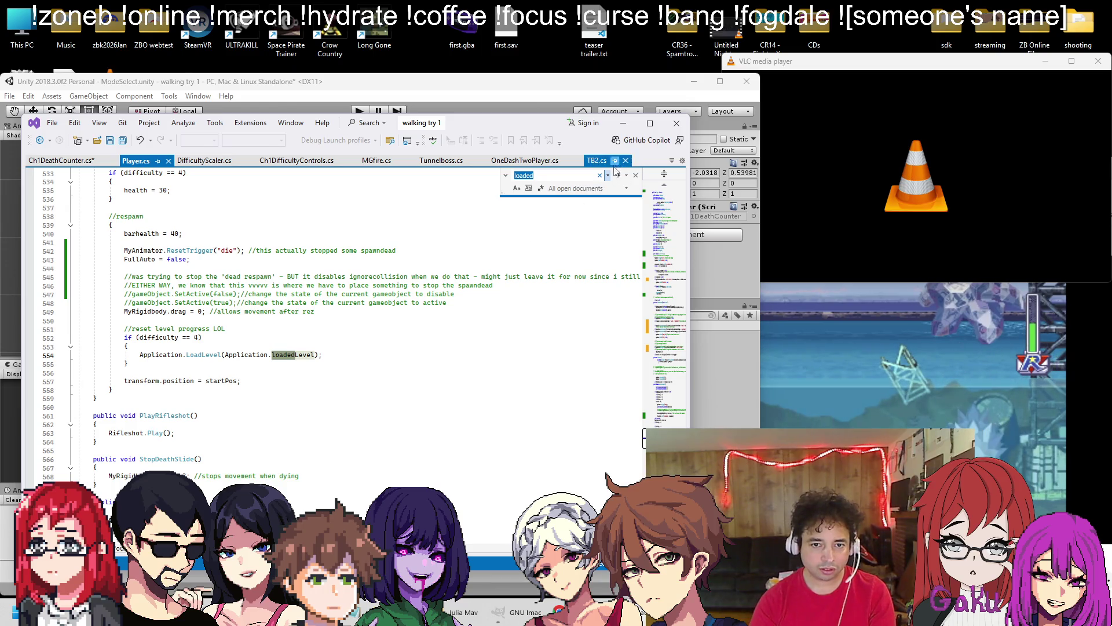
pyautogui.click(618, 176)
pyautogui.click(618, 176)
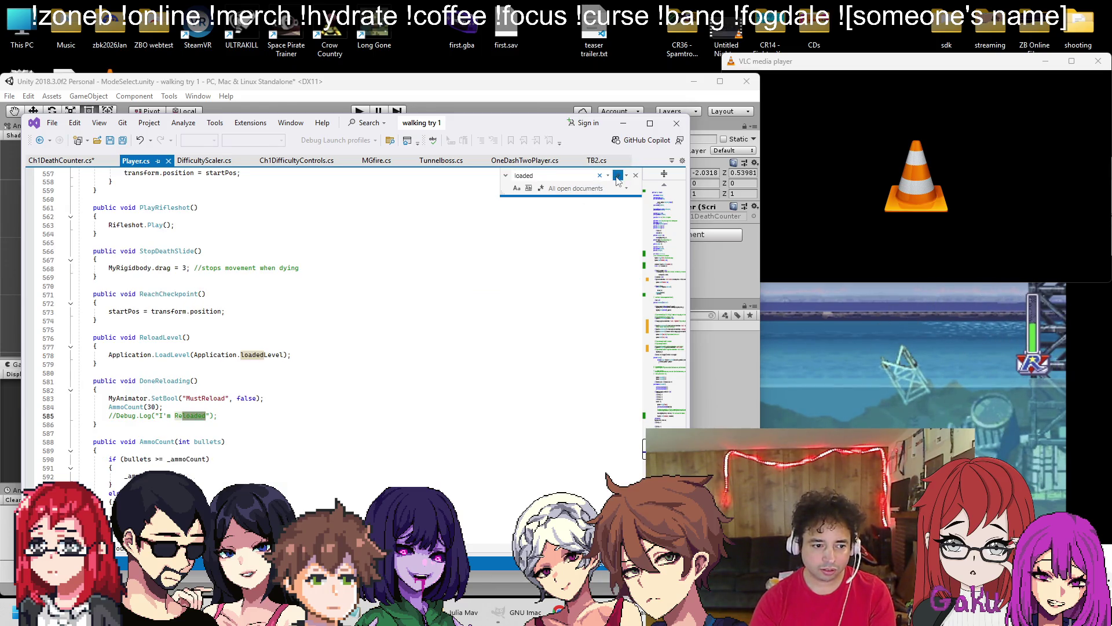
pyautogui.click(618, 177)
pyautogui.moveTo(124, 356); pyautogui.dragTo(316, 361)
pyautogui.hotkey('ctrl', 'c')
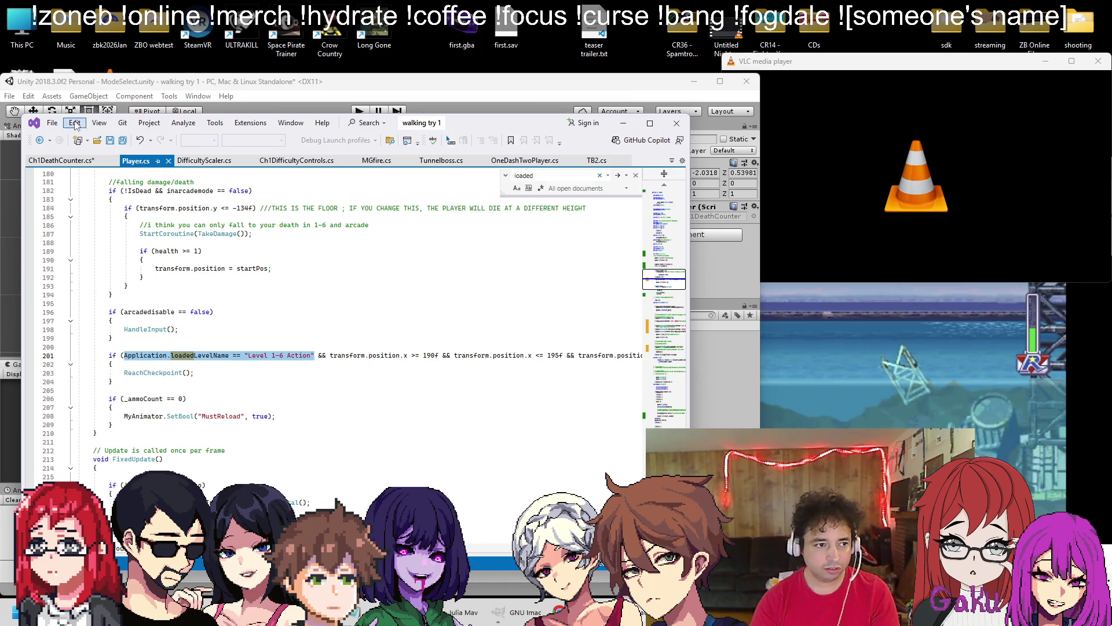
# Paste that level-name condition inside the empty if () in Ch1DeathCounter.cs
pyautogui.click(58, 161)
pyautogui.moveTo(108, 275); pyautogui.dragTo(128, 275)
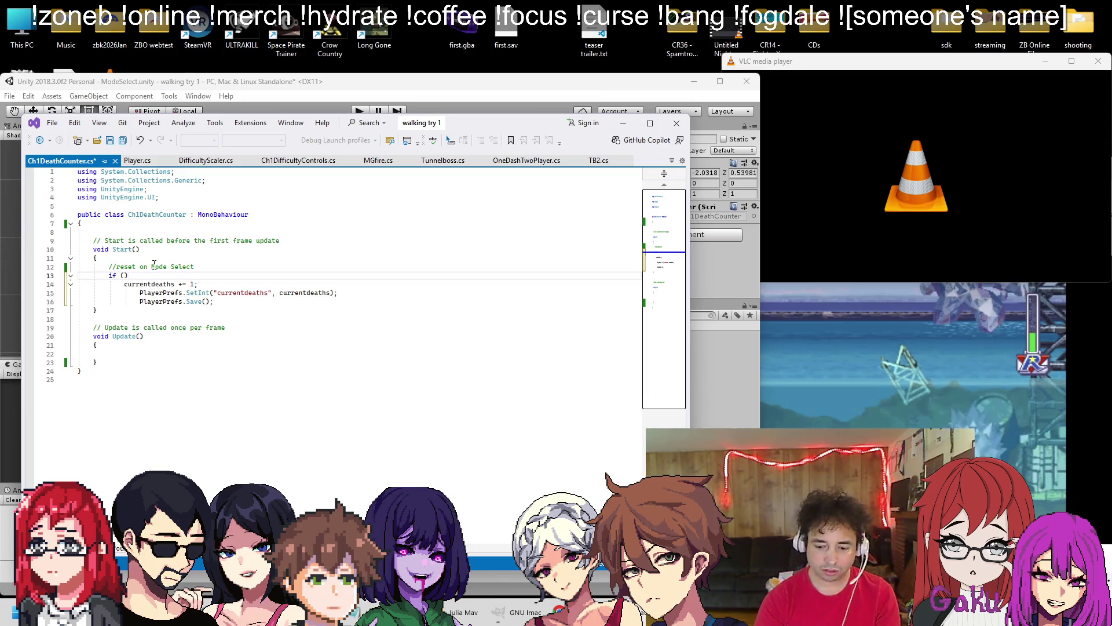
pyautogui.hotkey('ctrl', 'v')
pyautogui.hotkey('ctrl', 'z')
pyautogui.press('Right')
pyautogui.press('Left')
pyautogui.hotkey('ctrl', 'v')
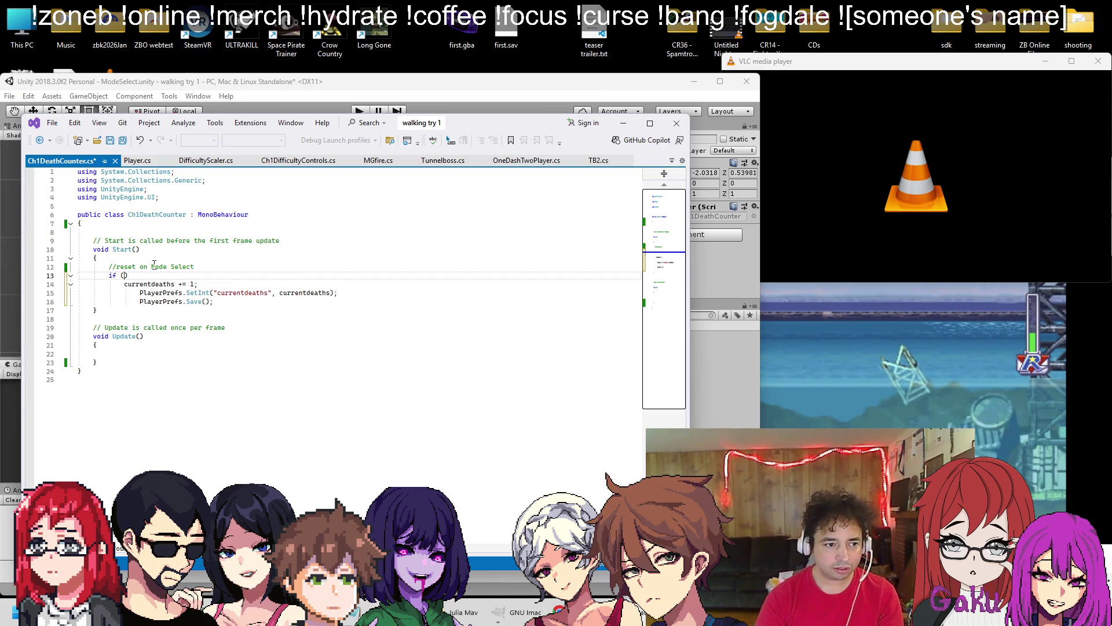
pyautogui.click(115, 72)
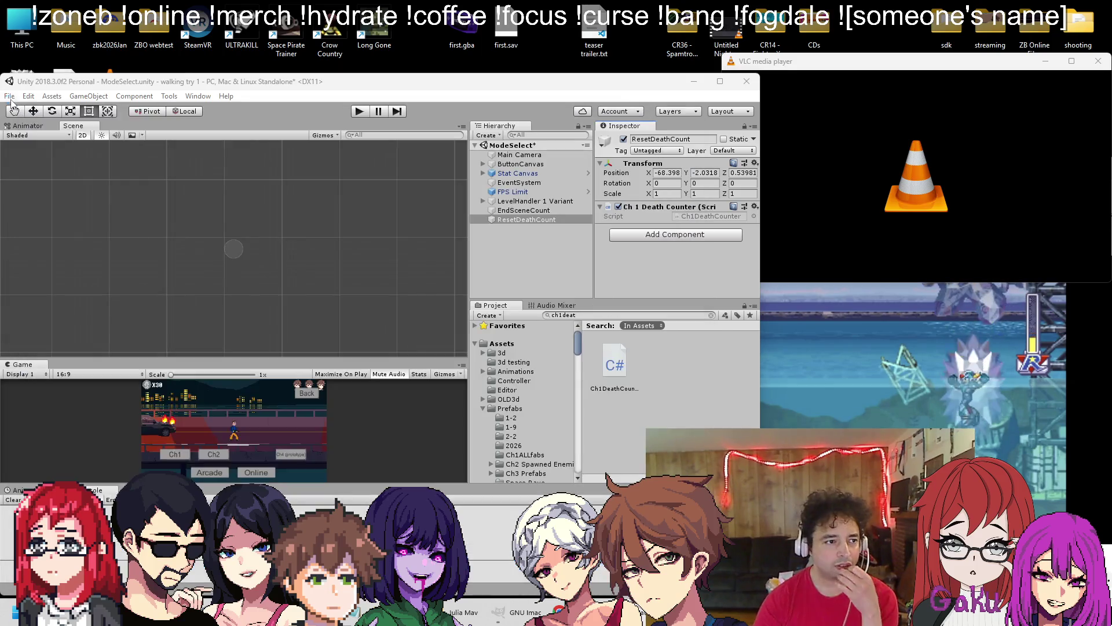
pyautogui.click(9, 96)
pyautogui.click(47, 214)
pyautogui.scroll(-10, 289, 253)
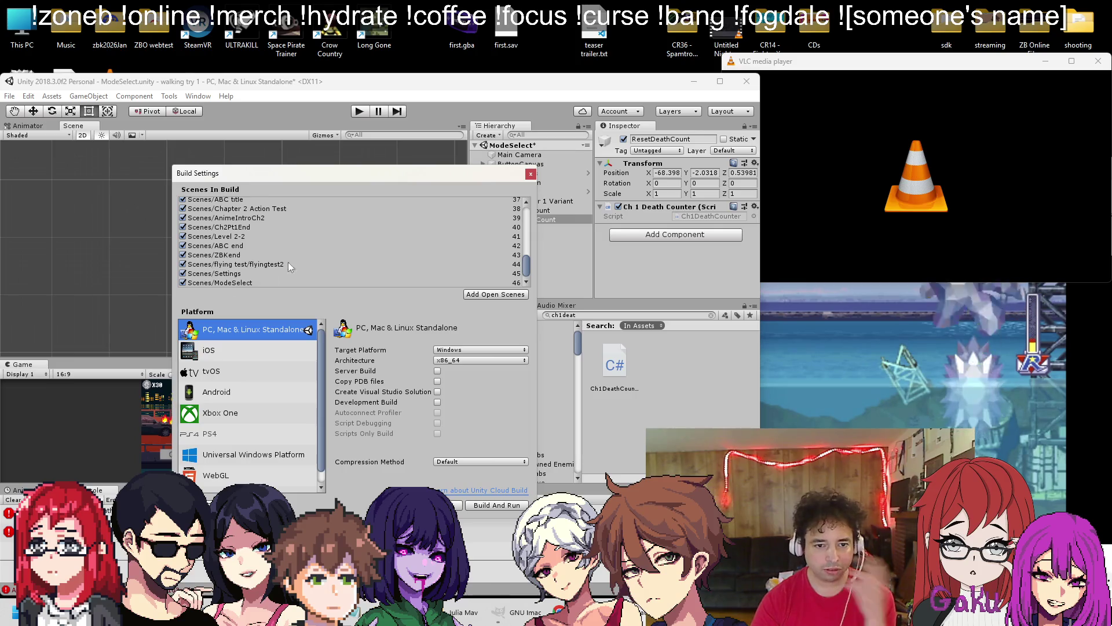
pyautogui.click(530, 174)
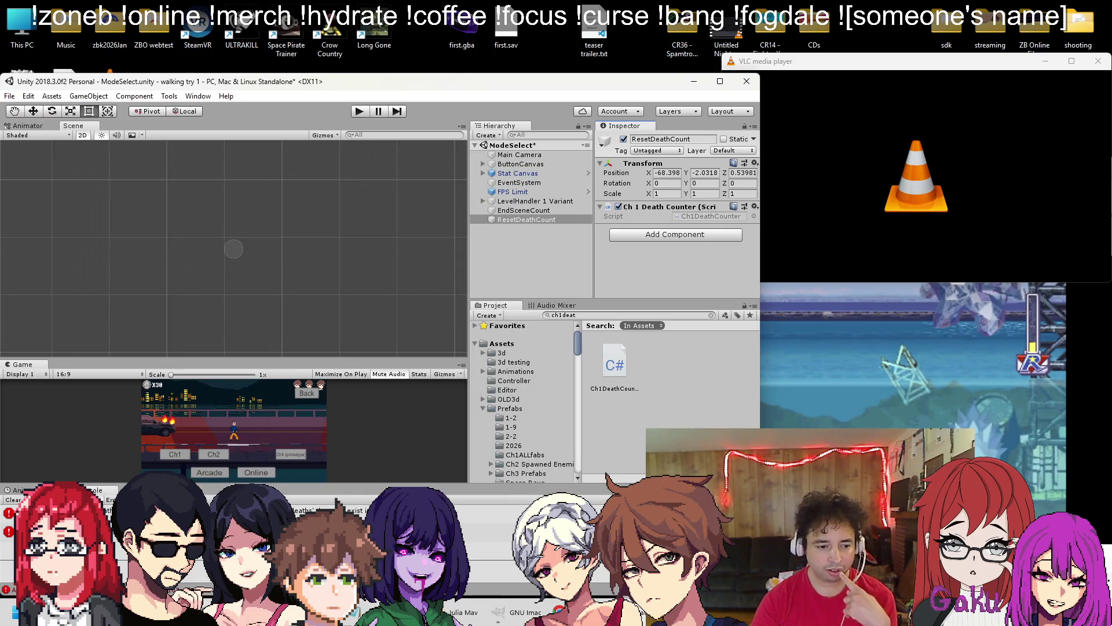
pyautogui.hotkey('alt', 'Tab')
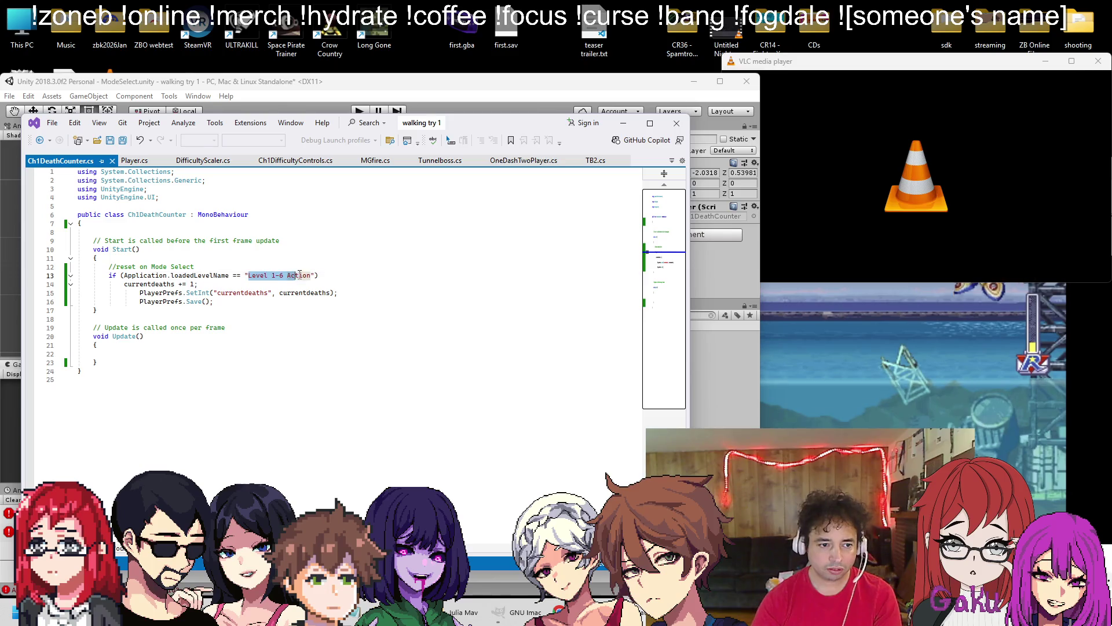
# Make the if test "ModeSelect" and have the line reset currentdeaths to 0
pyautogui.write('Mod')
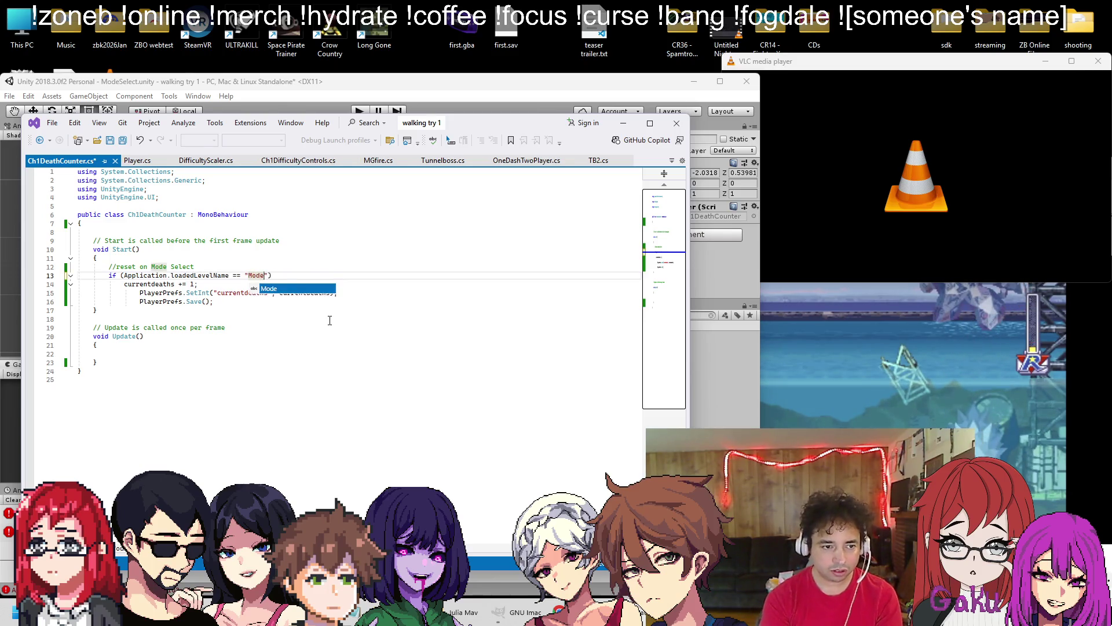
pyautogui.write('ect')
pyautogui.click(184, 284)
pyautogui.press('BackSpace')
pyautogui.write('0')
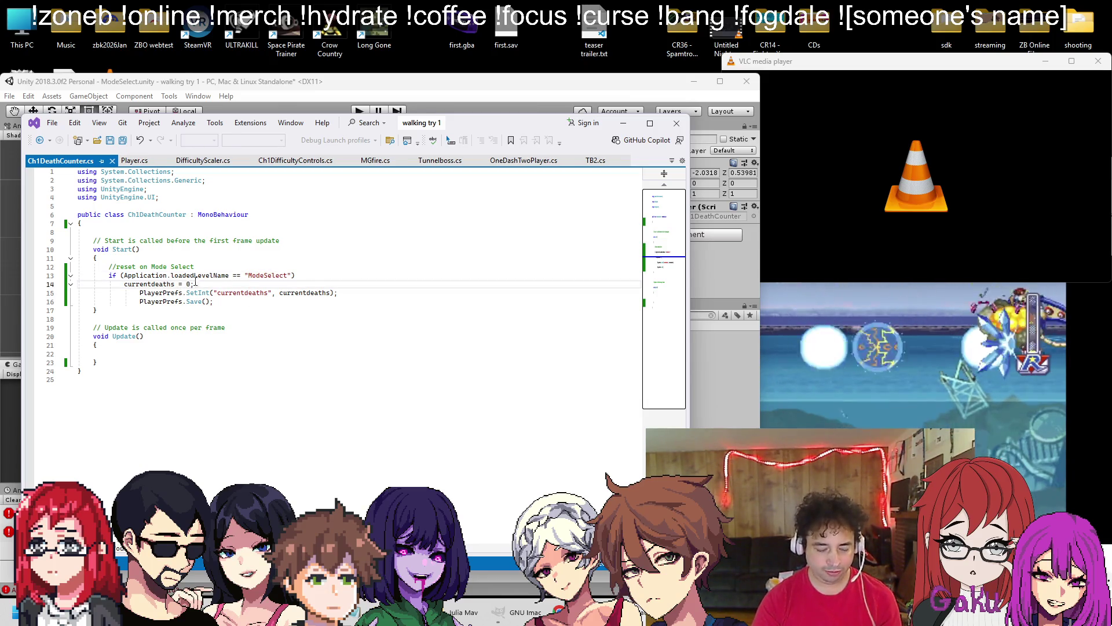
pyautogui.moveTo(120, 275); pyautogui.dragTo(124, 284)
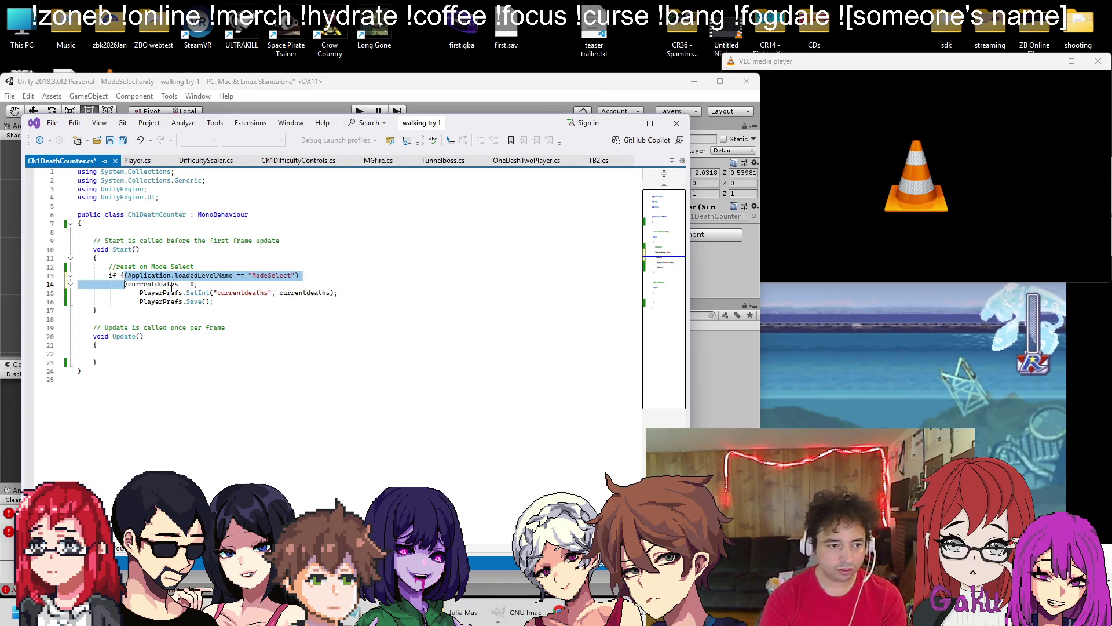
pyautogui.write('{')
pyautogui.press('Return')
pyautogui.press('Tab')
pyautogui.press('Tab')
pyautogui.press('Down')
pyautogui.press('Down')
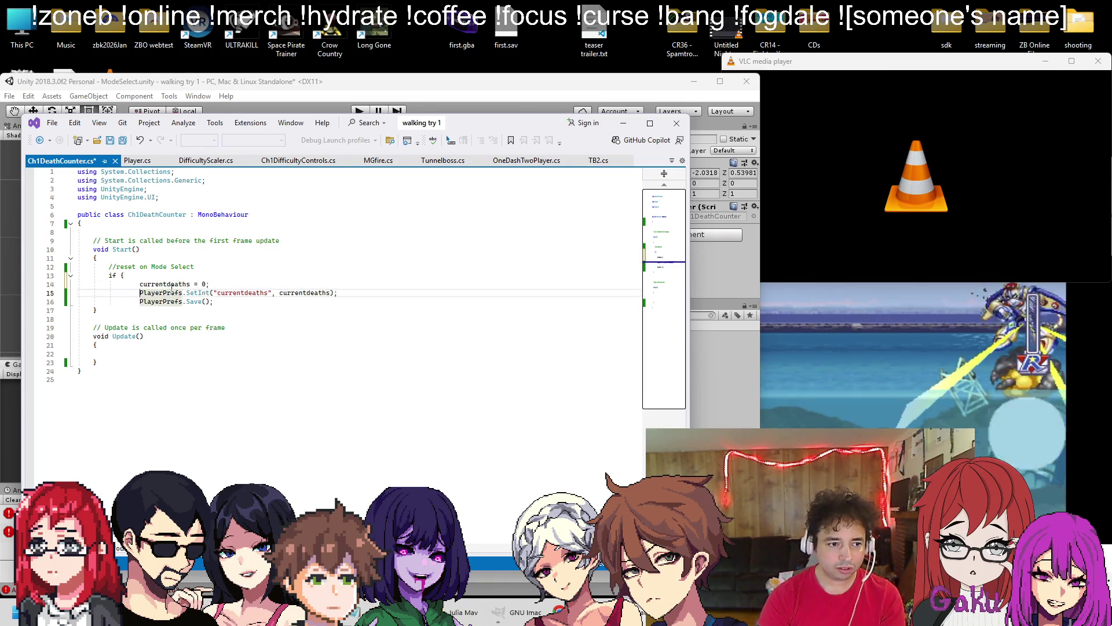
pyautogui.press('Up')
pyautogui.press('Up')
pyautogui.hotkey('shift', 'Tab')
pyautogui.hotkey('shift', 'Tab')
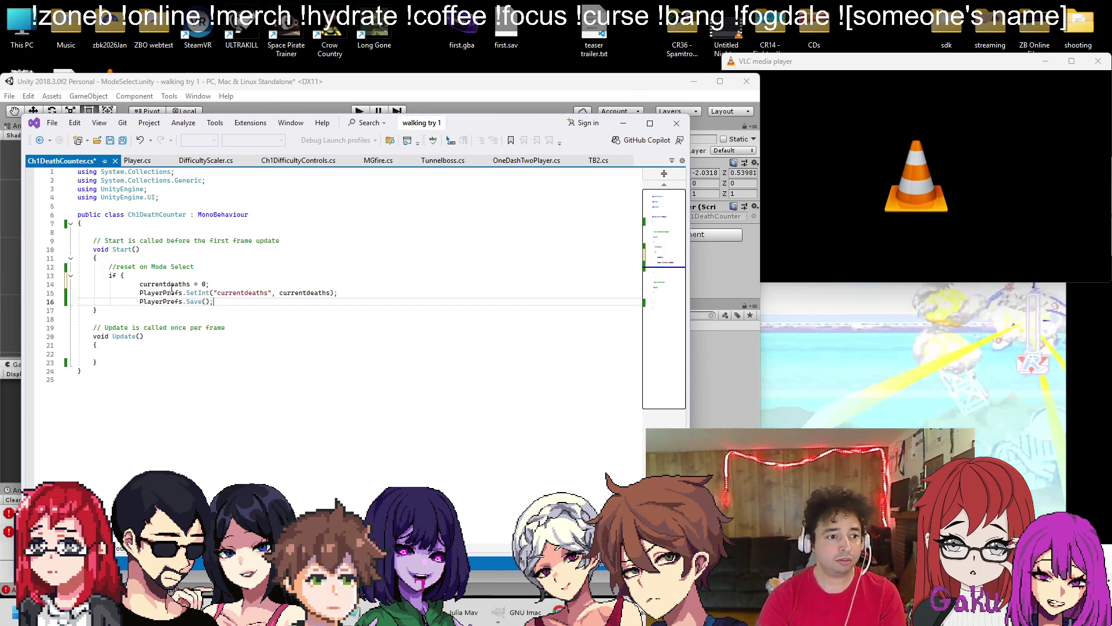
pyautogui.hotkey('ctrl', 'z')
pyautogui.hotkey('ctrl', 'z')
pyautogui.hotkey('ctrl', 'z')
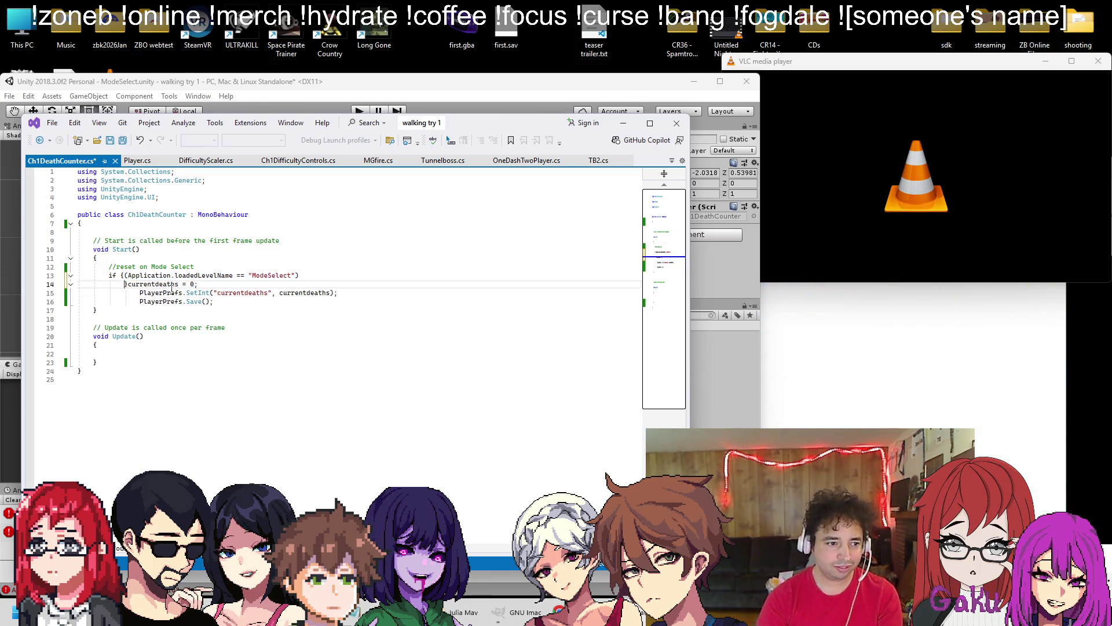
pyautogui.hotkey('ctrl', 'z')
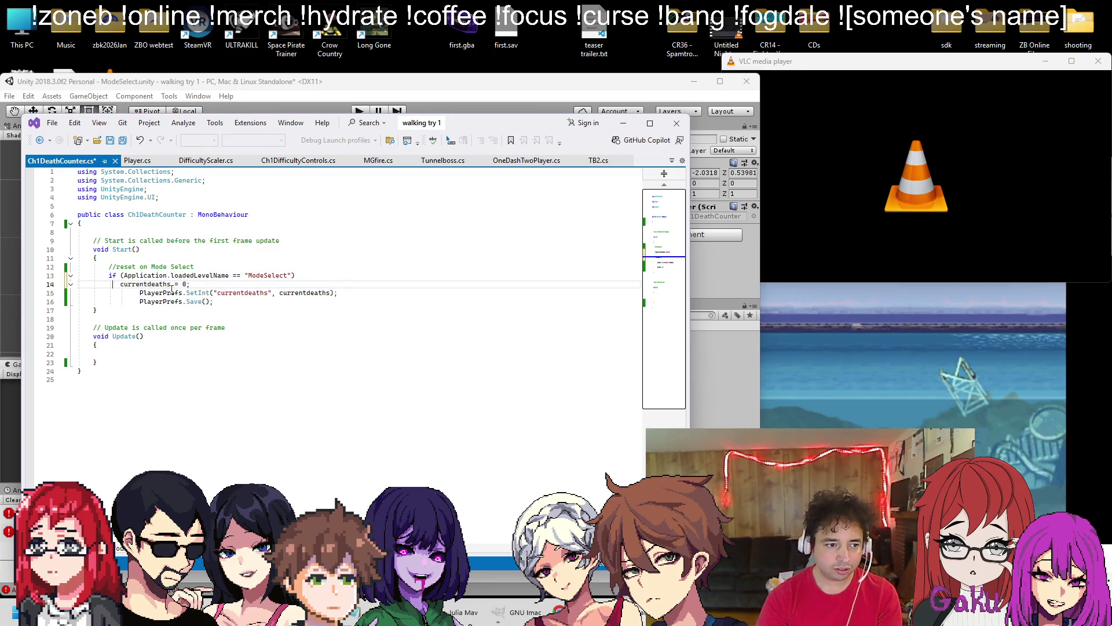
pyautogui.write('{')
# Put each reset statement on its own indented line, close the block with a brace, and save
pyautogui.press('Return')
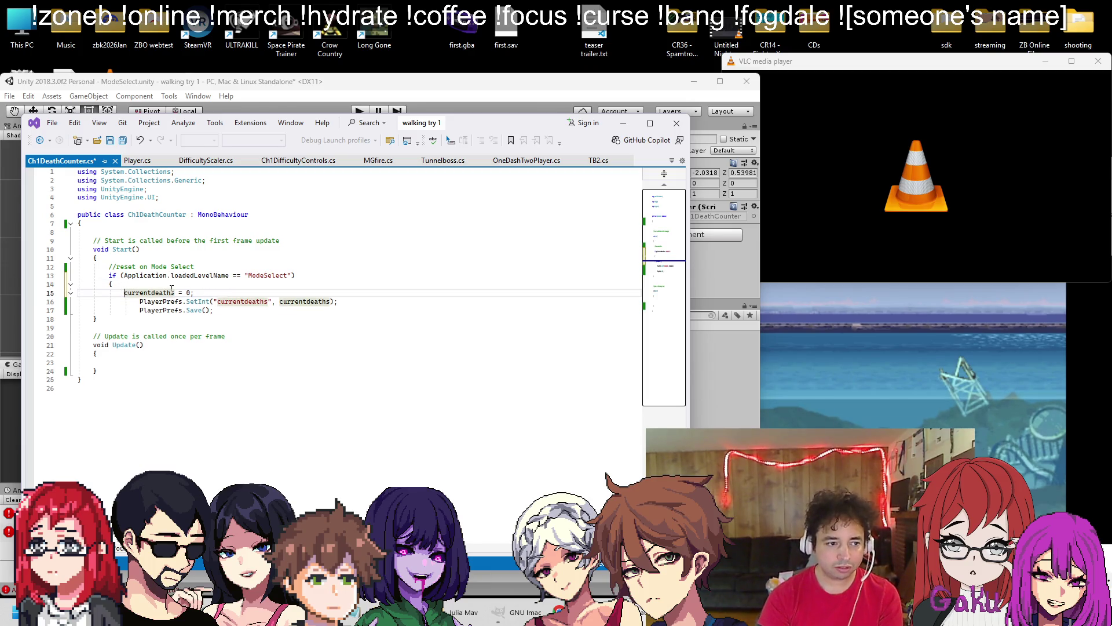
pyautogui.press('Down')
pyautogui.press('Delete')
pyautogui.press('Delete')
pyautogui.press('Down')
pyautogui.press('Delete')
pyautogui.press('Delete')
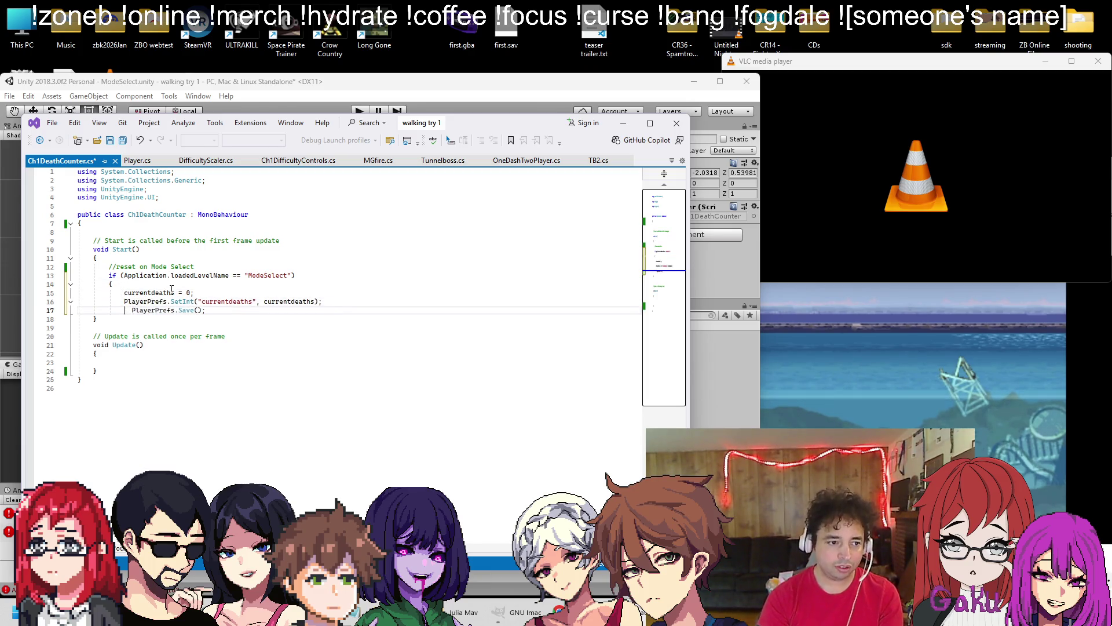
pyautogui.press('End')
pyautogui.press('Return')
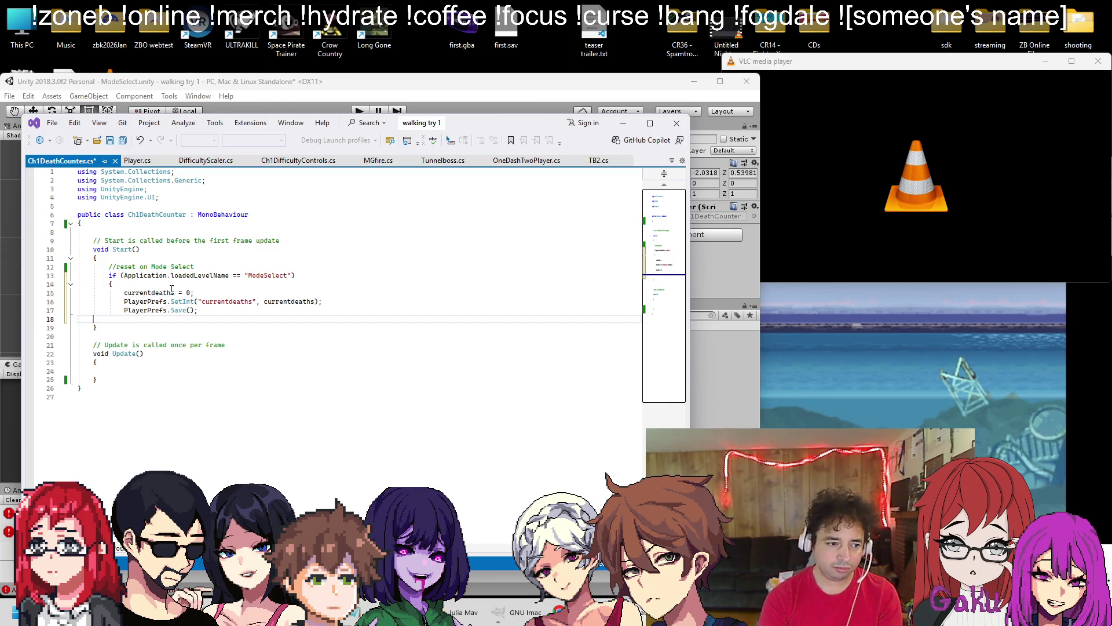
pyautogui.write('}')
pyautogui.hotkey('ctrl', 's')
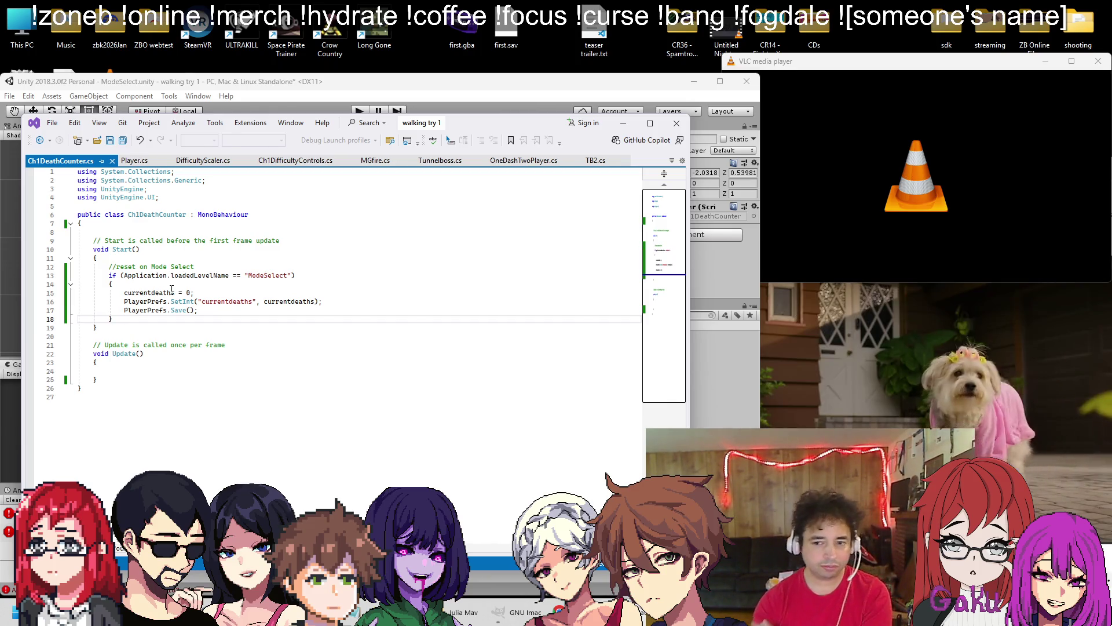
pyautogui.click(869, 347)
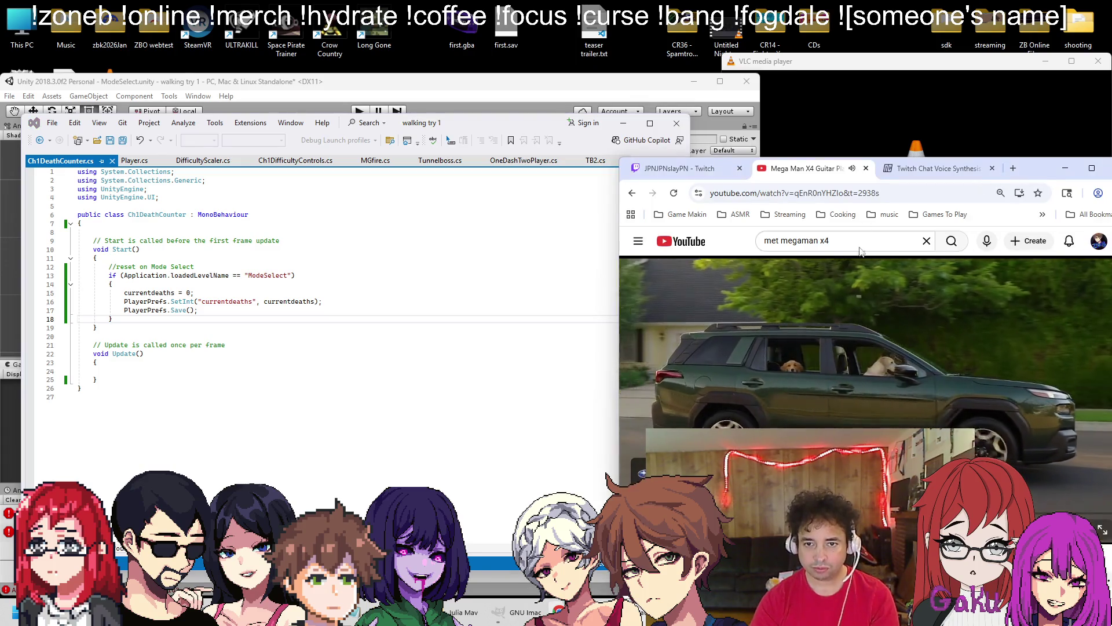
# Close VLC, replay the stream background playlist from the vids folder, and minimise Explorer
pyautogui.click(785, 98)
pyautogui.click(1097, 61)
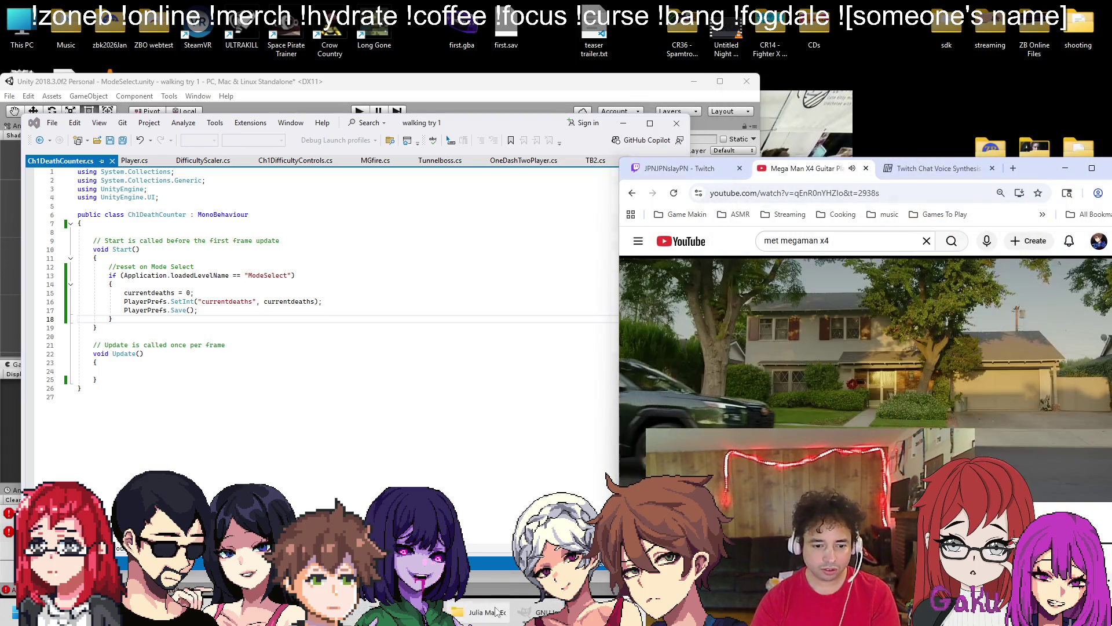
pyautogui.click(480, 615)
pyautogui.click(480, 615)
pyautogui.doubleClick(692, 168)
pyautogui.click(1055, 467)
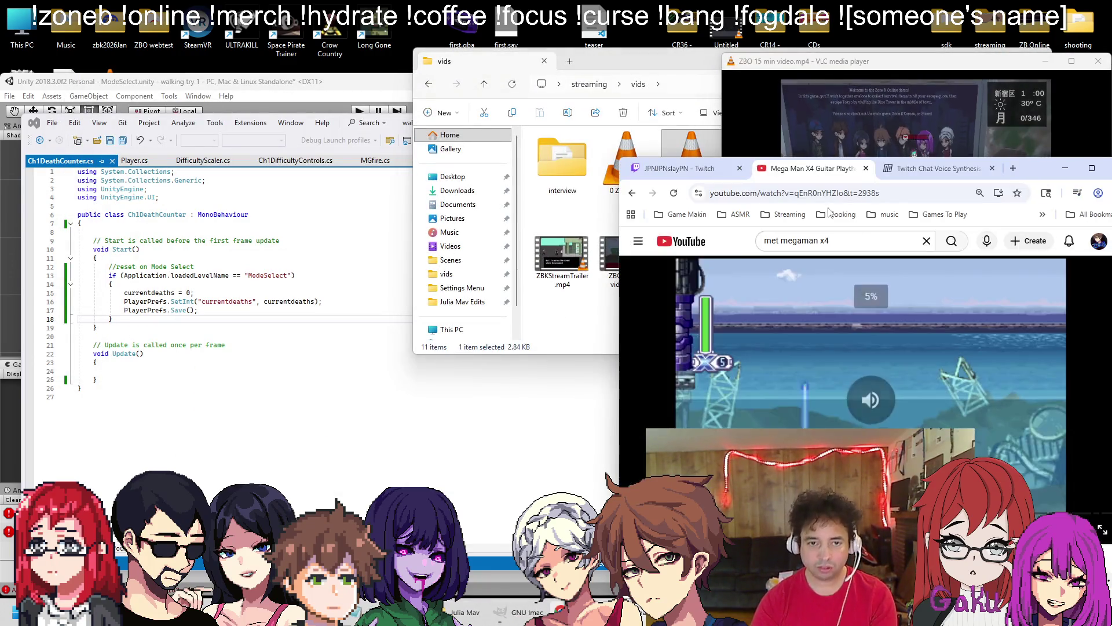
pyautogui.click(953, 78)
pyautogui.click(985, 56)
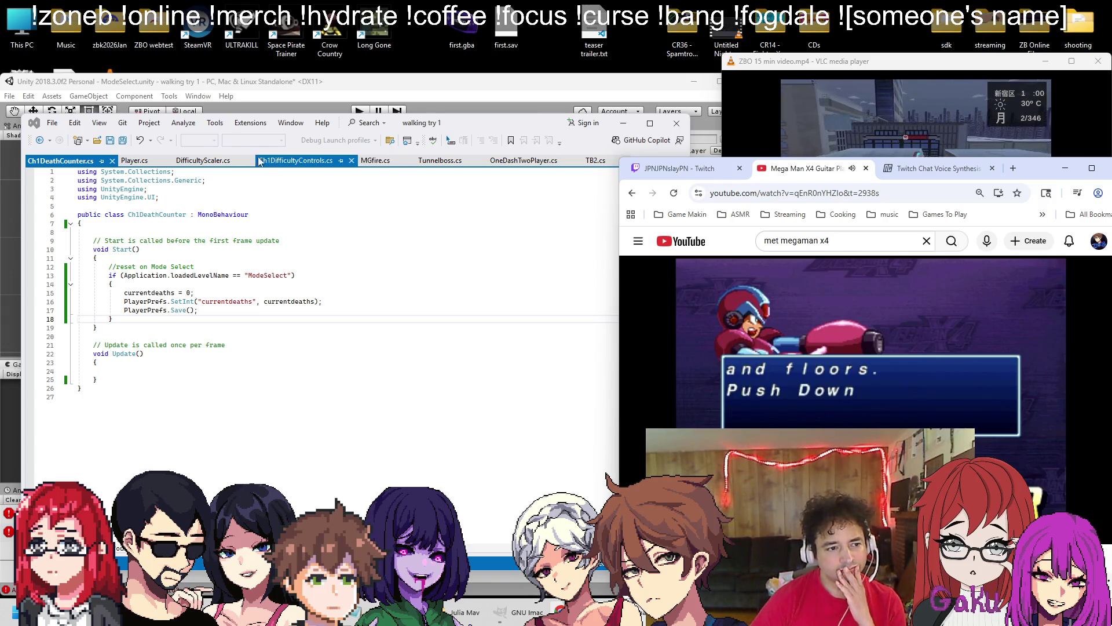
# Copy Player.cs's currentdeaths field declaration and place the cursor at the top of Ch1DeathCounter's class
pyautogui.click(133, 161)
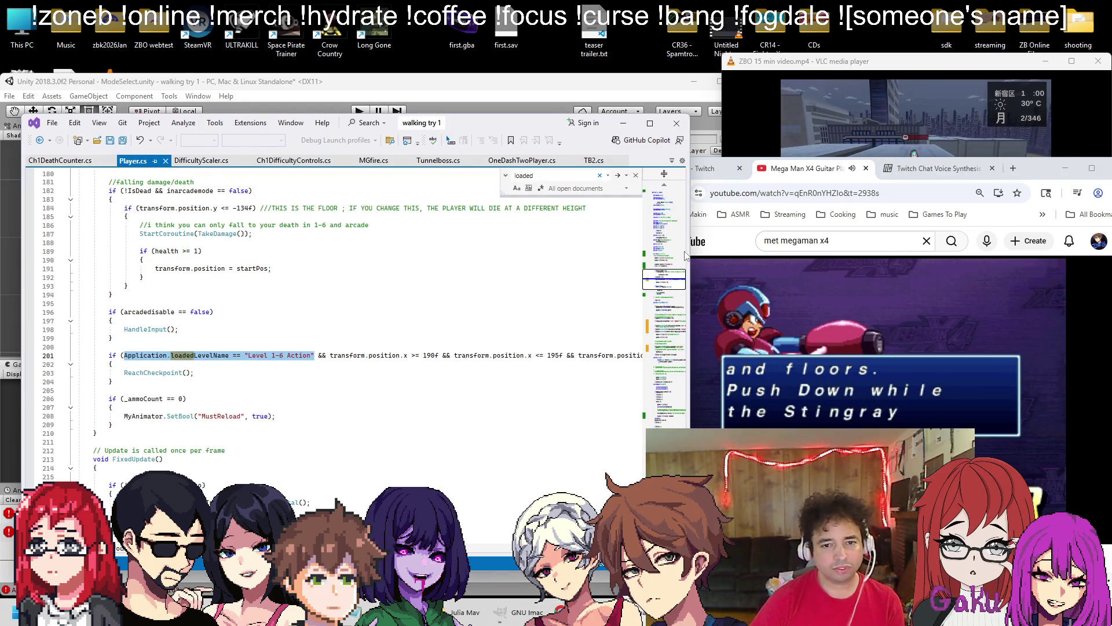
pyautogui.click(657, 260)
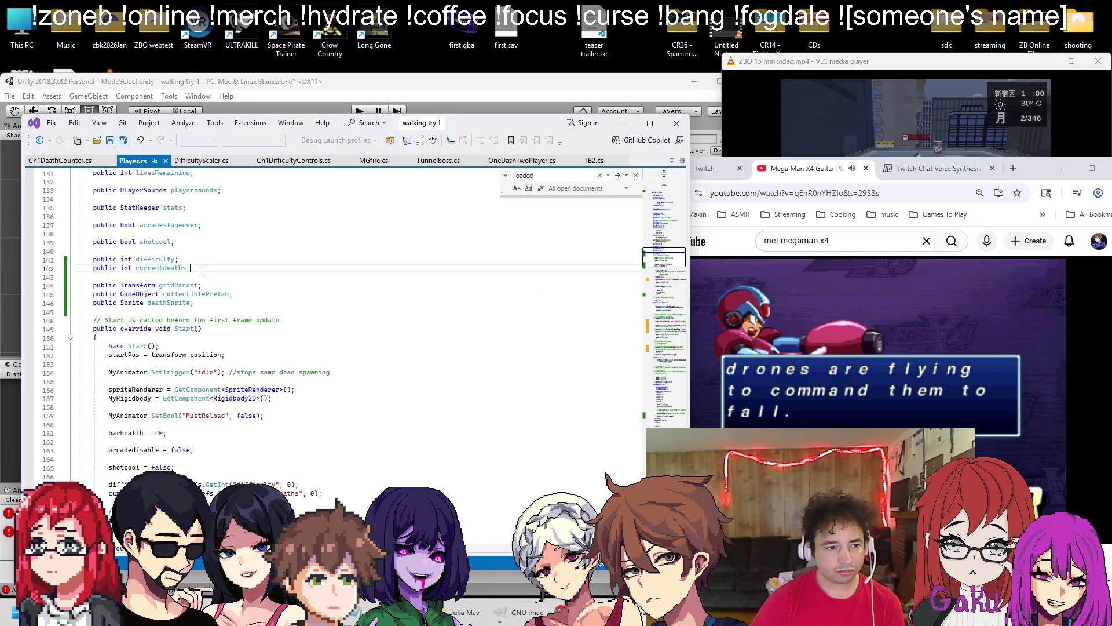
pyautogui.hotkey('shift', 'Home')
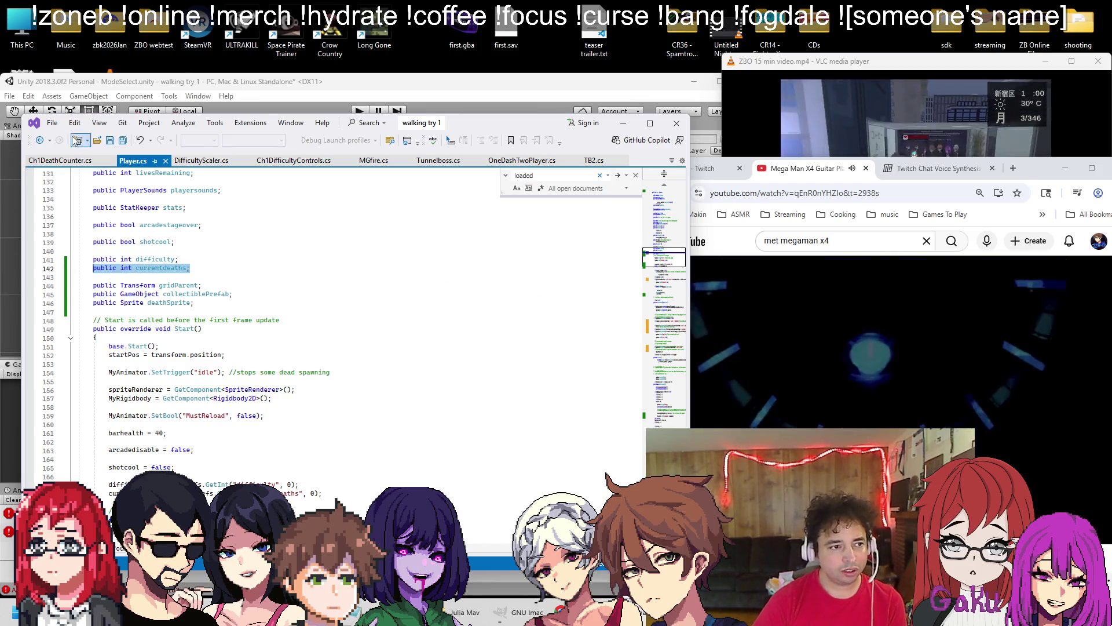
pyautogui.click(60, 161)
pyautogui.click(140, 225)
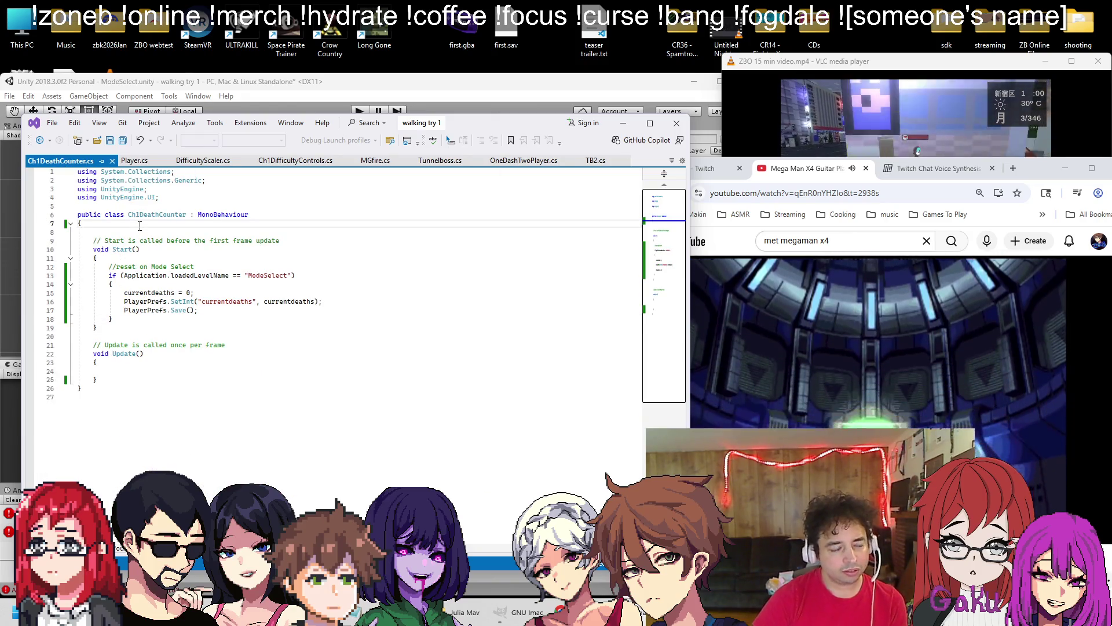
# Paste the currentdeaths field into Ch1DeathCounter and copy Player.cs's PlayerPrefs load line
pyautogui.hotkey('ctrl', 'v')
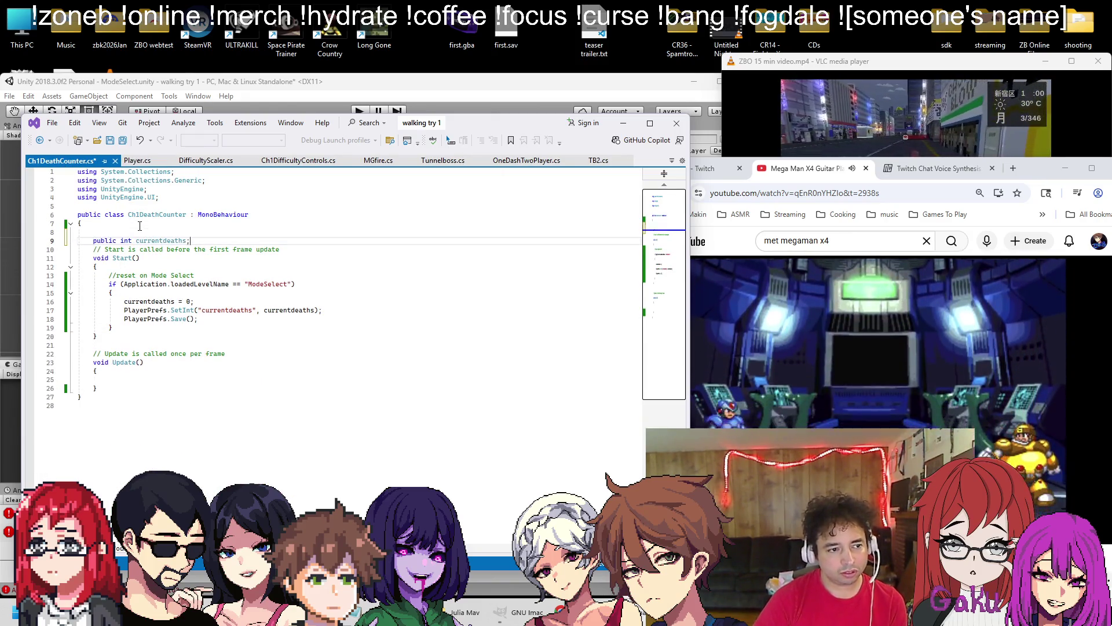
pyautogui.click(137, 161)
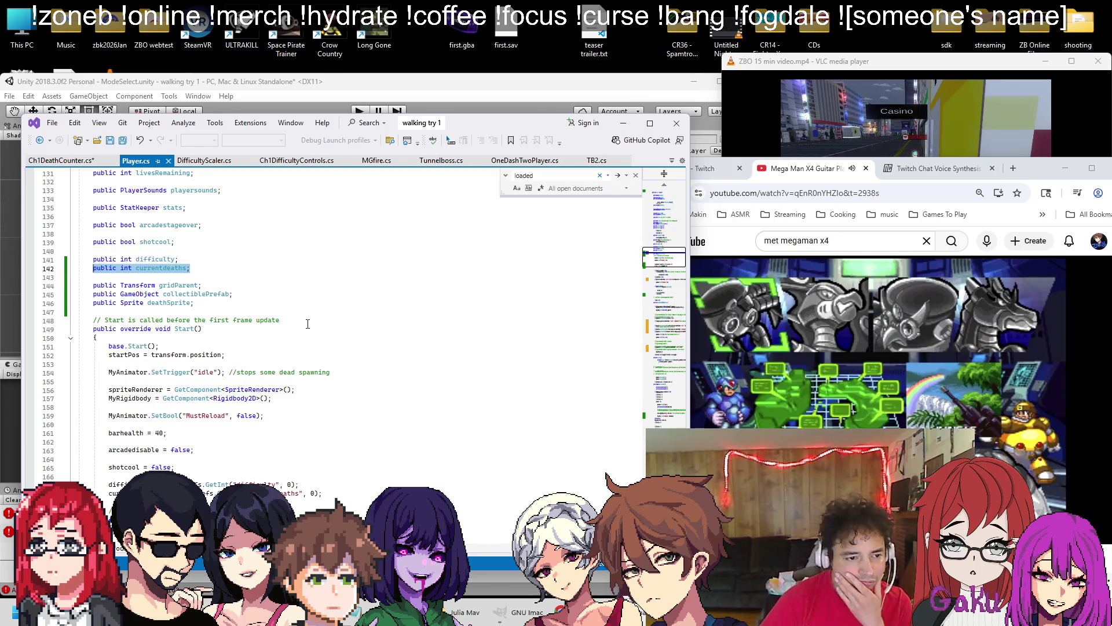
pyautogui.scroll(-2, 309, 323)
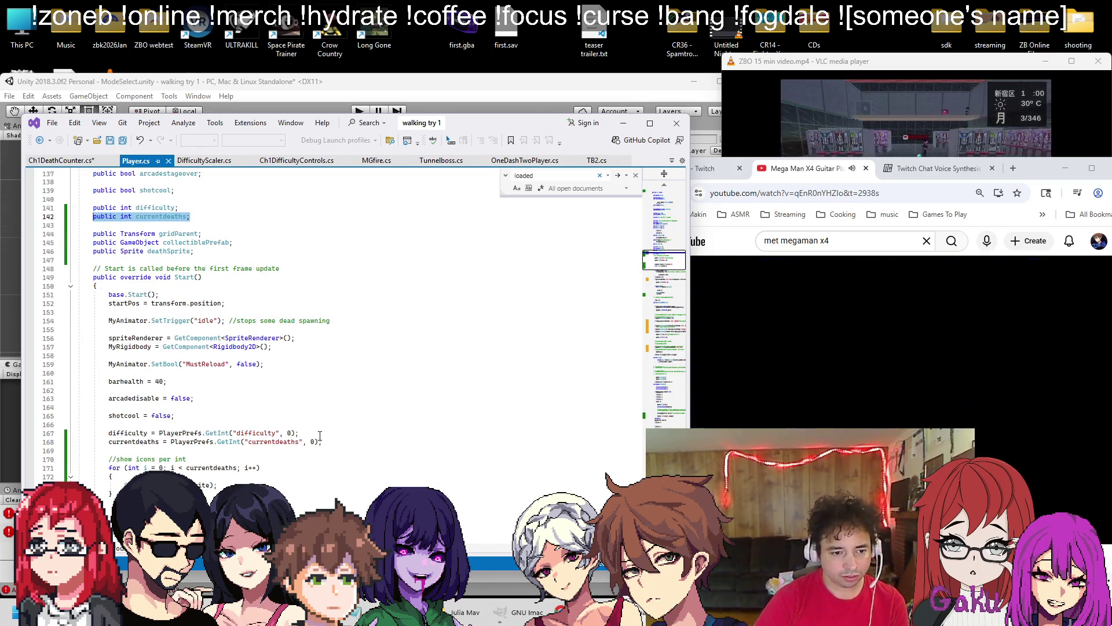
pyautogui.click(351, 443)
pyautogui.hotkey('shift', 'Home')
pyautogui.hotkey('ctrl', 'c')
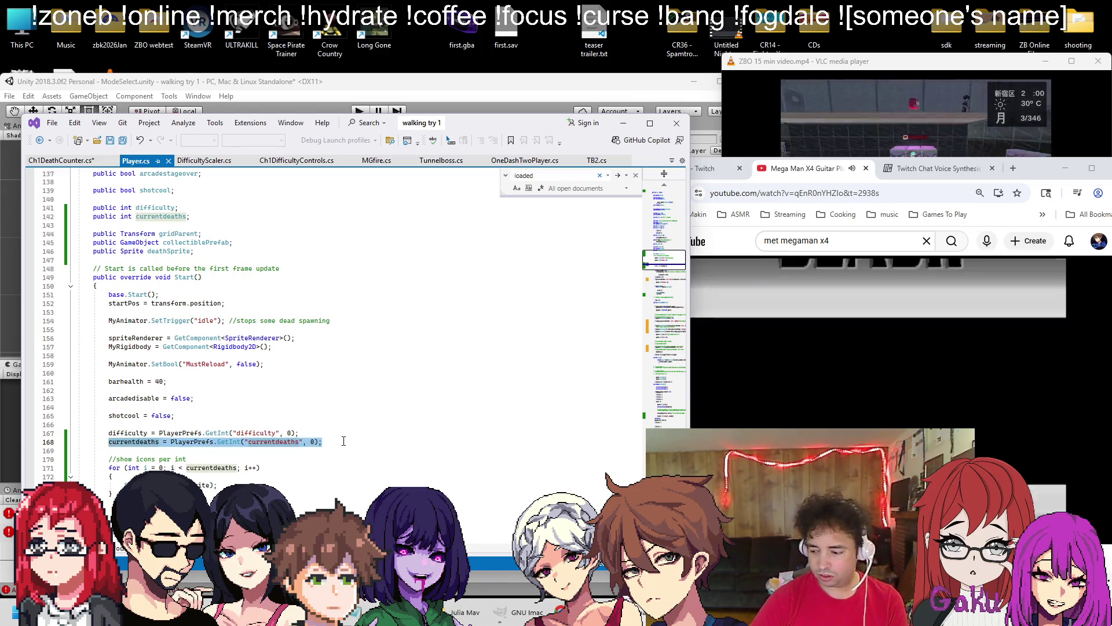
# Paste the currentdeaths PlayerPrefs.GetInt load line as the first line of Start()
pyautogui.click(46, 164)
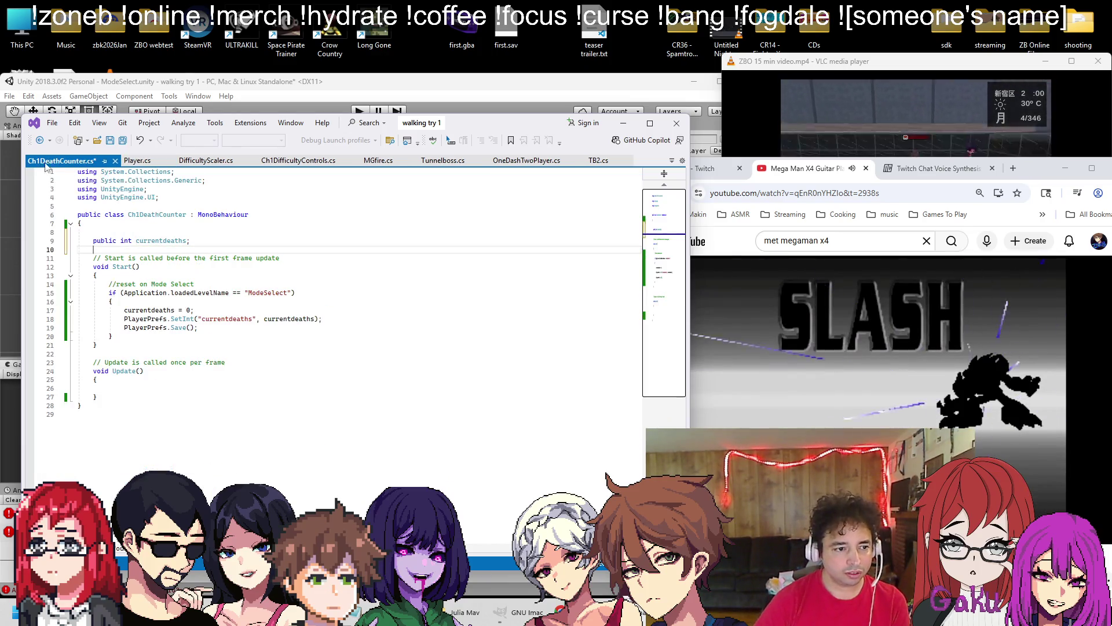
pyautogui.click(138, 280)
pyautogui.press('Return')
pyautogui.hotkey('ctrl', 'v')
pyautogui.press('Return')
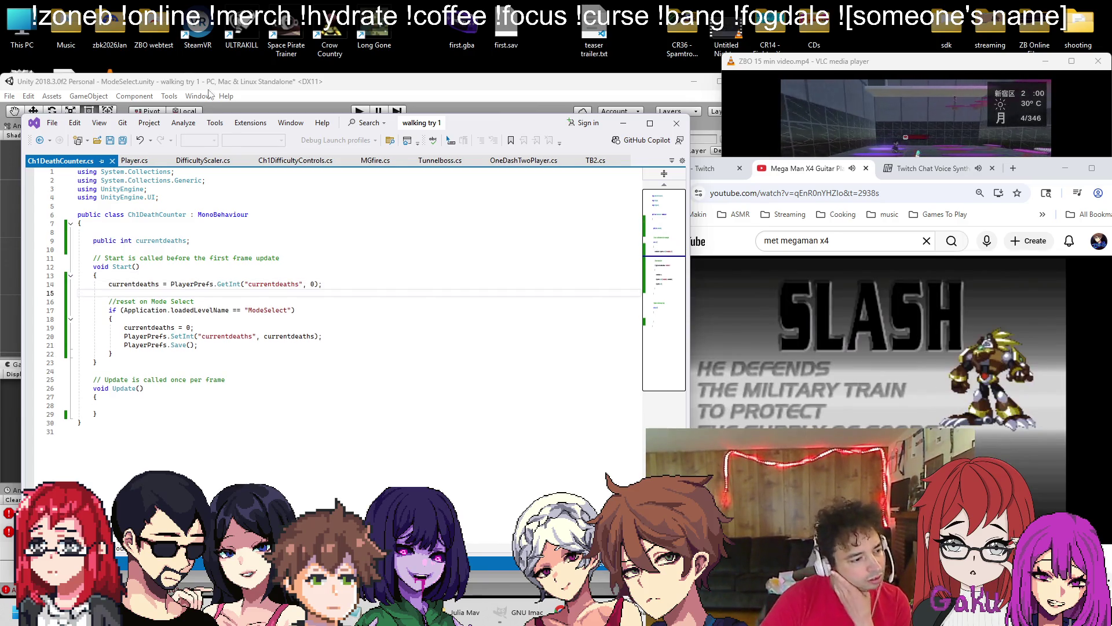
pyautogui.click(317, 84)
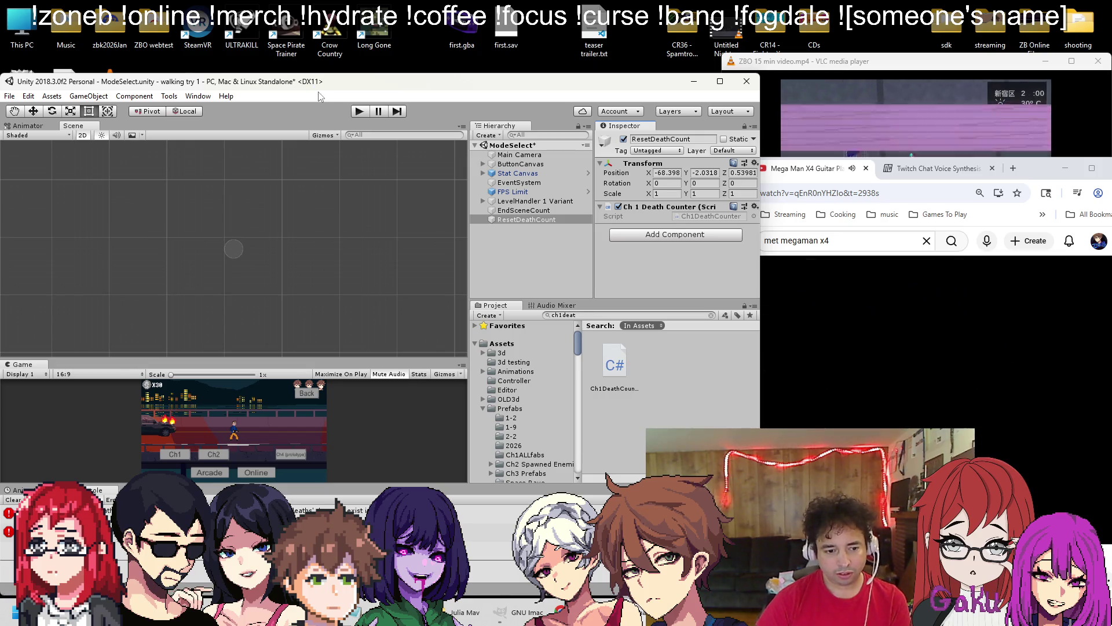
# Save the ModeSelect scene and open Scenes/Level 1-1.unity
pyautogui.hotkey('ctrl', 's')
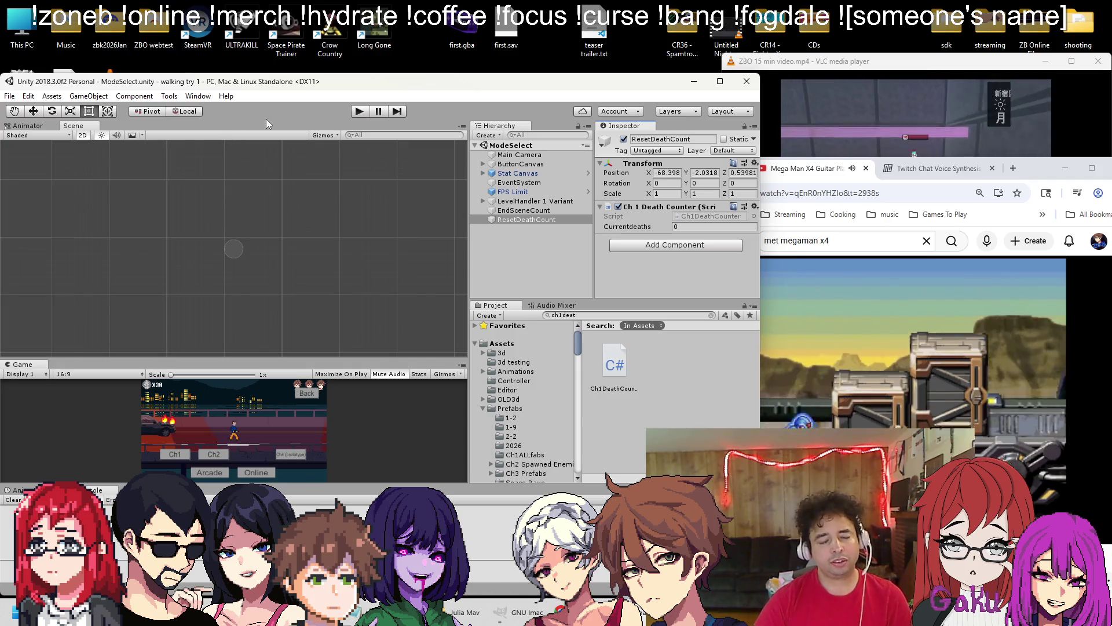
pyautogui.click(10, 96)
pyautogui.click(23, 119)
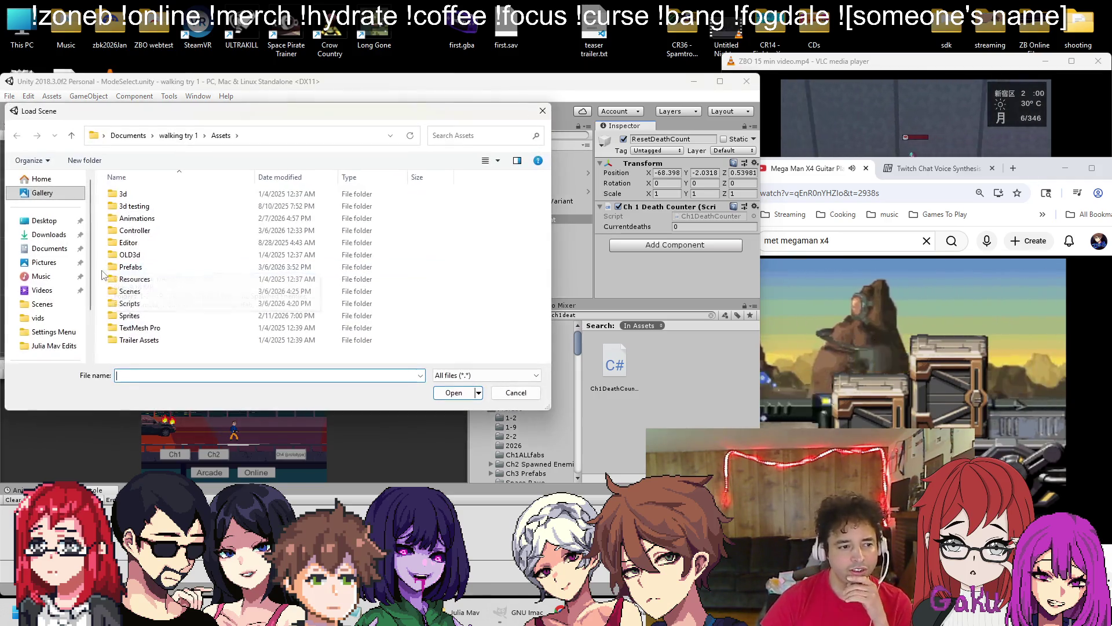
pyautogui.doubleClick(138, 293)
pyautogui.scroll(-5, 159, 260)
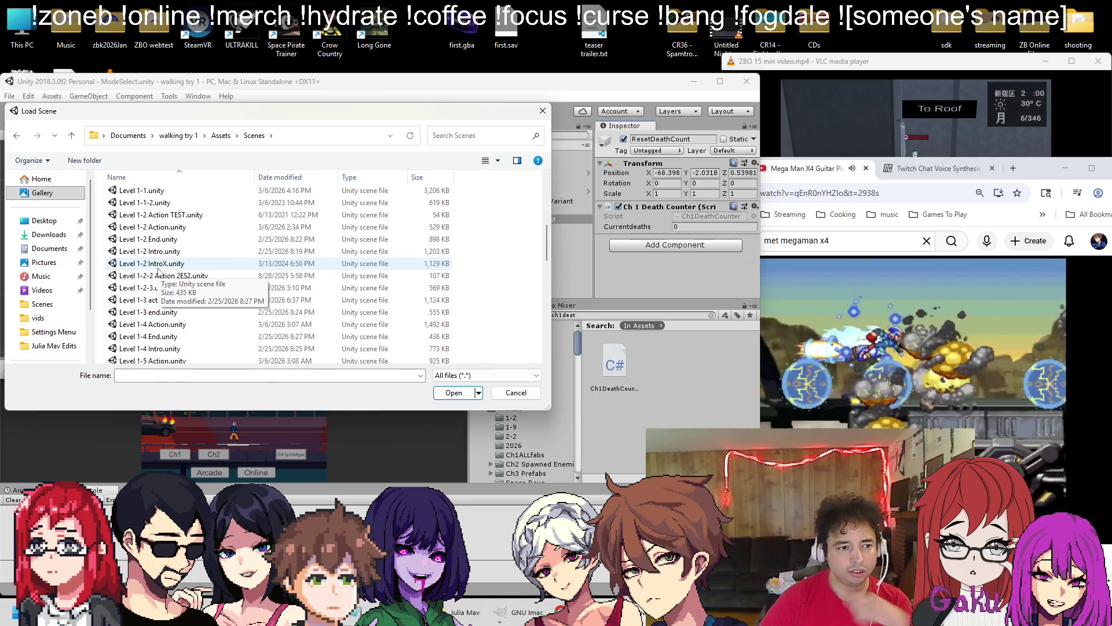
pyautogui.doubleClick(158, 227)
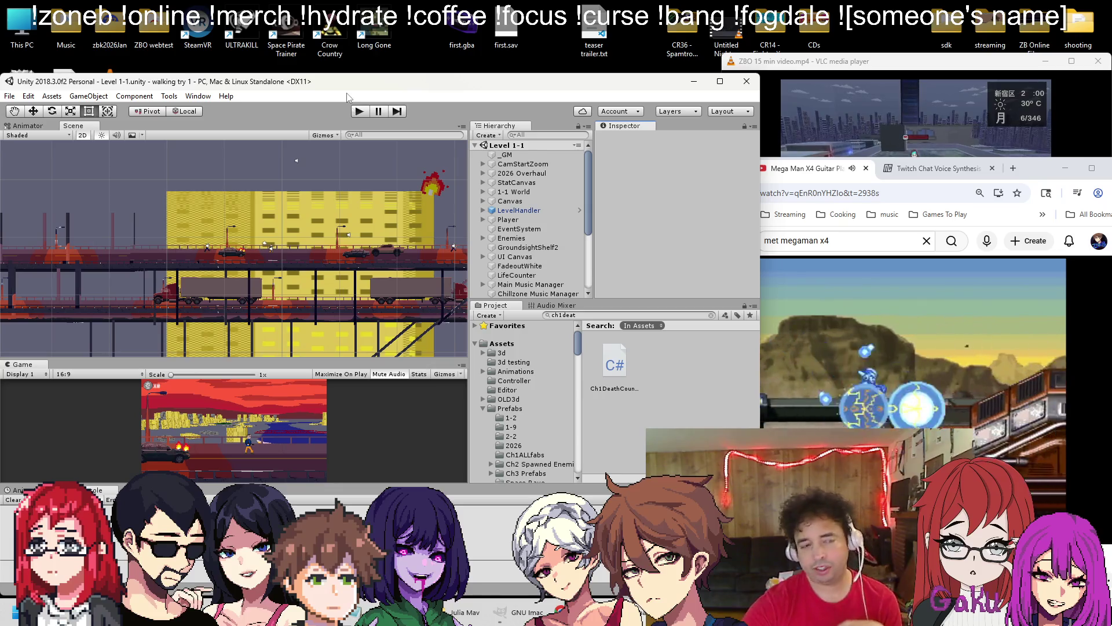
pyautogui.click(363, 113)
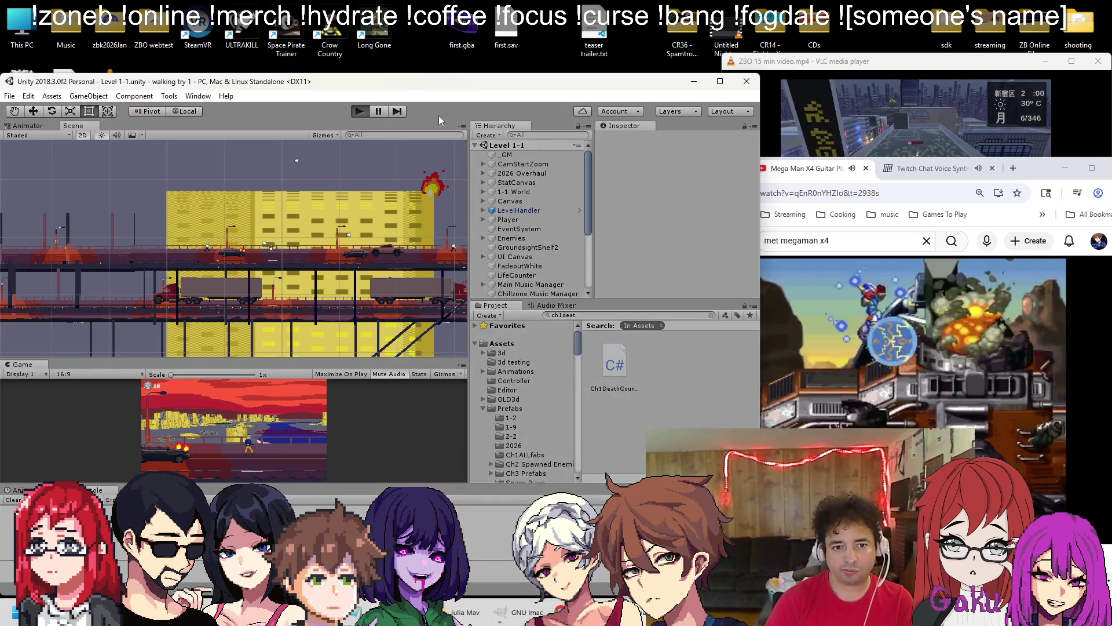
# Check in the Inspector that the Player's Grid Parent is DCgrid
pyautogui.click(508, 220)
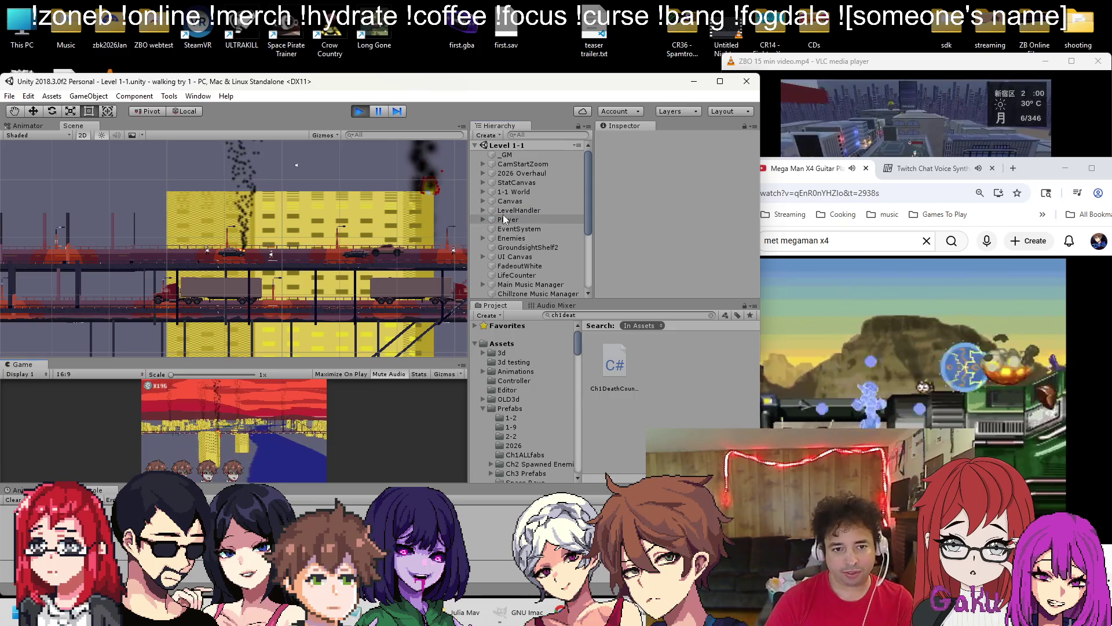
pyautogui.scroll(-5, 660, 201)
pyautogui.scroll(-10, 654, 220)
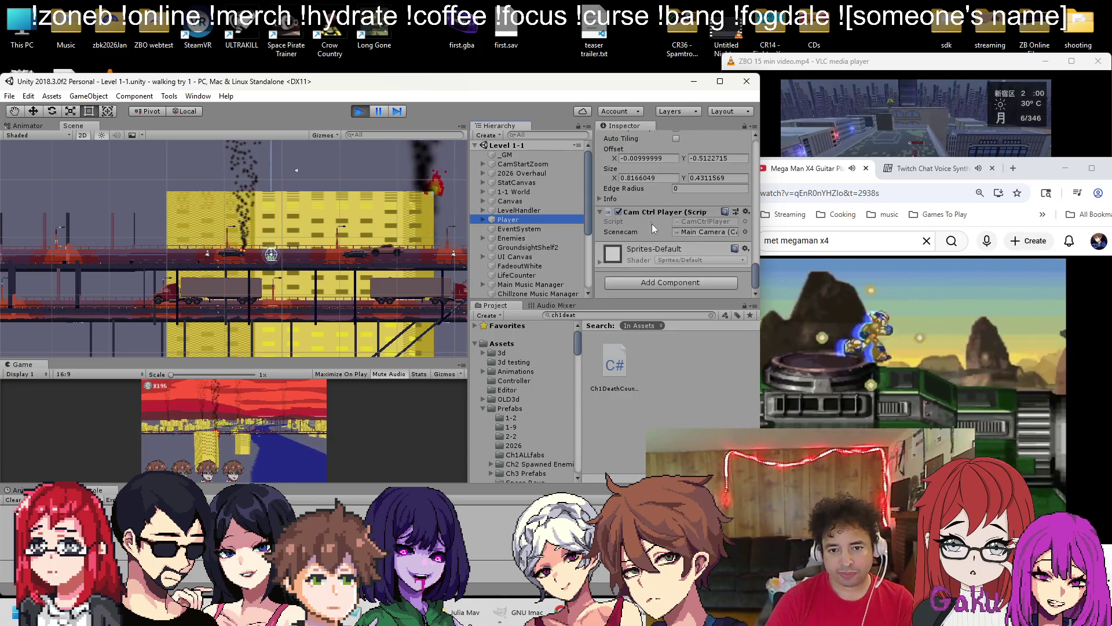
pyautogui.scroll(5, 658, 230)
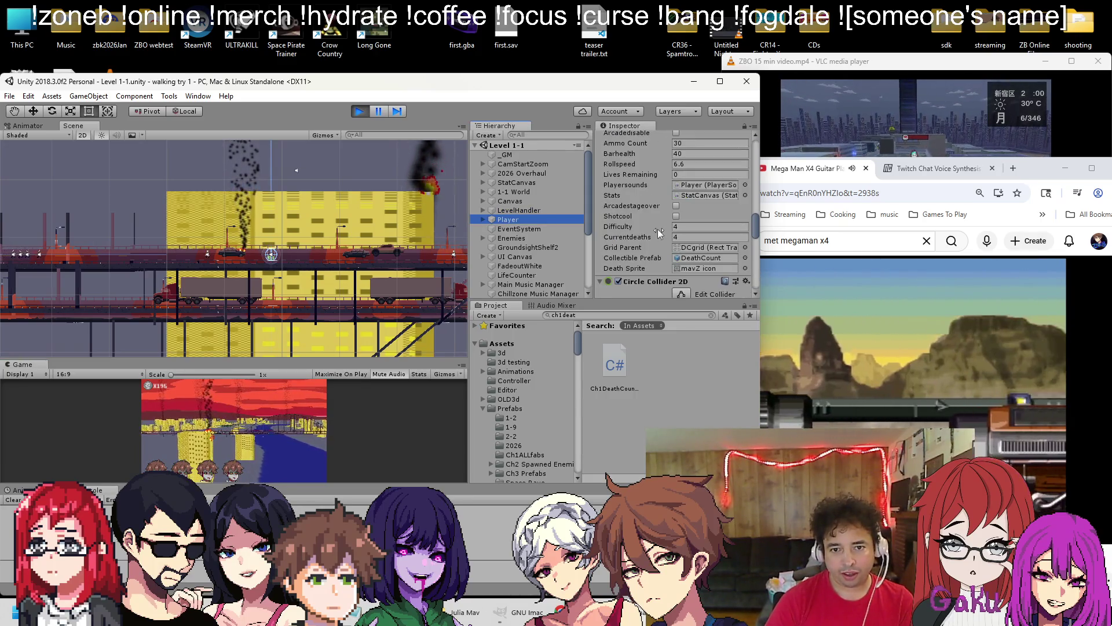
pyautogui.click(276, 441)
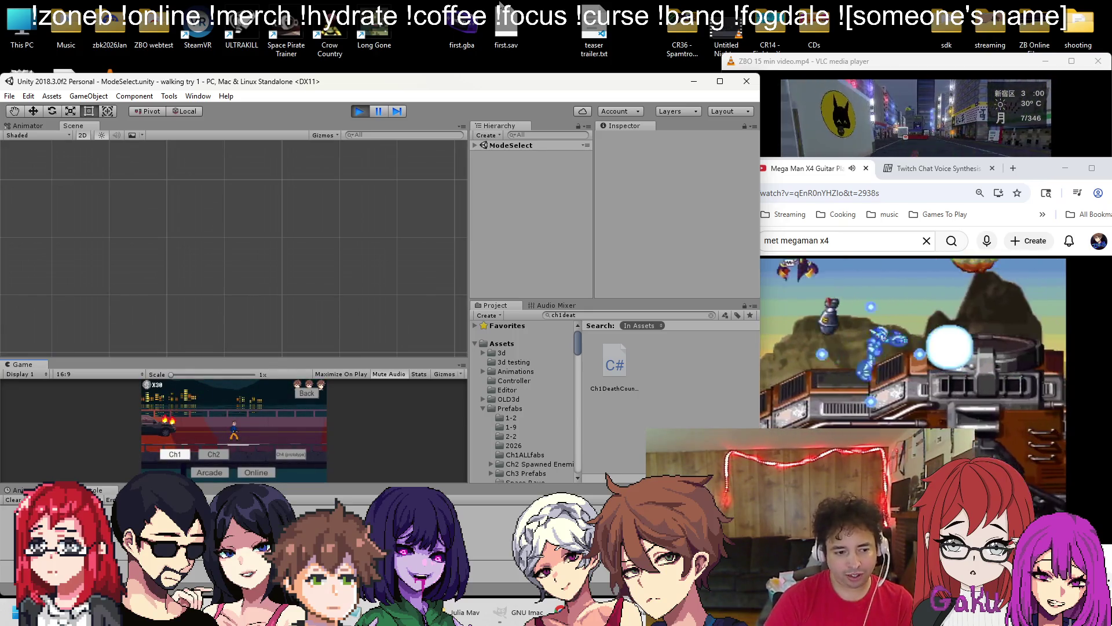
# Start Level 1-1 from mode select, recheck the Player's components, and play the level
pyautogui.press('Return')
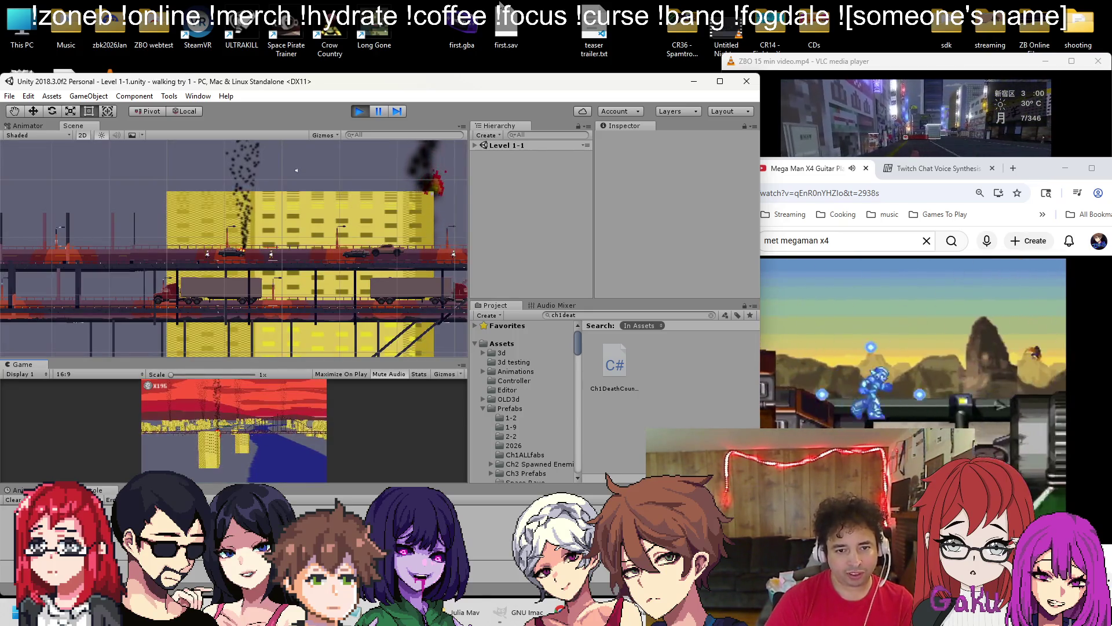
pyautogui.click(475, 144)
pyautogui.scroll(-3, 519, 209)
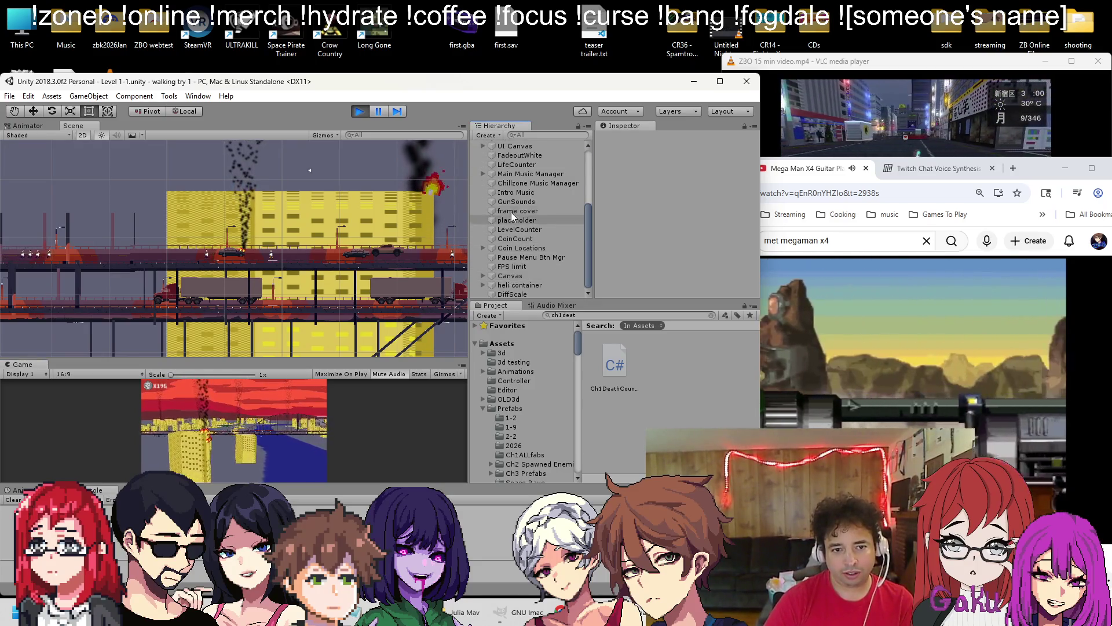
pyautogui.scroll(3, 512, 199)
pyautogui.click(508, 220)
pyautogui.scroll(-5, 677, 220)
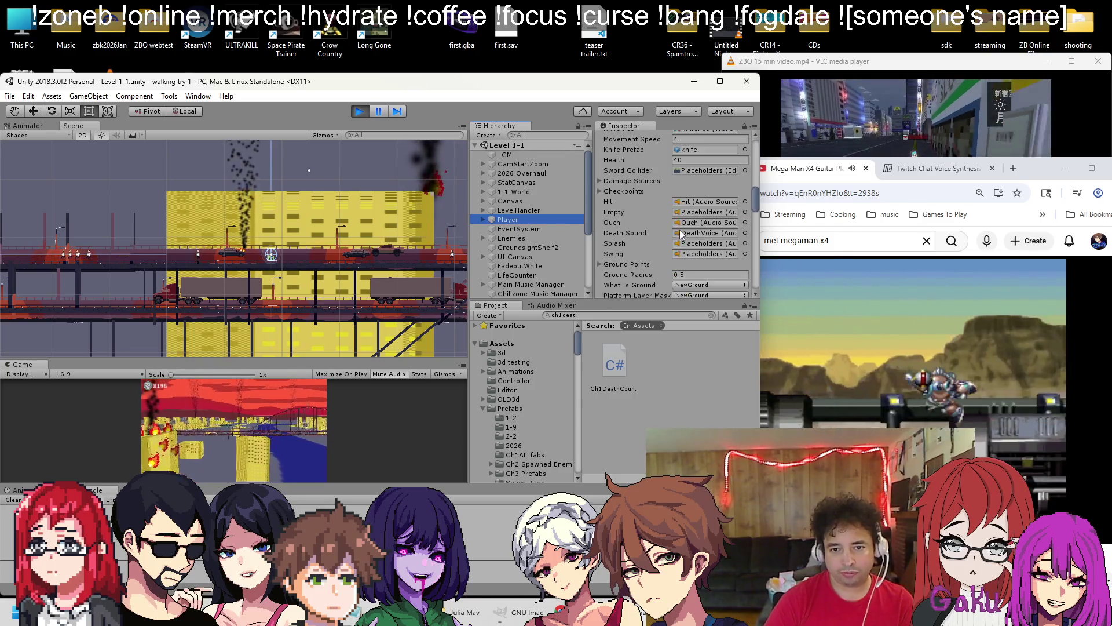
pyautogui.scroll(-10, 681, 233)
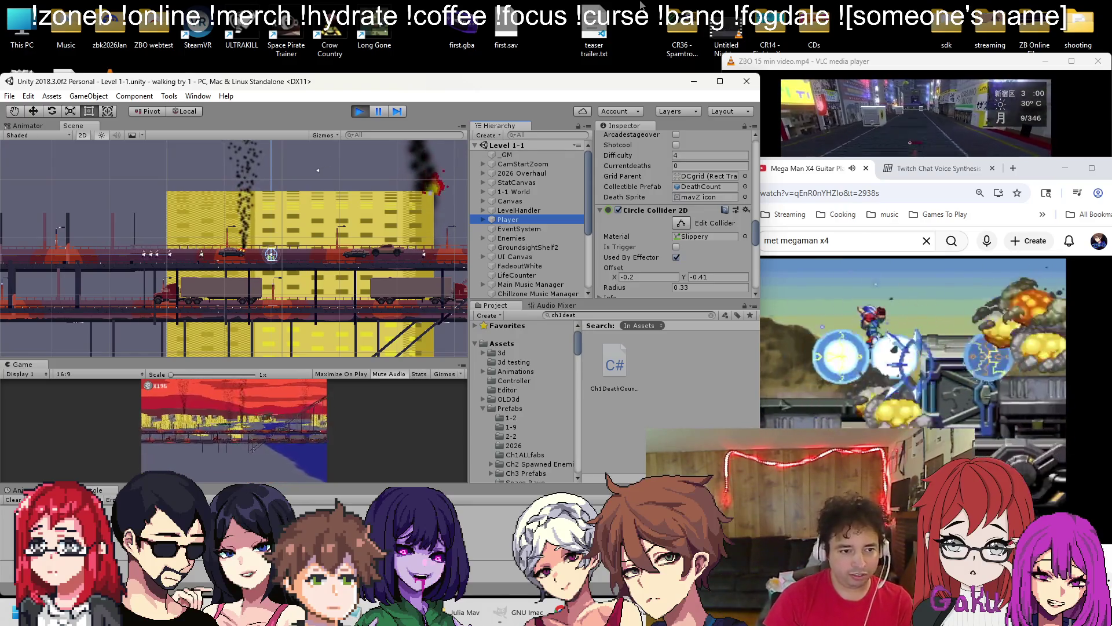
pyautogui.click(322, 445)
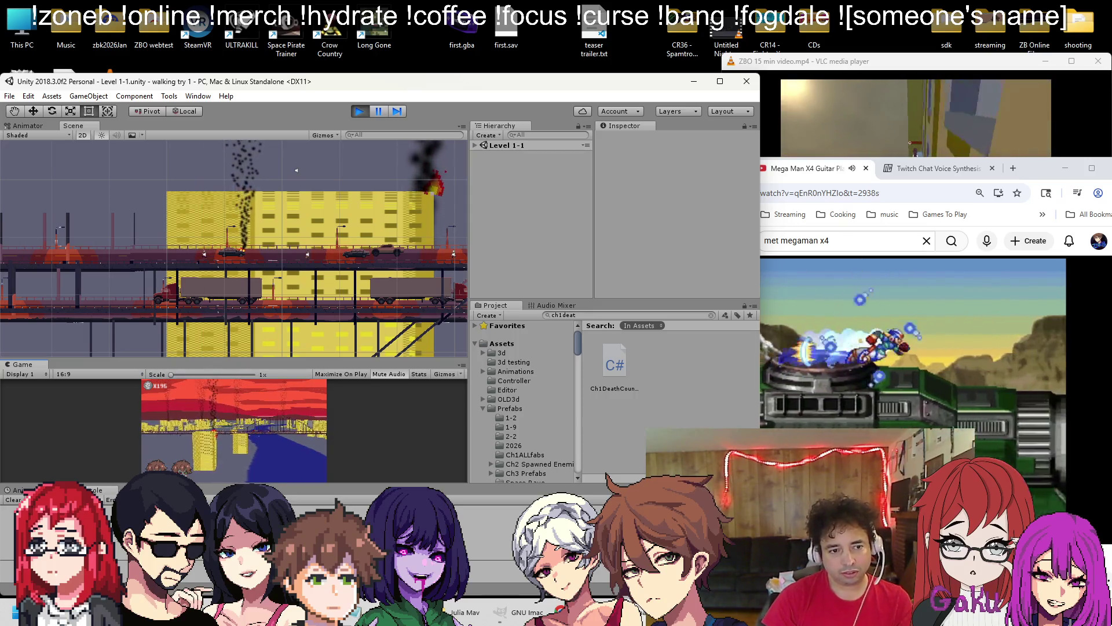
# Stop play and open the Scenes/Level 1-2-3 scene
pyautogui.click(359, 112)
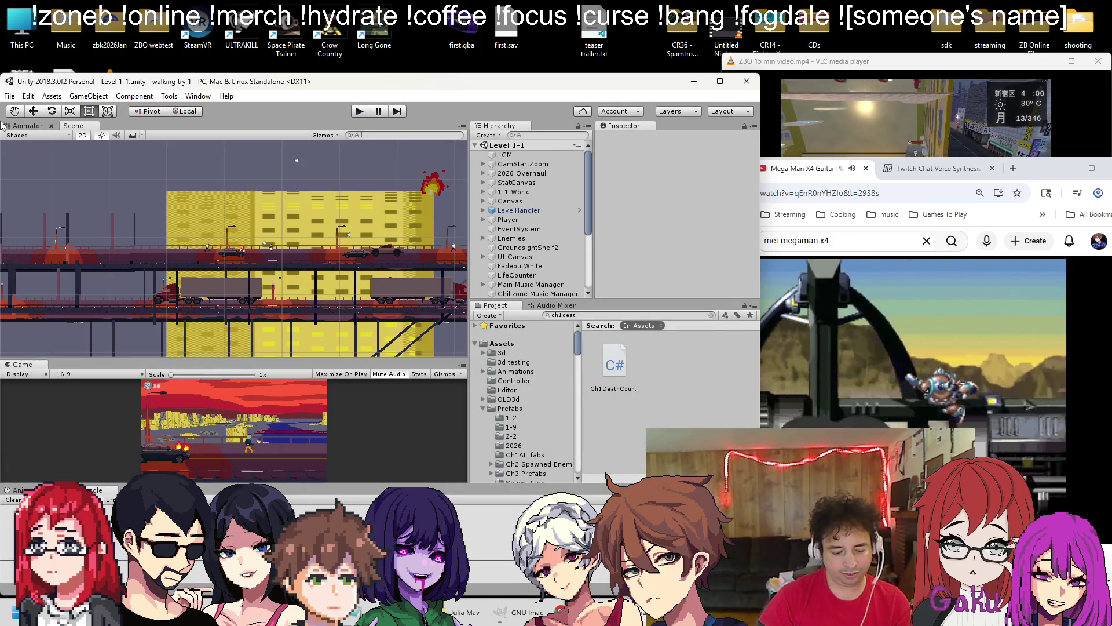
pyautogui.click(9, 96)
pyautogui.click(26, 118)
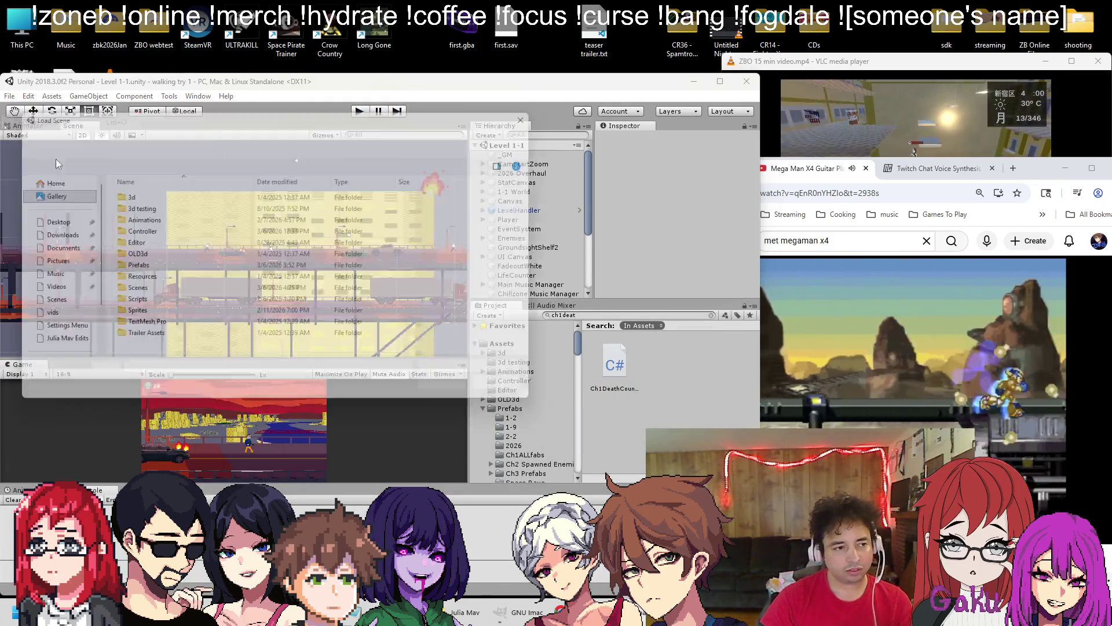
pyautogui.doubleClick(131, 297)
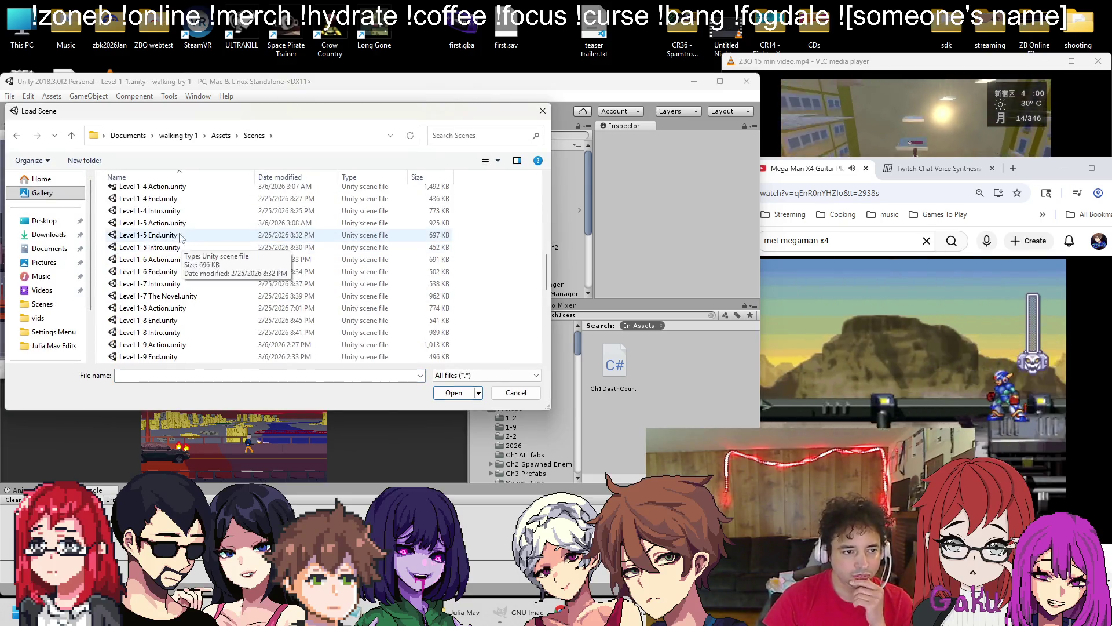
pyautogui.scroll(-3, 174, 255)
pyautogui.scroll(3, 166, 260)
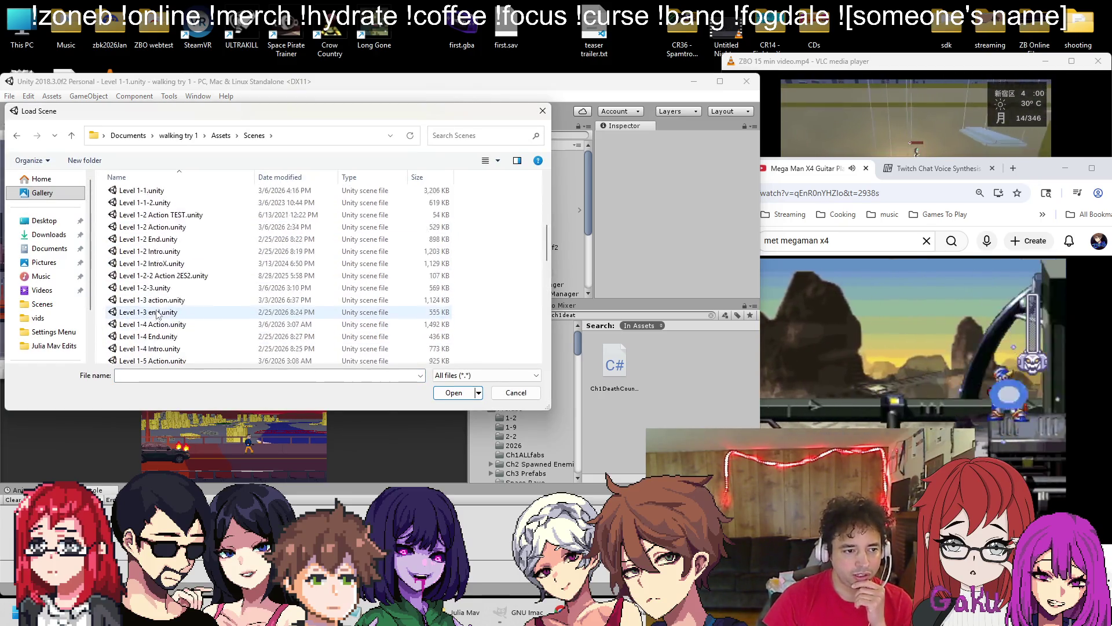
pyautogui.doubleClick(162, 325)
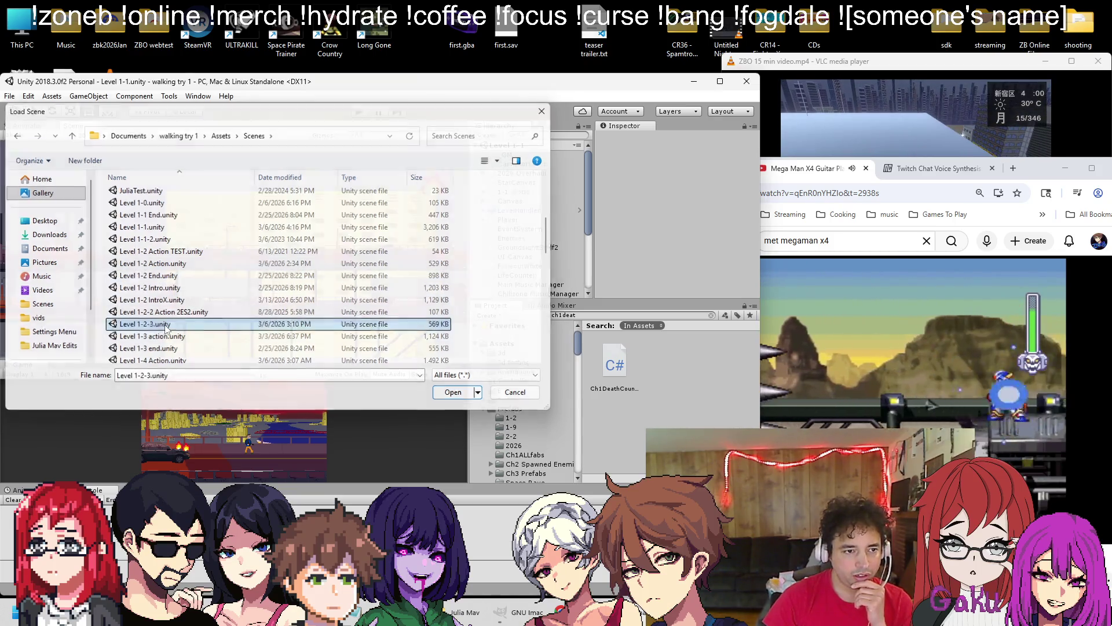
# Test-run Level 1-2-3, inspect the Player's Grid Parent and Currentdeaths, then stop play
pyautogui.click(359, 112)
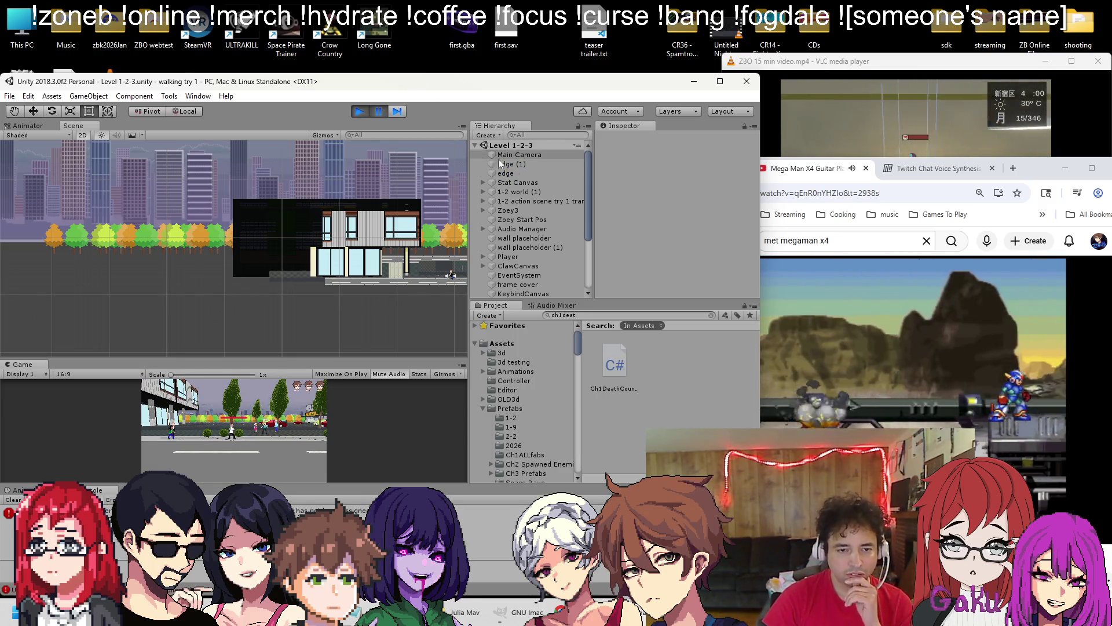
pyautogui.scroll(-5, 545, 181)
pyautogui.click(515, 165)
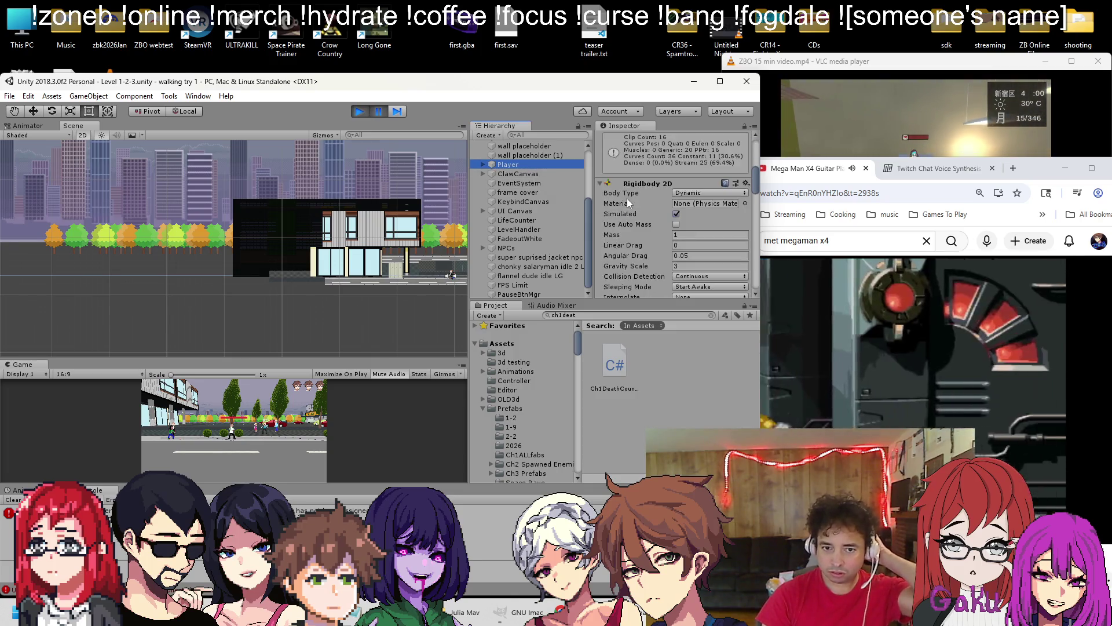
pyautogui.scroll(-10, 628, 203)
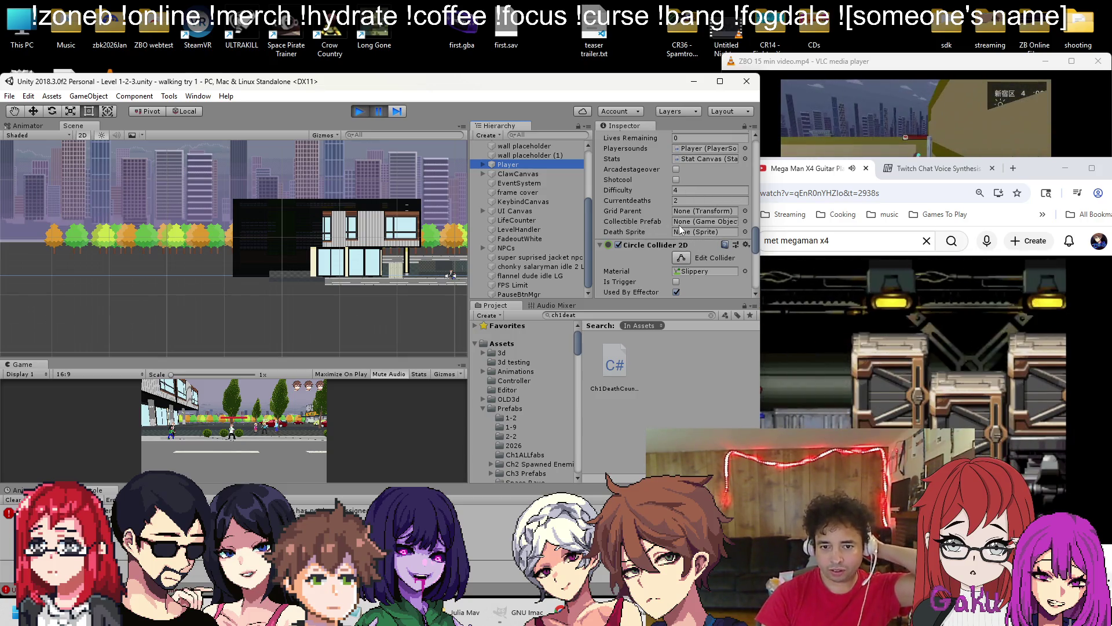
pyautogui.click(358, 113)
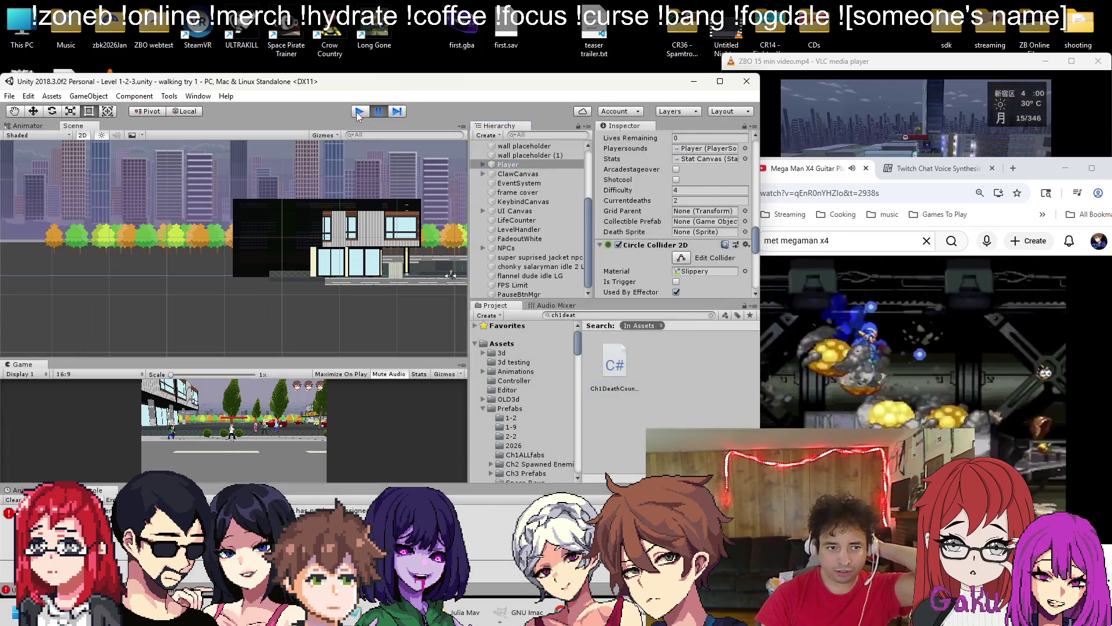
pyautogui.click(10, 96)
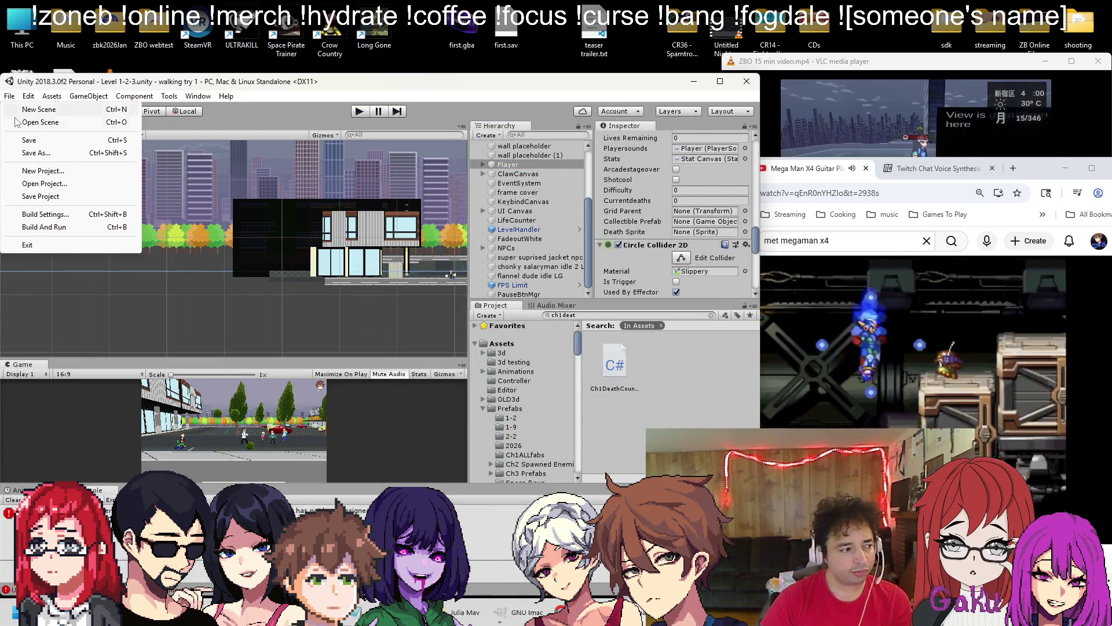
# Open the Level 1-1 scene from the Scenes folder and select its Player
pyautogui.click(32, 123)
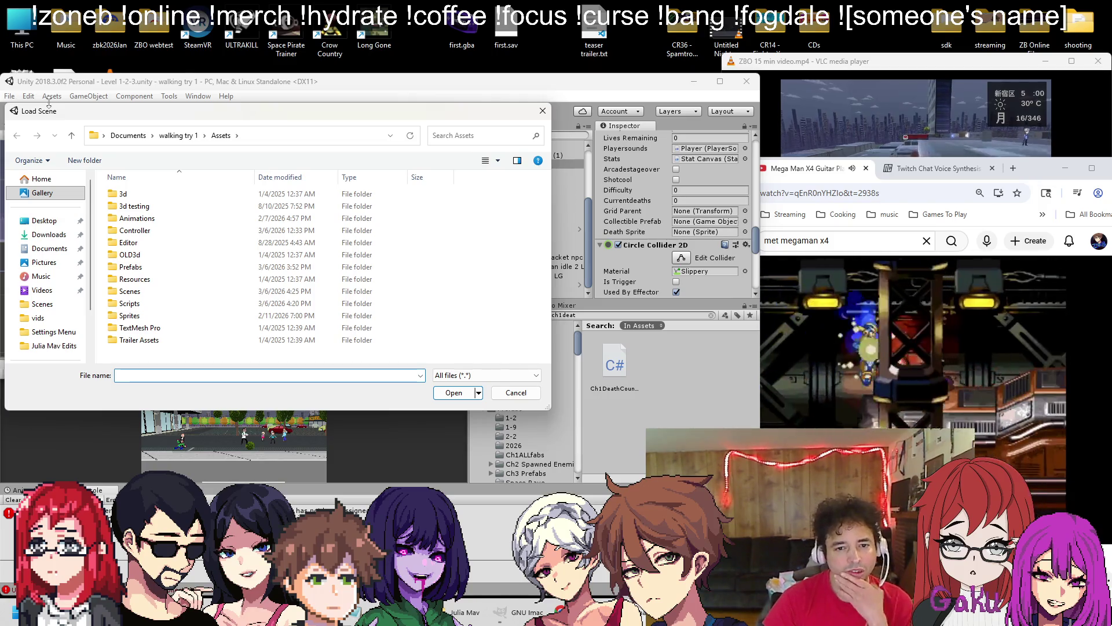
pyautogui.doubleClick(142, 292)
pyautogui.scroll(-2, 145, 293)
pyautogui.scroll(-2, 191, 273)
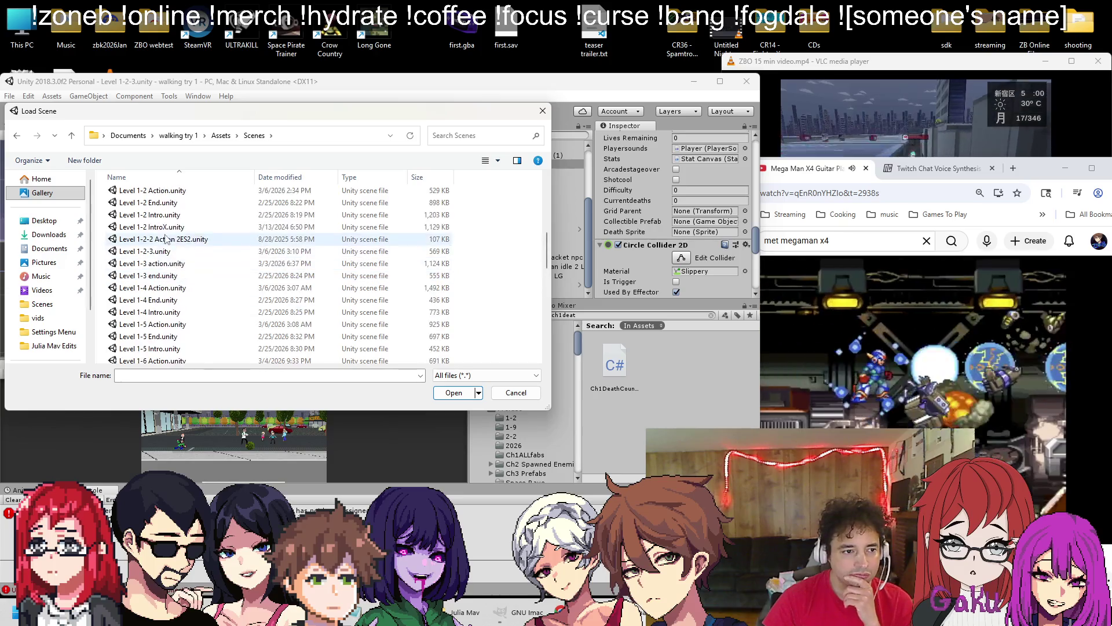
pyautogui.doubleClick(144, 263)
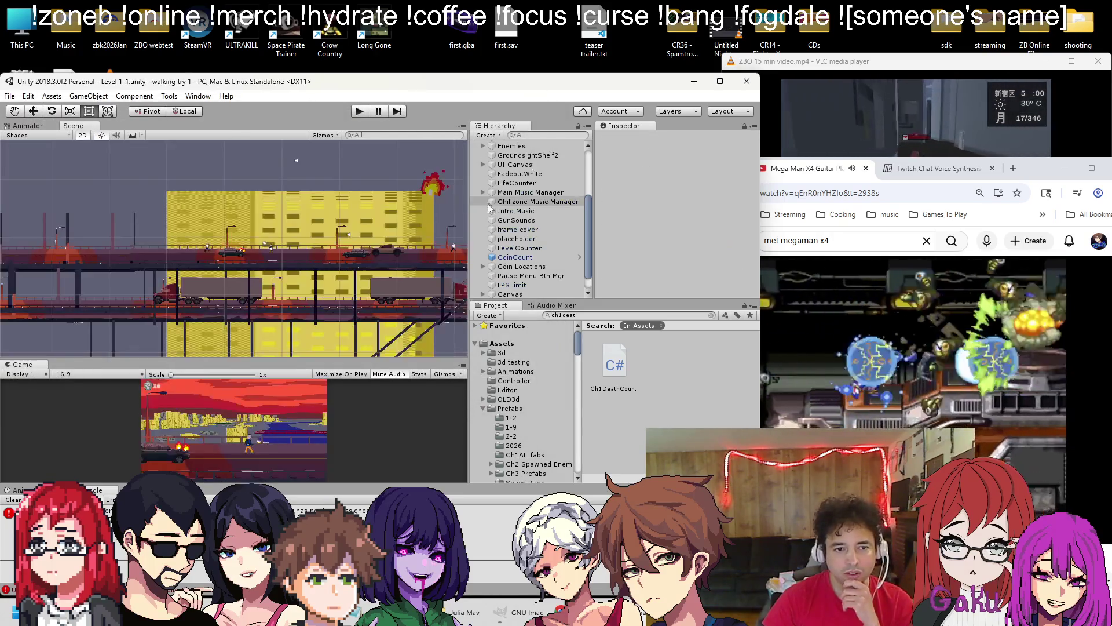
pyautogui.scroll(4, 497, 216)
pyautogui.click(502, 220)
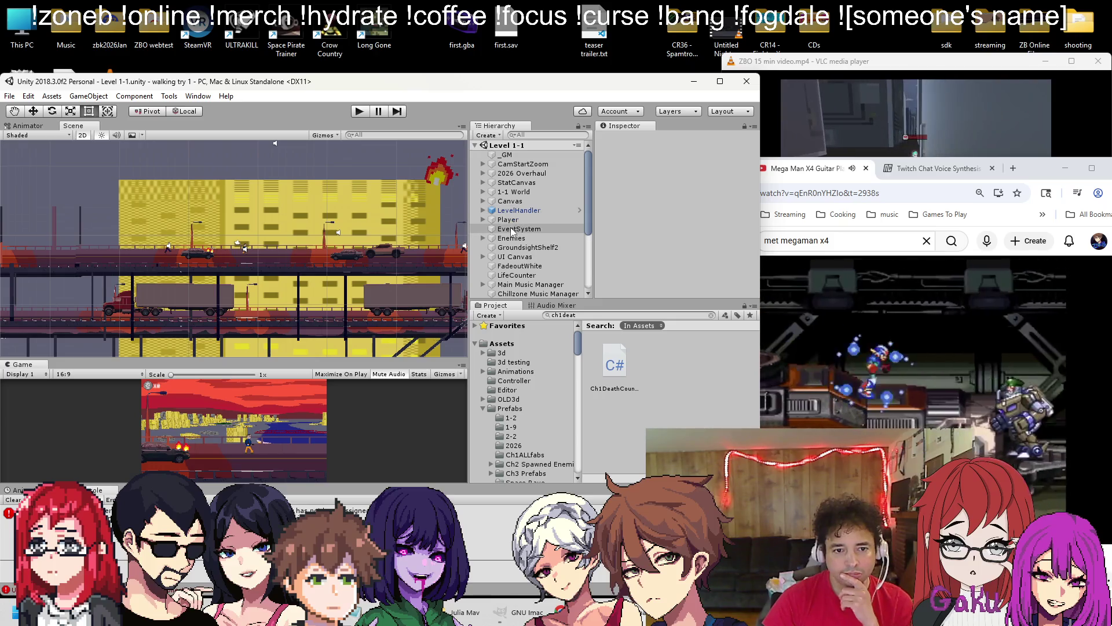
pyautogui.scroll(-10, 672, 223)
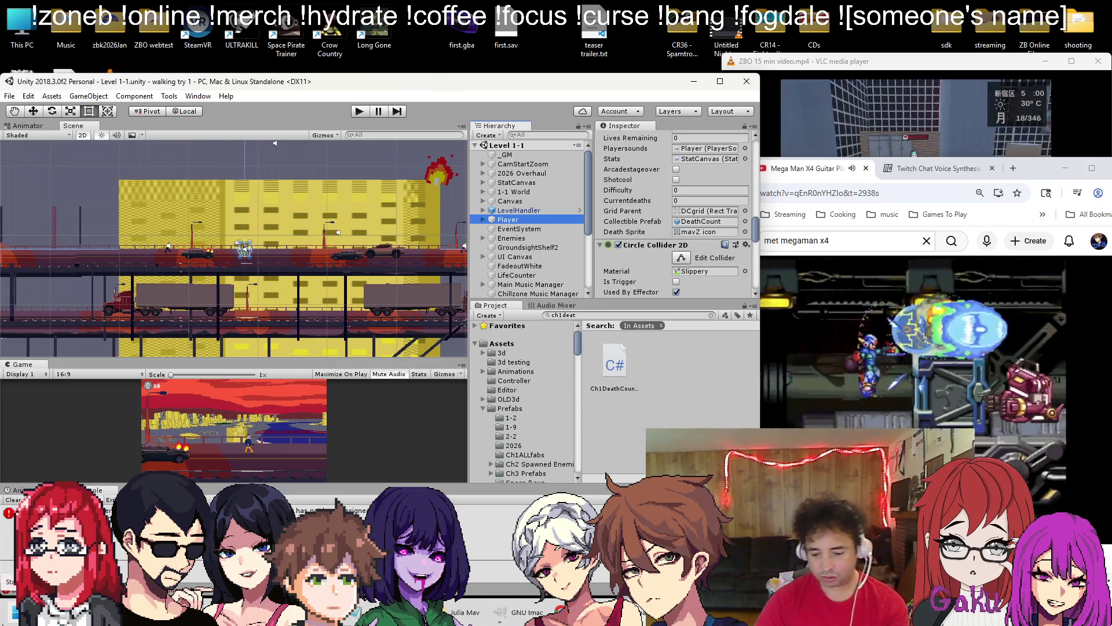
# Snip the Hierarchy and Inspector area, paste it into Paint, and move it aside
pyautogui.press('super+shift+s')
pyautogui.moveTo(473, 102)
pyautogui.mouseDown()
pyautogui.moveTo(658, 301)
pyautogui.moveTo(770, 324)
pyautogui.mouseUp()
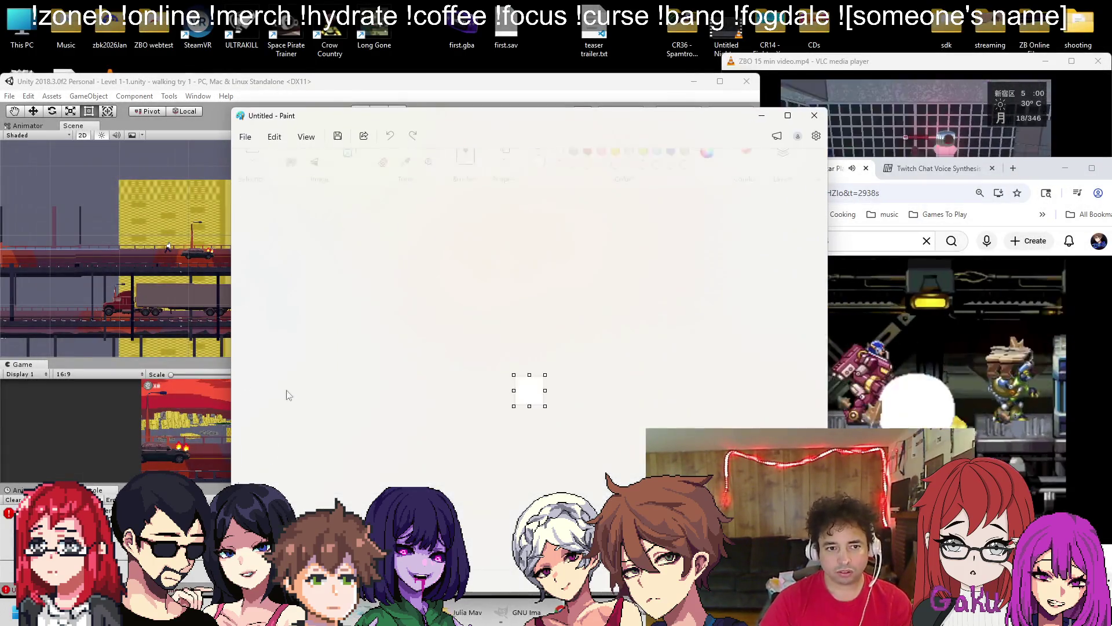
pyautogui.hotkey('ctrl', 'v')
pyautogui.moveTo(341, 130)
pyautogui.mouseDown()
pyautogui.moveTo(687, 115)
pyautogui.moveTo(953, 75)
pyautogui.moveTo(778, 91)
pyautogui.mouseUp()
# Return to Unity and browse into the Scenes folder to load another scene
pyautogui.click(461, 76)
pyautogui.click(10, 96)
pyautogui.click(24, 122)
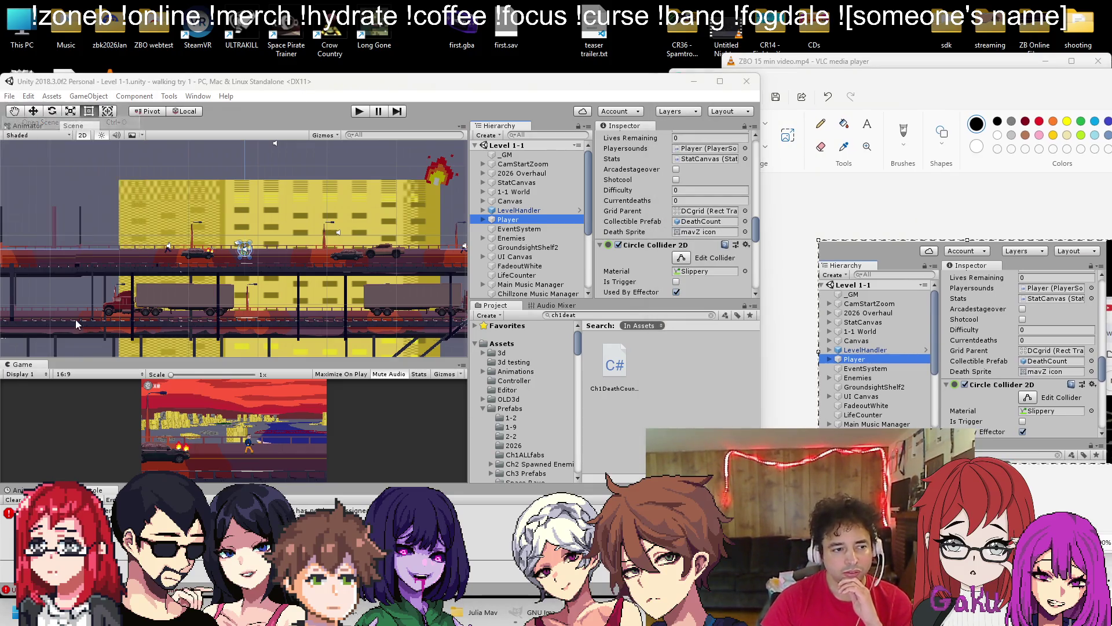
pyautogui.doubleClick(132, 291)
# Open the Level 1-3 action scene, then switch back to Level 1-1
pyautogui.scroll(-5, 154, 276)
pyautogui.click(153, 271)
pyautogui.doubleClick(154, 271)
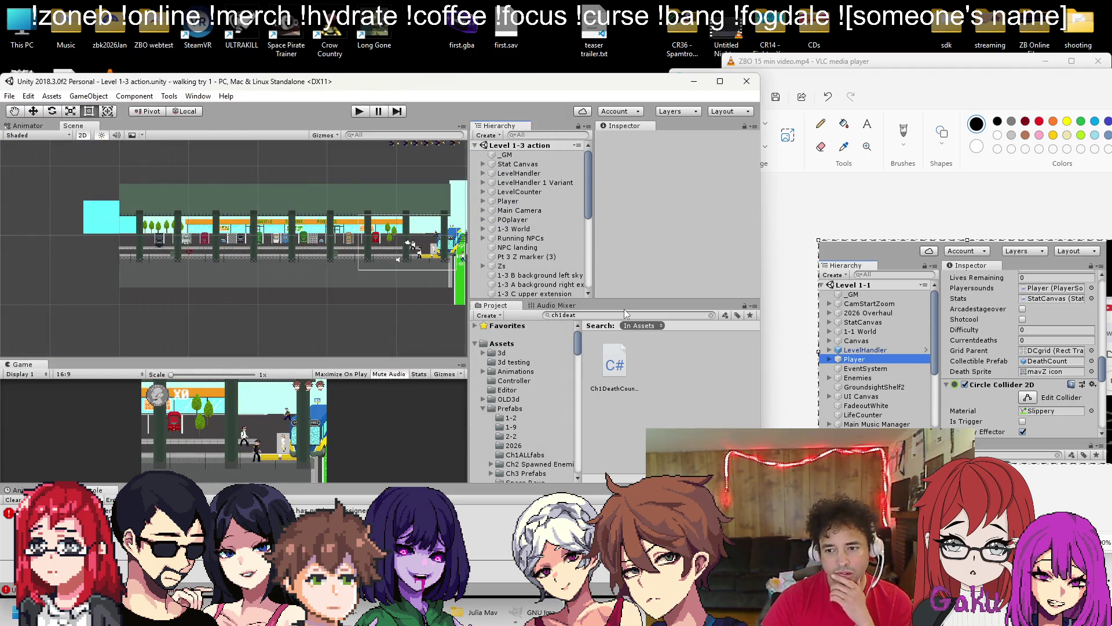
pyautogui.click(9, 96)
pyautogui.click(17, 122)
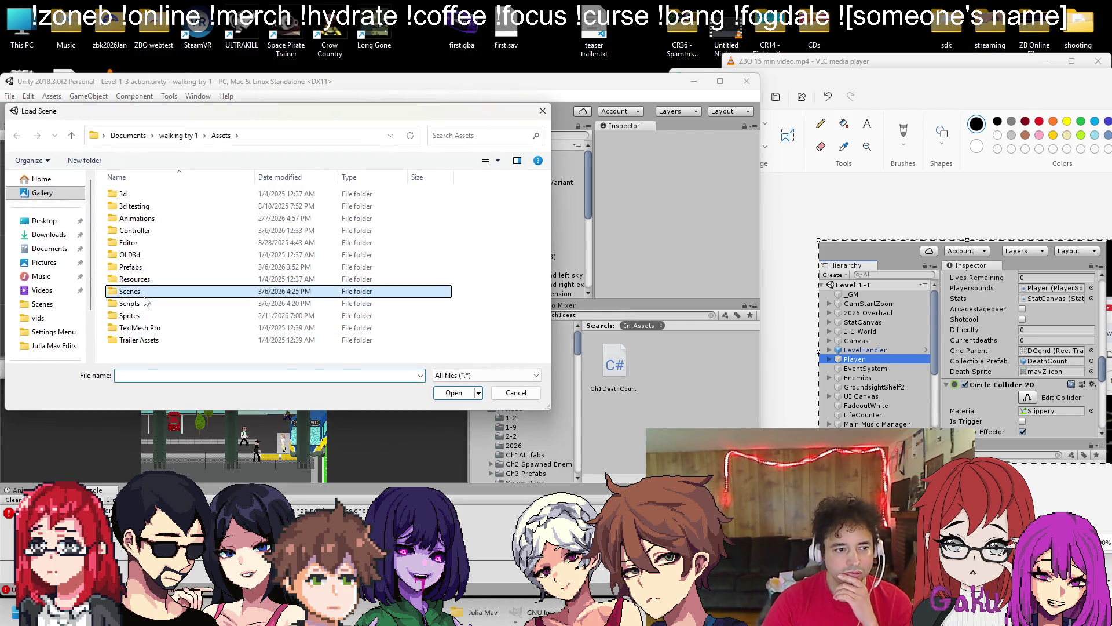
pyautogui.scroll(-5, 149, 268)
pyautogui.doubleClick(155, 242)
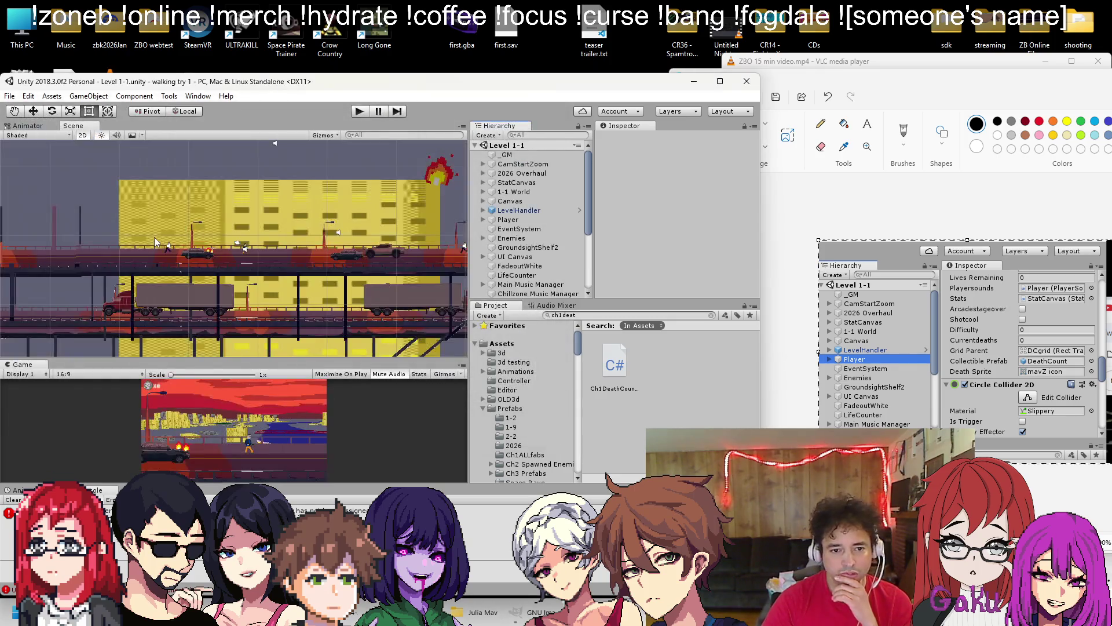
# Select the Player and locate its Grid Parent object, DCgrid, in the Hierarchy
pyautogui.click(508, 219)
pyautogui.scroll(-5, 657, 254)
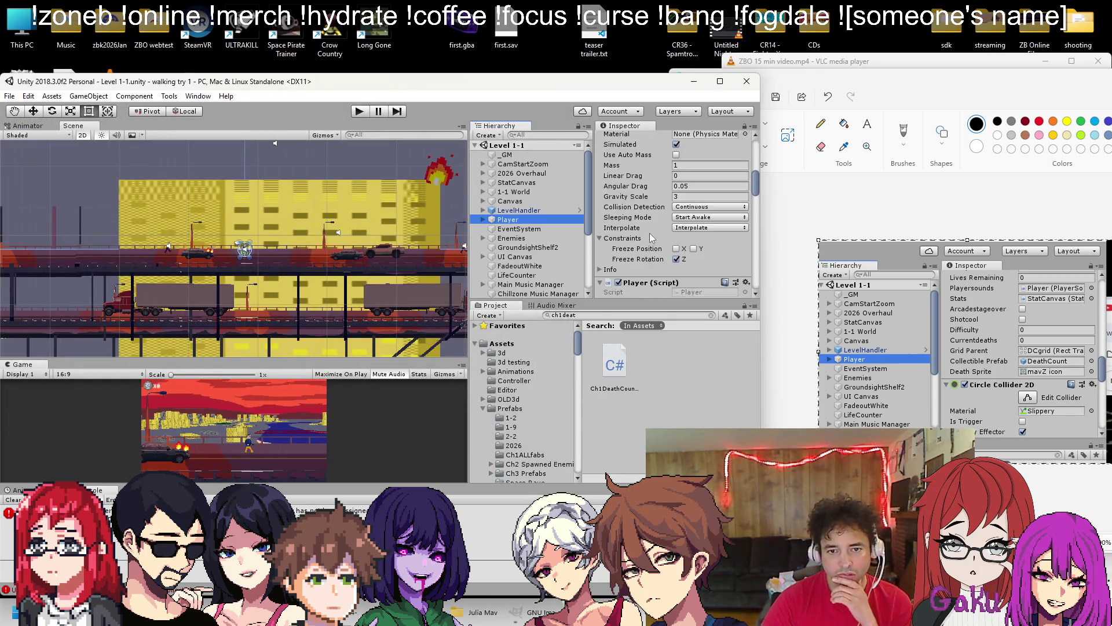
pyautogui.scroll(-5, 657, 254)
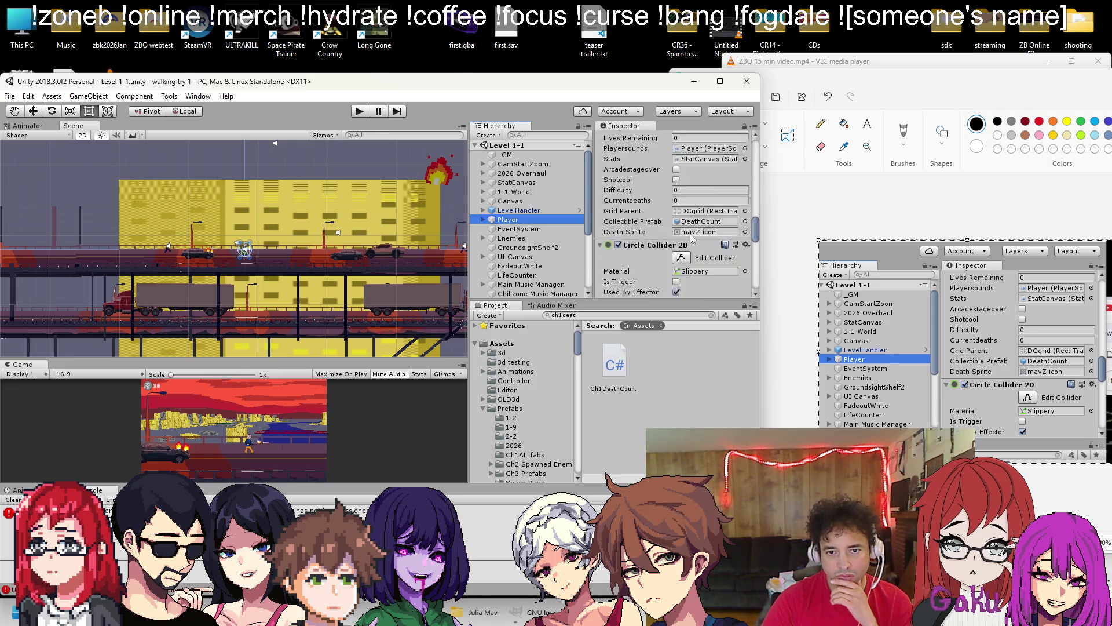
pyautogui.scroll(-5, 691, 234)
pyautogui.click(700, 176)
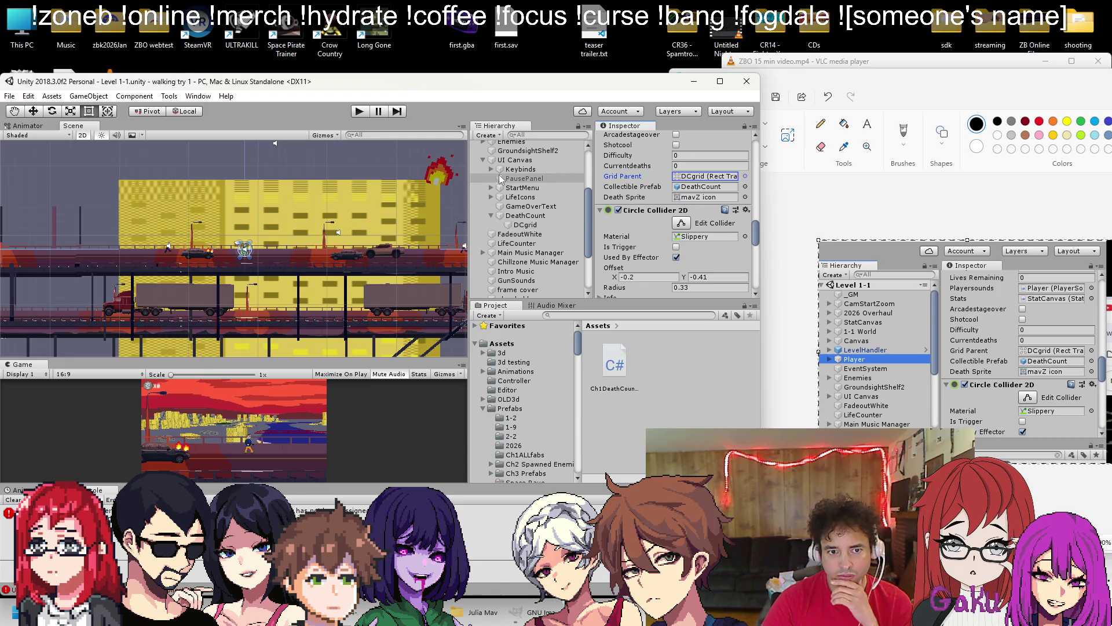
pyautogui.click(703, 177)
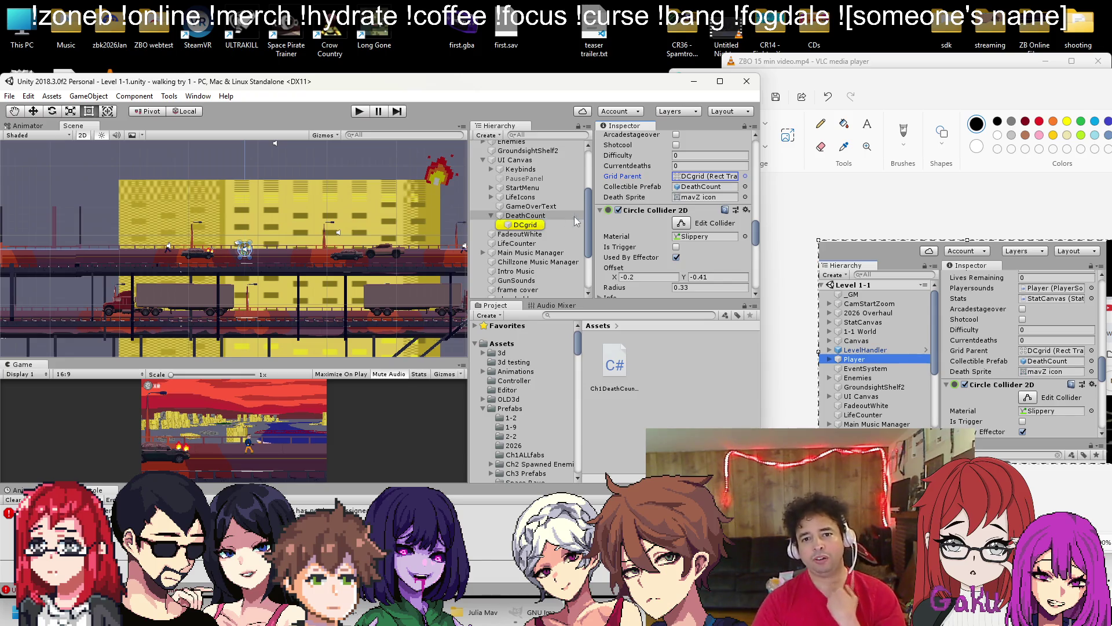
# Save DeathCount as a prefab in the Prefabs > Ch1ALLfabs folder
pyautogui.click(509, 409)
pyautogui.scroll(-3, 659, 363)
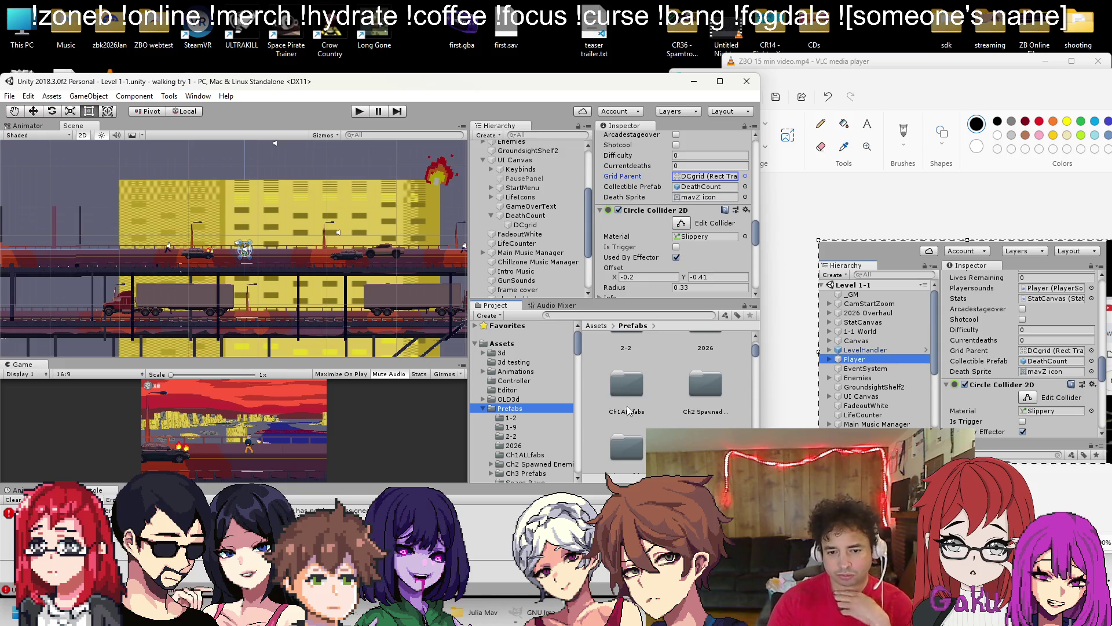
pyautogui.scroll(-2, 634, 400)
pyautogui.scroll(2, 634, 379)
pyautogui.doubleClick(628, 383)
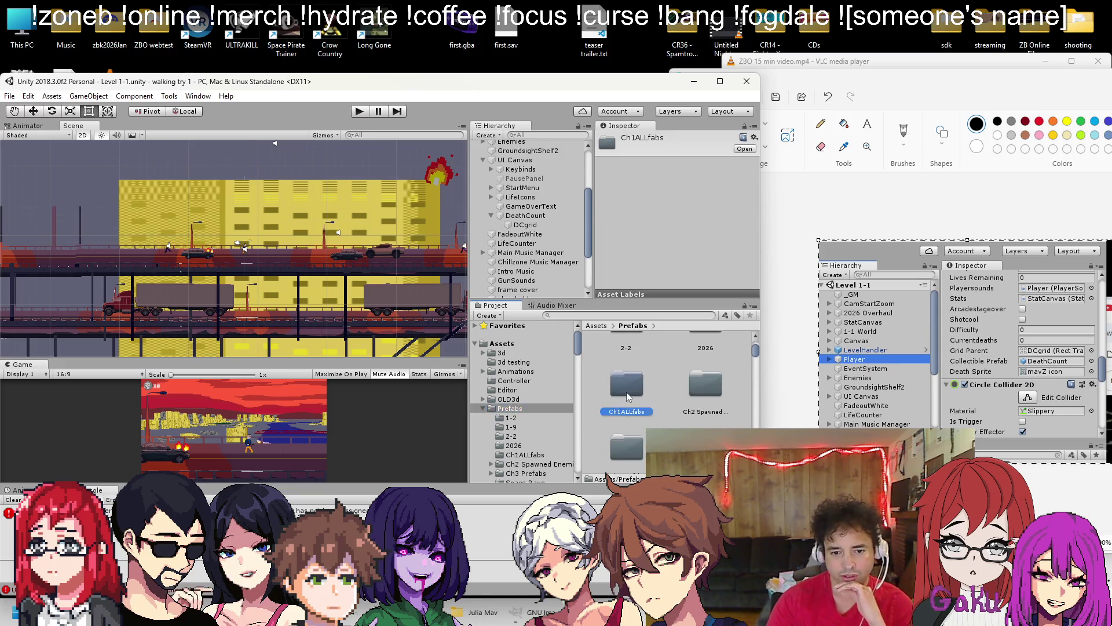
pyautogui.moveTo(511, 421)
pyautogui.mouseDown()
pyautogui.moveTo(532, 255)
pyautogui.moveTo(524, 219)
pyautogui.moveTo(611, 268)
pyautogui.moveTo(672, 381)
pyautogui.mouseUp()
# Completely unpack the DeathCount instance in the scene and open the File menu
pyautogui.rightClick(524, 216)
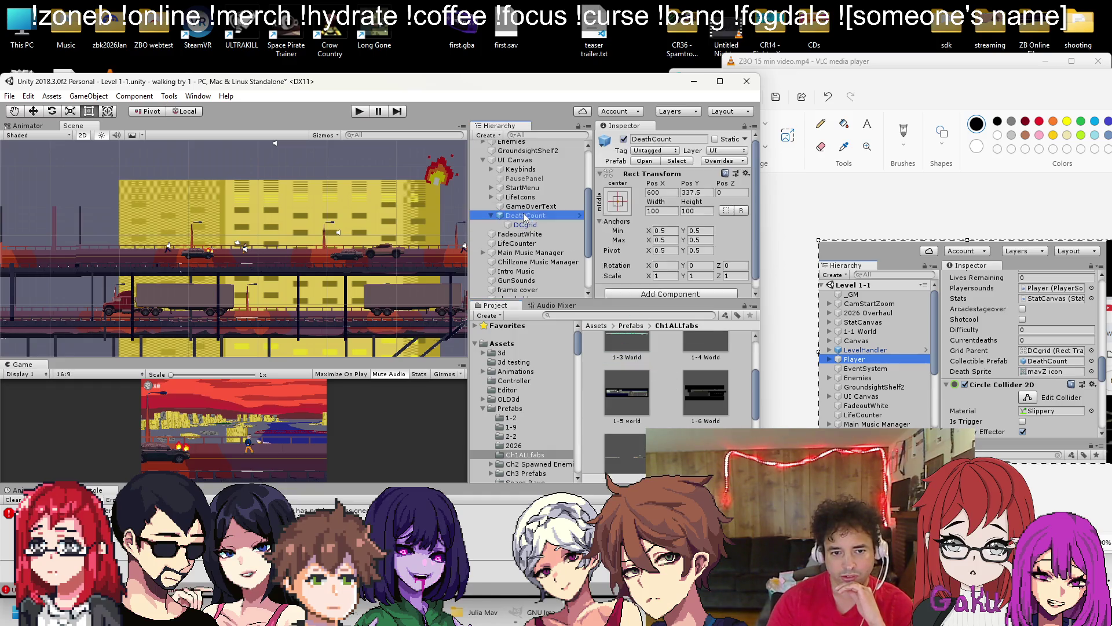
pyautogui.click(550, 331)
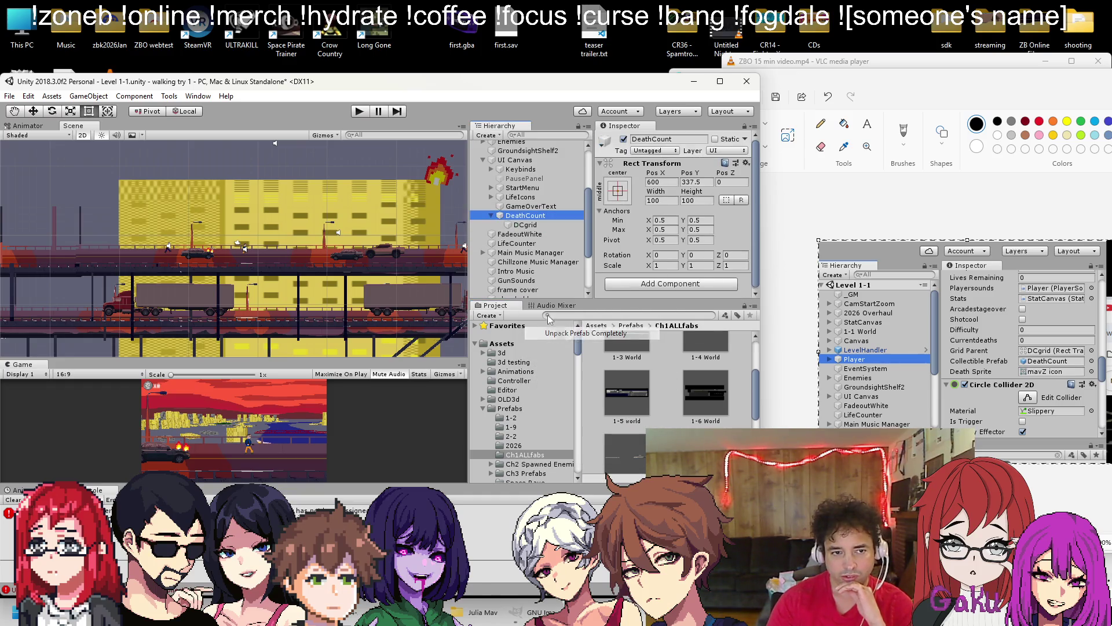
pyautogui.click(10, 96)
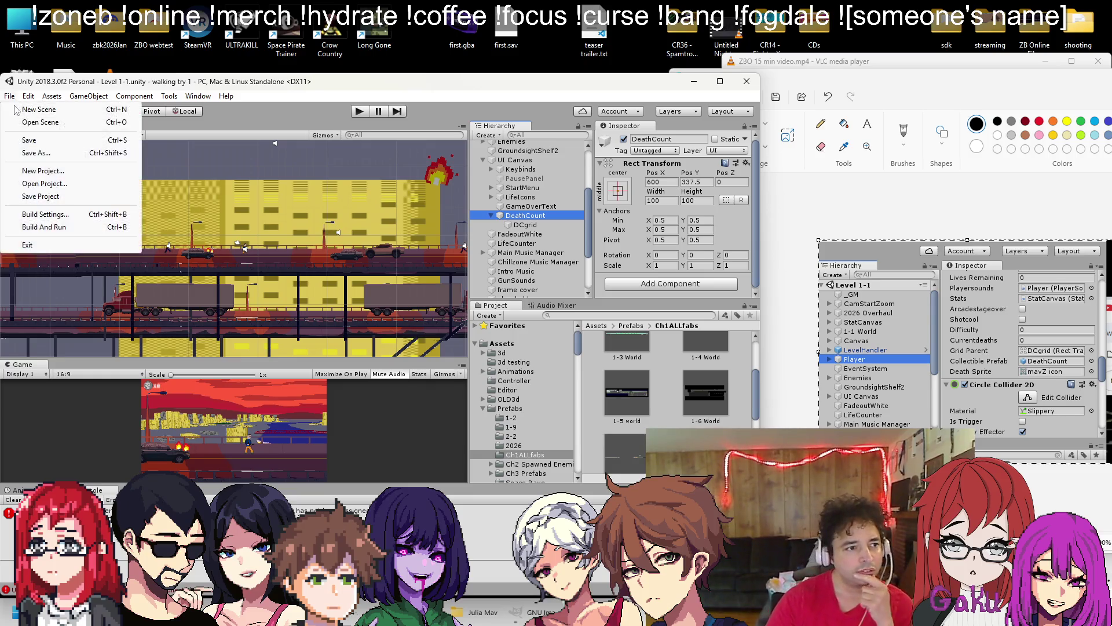
# Open the Level 1-3 action scene
pyautogui.click(18, 123)
pyautogui.scroll(-8, 161, 285)
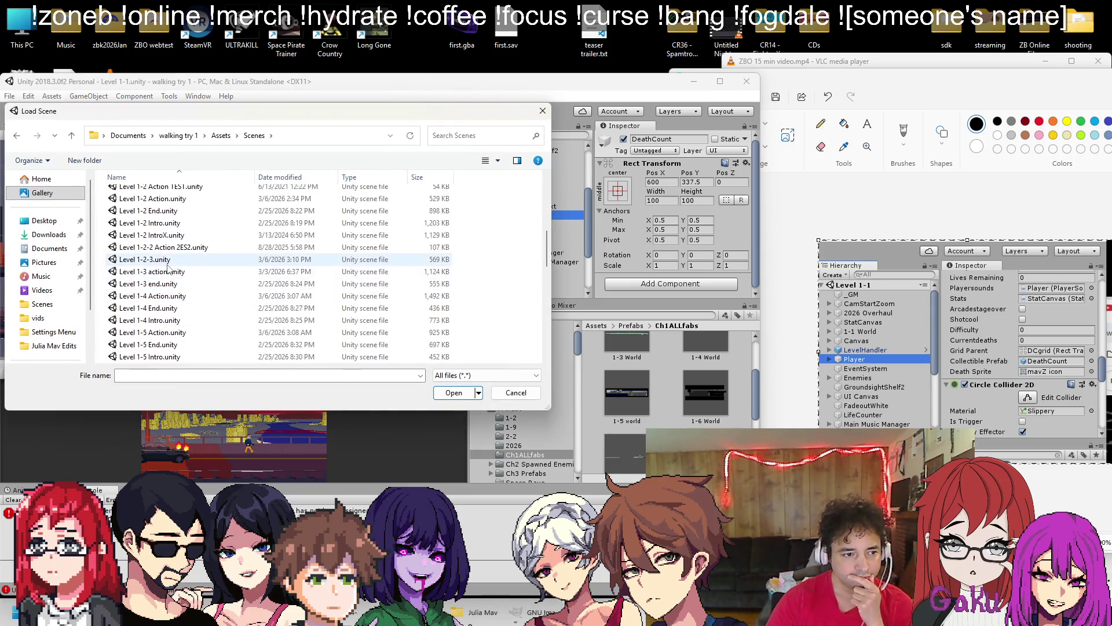
pyautogui.doubleClick(168, 271)
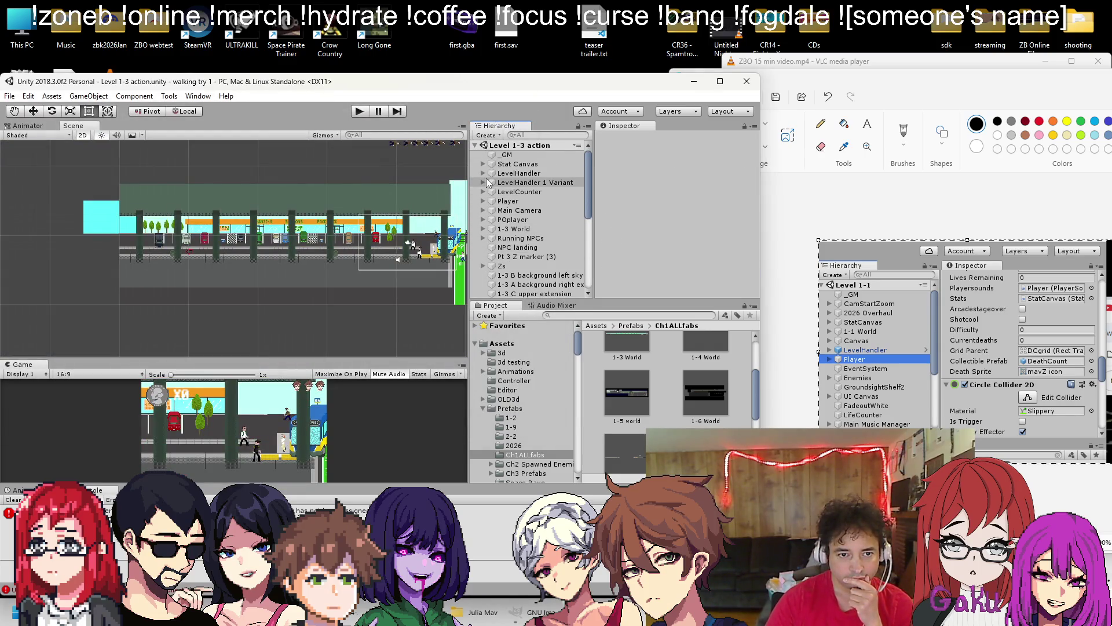
# Place the DeathCount prefab under UI Canvas and unpack it completely
pyautogui.scroll(-3, 488, 183)
pyautogui.scroll(-2, 486, 178)
pyautogui.click(483, 238)
pyautogui.scroll(-3, 629, 345)
pyautogui.moveTo(627, 375); pyautogui.dragTo(520, 226)
pyautogui.rightClick(518, 275)
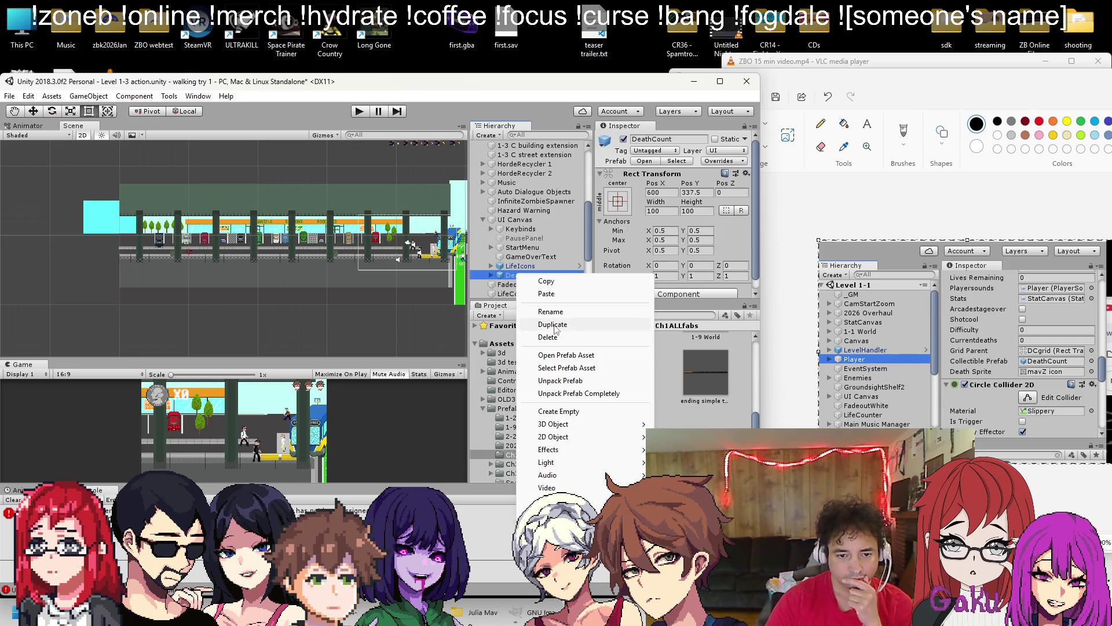
pyautogui.click(554, 396)
# Select the Player and scroll to its script fields
pyautogui.scroll(5, 519, 220)
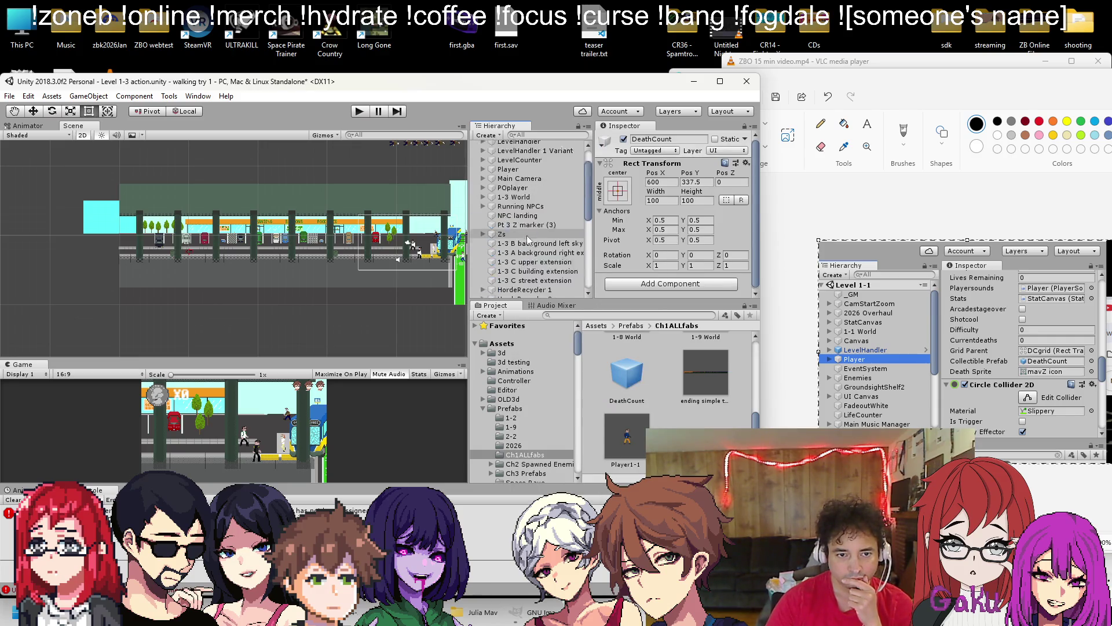
pyautogui.click(508, 201)
pyautogui.scroll(-10, 520, 221)
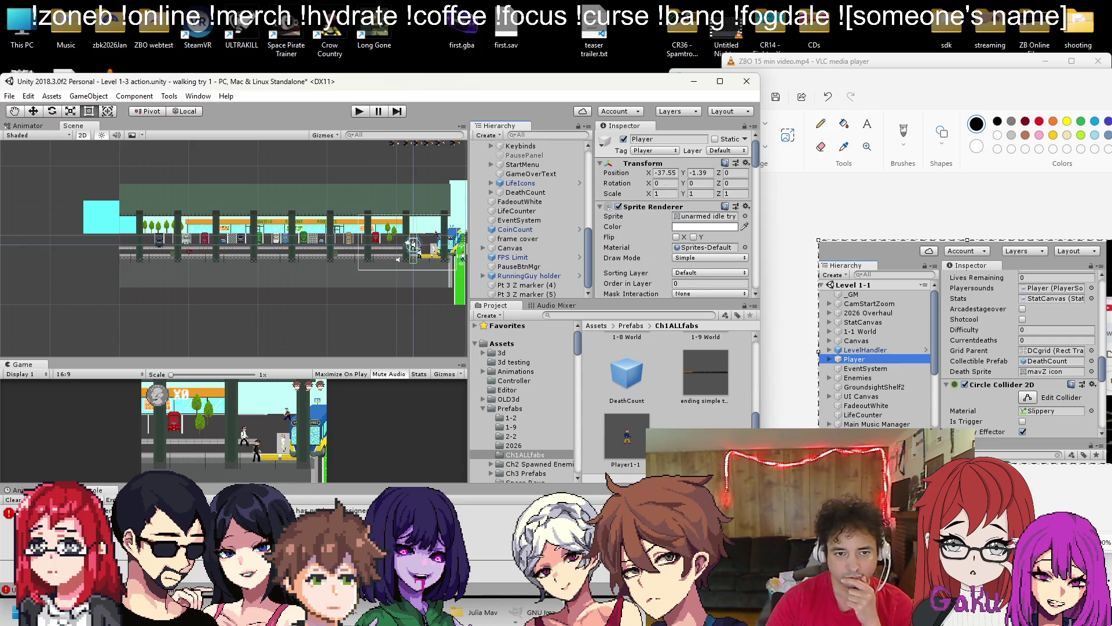
pyautogui.scroll(-5, 687, 203)
pyautogui.scroll(-5, 687, 202)
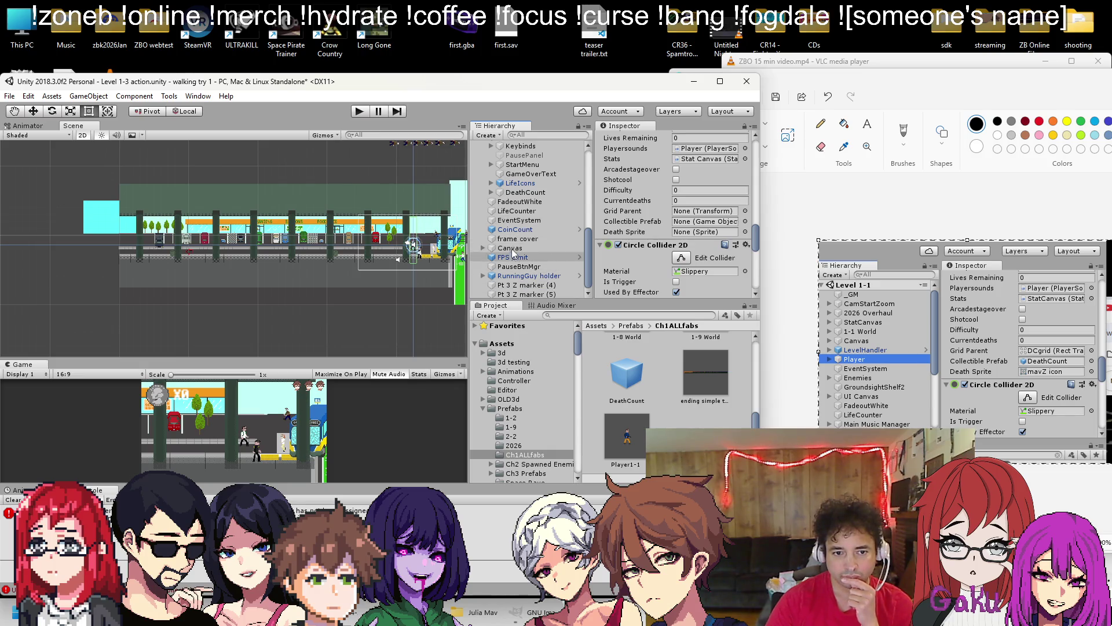
# Assign DCgrid as the Player's Grid Parent and the DeathCount prefab as Collectible Prefab
pyautogui.click(491, 192)
pyautogui.moveTo(521, 206); pyautogui.dragTo(681, 213)
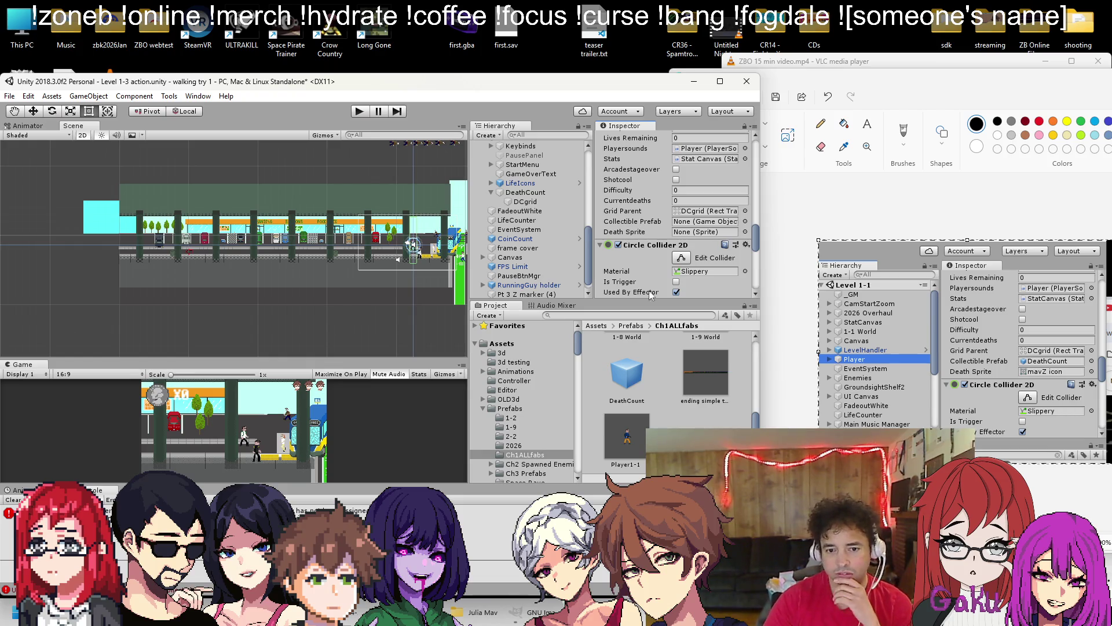
pyautogui.moveTo(647, 376); pyautogui.dragTo(687, 229)
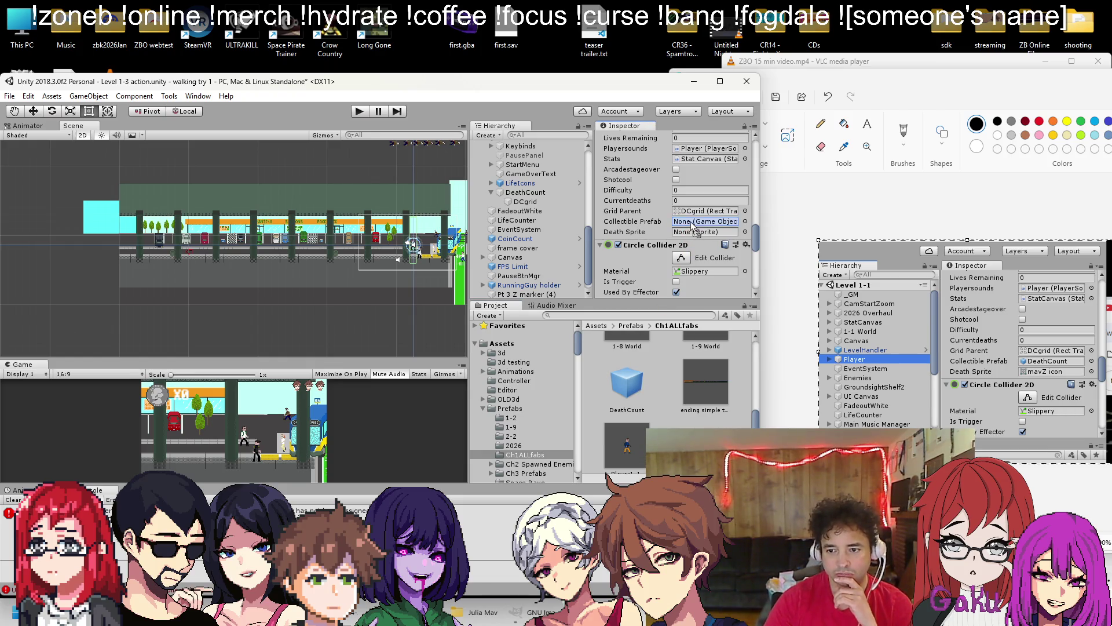
# Set Death Sprite to the mavZ icon, save the scene, and start Play
pyautogui.click(745, 232)
pyautogui.write('mavz')
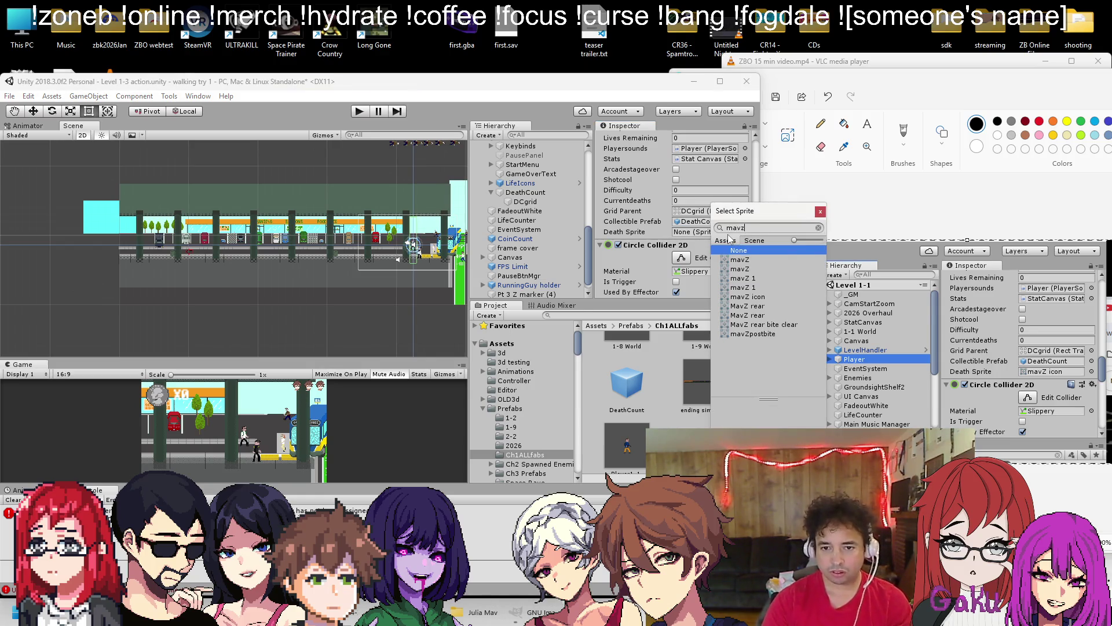
pyautogui.doubleClick(763, 298)
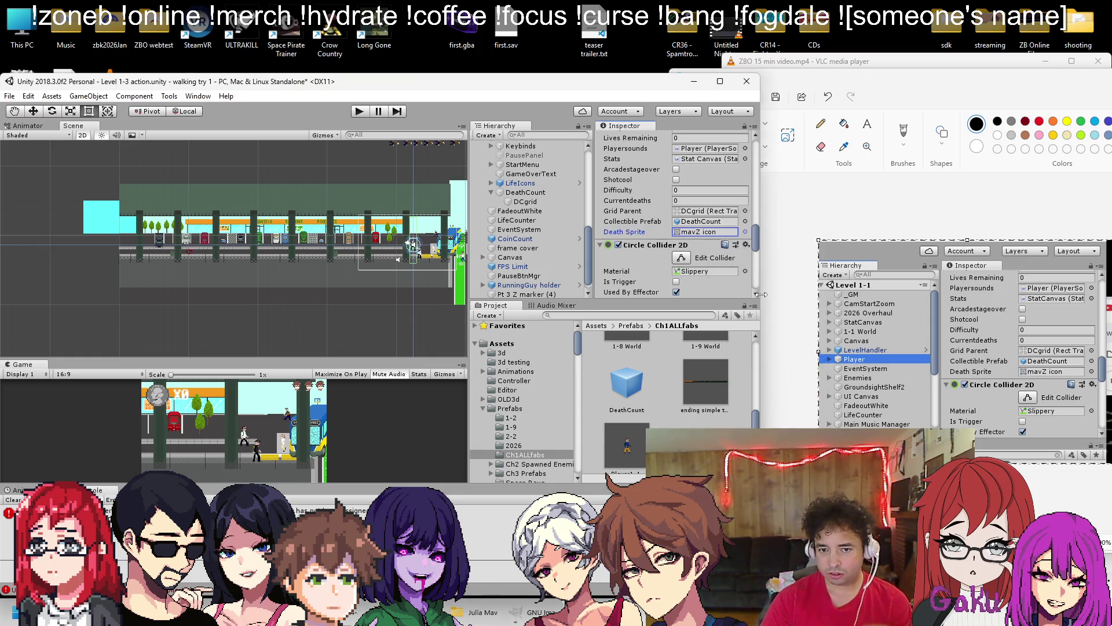
pyautogui.hotkey('ctrl', 's')
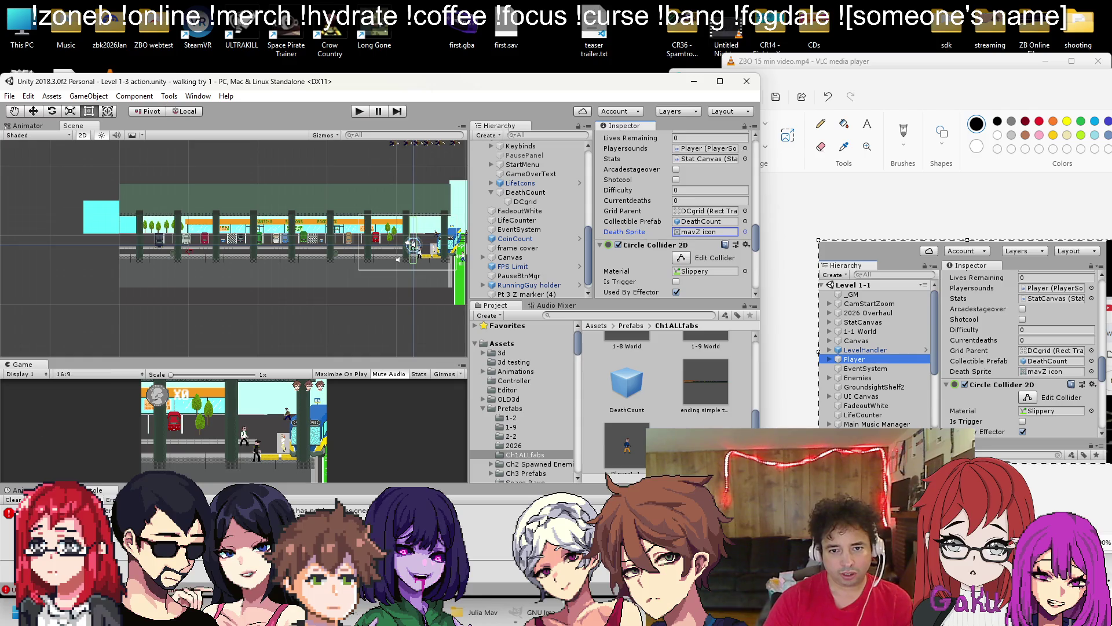
pyautogui.click(357, 115)
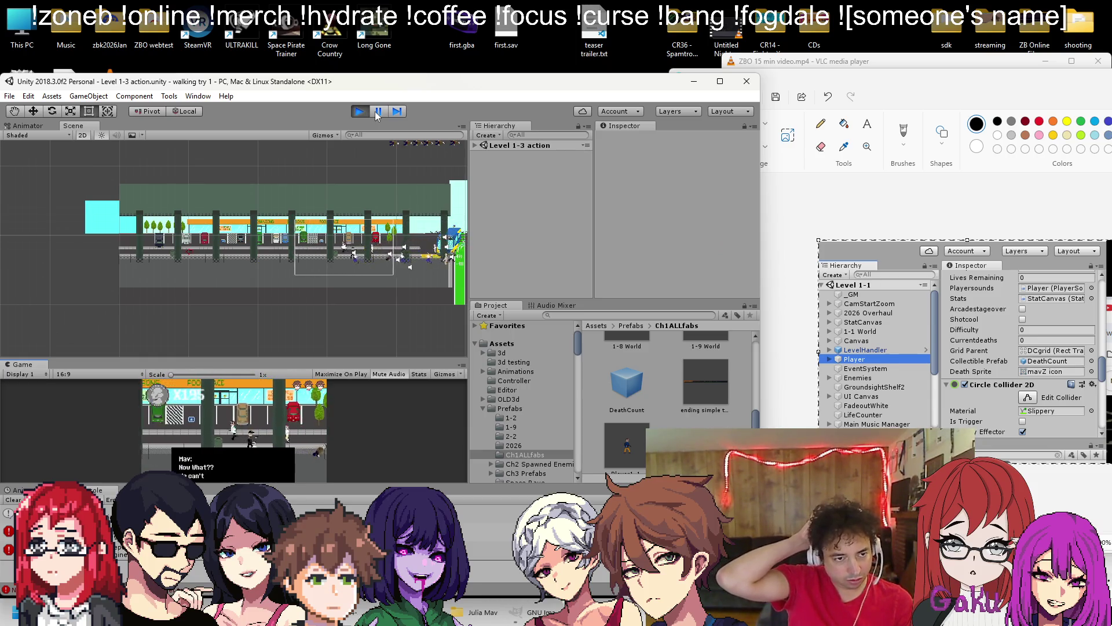
# Pause the game and inspect the Player's runtime values
pyautogui.click(378, 112)
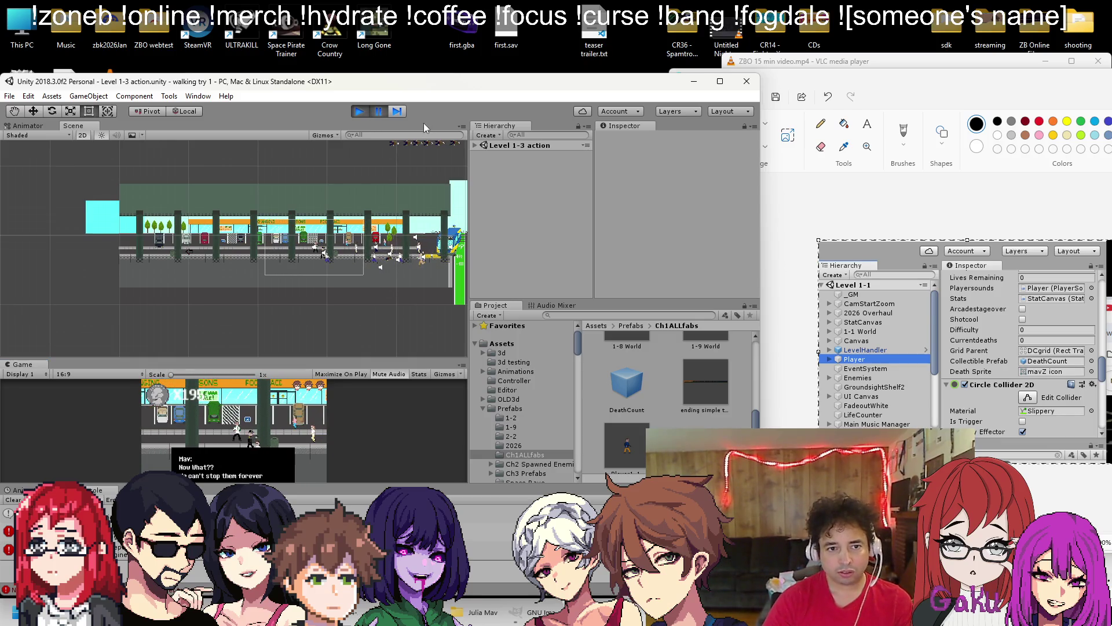
pyautogui.click(475, 145)
pyautogui.click(509, 201)
pyautogui.scroll(-5, 676, 252)
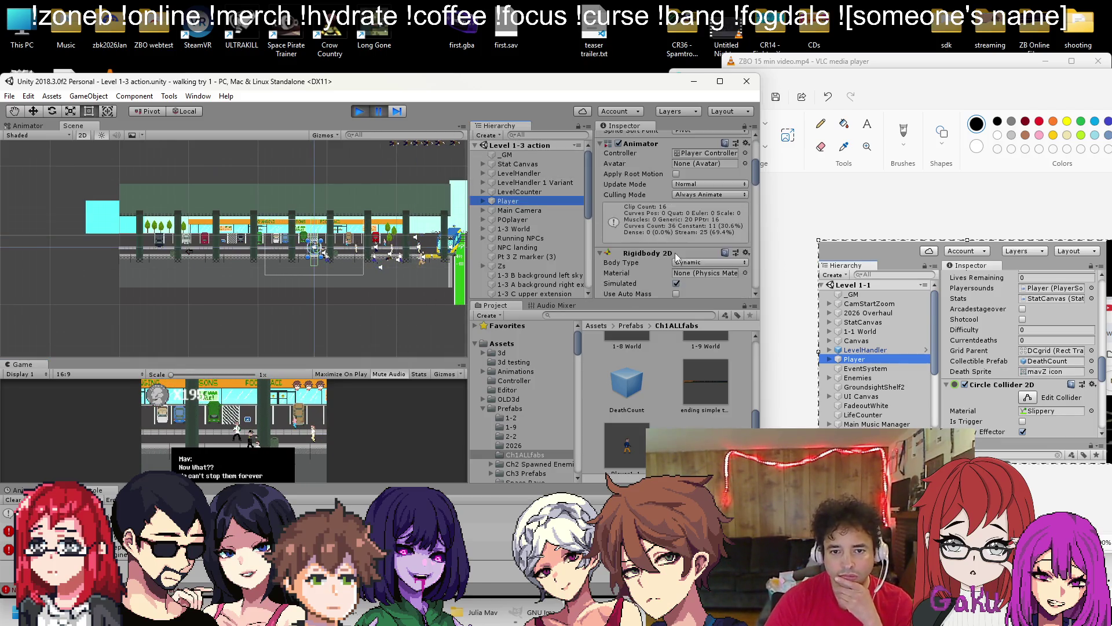
pyautogui.scroll(5, 662, 246)
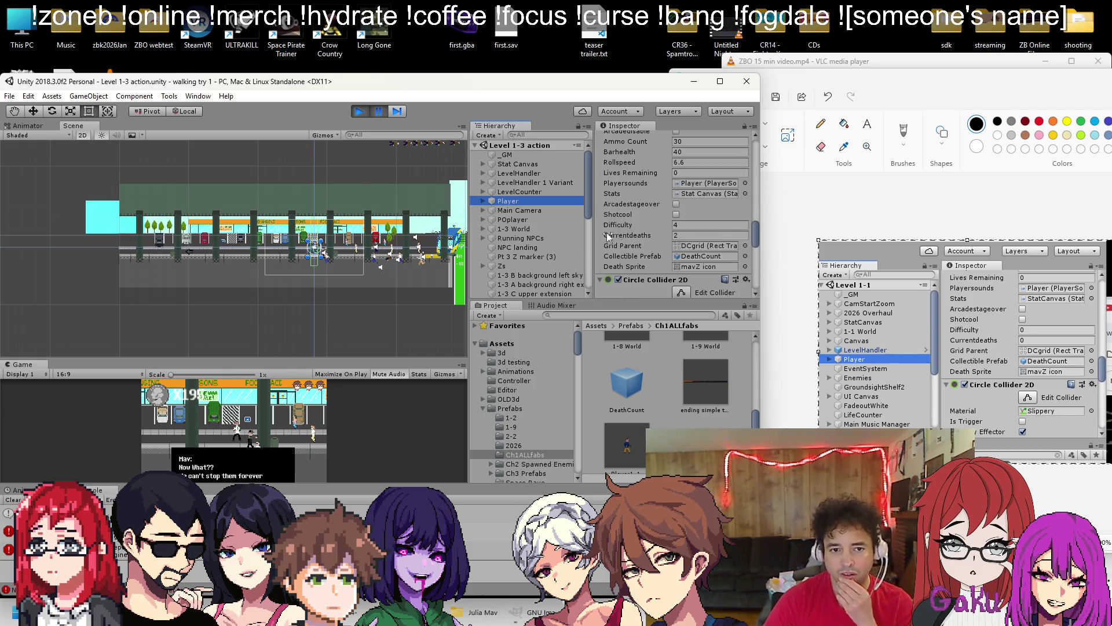
pyautogui.scroll(-5, 517, 226)
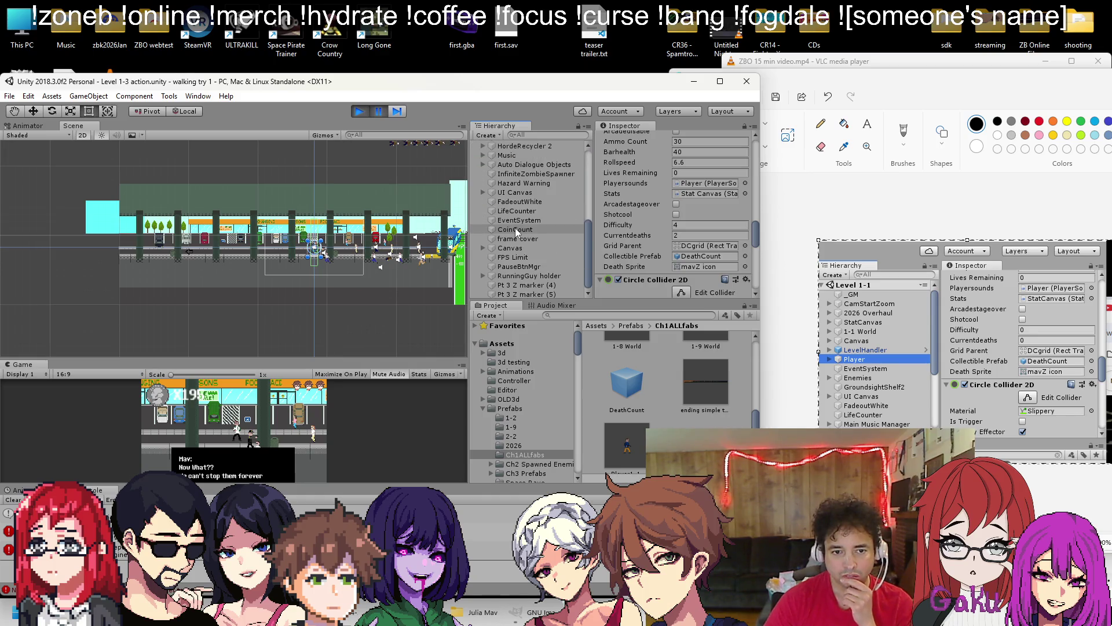
# Inspect the spawned DeathCount(Clone) and its nested DCgrid under UI Canvas > DeathCount > DCgrid
pyautogui.click(483, 192)
pyautogui.click(492, 248)
pyautogui.doubleClick(517, 249)
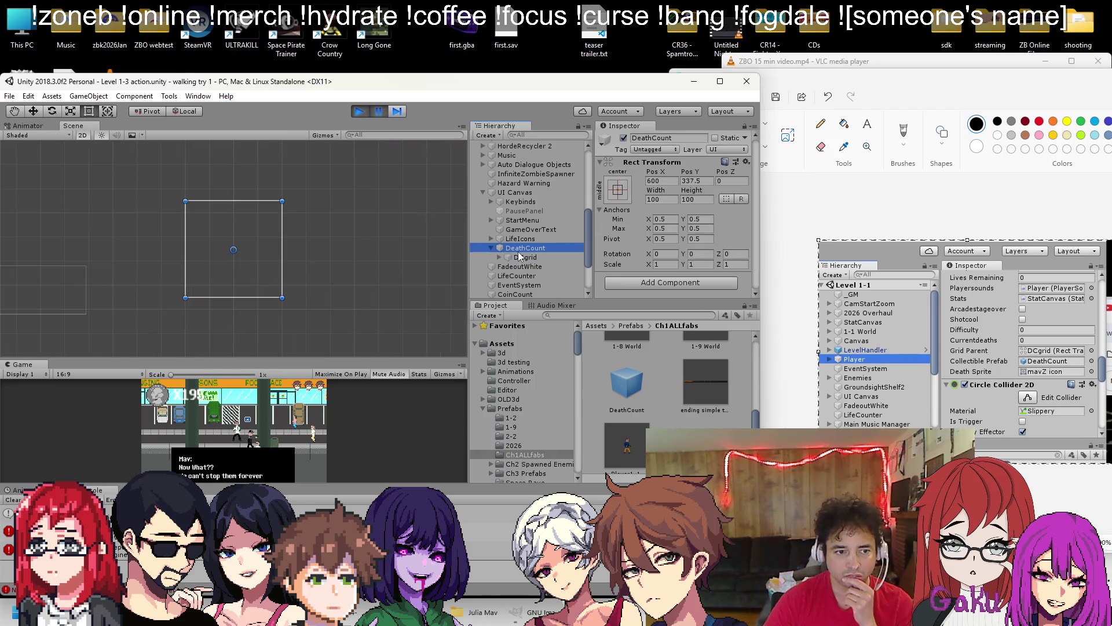
pyautogui.click(500, 258)
pyautogui.doubleClick(527, 267)
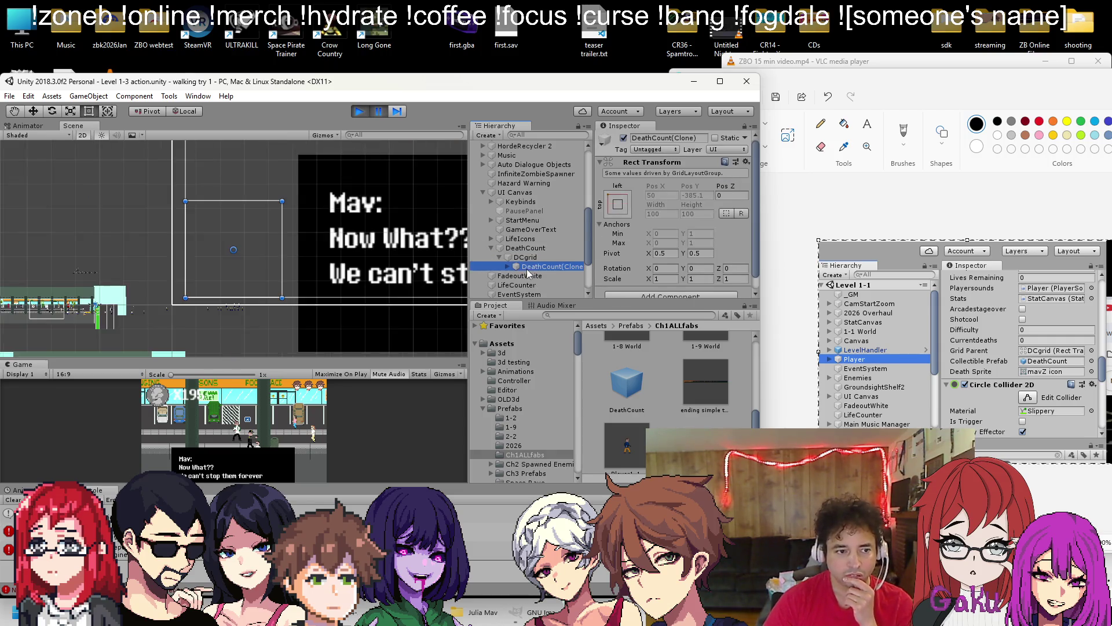
pyautogui.scroll(-1, 677, 184)
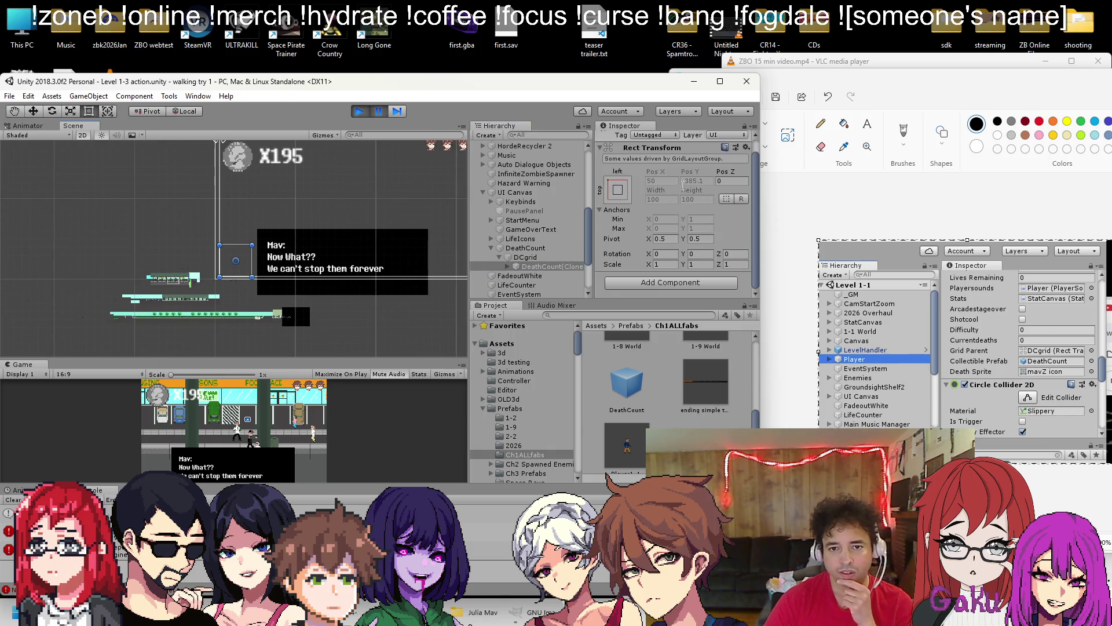
pyautogui.click(508, 266)
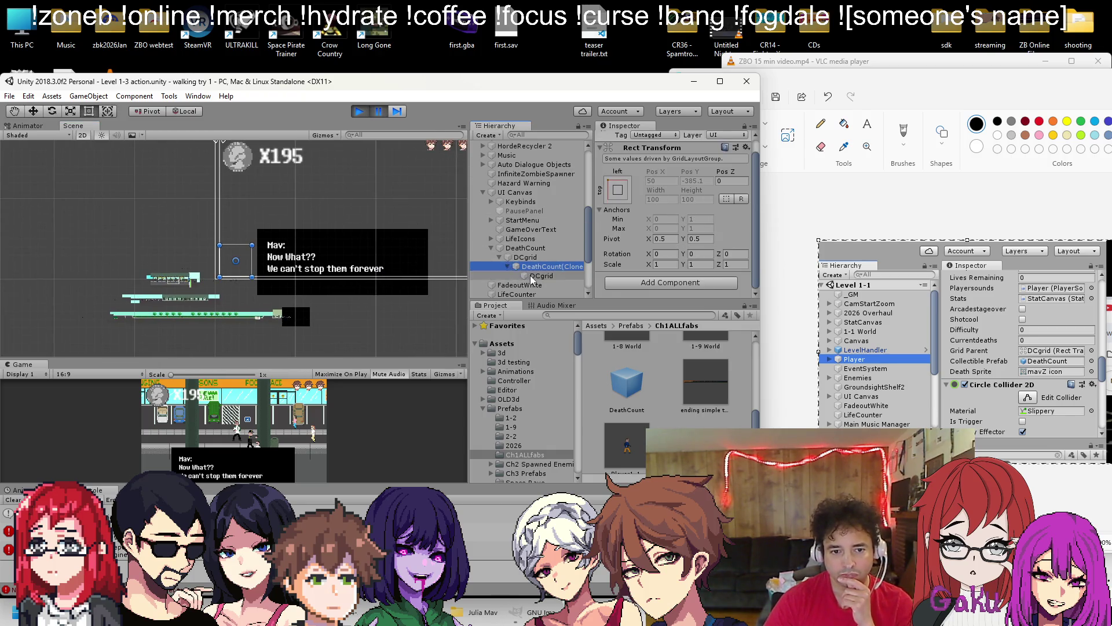
pyautogui.doubleClick(532, 277)
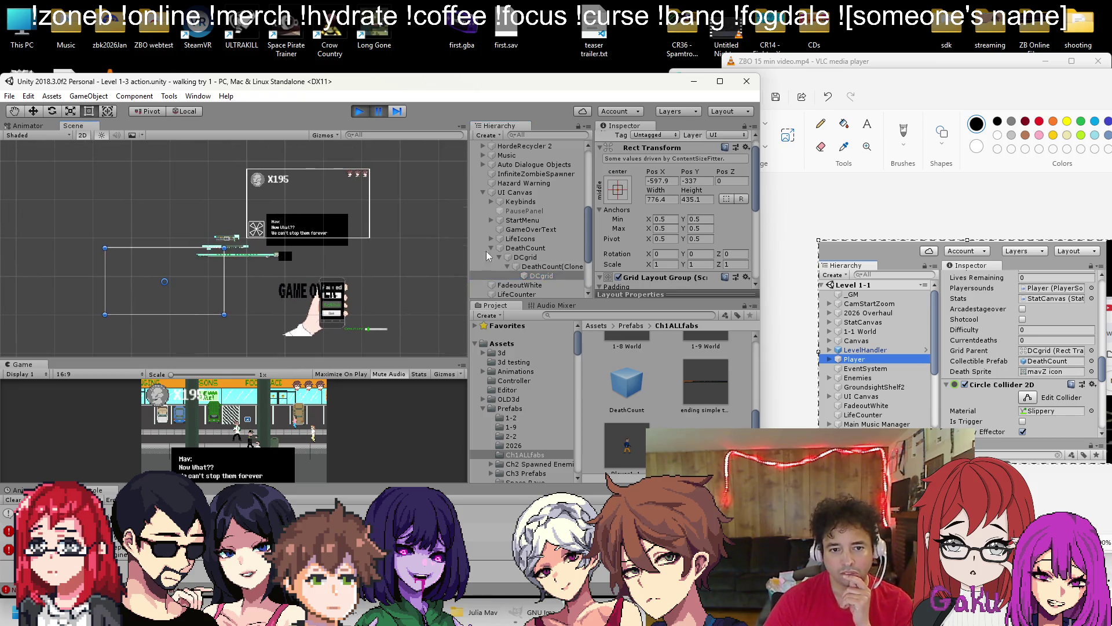
pyautogui.scroll(-5, 659, 250)
pyautogui.scroll(-1, 646, 243)
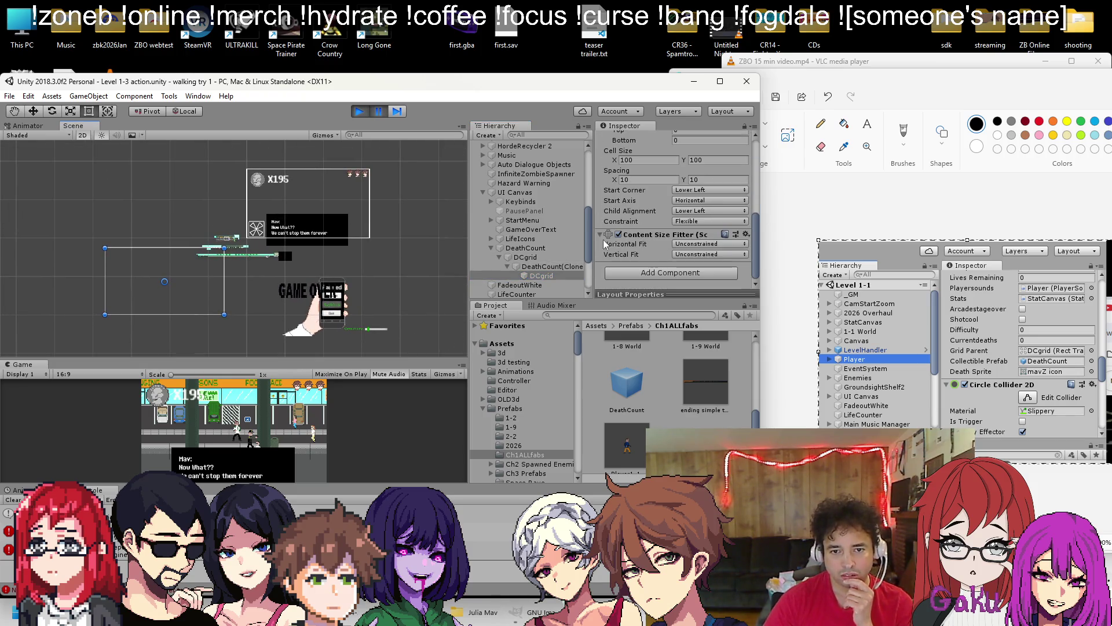
pyautogui.scroll(3, 383, 241)
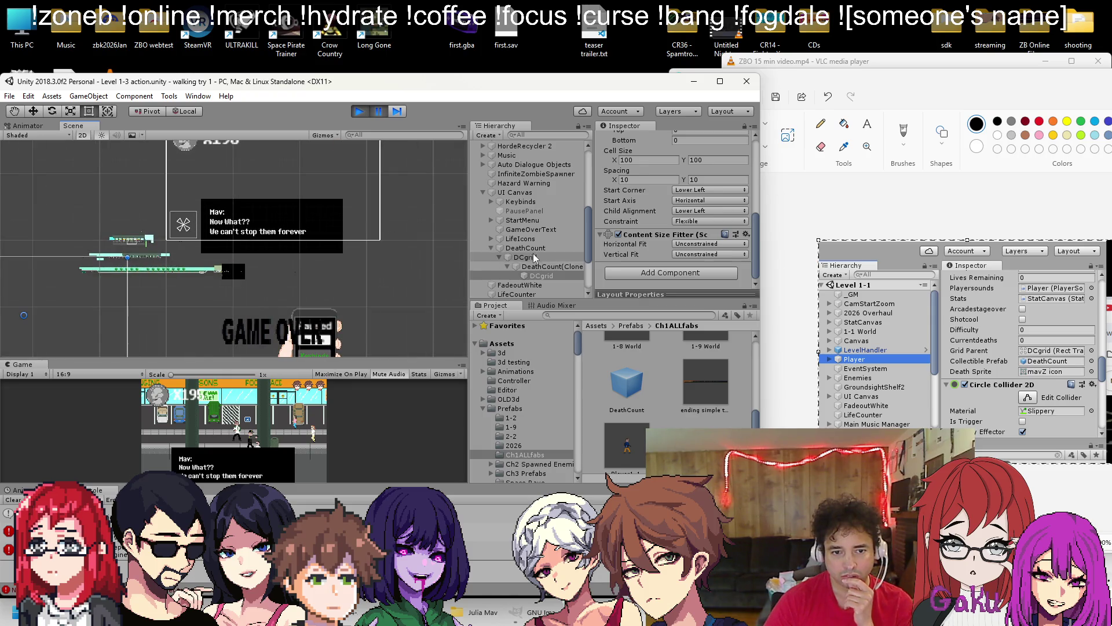
# Stop play mode and bring up the Load Scene dialog
pyautogui.click(360, 112)
pyautogui.click(9, 95)
pyautogui.click(41, 122)
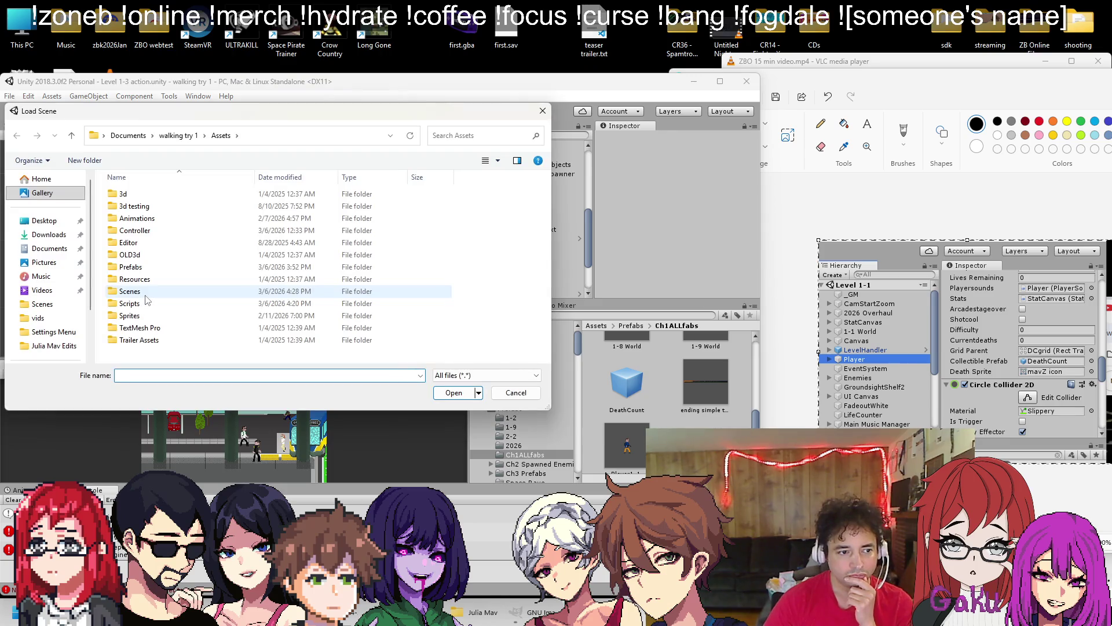
# Reopen the Load Scene dialog and open Level 1-1 from the Scenes folder
pyautogui.click(539, 111)
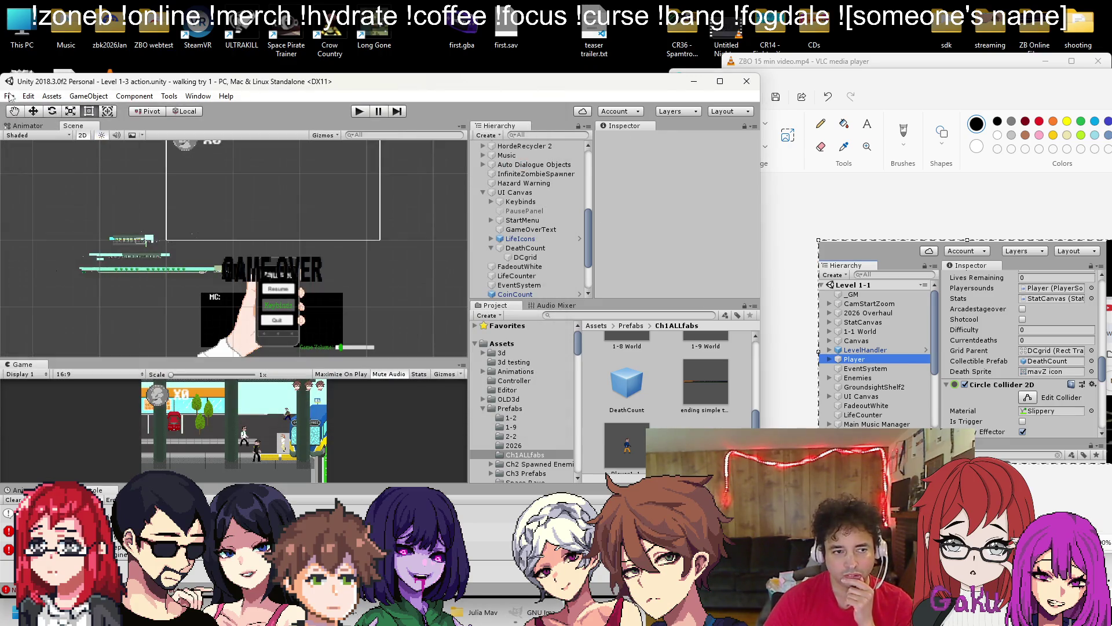
pyautogui.click(7, 96)
pyautogui.click(30, 126)
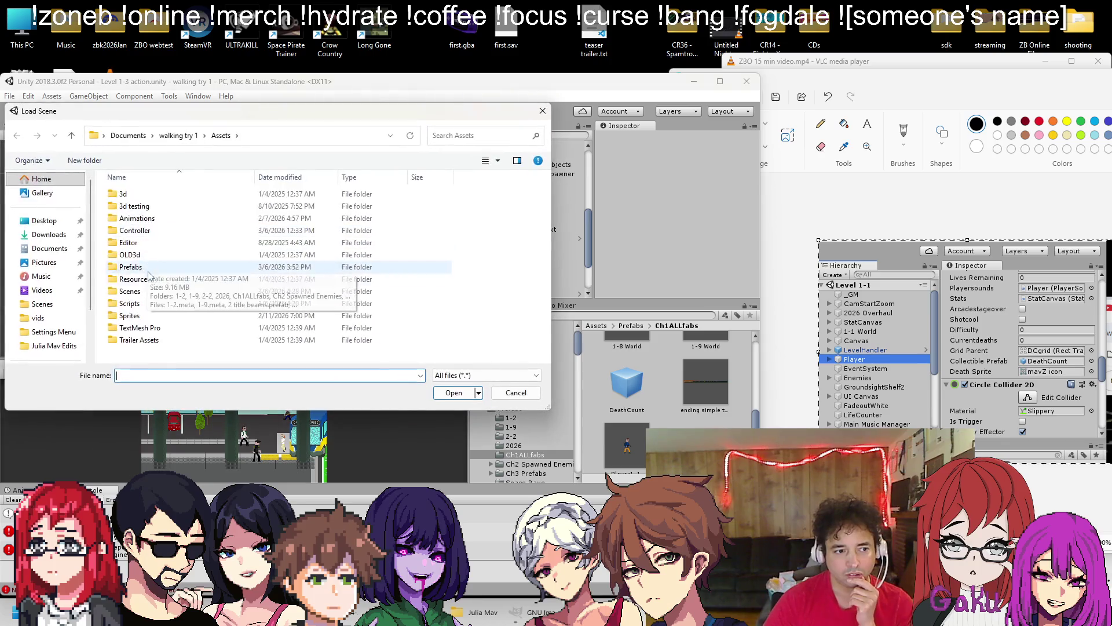
pyautogui.doubleClick(173, 291)
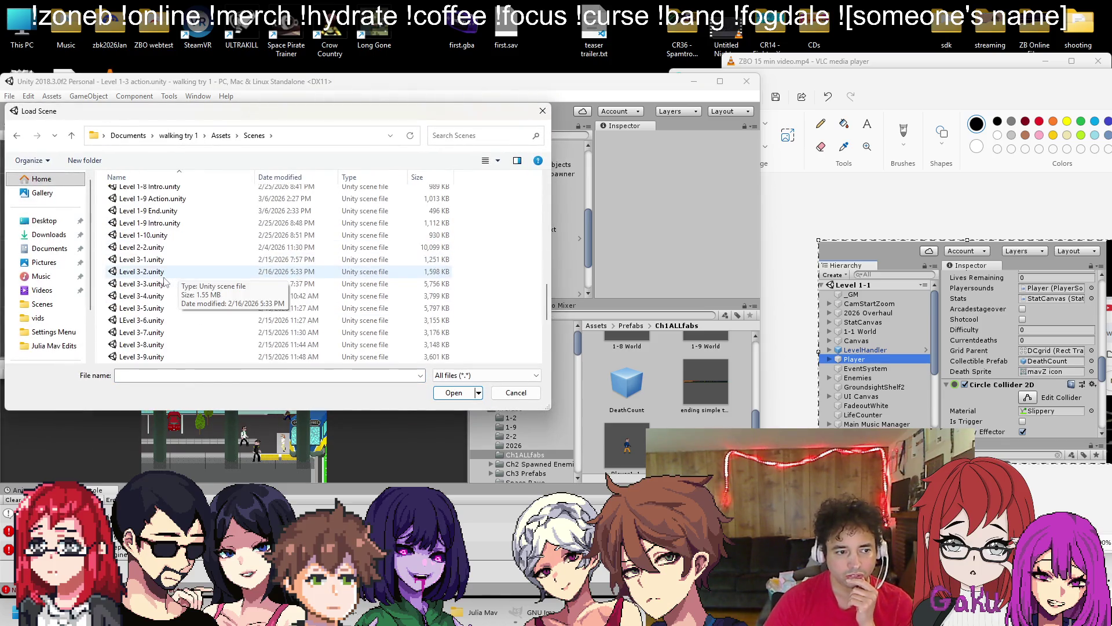
pyautogui.scroll(3, 223, 248)
pyautogui.click(162, 227)
pyautogui.doubleClick(163, 227)
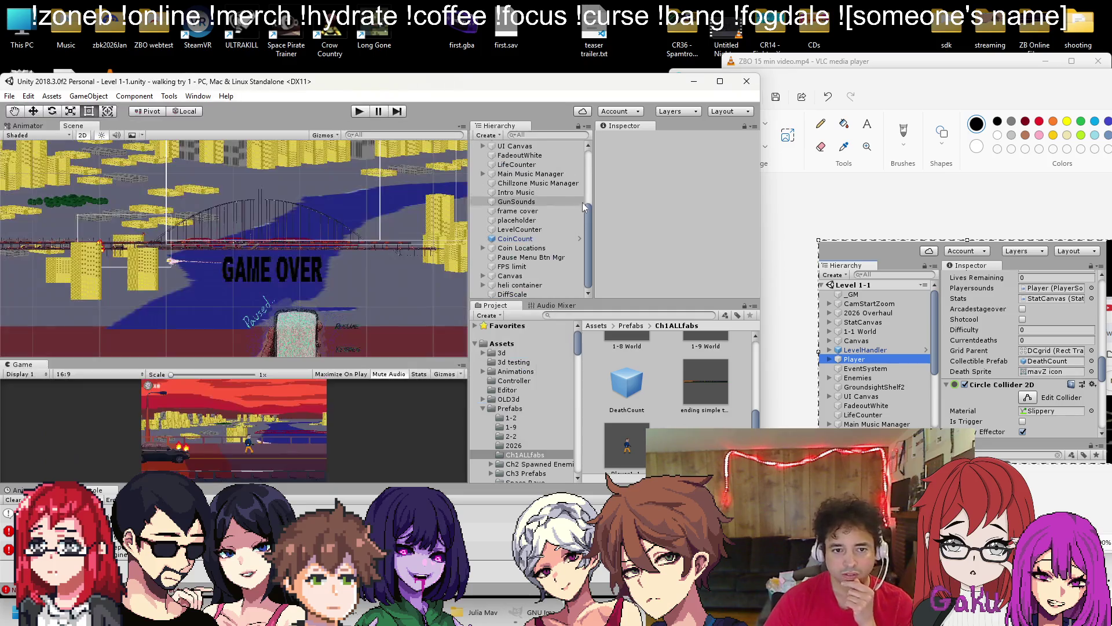
# Inspect DeathCount and its DCgrid child, and frame DeathCount in the Scene view
pyautogui.scroll(-2, 514, 245)
pyautogui.scroll(-4, 514, 245)
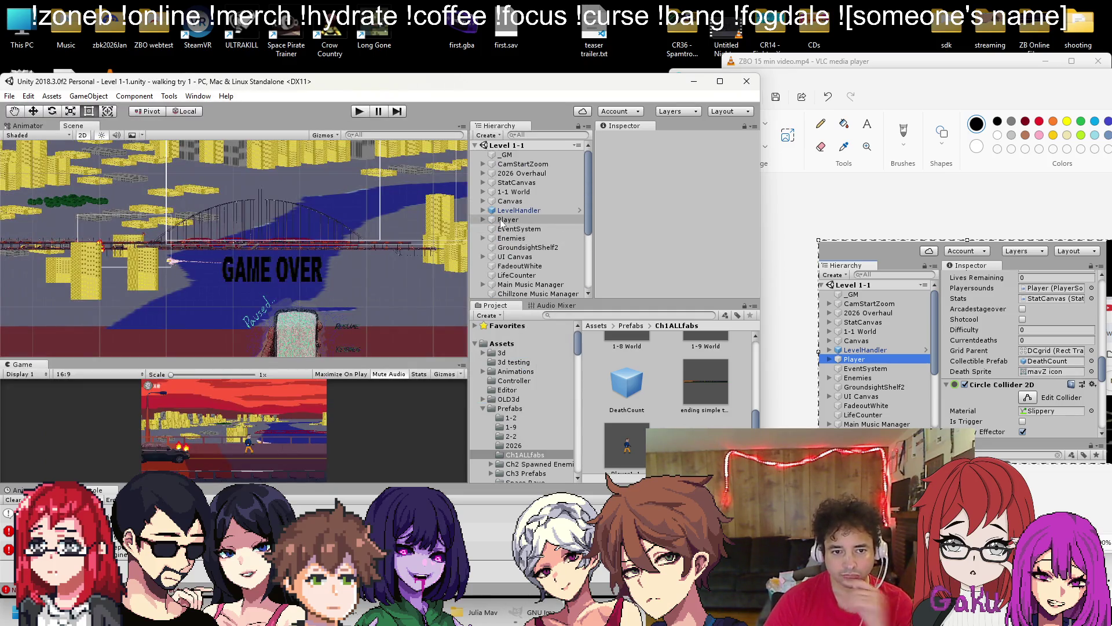
pyautogui.scroll(6, 542, 232)
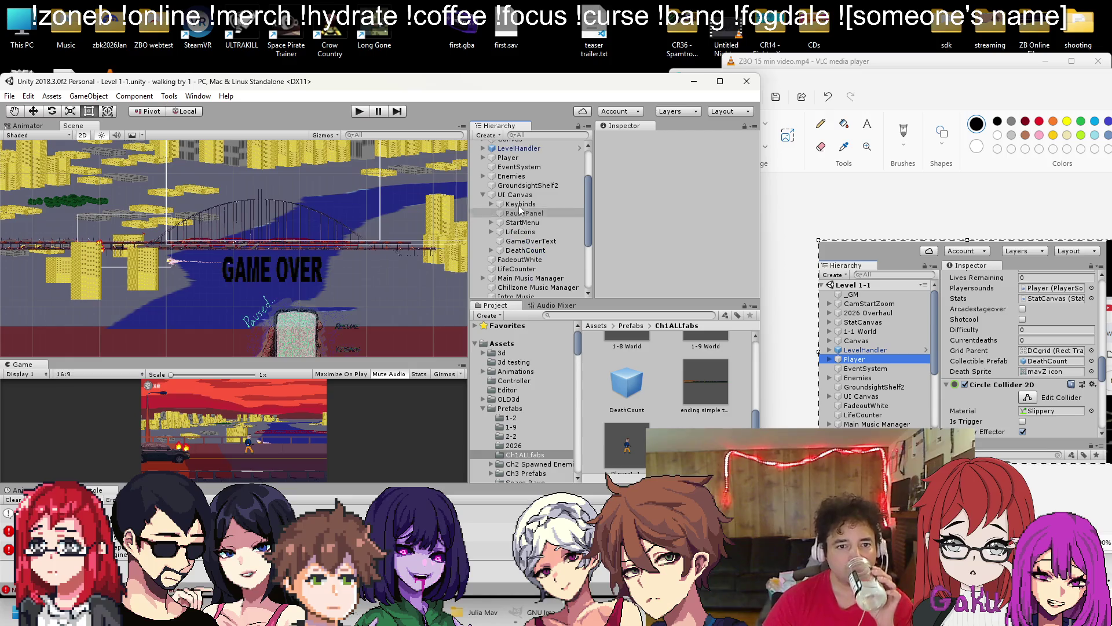
pyautogui.click(526, 250)
pyautogui.press('Right')
pyautogui.press('Down')
pyautogui.scroll(-3, 653, 234)
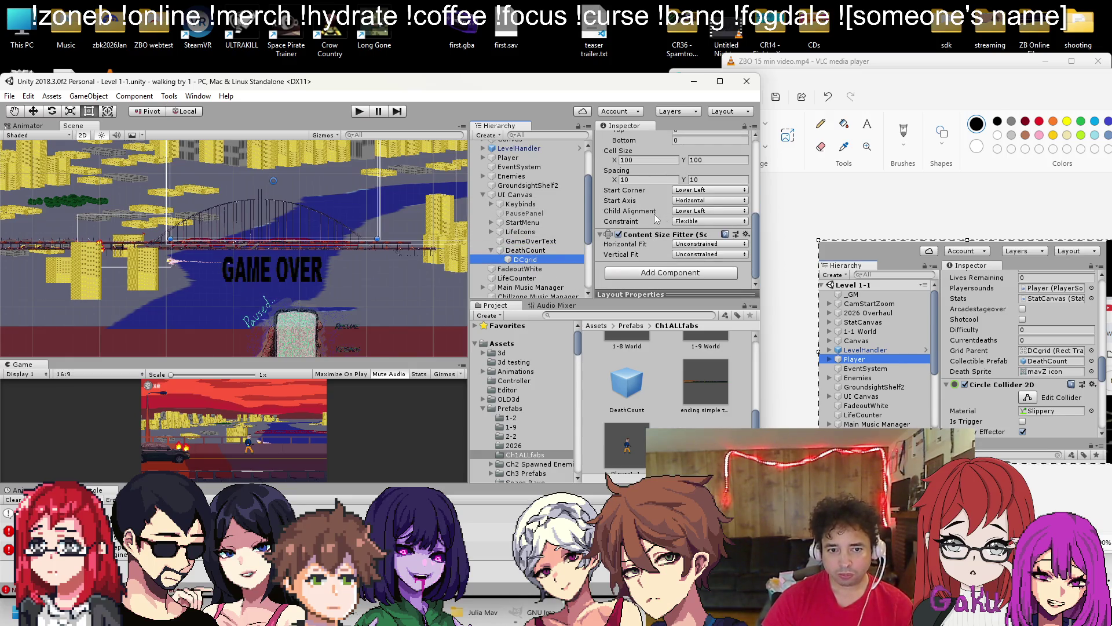
pyautogui.scroll(5, 655, 218)
pyautogui.scroll(-3, 639, 215)
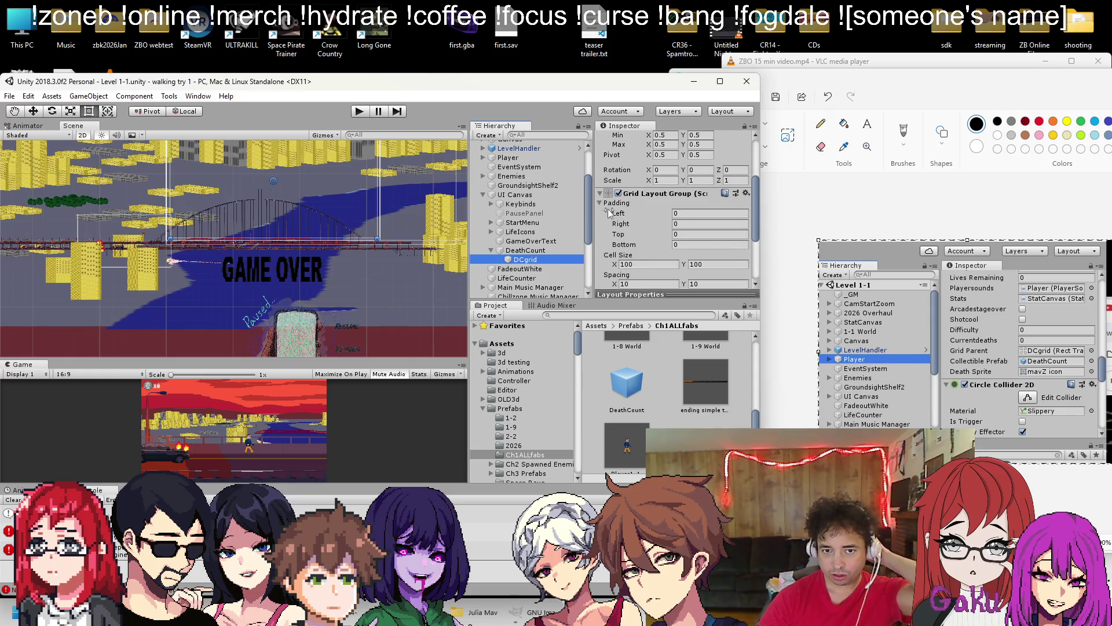
pyautogui.doubleClick(525, 249)
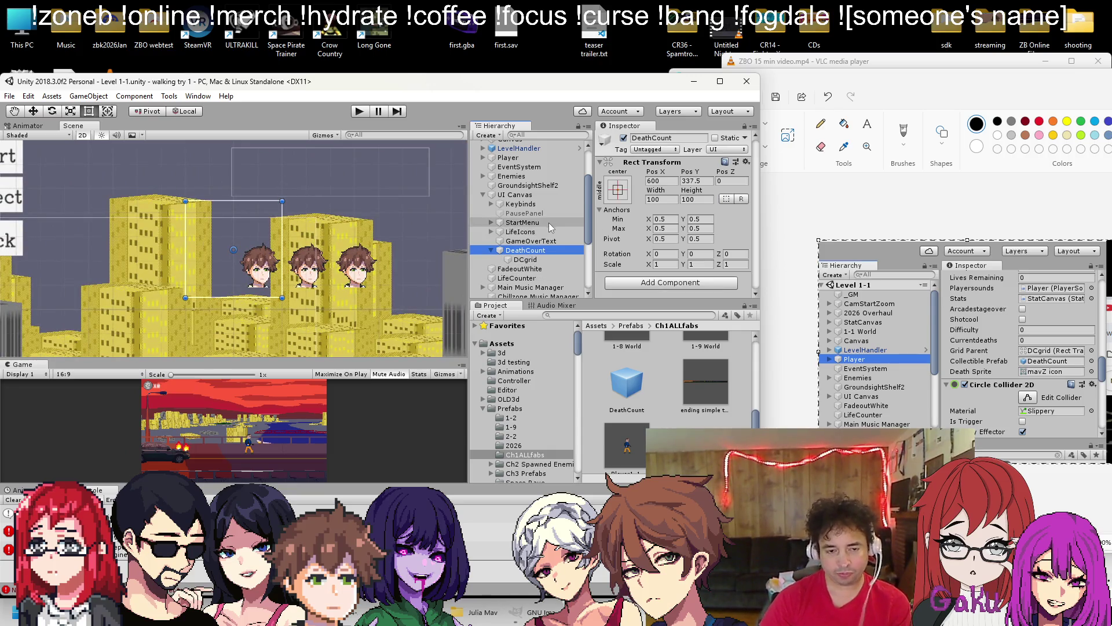
# Check UI Canvas and DCgrid's grid layout (100×100 cells, spacing 10), then open Load Scene
pyautogui.click(523, 200)
pyautogui.scroll(-5, 666, 234)
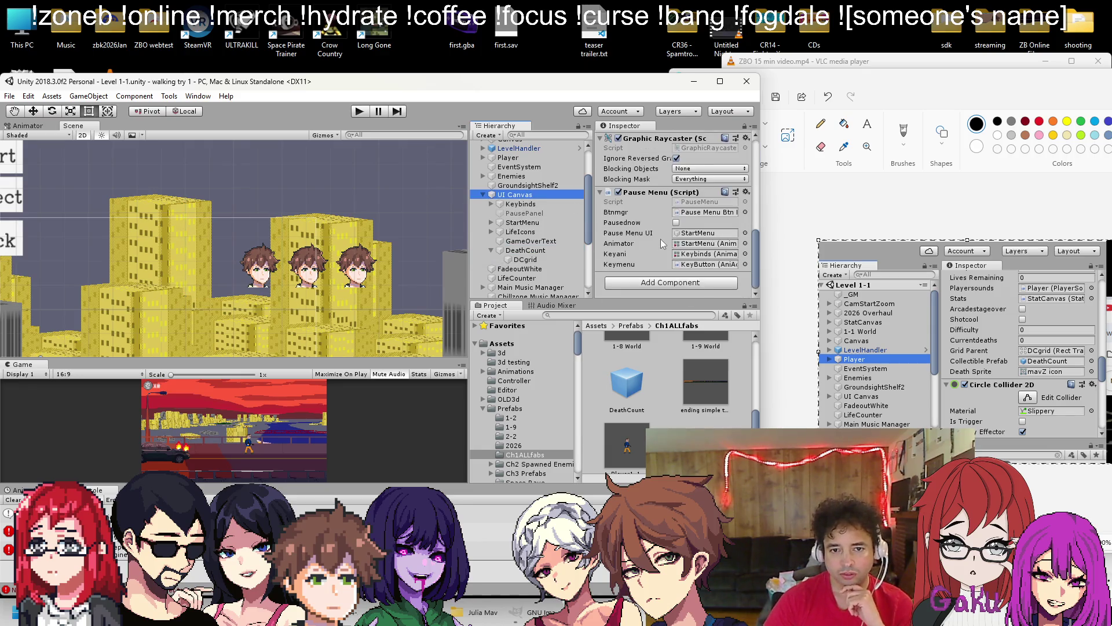
pyautogui.scroll(3, 524, 197)
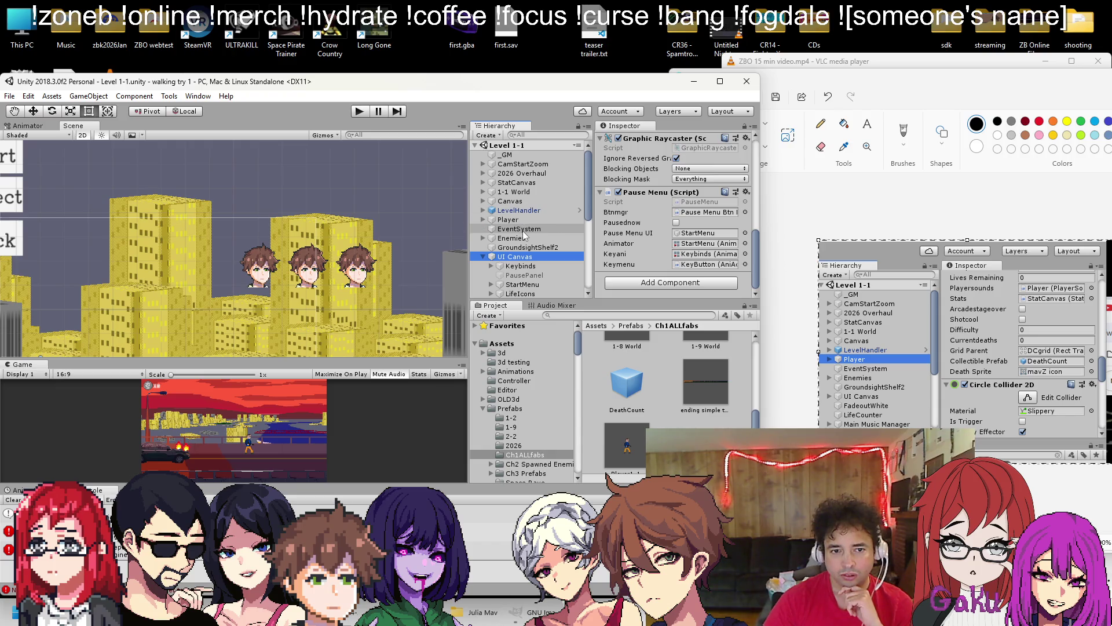
pyautogui.scroll(-4, 523, 233)
pyautogui.click(525, 207)
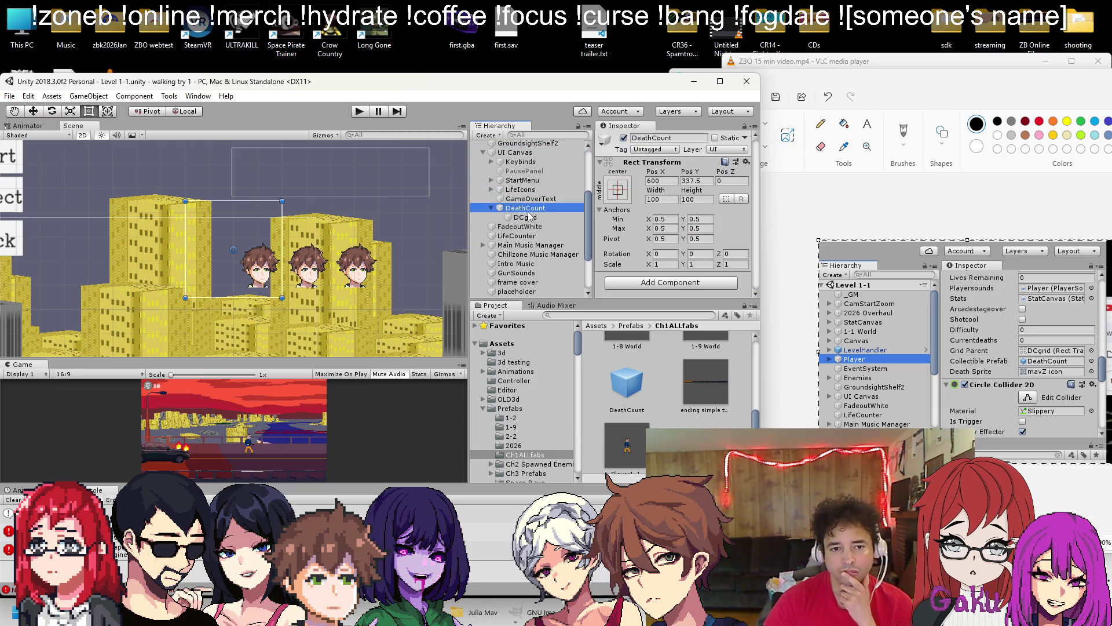
pyautogui.press('Down')
pyautogui.press('f')
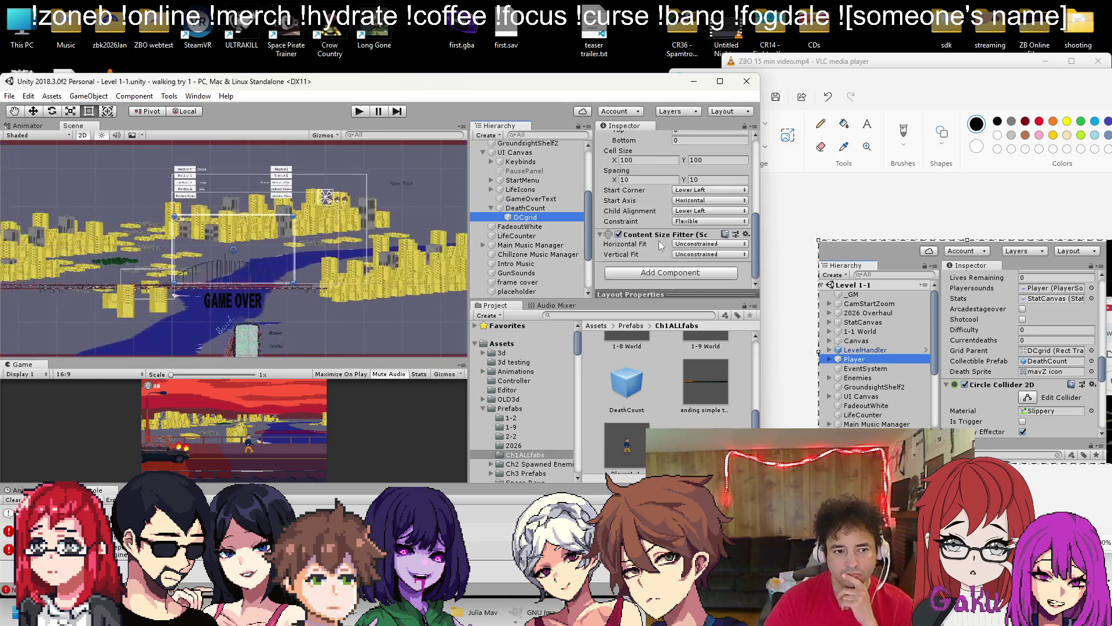
pyautogui.click(10, 96)
pyautogui.click(17, 123)
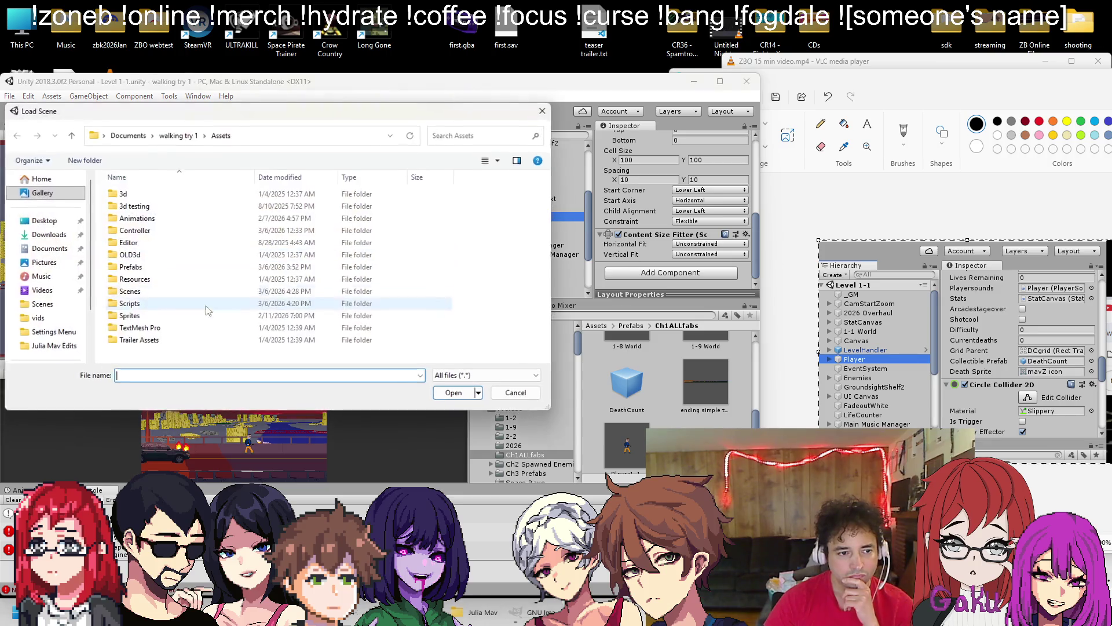
# Open Level 1-3 action.unity from the Scenes folder
pyautogui.doubleClick(139, 291)
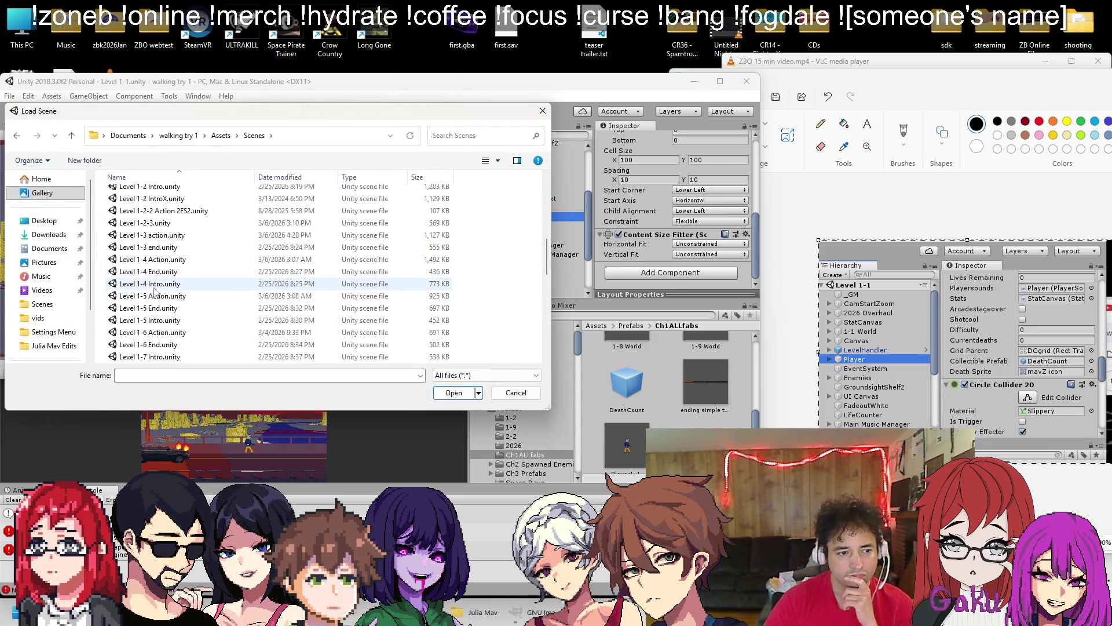
pyautogui.doubleClick(152, 236)
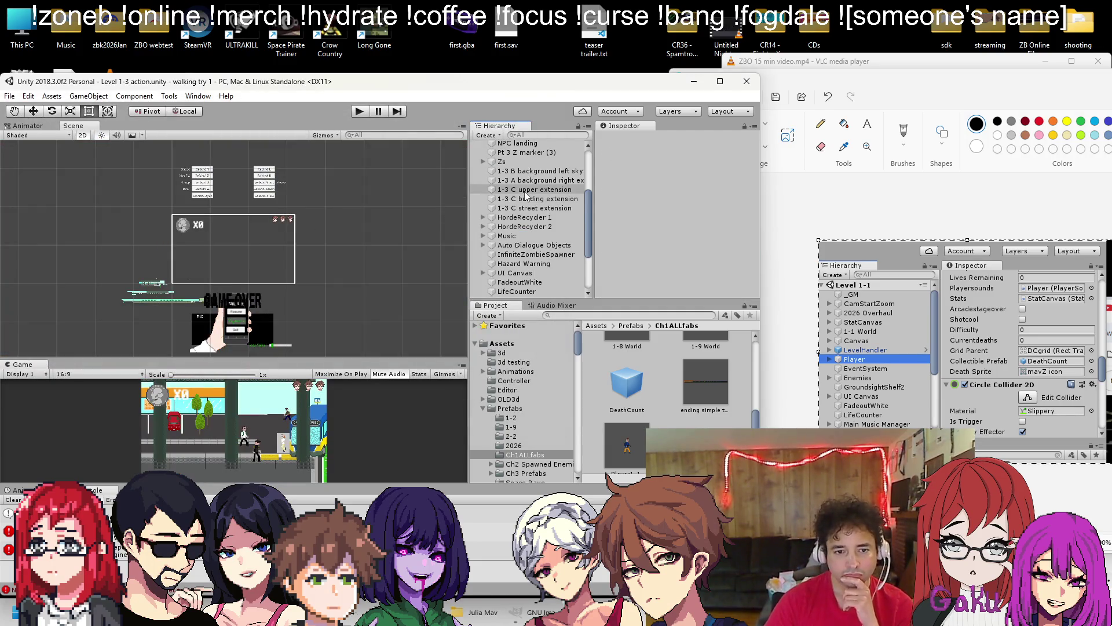
pyautogui.scroll(-3, 485, 264)
pyautogui.scroll(-3, 484, 264)
# Expand UI Canvas, check Keybinds, and select DCgrid under DeathCount
pyautogui.click(482, 203)
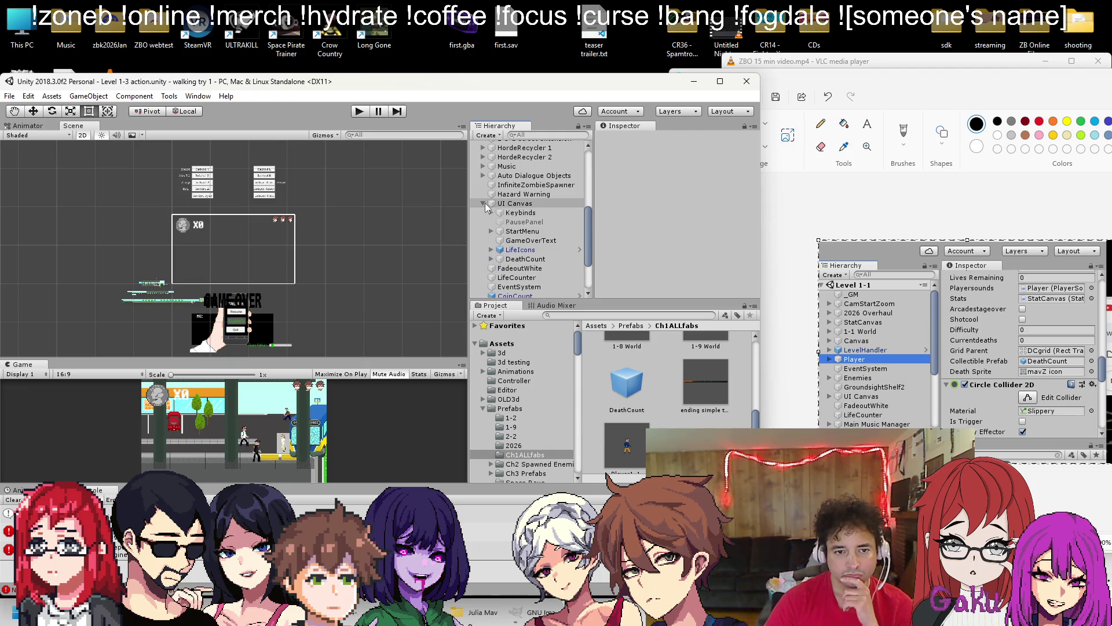
pyautogui.click(521, 213)
pyautogui.scroll(-3, 524, 219)
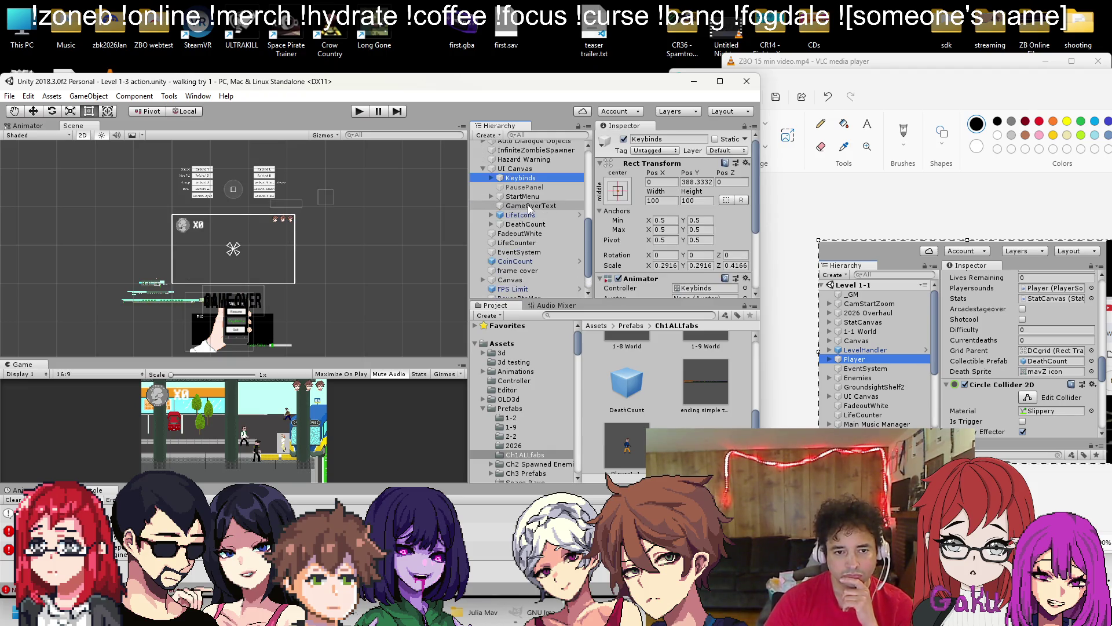
pyautogui.click(490, 225)
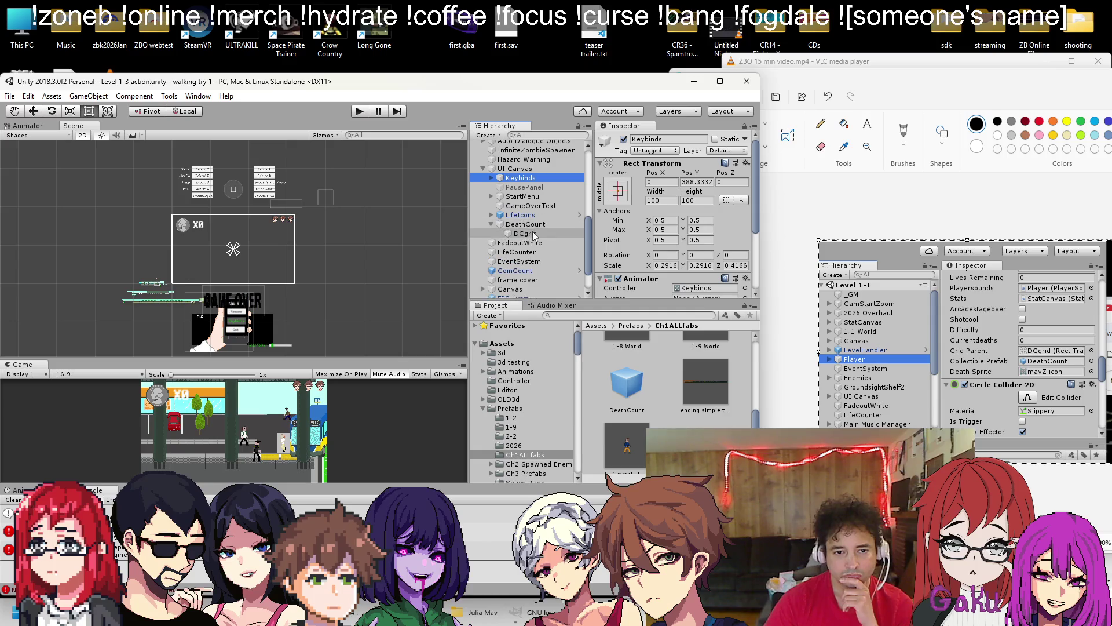
pyautogui.click(532, 233)
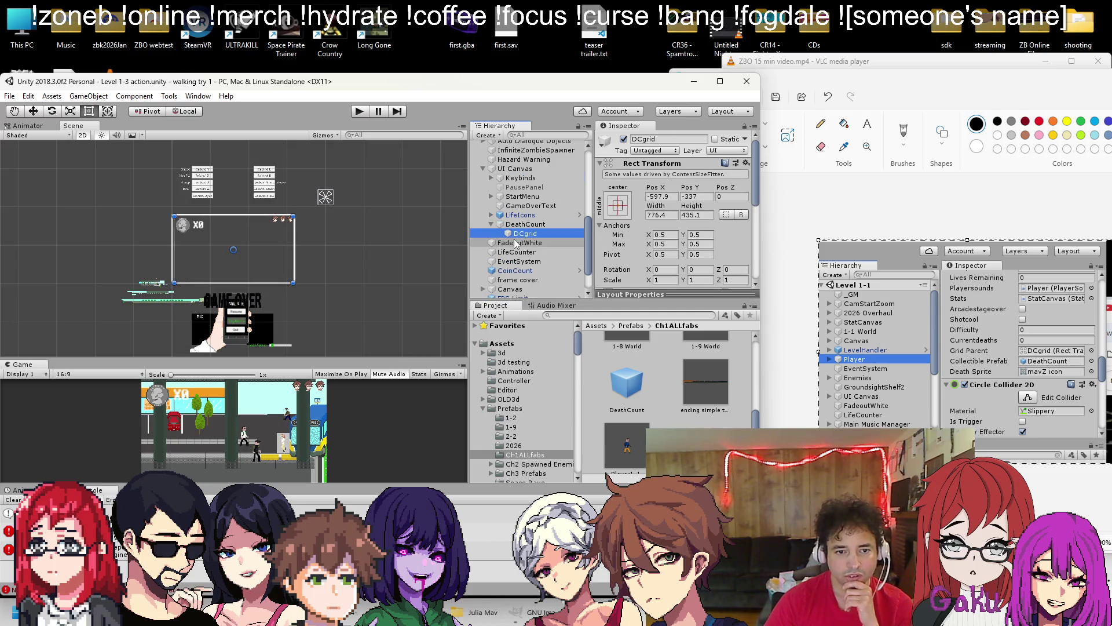
pyautogui.scroll(5, 529, 234)
pyautogui.scroll(-5, 630, 220)
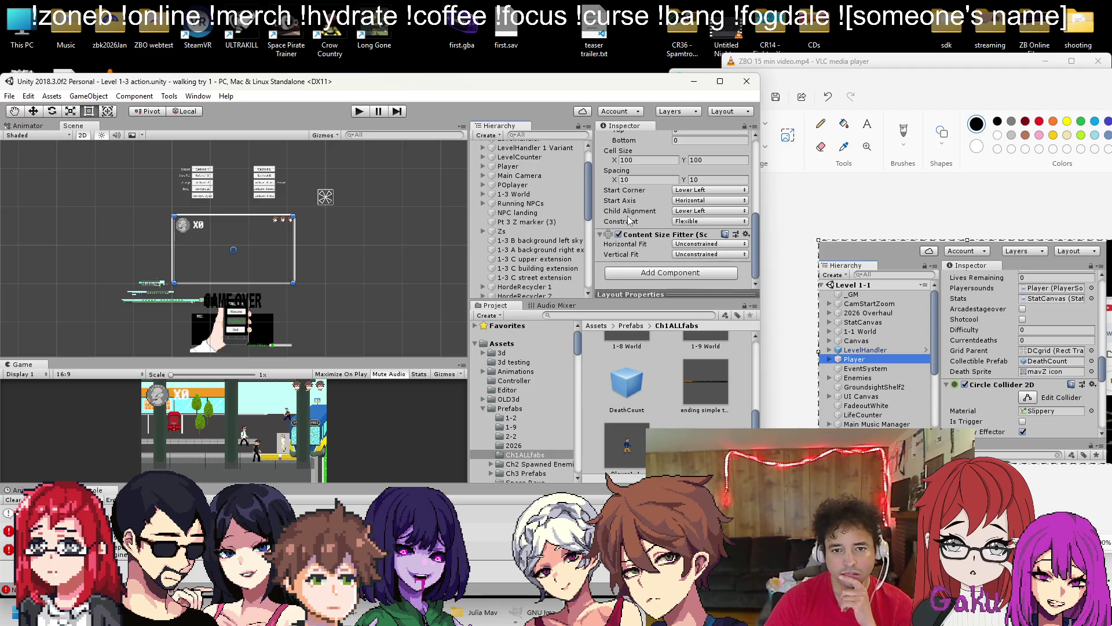
pyautogui.scroll(5, 641, 215)
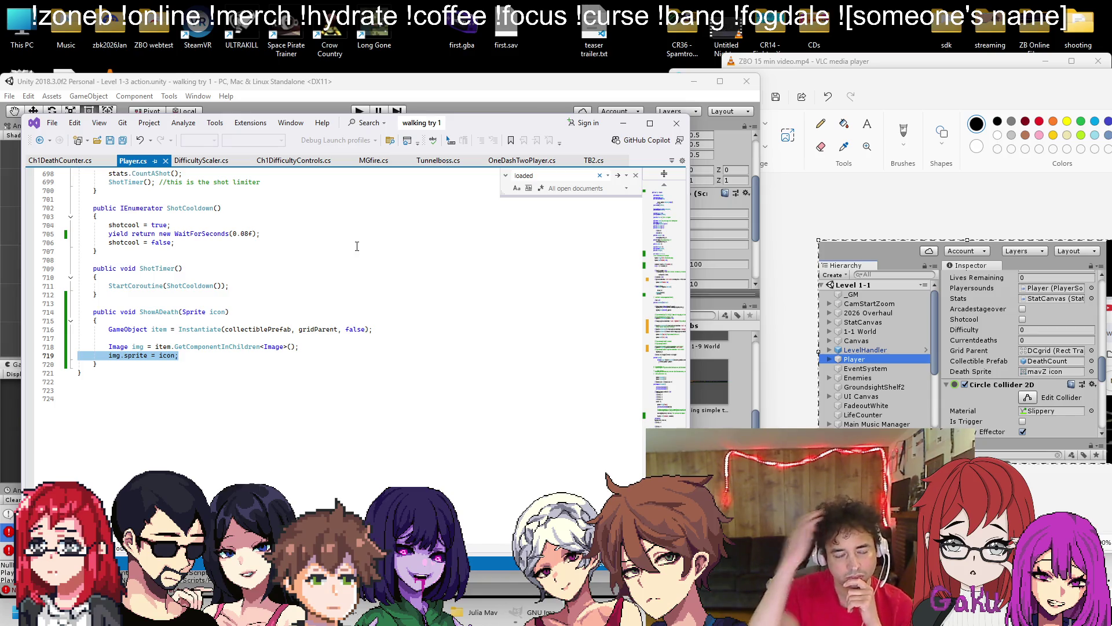
# Back in Unity, check the Player's Grid Parent and Collectible Prefab fields
pyautogui.click(635, 175)
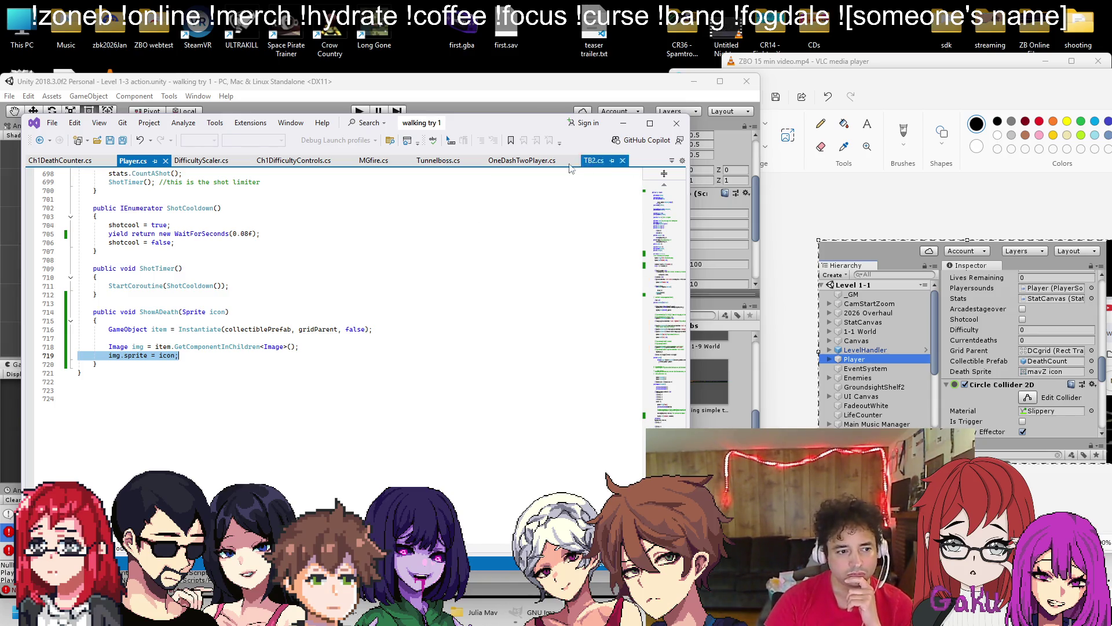
pyautogui.click(430, 86)
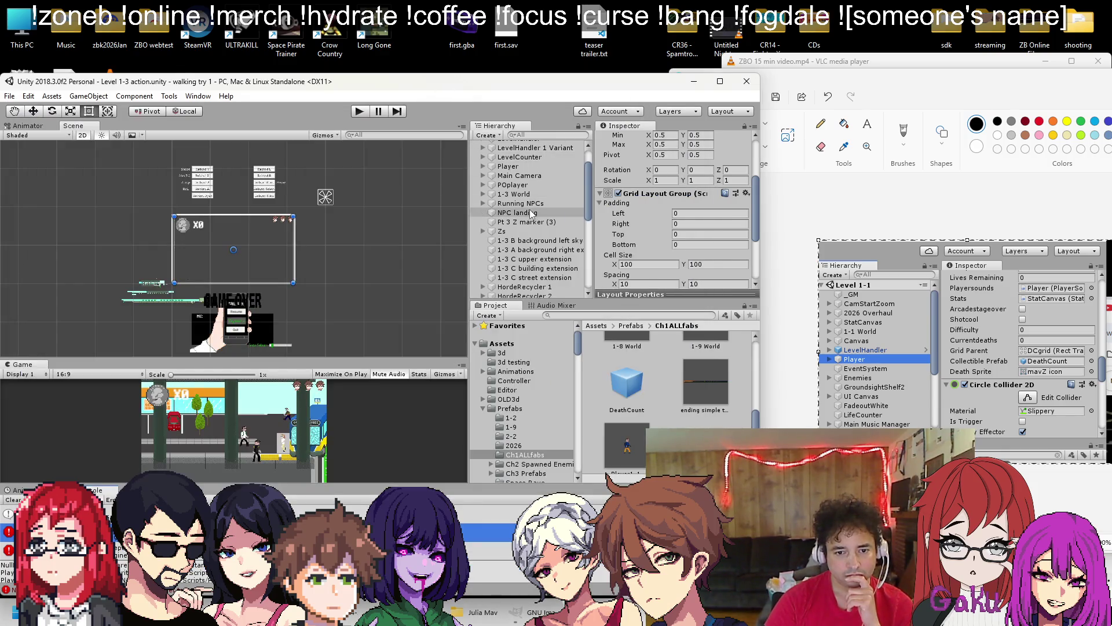
pyautogui.scroll(3, 621, 242)
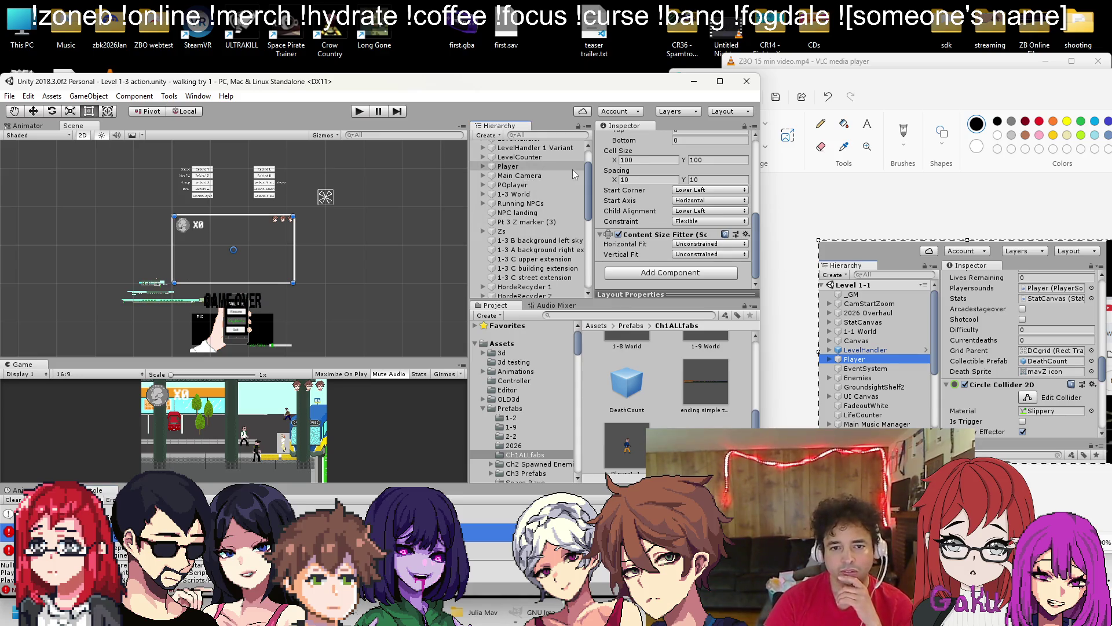
pyautogui.click(508, 166)
pyautogui.scroll(-5, 658, 215)
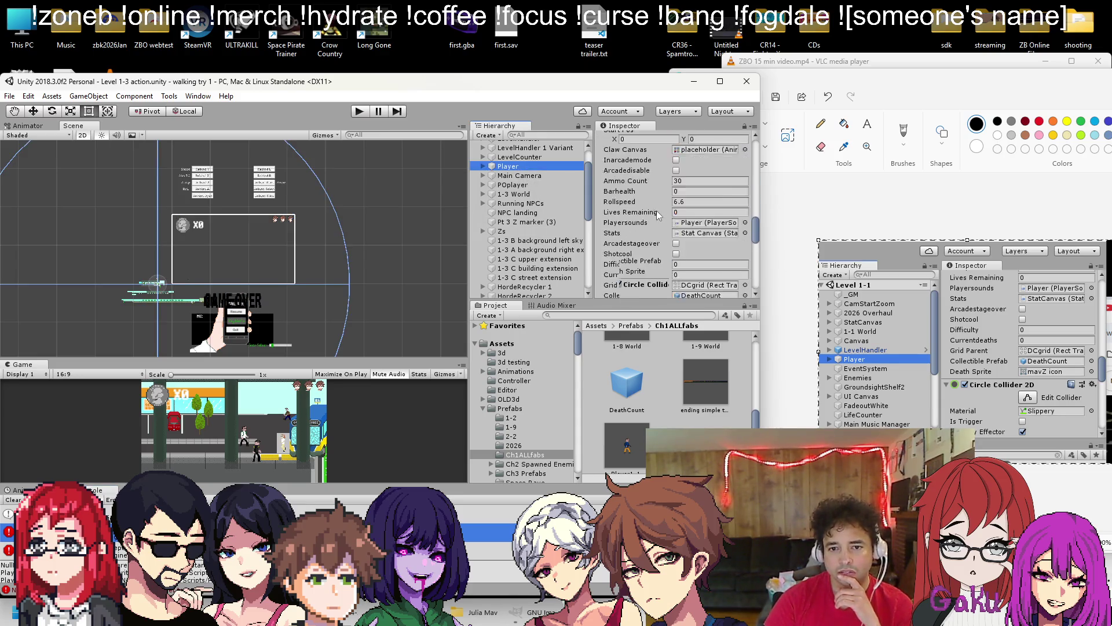
pyautogui.scroll(5, 645, 213)
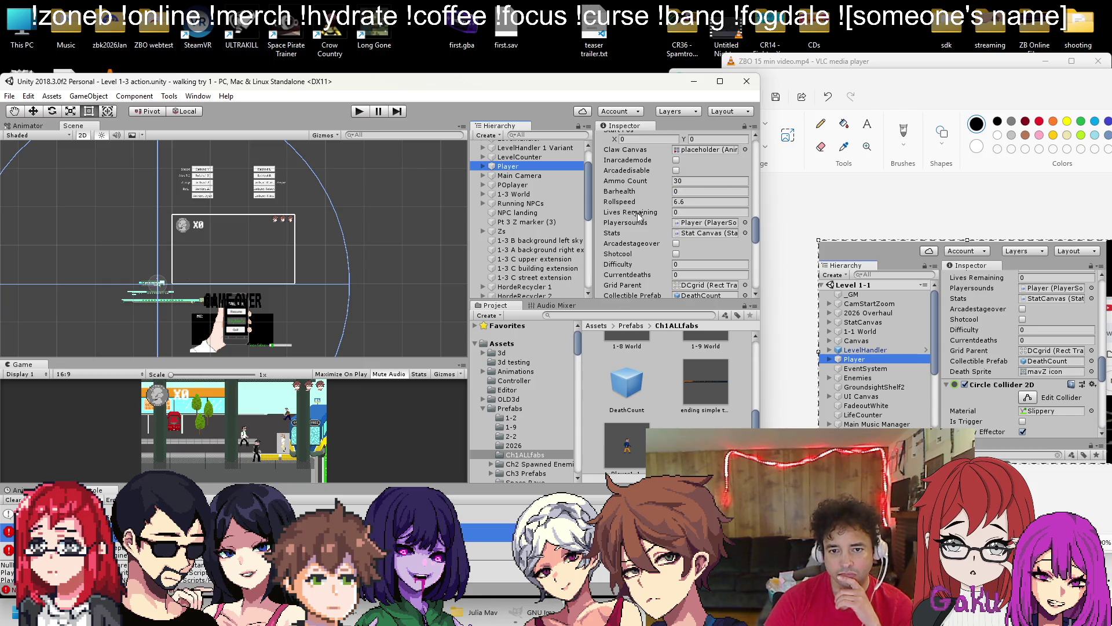
pyautogui.scroll(-2, 639, 216)
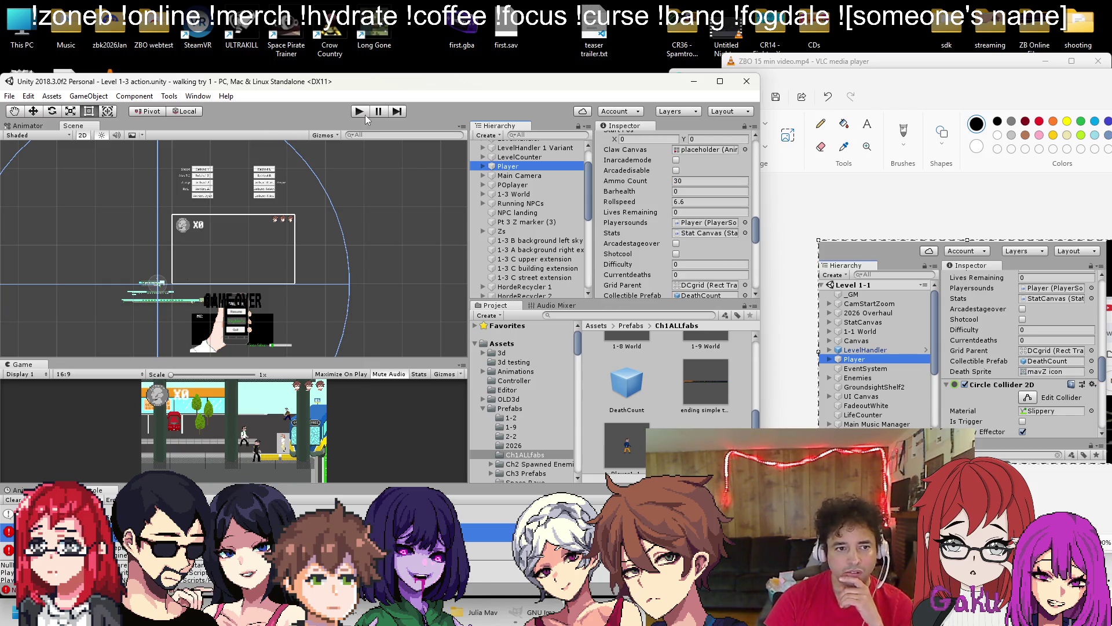
# Test-play Level 1-3 action, stop it, and switch to the Player code
pyautogui.click(366, 116)
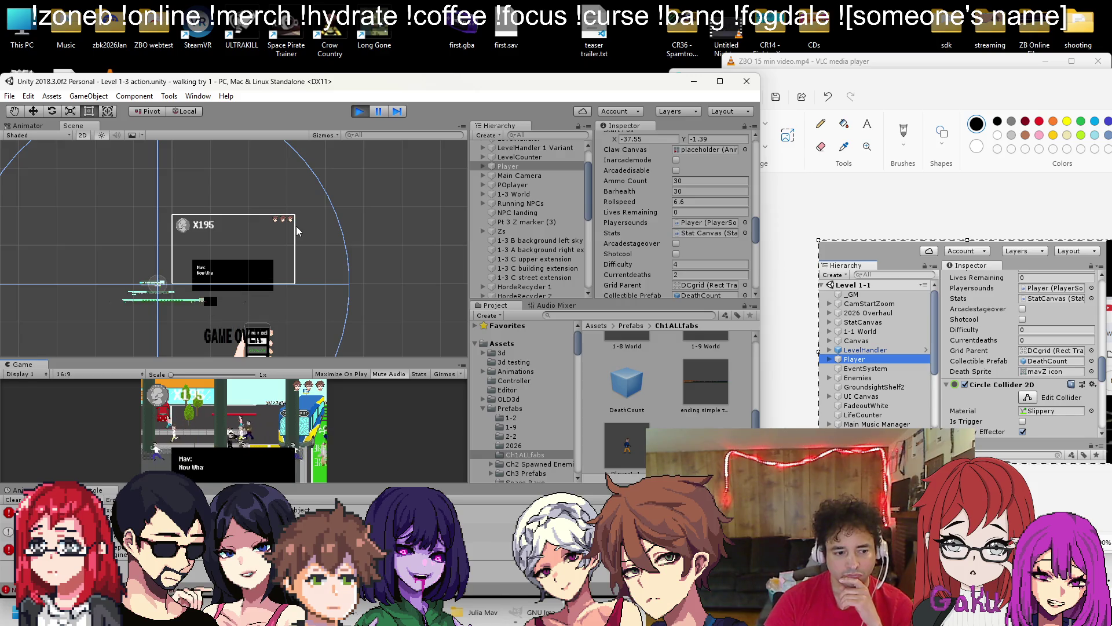
pyautogui.click(361, 112)
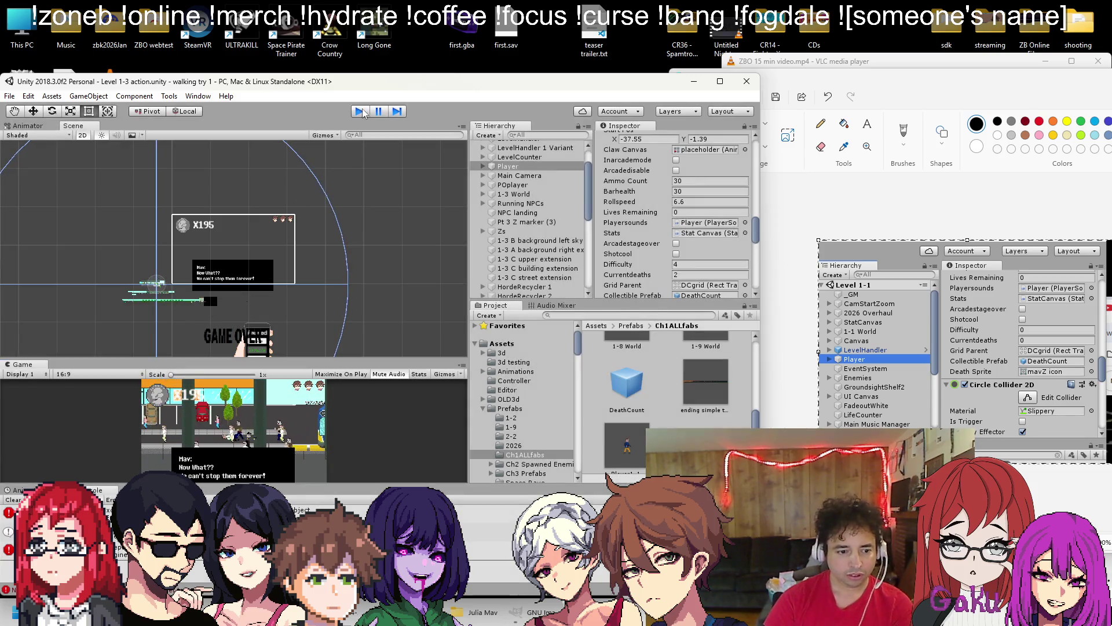
pyautogui.hotkey('alt', 'Tab')
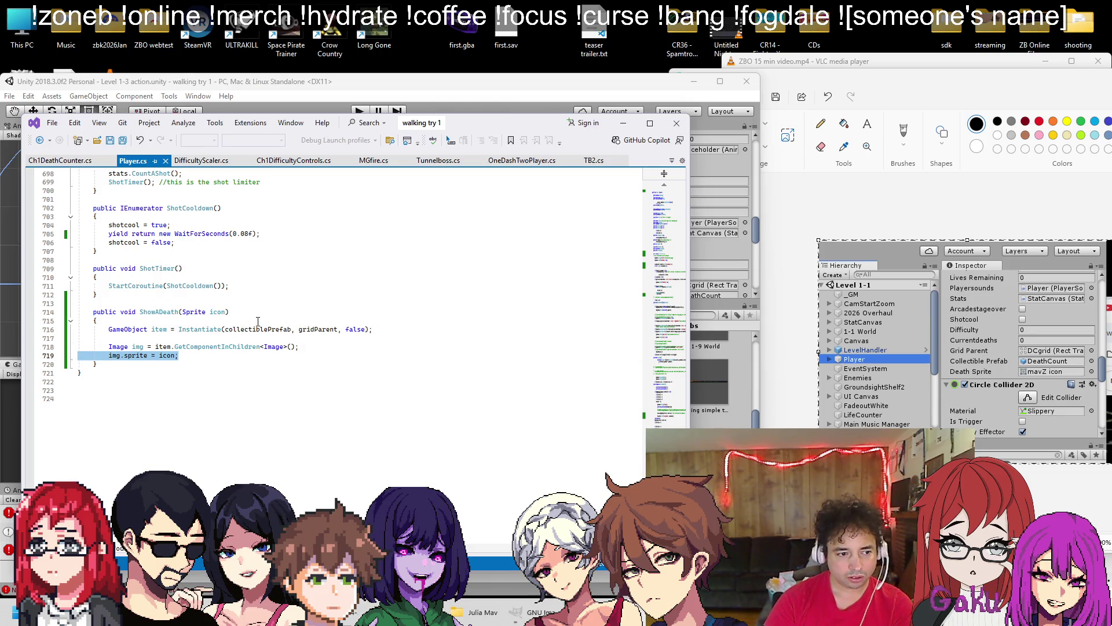
# Scroll through the Player's Inspector in Unity, then bring Discord to the front
pyautogui.click(384, 77)
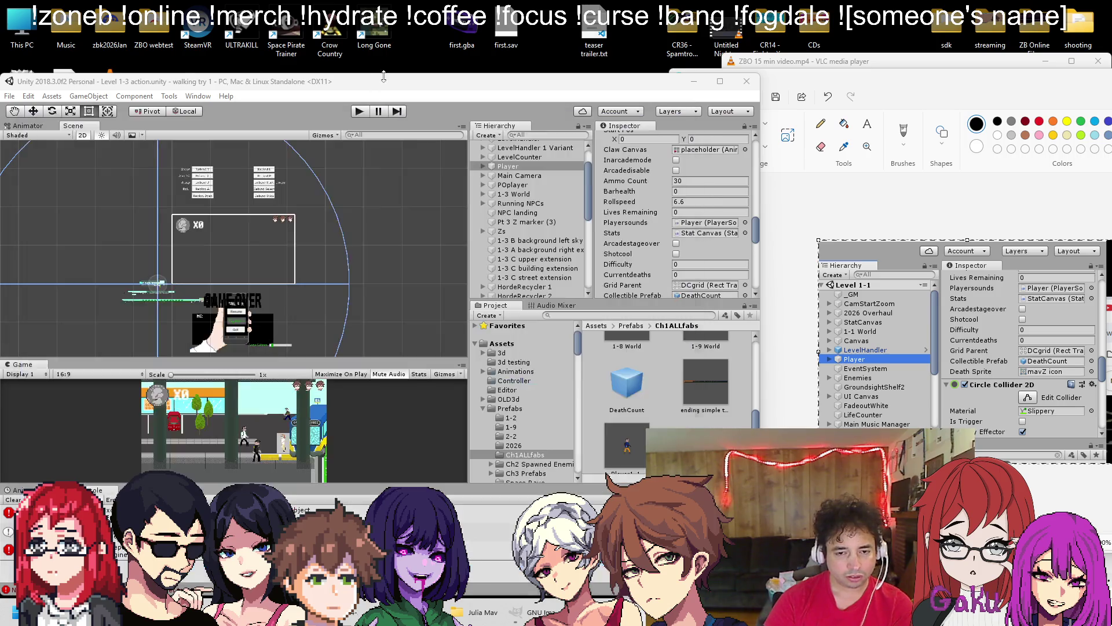
pyautogui.scroll(-8, 647, 229)
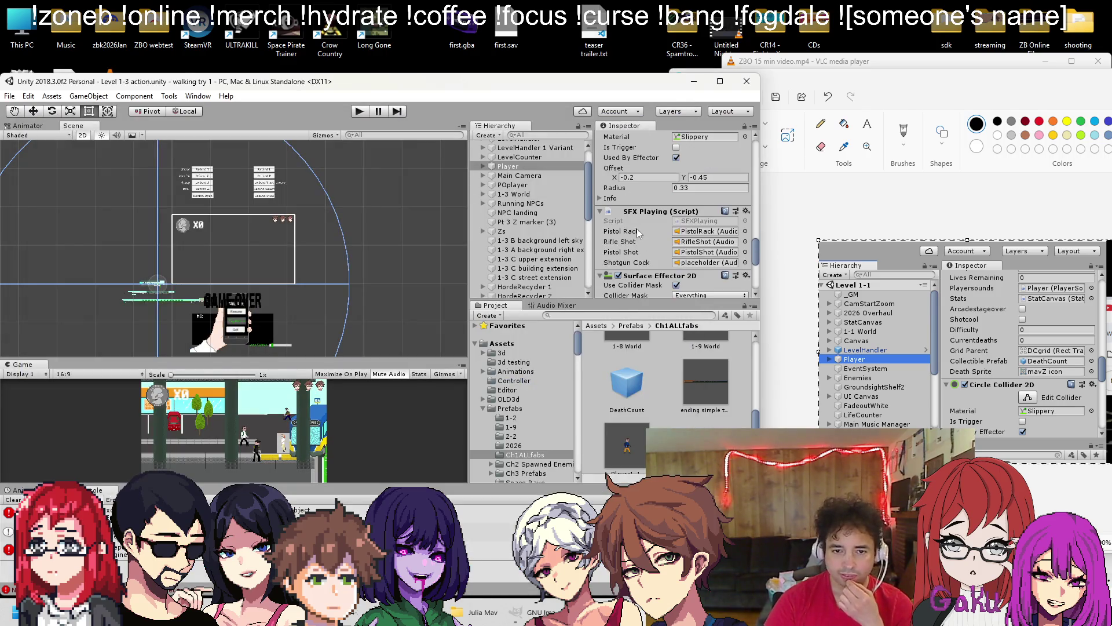
pyautogui.scroll(-10, 637, 229)
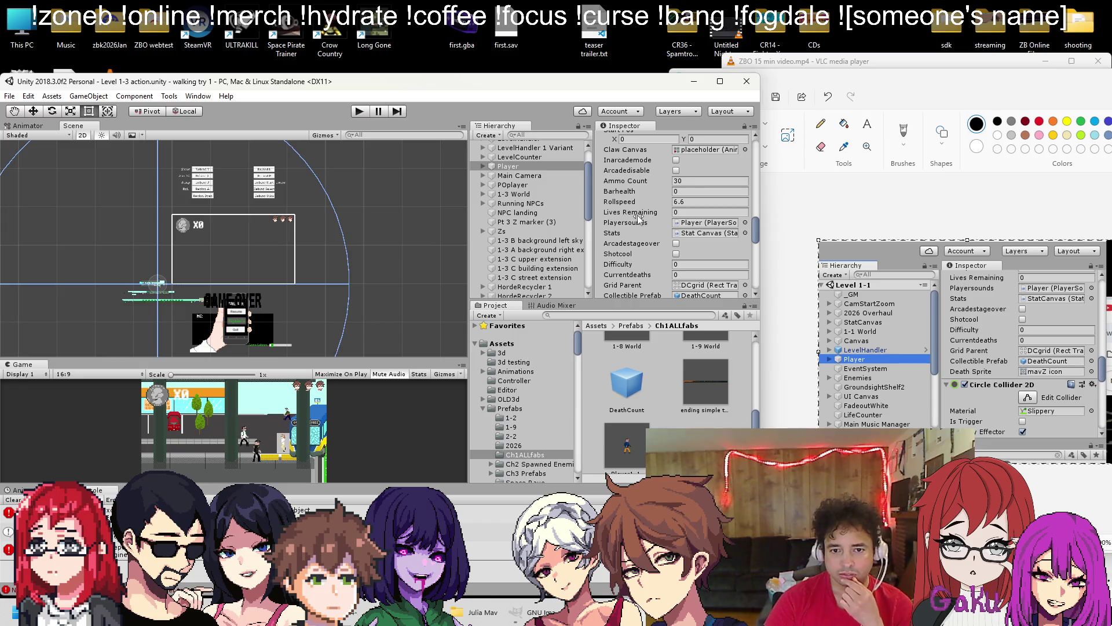
pyautogui.scroll(-4, 639, 219)
pyautogui.scroll(9, 655, 209)
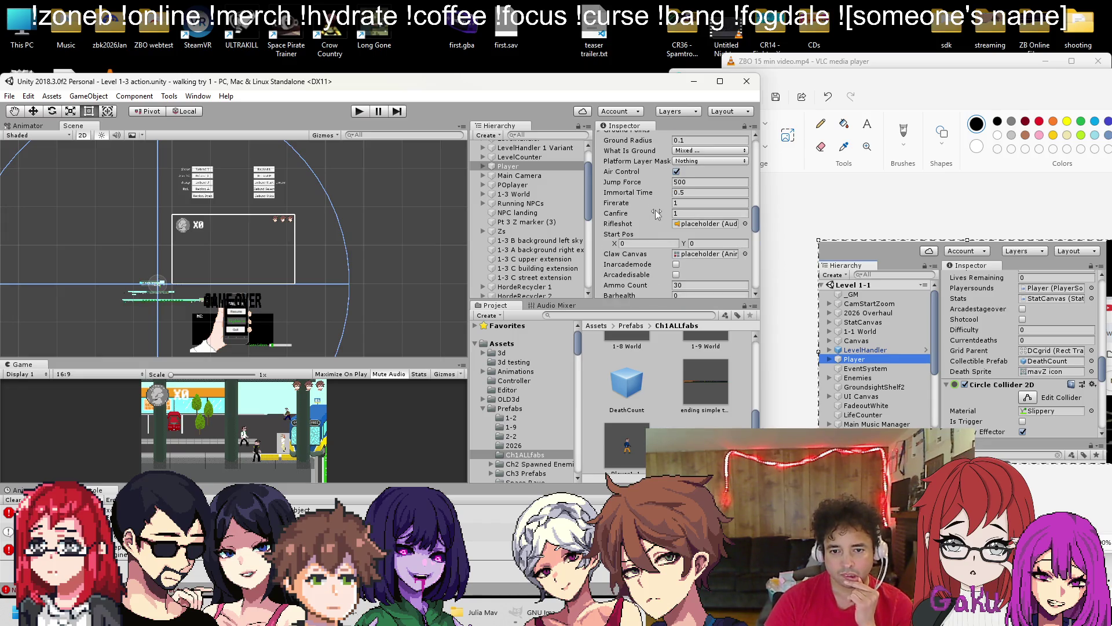
pyautogui.scroll(8, 666, 217)
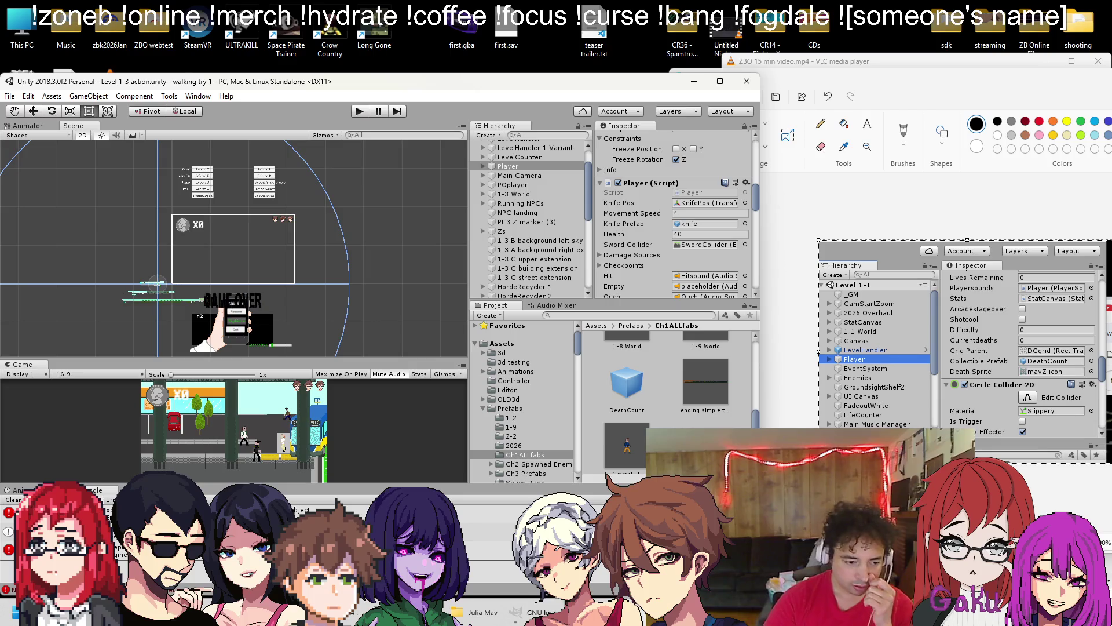
pyautogui.hotkey('alt', 'Tab')
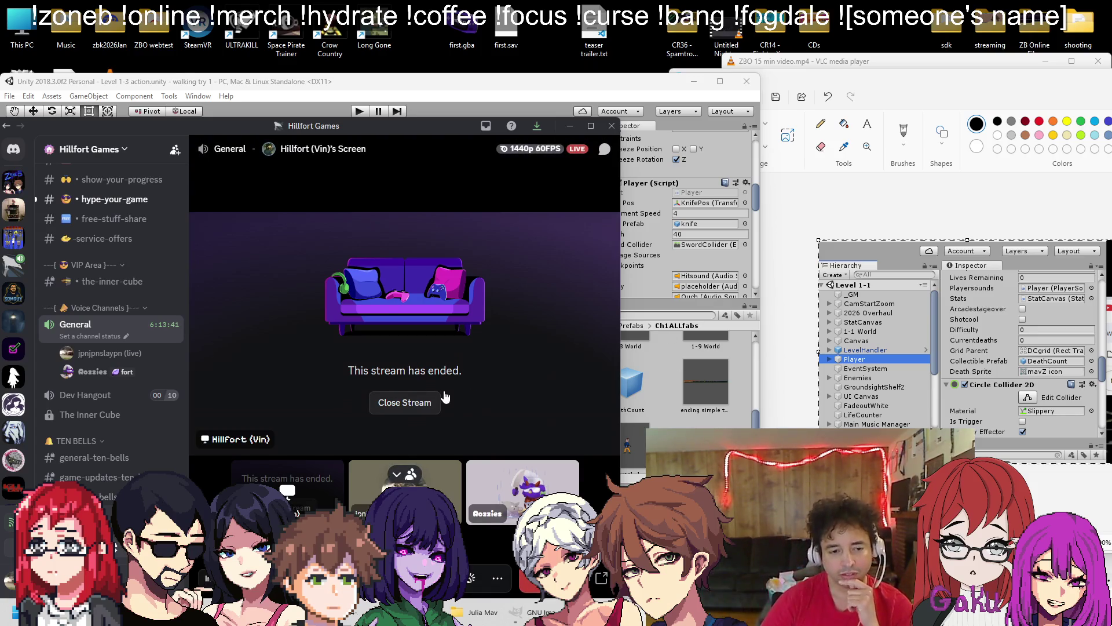
# Close the ended stream, dismiss its feedback prompt, and close Discord
pyautogui.click(420, 408)
pyautogui.click(472, 230)
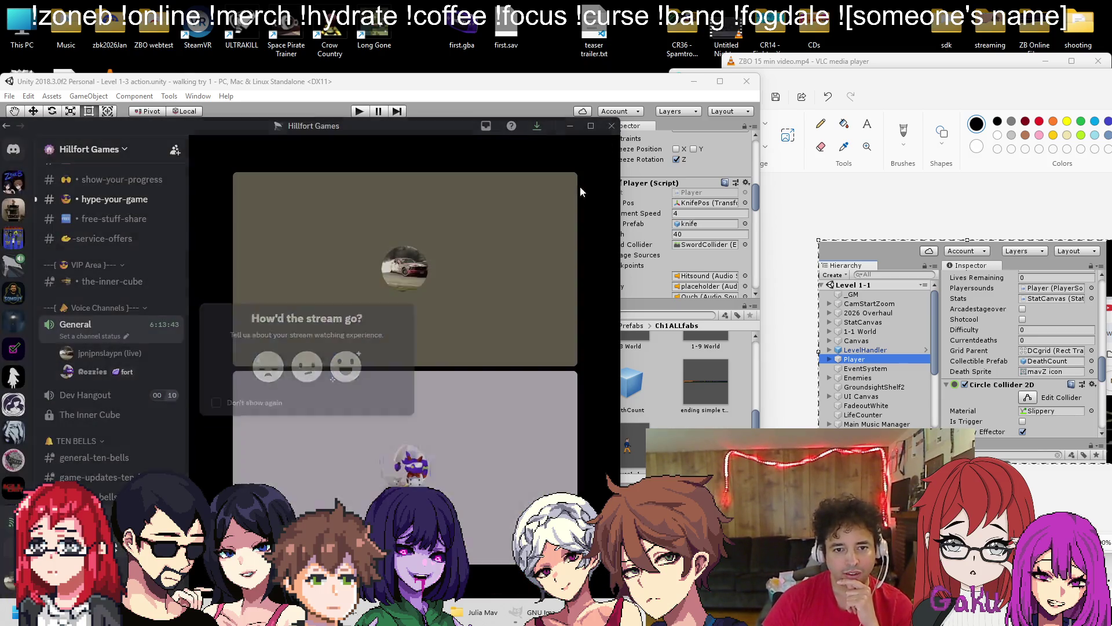
pyautogui.click(608, 125)
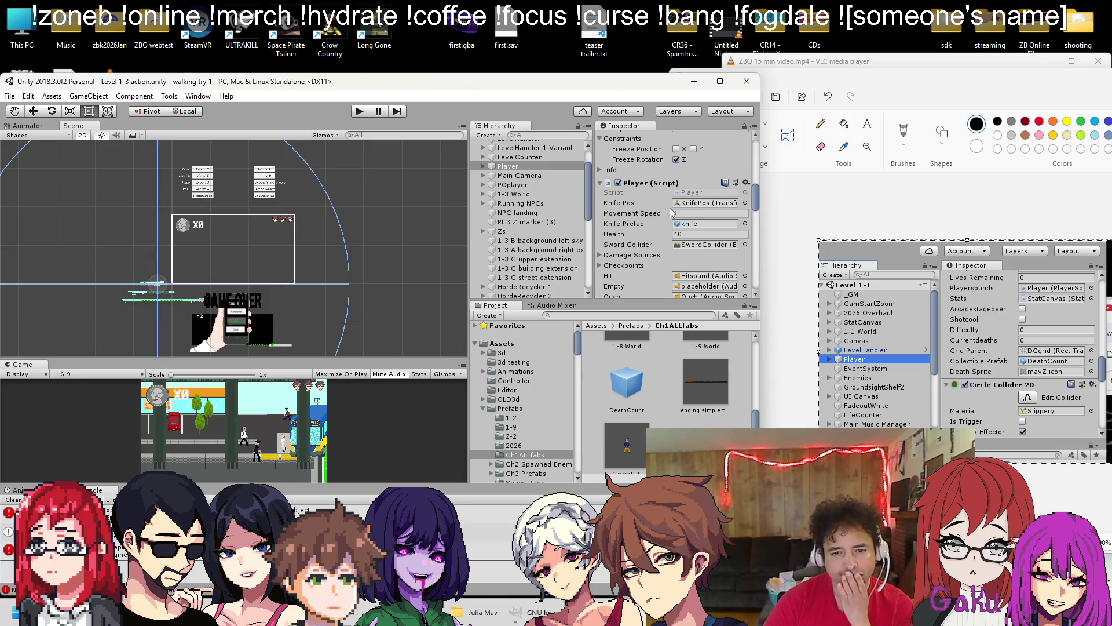
pyautogui.scroll(-4, 669, 210)
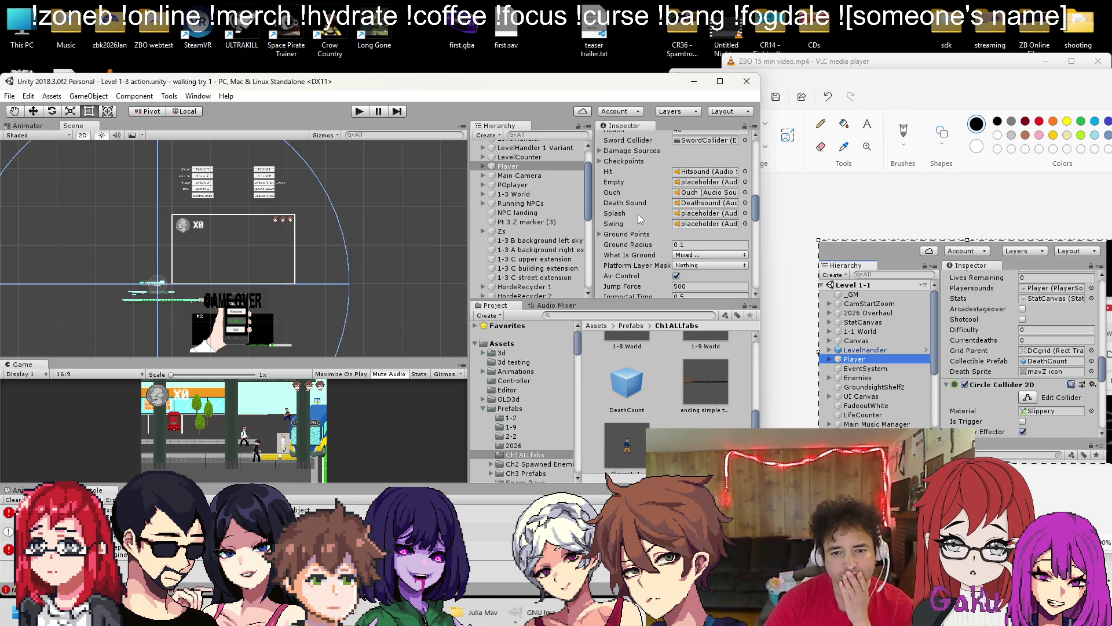
pyautogui.scroll(-8, 639, 214)
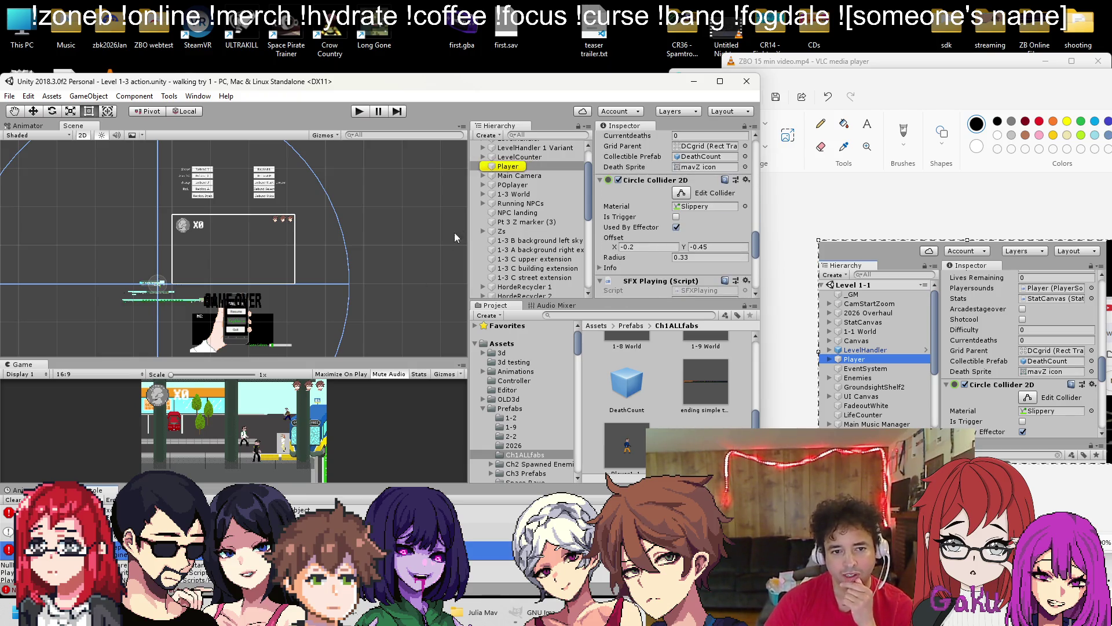
pyautogui.click(500, 166)
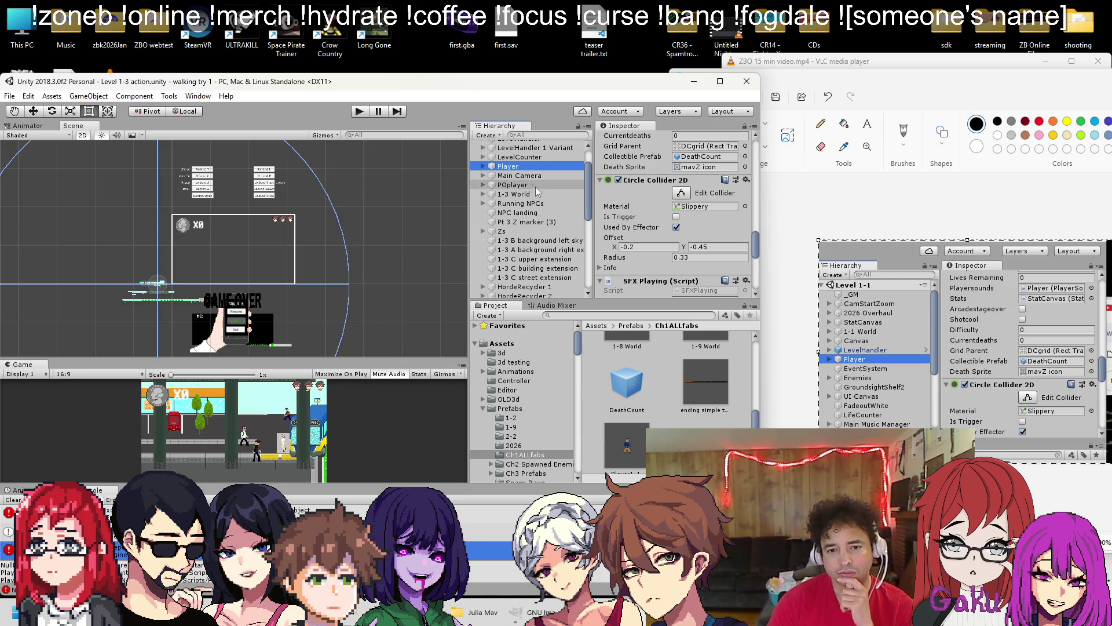
pyautogui.scroll(-5, 693, 228)
pyautogui.scroll(5, 693, 227)
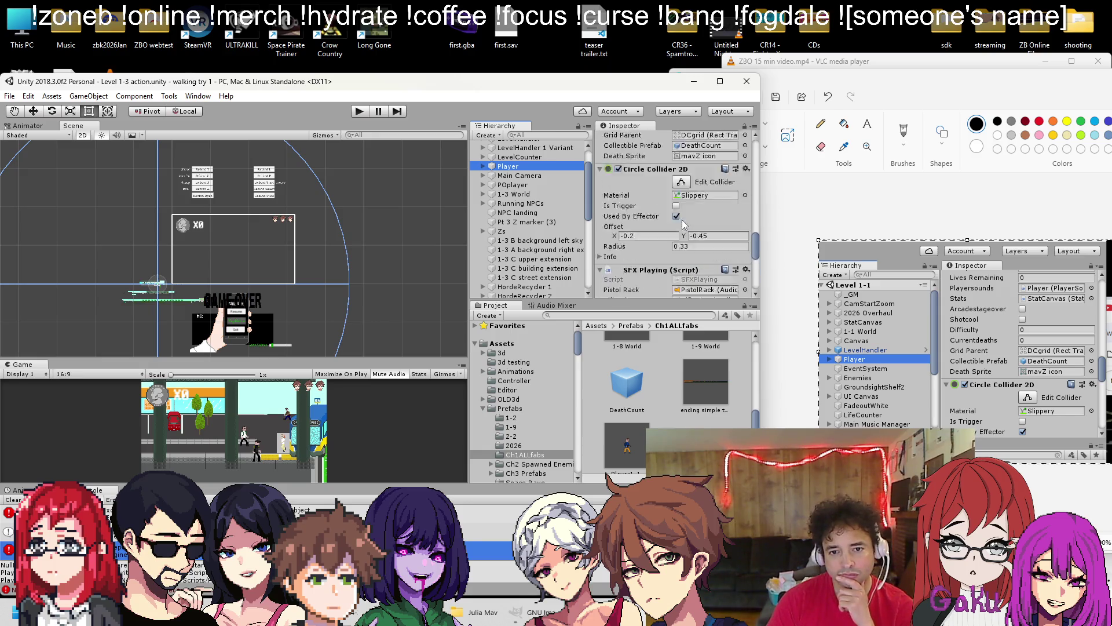
pyautogui.scroll(3, 683, 224)
pyautogui.scroll(-3, 684, 225)
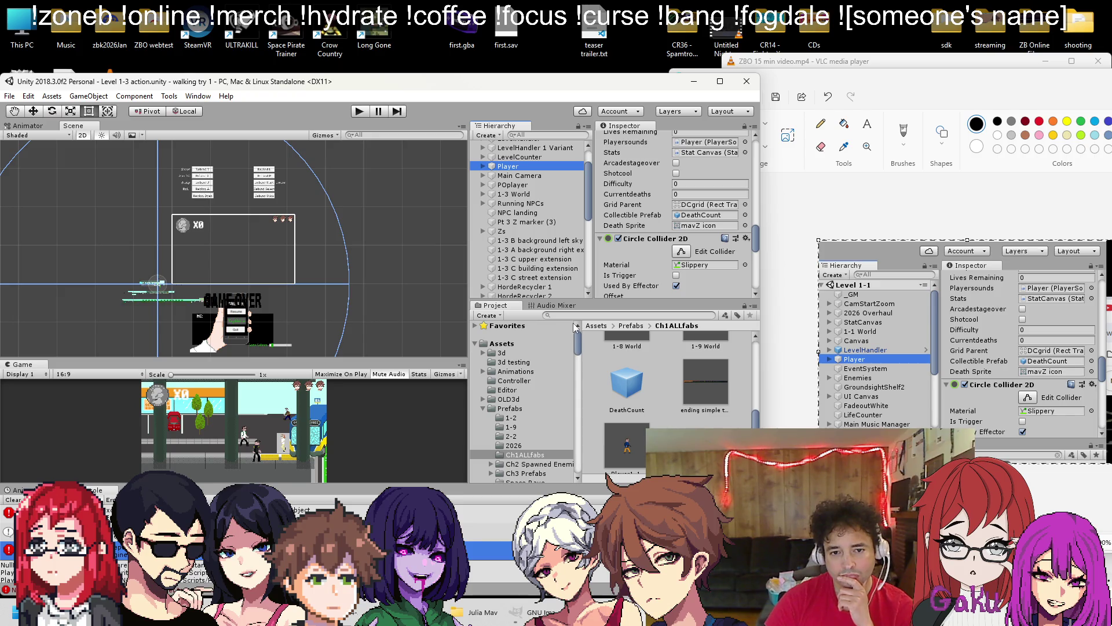
# Ping the Death Sprite icon asset, then play-test the Level 1-3 action scene and stop
pyautogui.click(689, 226)
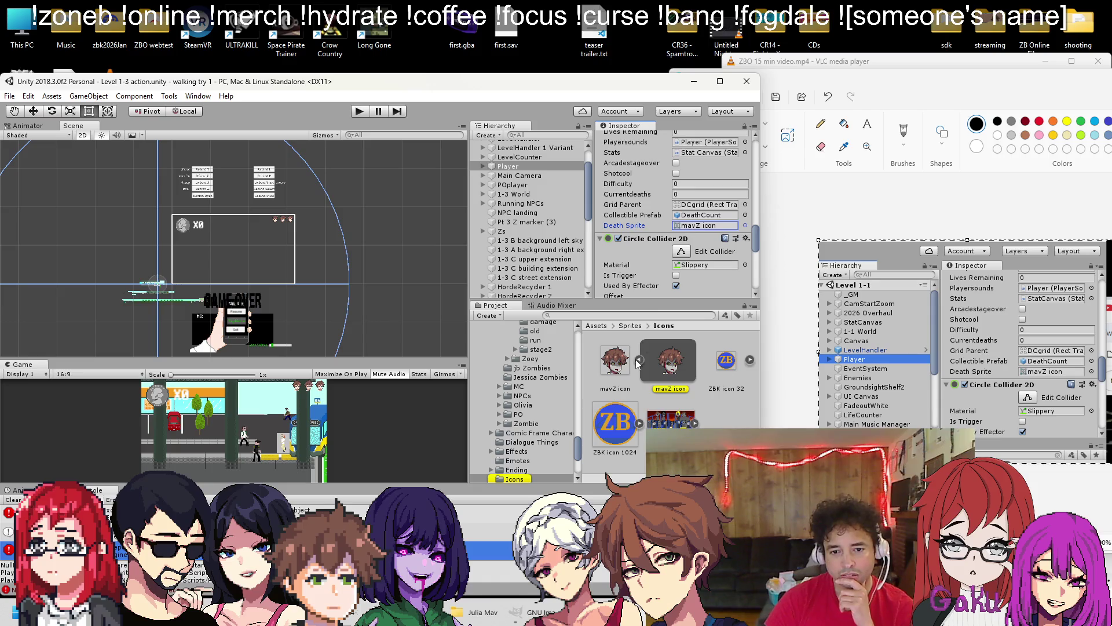
pyautogui.scroll(-1, 635, 230)
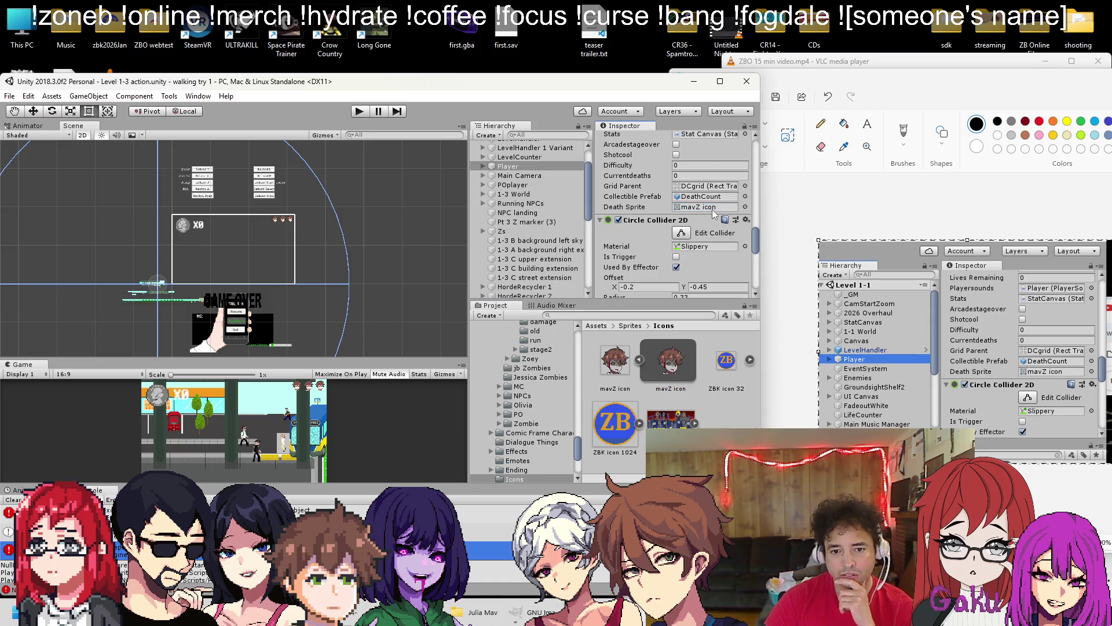
pyautogui.click(360, 111)
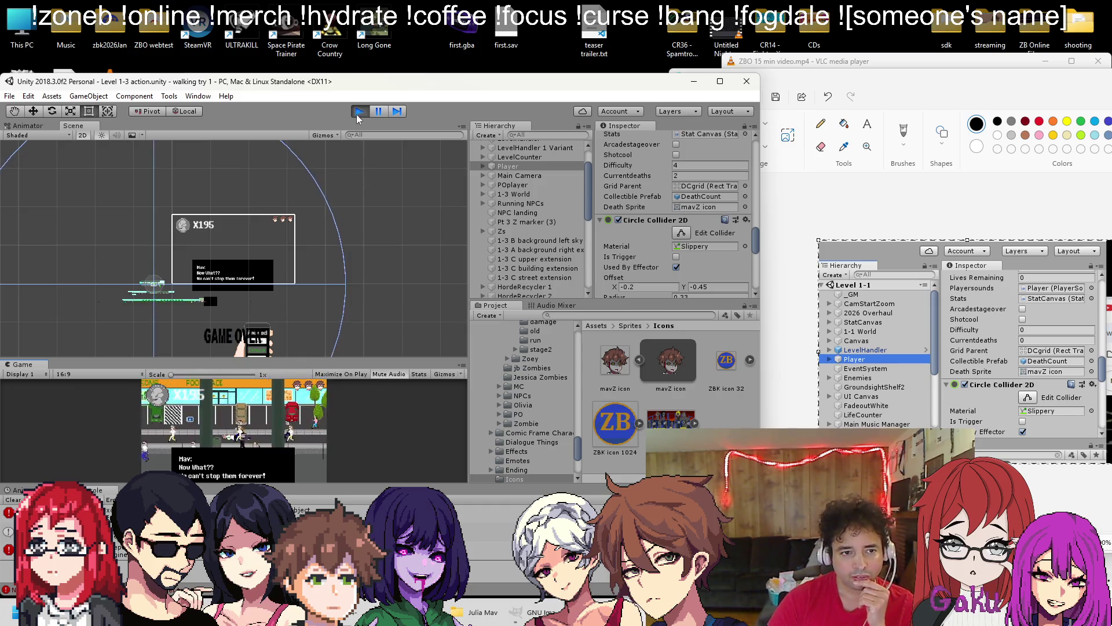
pyautogui.click(360, 111)
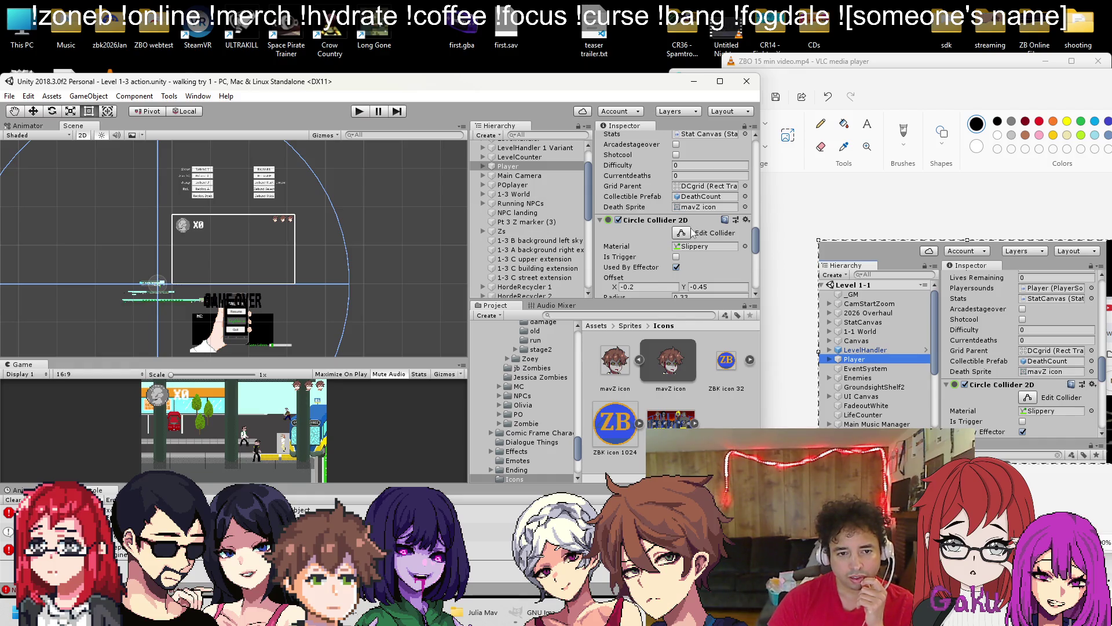
pyautogui.click(10, 97)
# Open the Level 1-1 scene file
pyautogui.click(8, 121)
pyautogui.scroll(-5, 197, 278)
pyautogui.scroll(1, 185, 243)
pyautogui.click(173, 192)
pyautogui.doubleClick(174, 197)
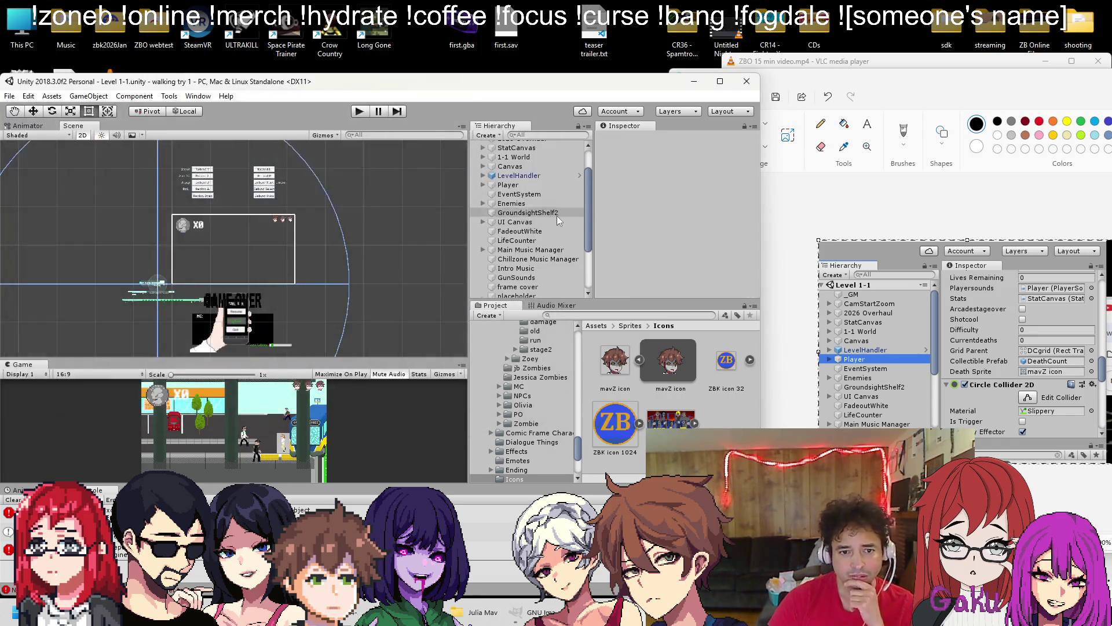
# Select the Player and trace its Death Sprite, DeathCount prefab and DCgrid Grid Parent references
pyautogui.click(506, 295)
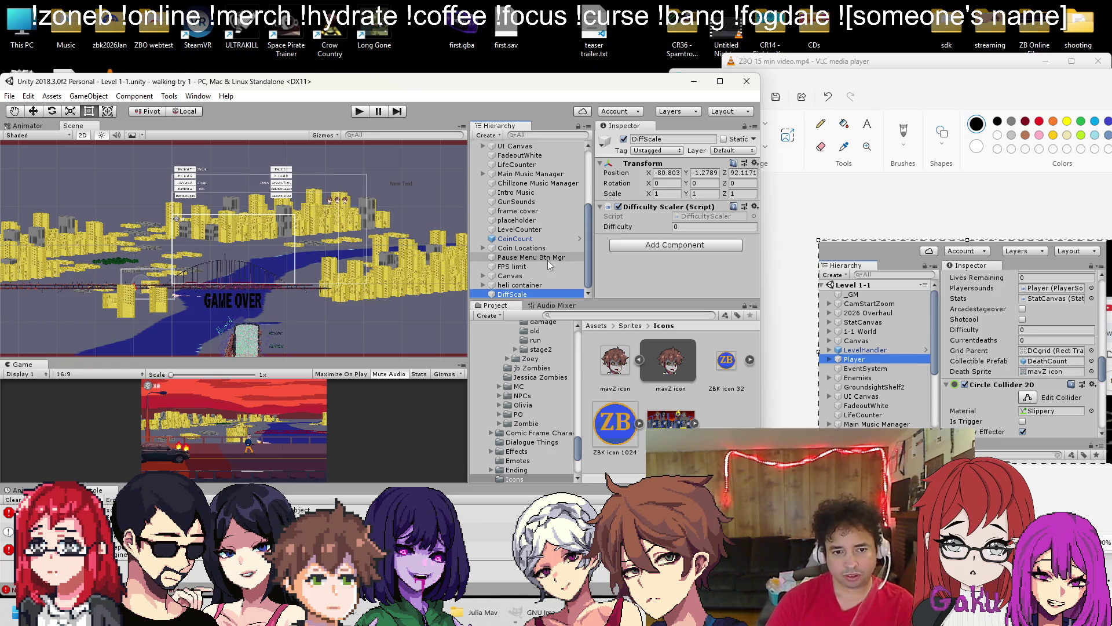
pyautogui.scroll(3, 541, 257)
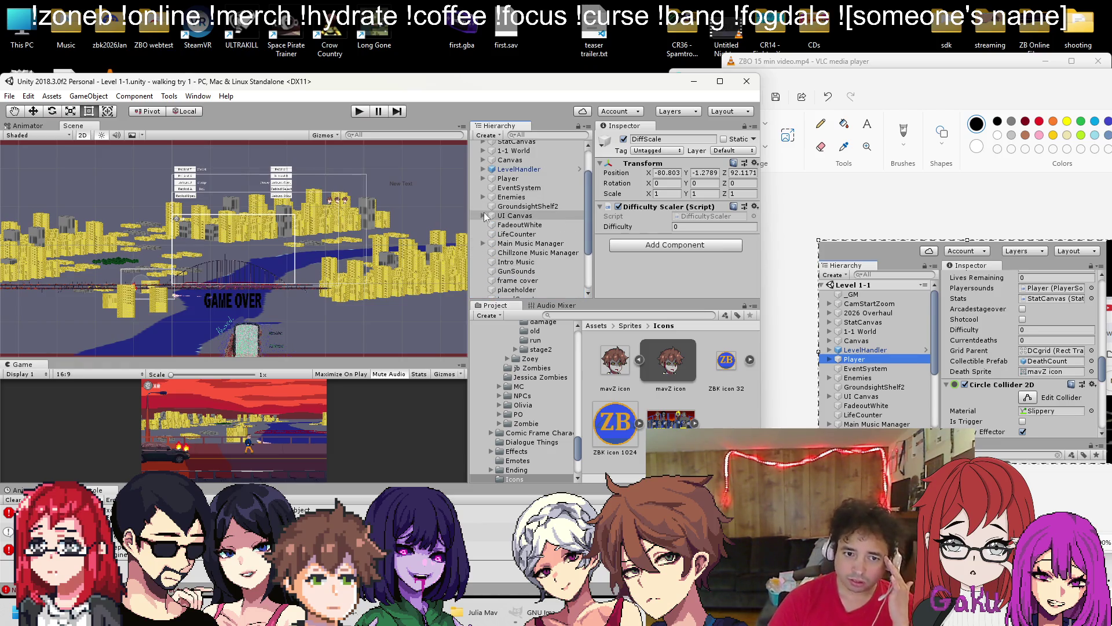
pyautogui.click(483, 178)
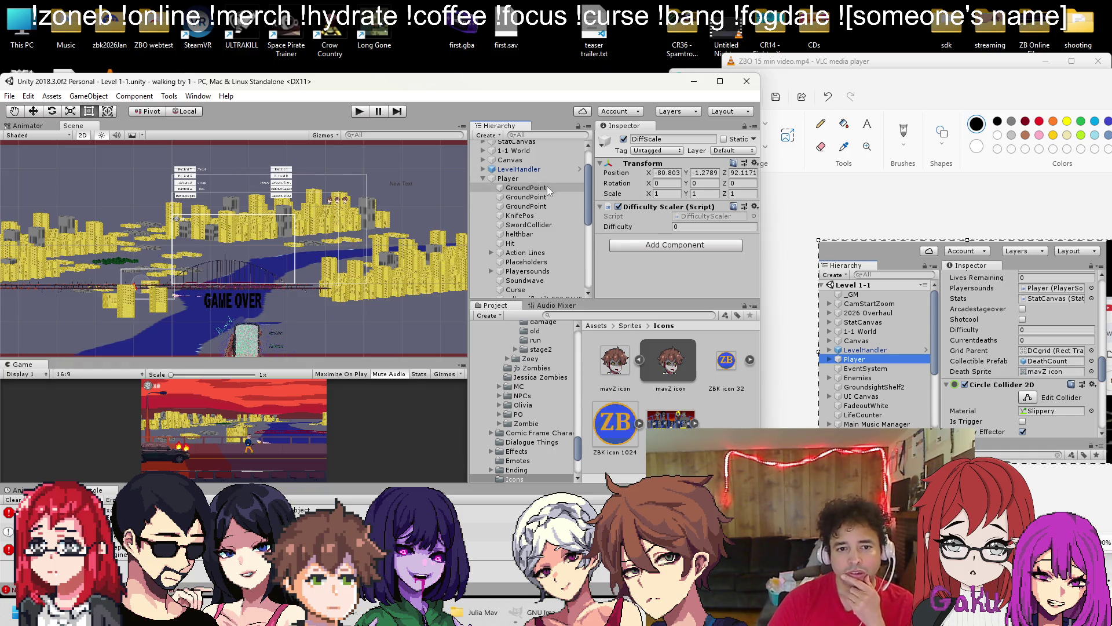
pyautogui.click(509, 179)
pyautogui.scroll(-10, 661, 227)
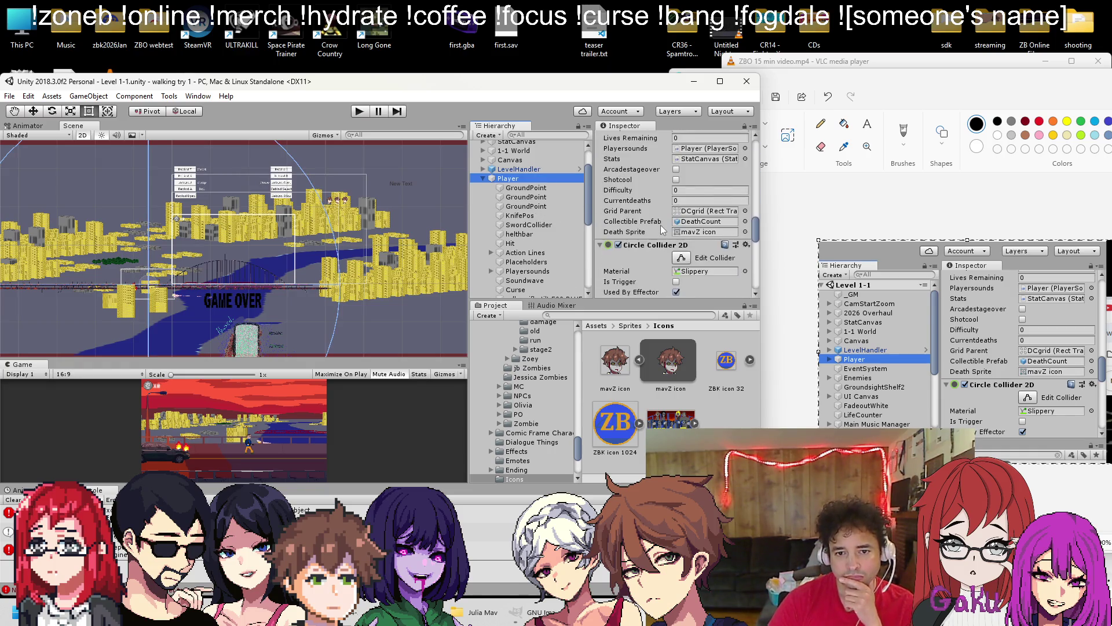
pyautogui.scroll(-5, 698, 282)
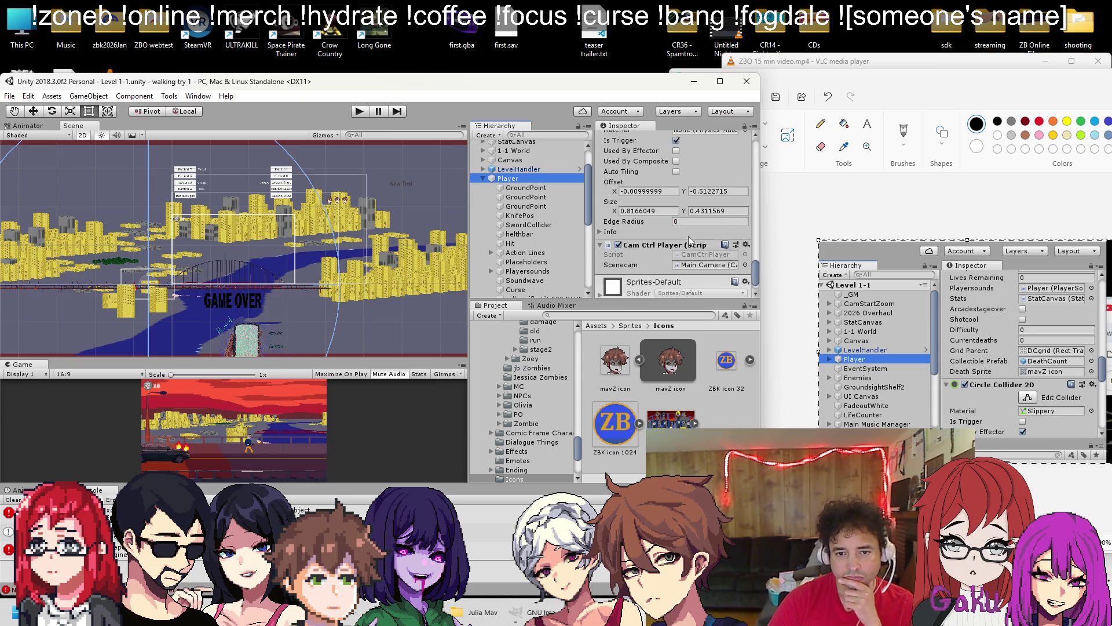
pyautogui.scroll(-10, 753, 215)
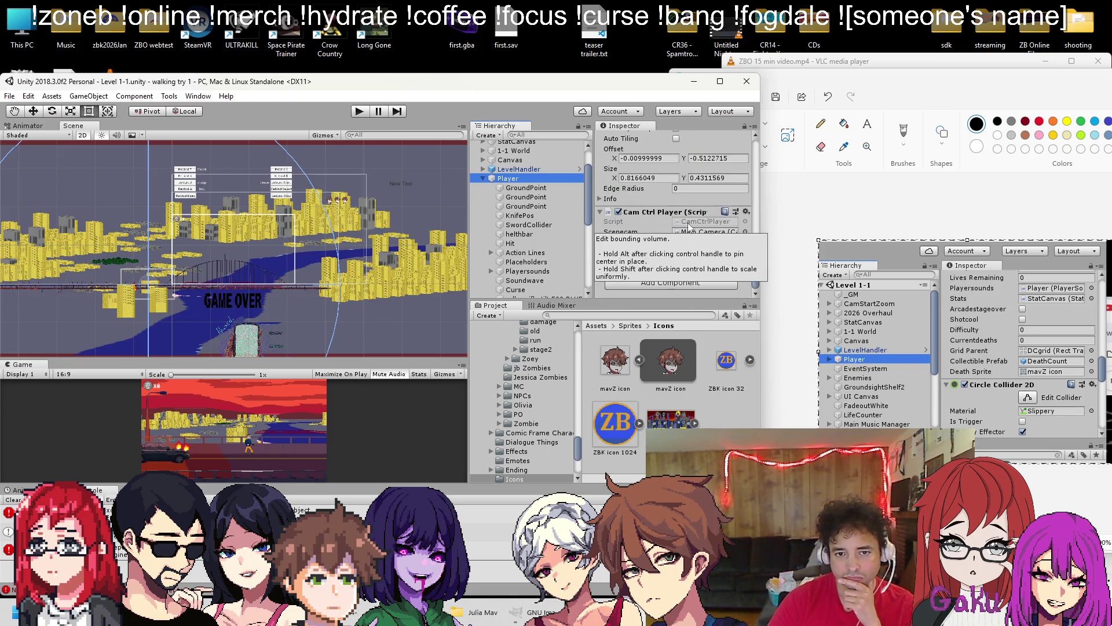
pyautogui.scroll(10, 724, 219)
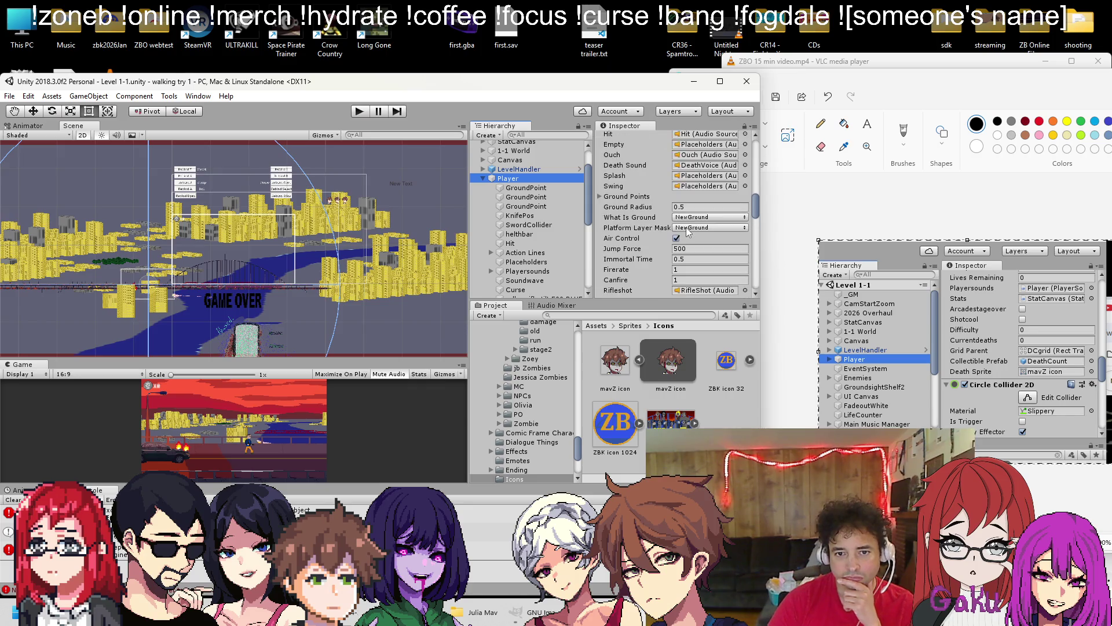
pyautogui.scroll(-5, 688, 194)
pyautogui.click(696, 236)
pyautogui.click(698, 225)
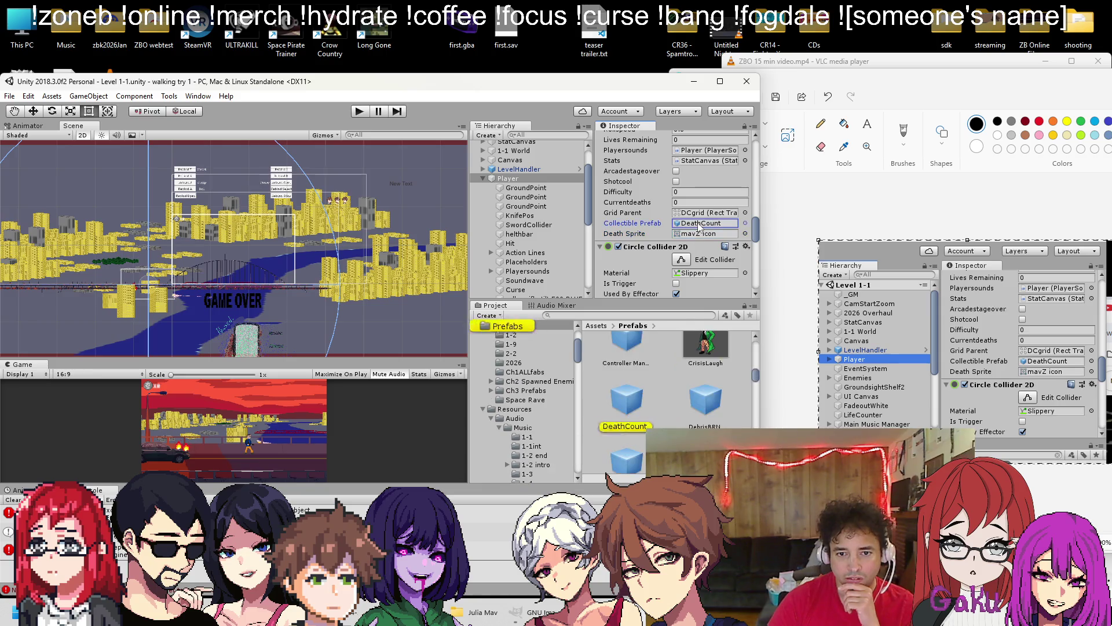
pyautogui.click(699, 213)
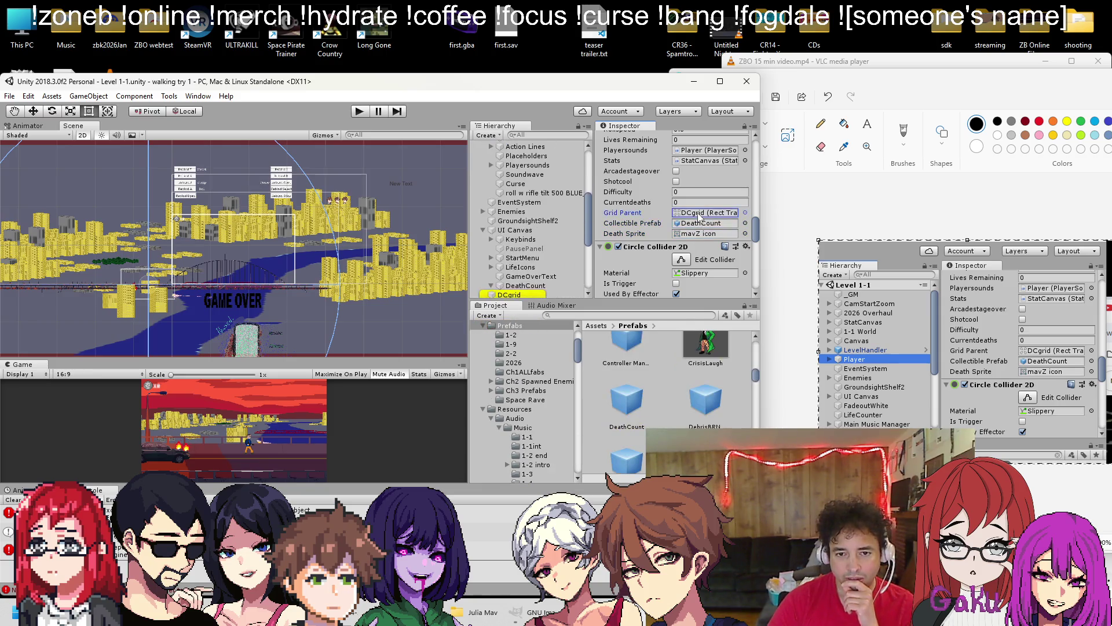
pyautogui.scroll(-3, 560, 235)
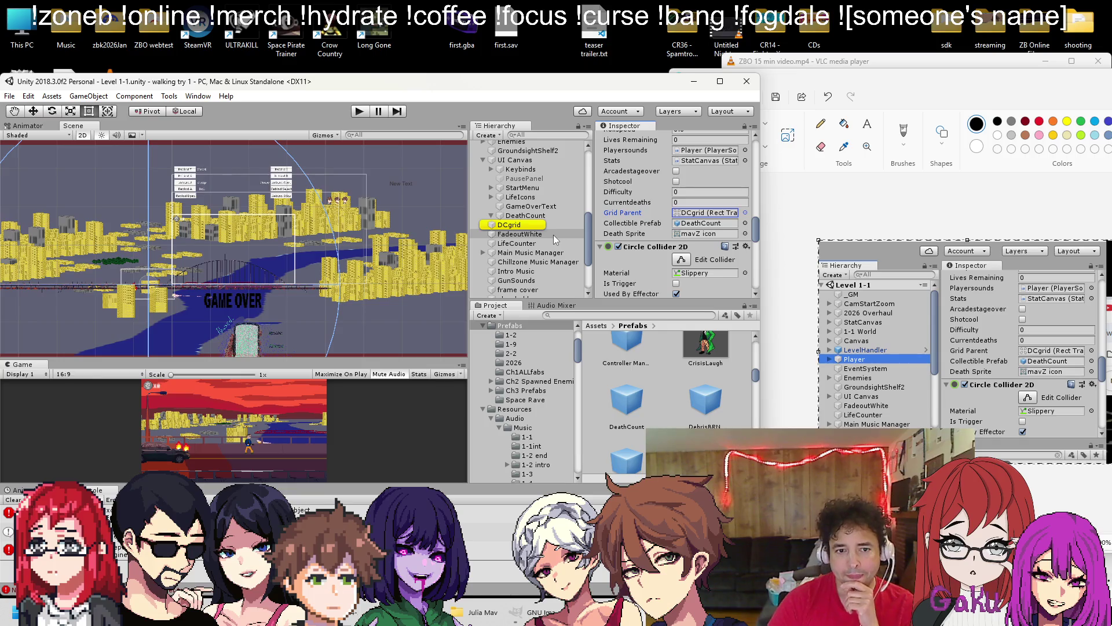
# Inspect UI Canvas and its child objects in the Hierarchy
pyautogui.click(500, 161)
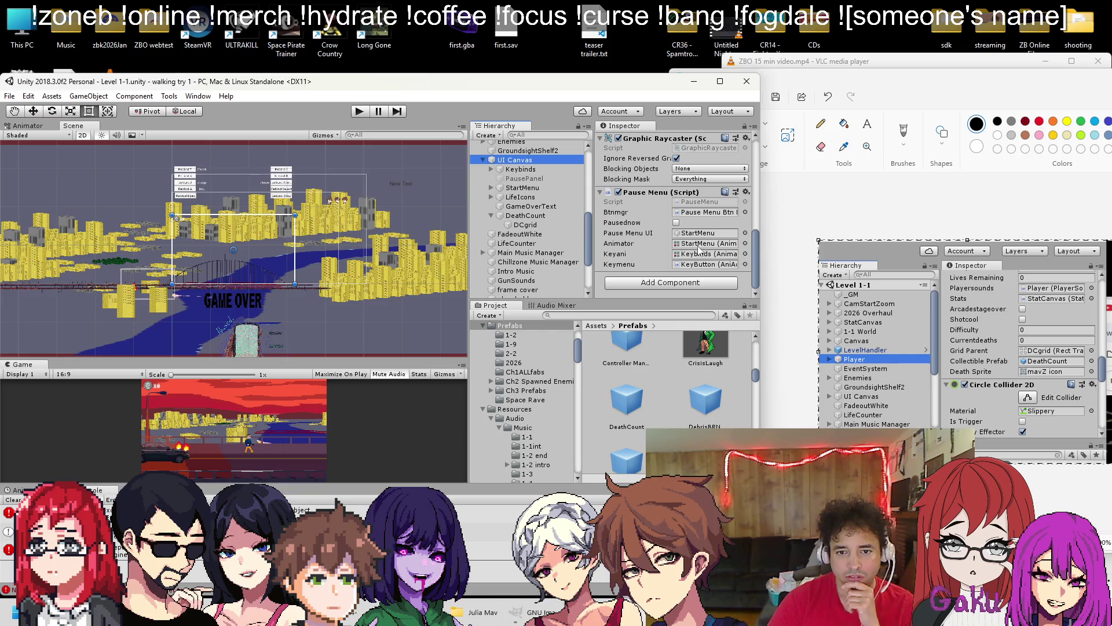
pyautogui.click(482, 161)
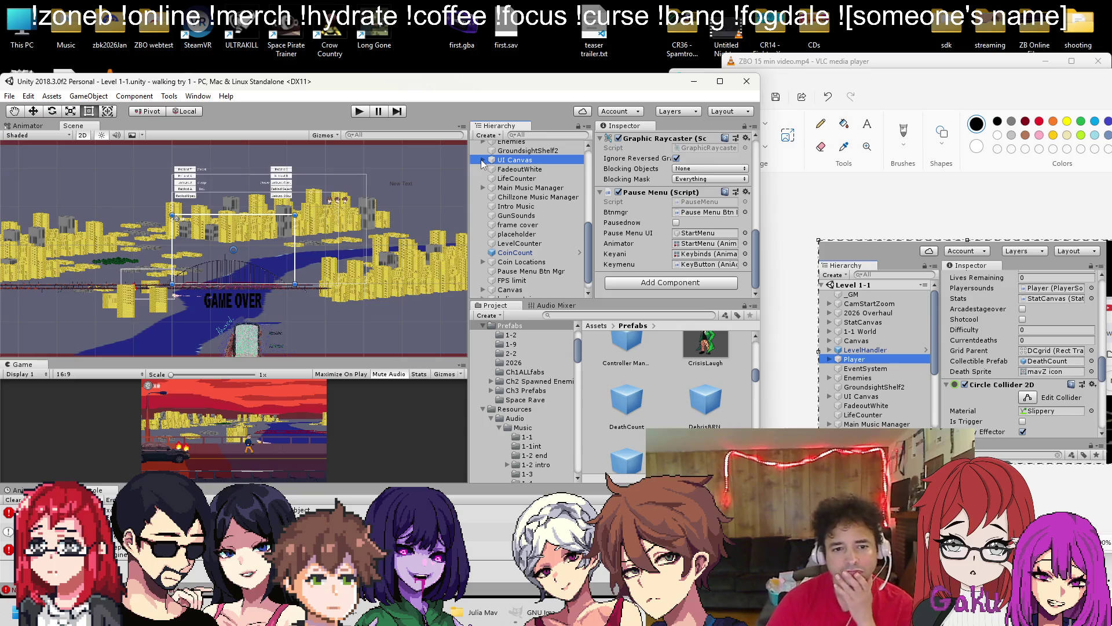
pyautogui.click(482, 161)
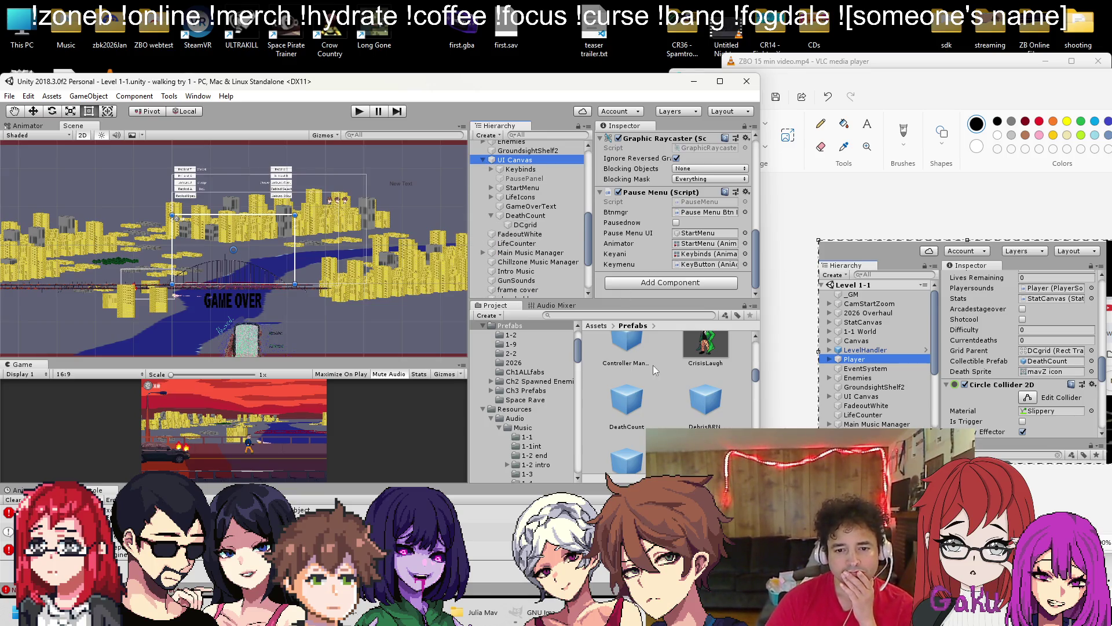
pyautogui.scroll(5, 536, 231)
pyautogui.scroll(-5, 535, 230)
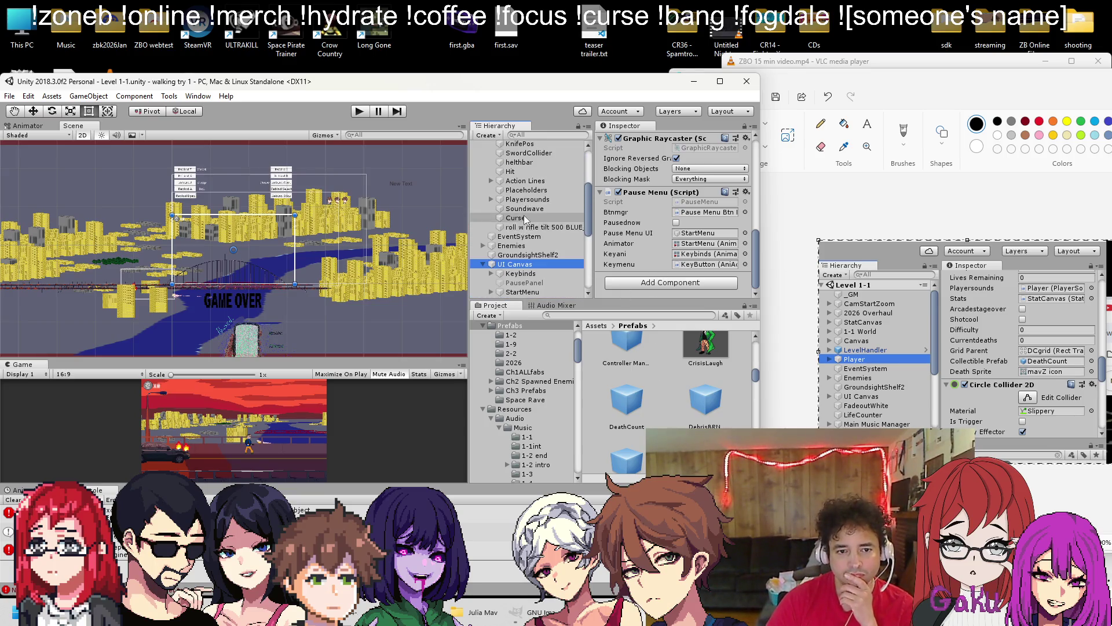
pyautogui.scroll(5, 523, 211)
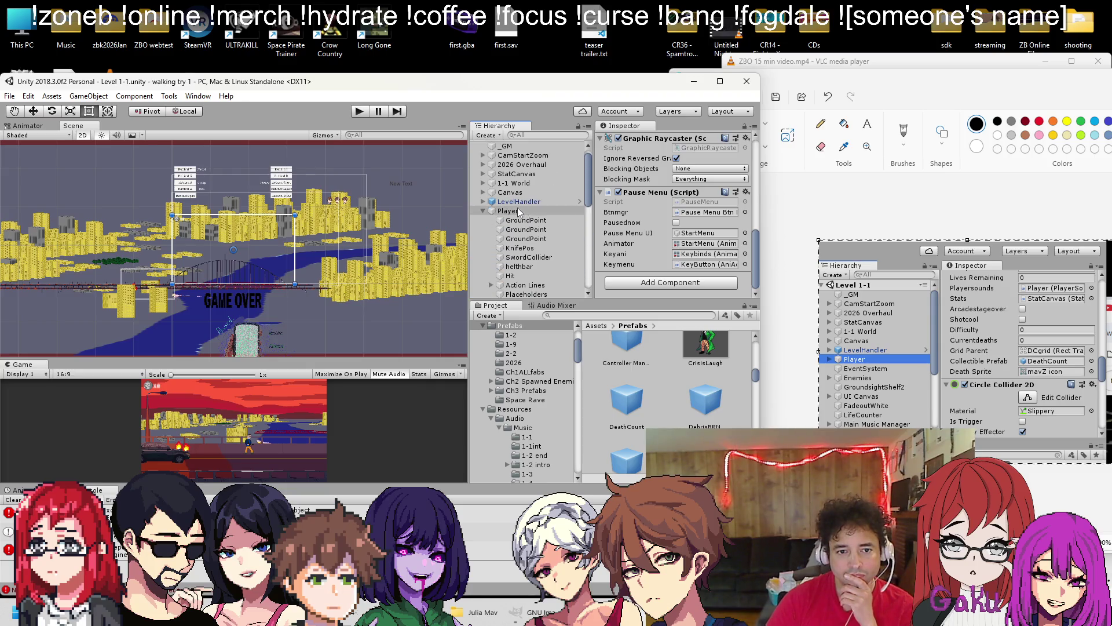
# Reselect the Player and confirm the DeathCount, mavZ icon and DCgrid assignments
pyautogui.click(490, 210)
pyautogui.click(481, 212)
pyautogui.scroll(-5, 675, 221)
pyautogui.click(691, 231)
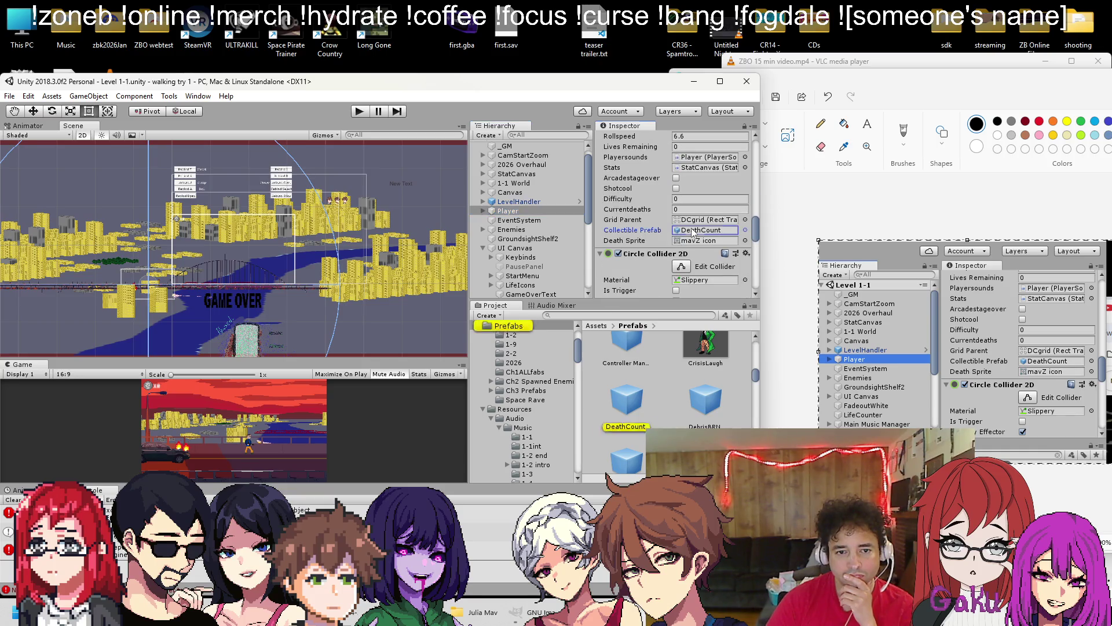
pyautogui.click(694, 240)
pyautogui.click(695, 223)
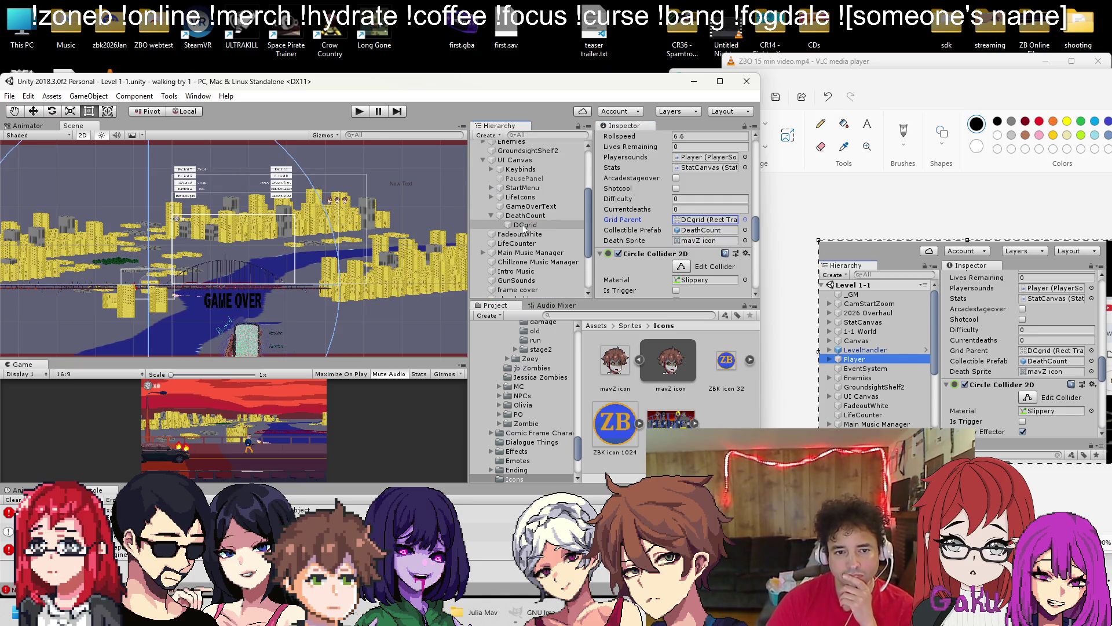
pyautogui.click(708, 223)
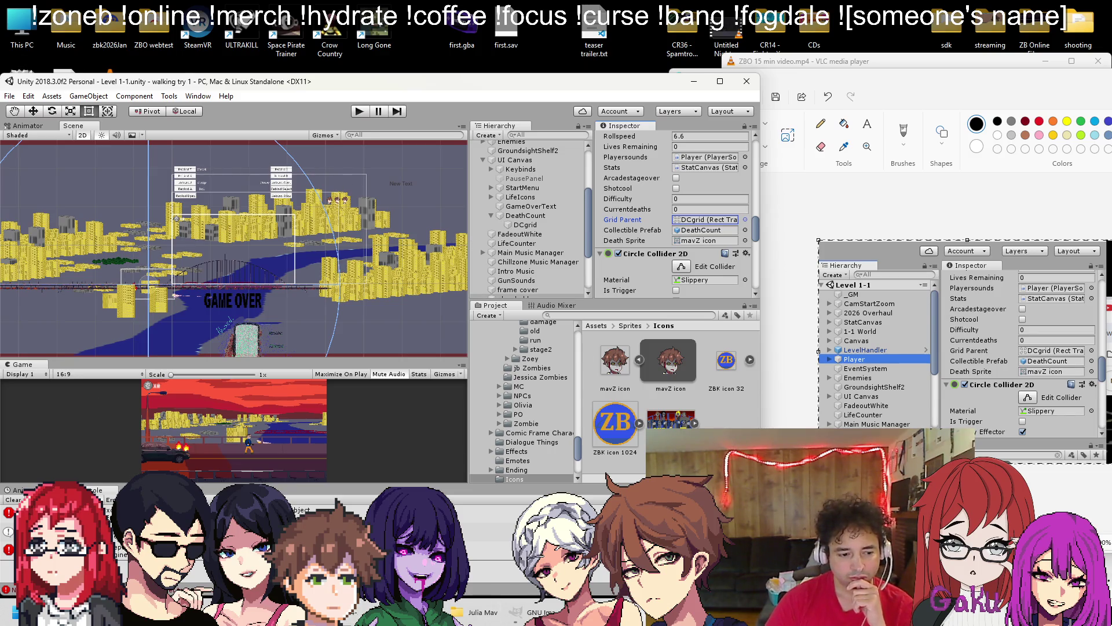
# Play-test Level 1-1, open the Level 1-3 action scene, and give it a brief test run
pyautogui.click(357, 111)
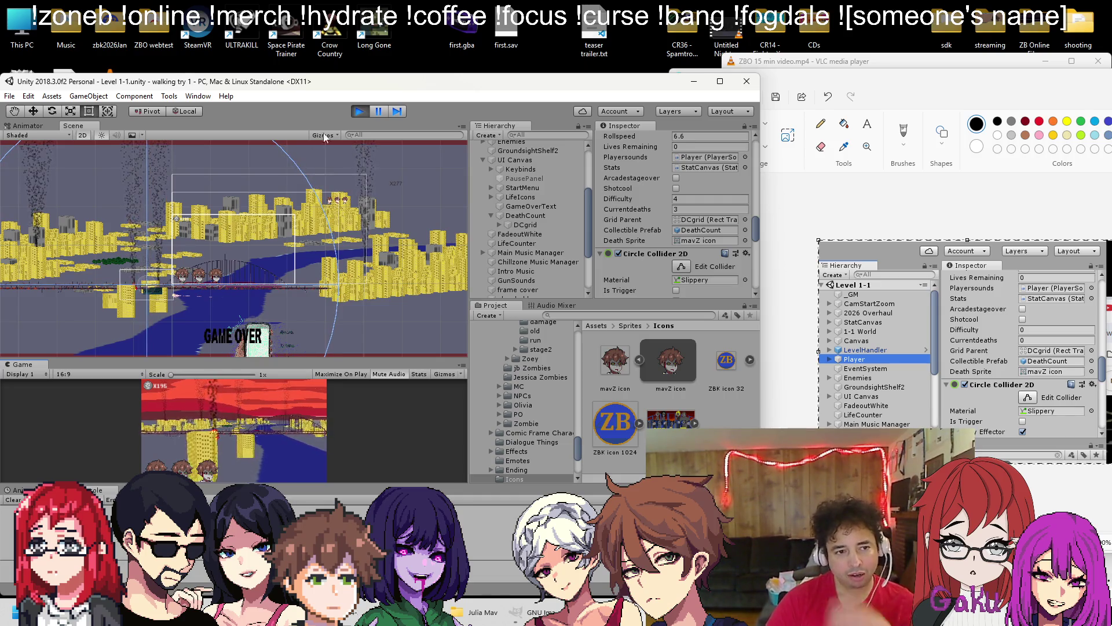
pyautogui.click(360, 110)
pyautogui.click(9, 95)
pyautogui.click(24, 122)
pyautogui.doubleClick(162, 296)
pyautogui.scroll(-5, 167, 255)
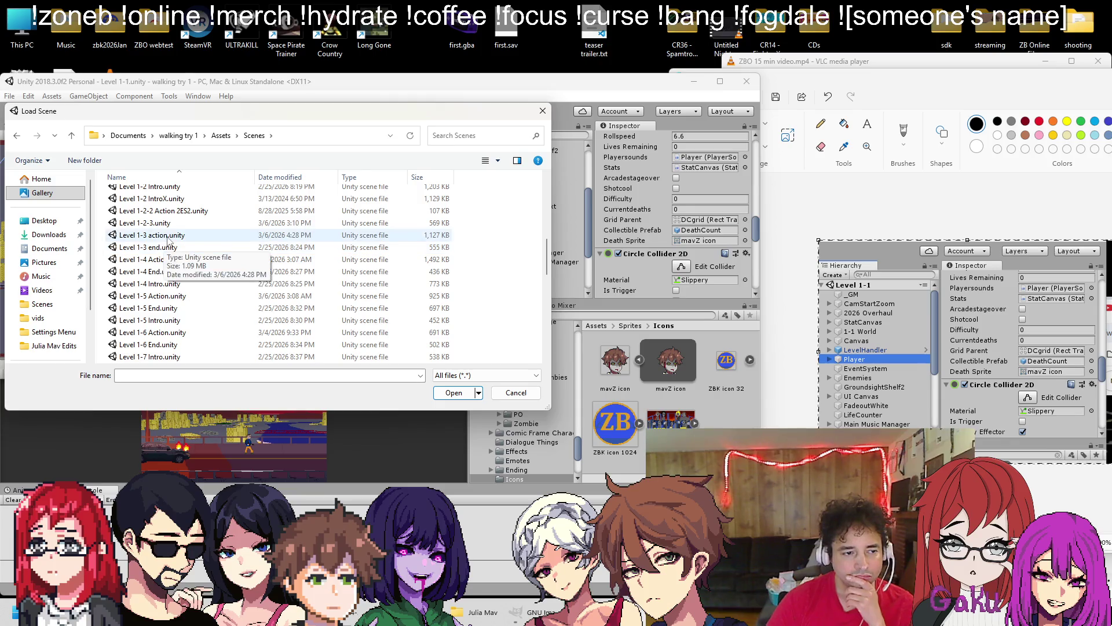
pyautogui.doubleClick(167, 236)
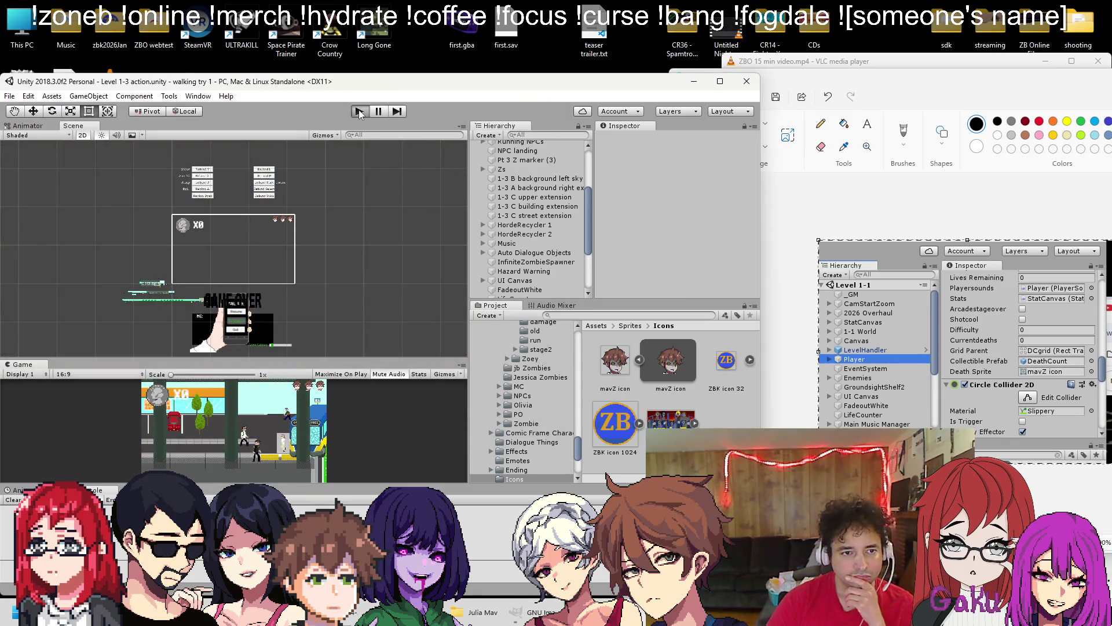
pyautogui.click(359, 110)
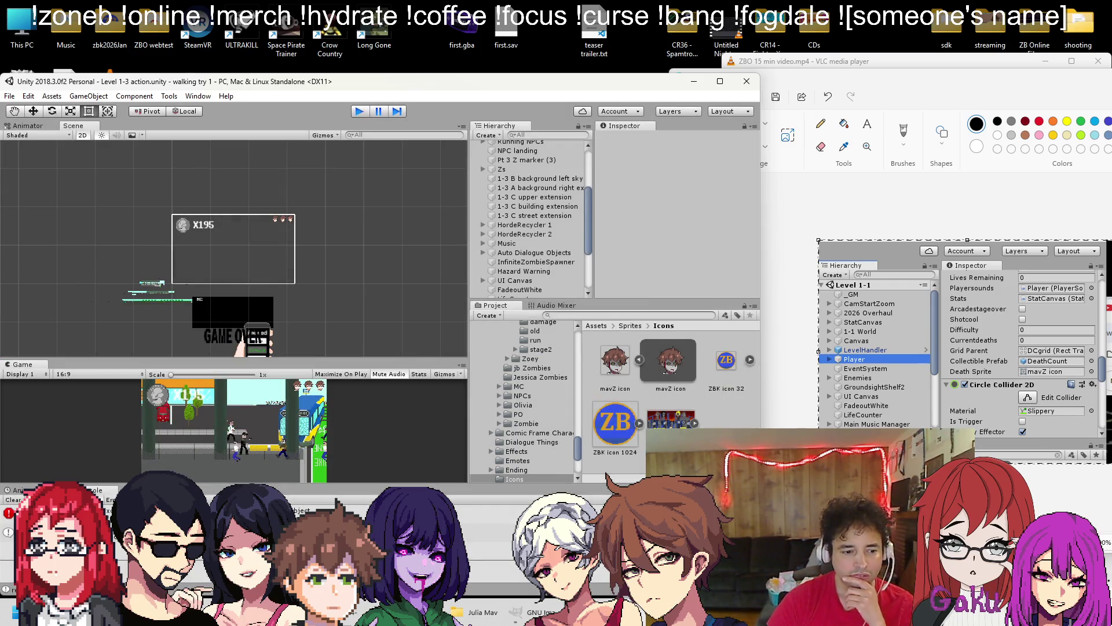
pyautogui.hotkey('ctrl', 'p')
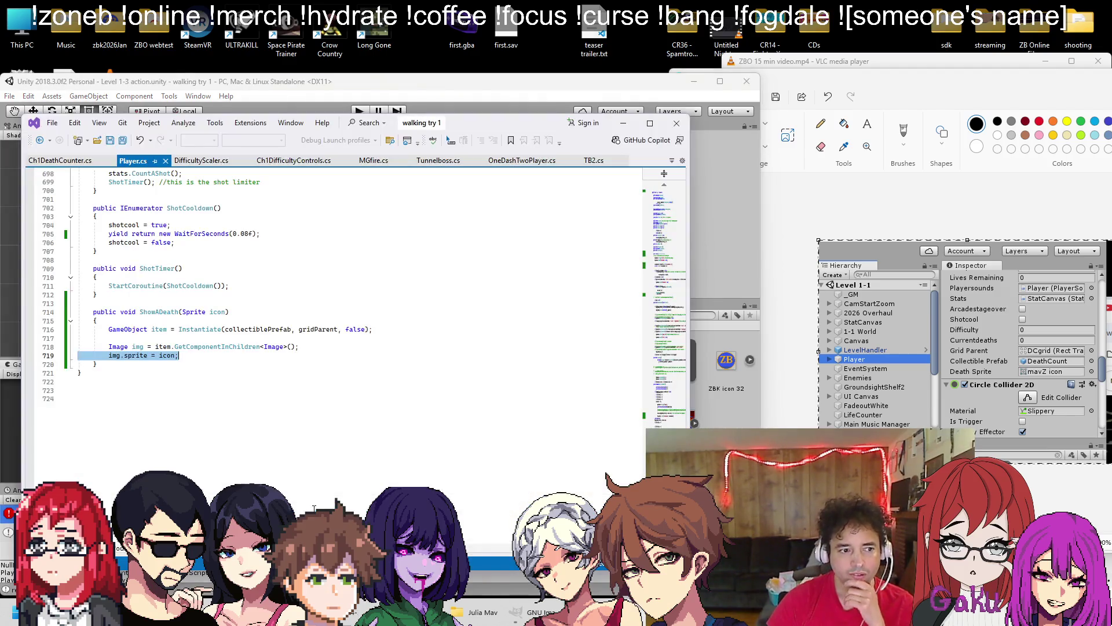
# Review the ShowADeath method and Start loop in Player.cs alongside Unity
pyautogui.scroll(2, 236, 374)
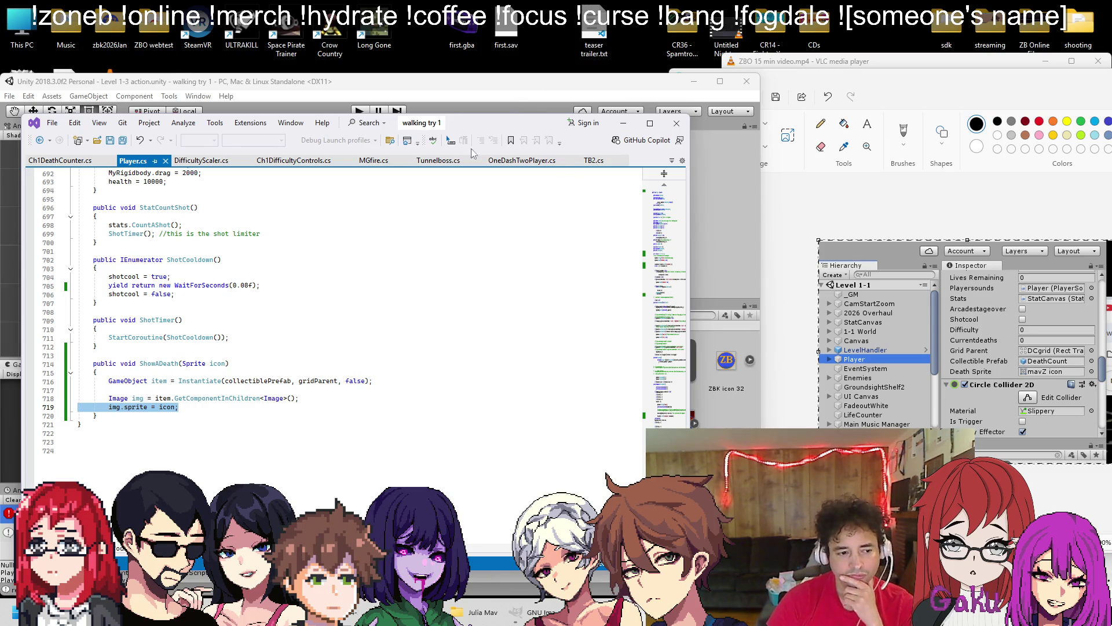
pyautogui.click(495, 83)
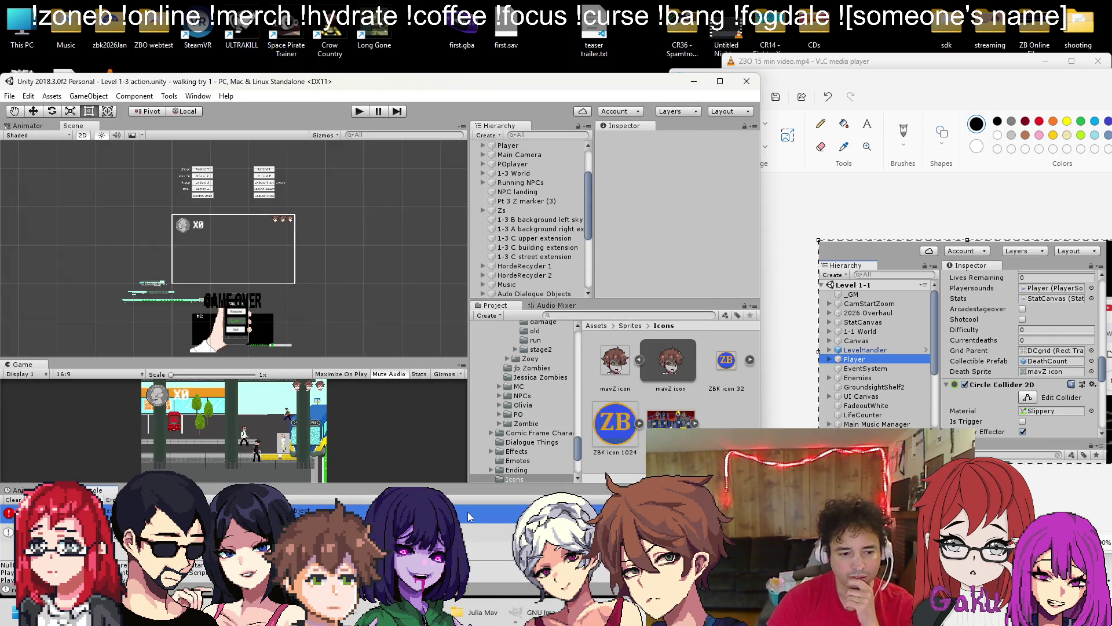
pyautogui.scroll(-5, 525, 248)
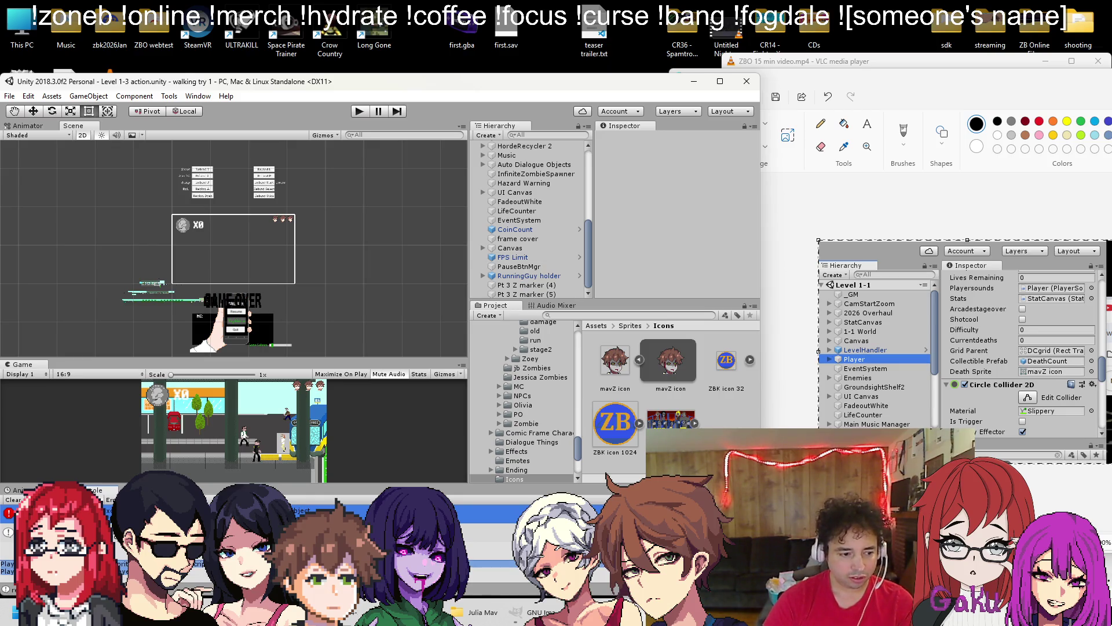
pyautogui.click(351, 612)
pyautogui.moveTo(660, 405); pyautogui.dragTo(659, 270)
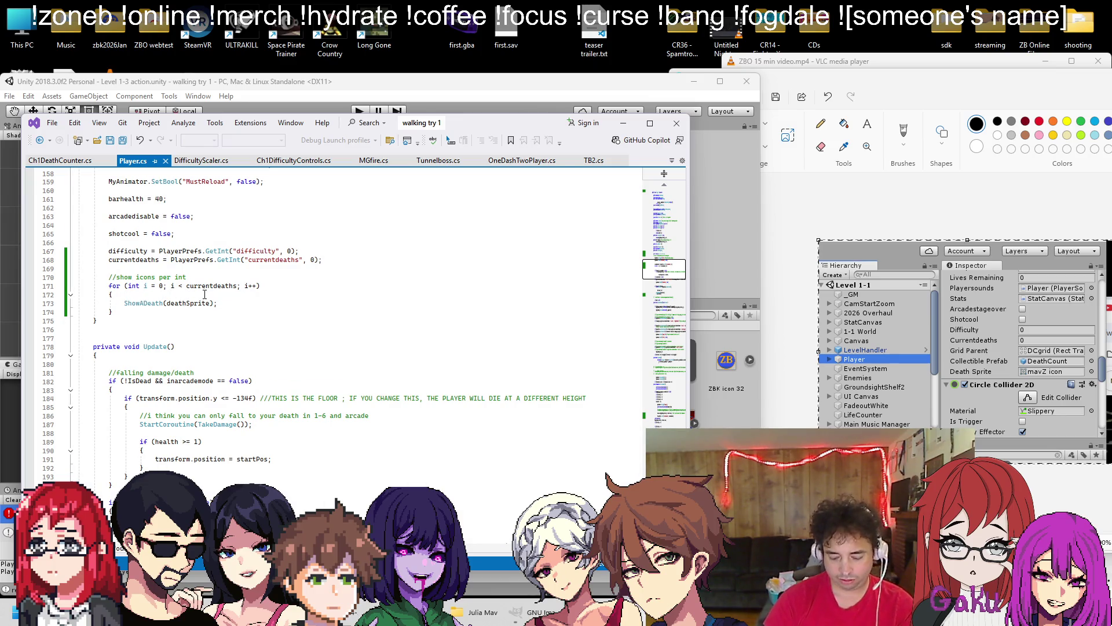
pyautogui.hotkey('ctrl', '-')
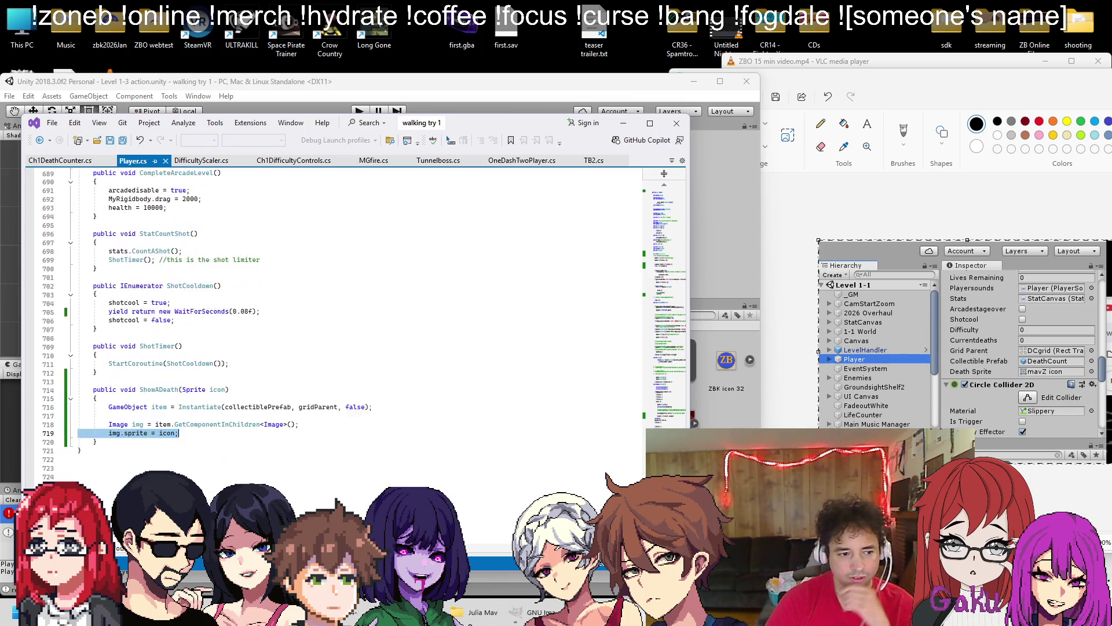
pyautogui.click(258, 320)
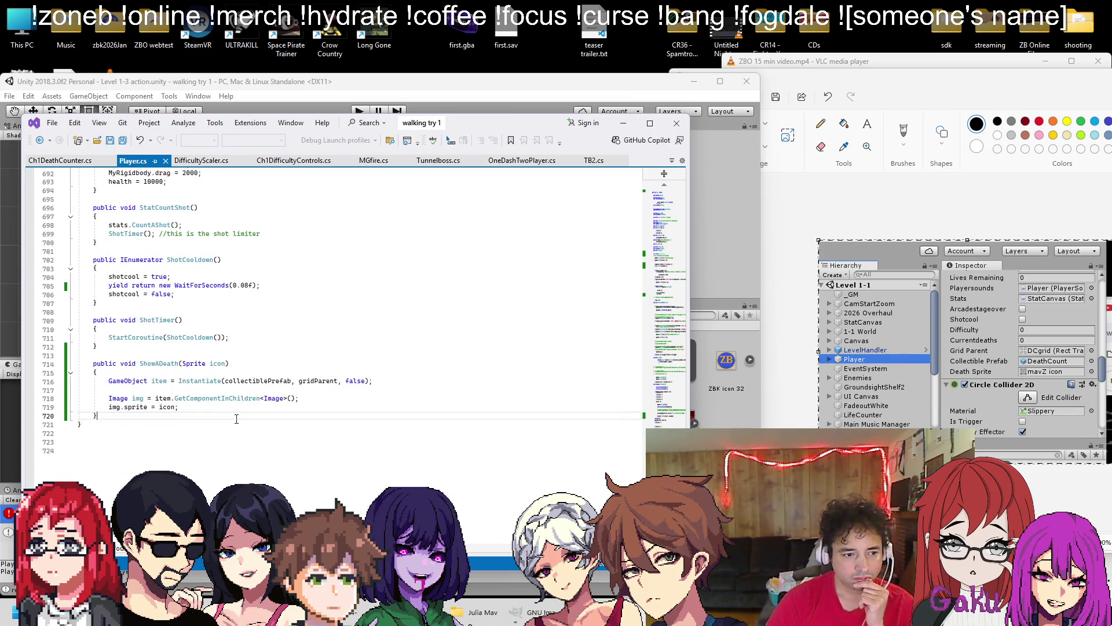
# Bring up the ChatGPT answer about looping Fire() over an int count
pyautogui.click(405, 78)
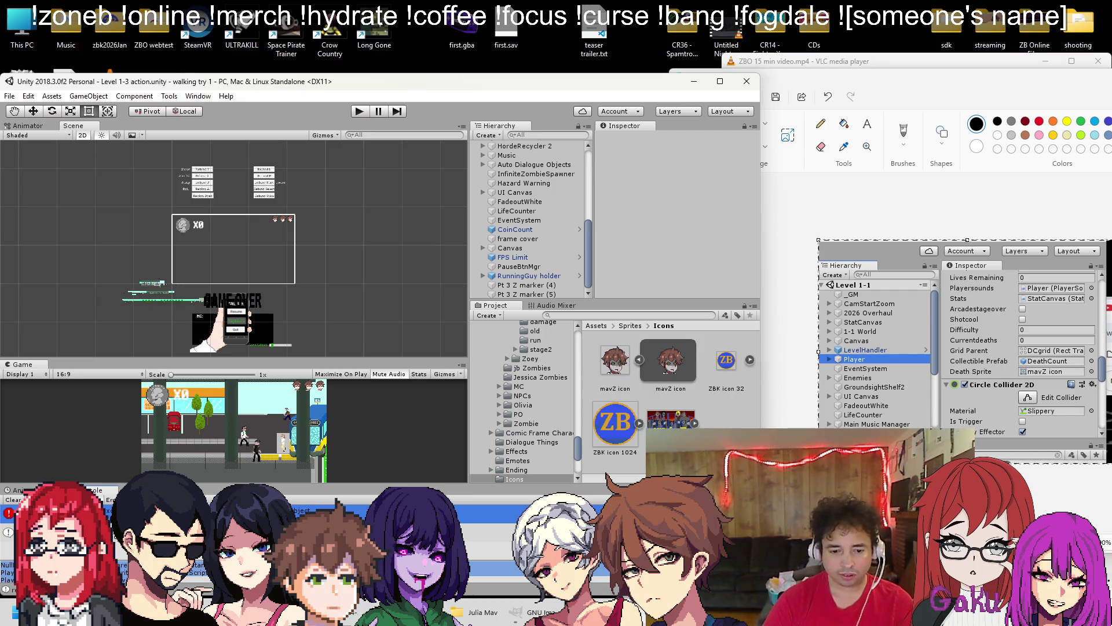
pyautogui.hotkey('alt', 'Tab')
pyautogui.press('Escape')
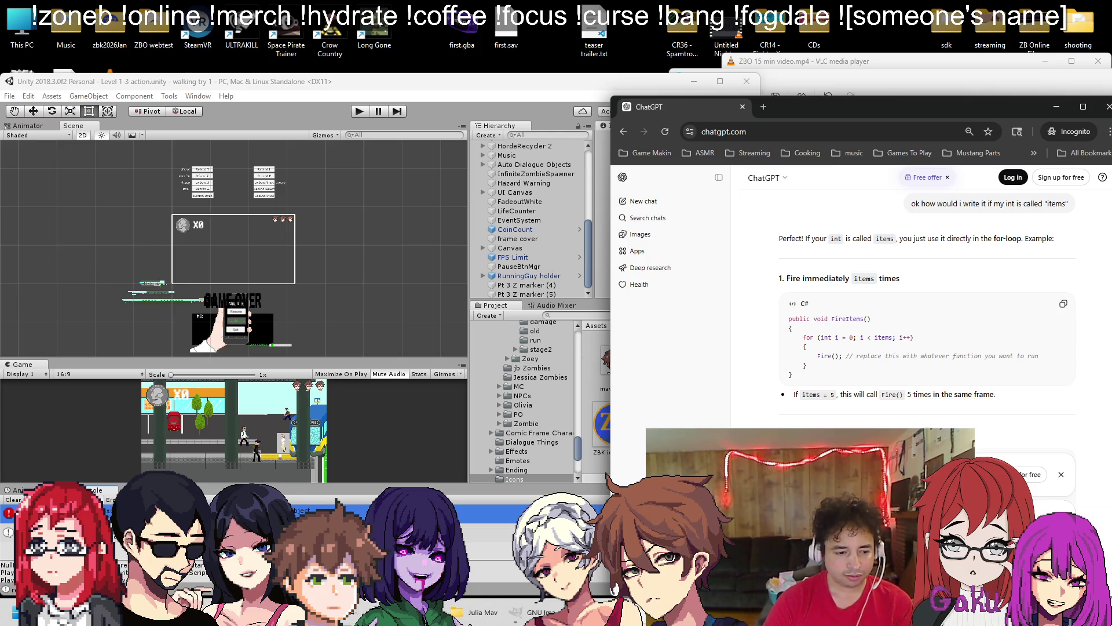
pyautogui.hotkey('alt', 'Tab')
pyautogui.hotkey('ctrl', 'a')
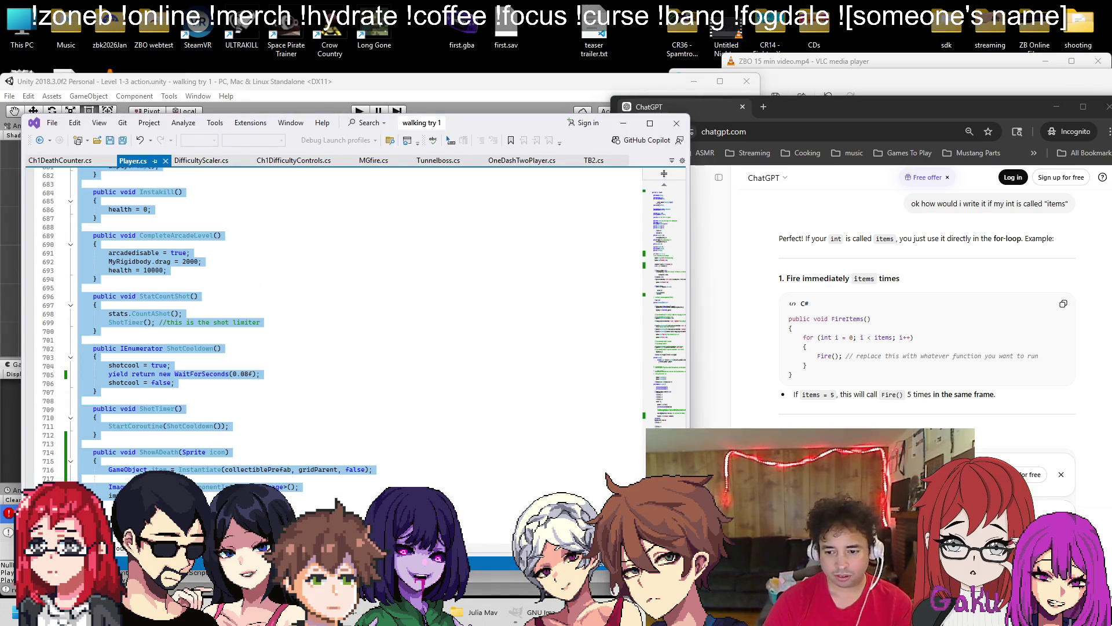
pyautogui.hotkey('alt', 'Tab')
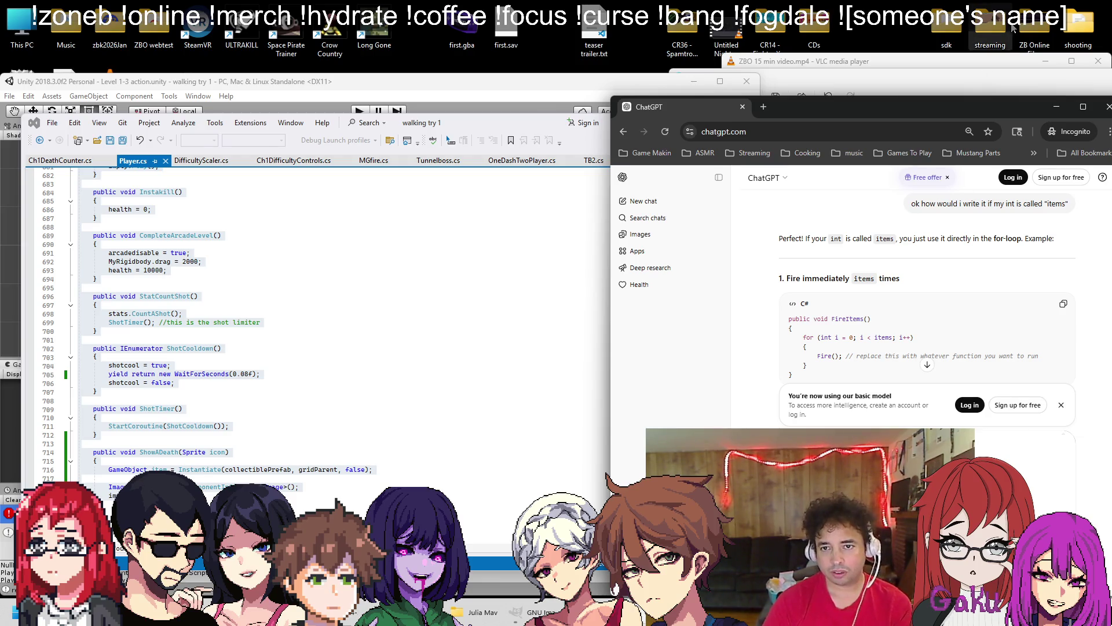
pyautogui.hotkey('alt', 'Tab')
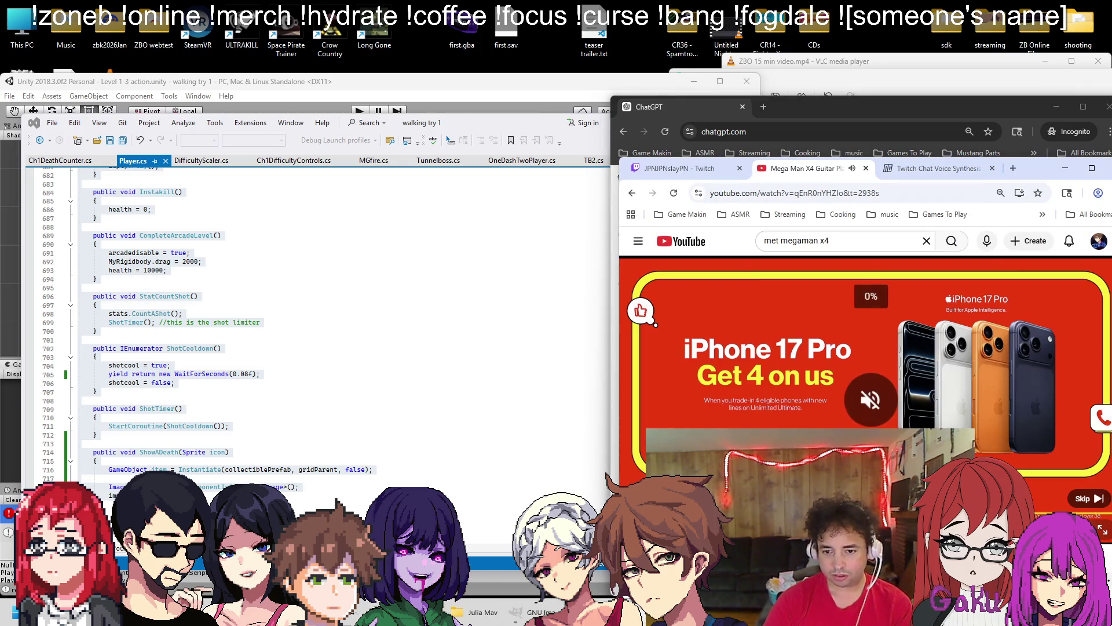
pyautogui.hotkey('alt', 'Tab')
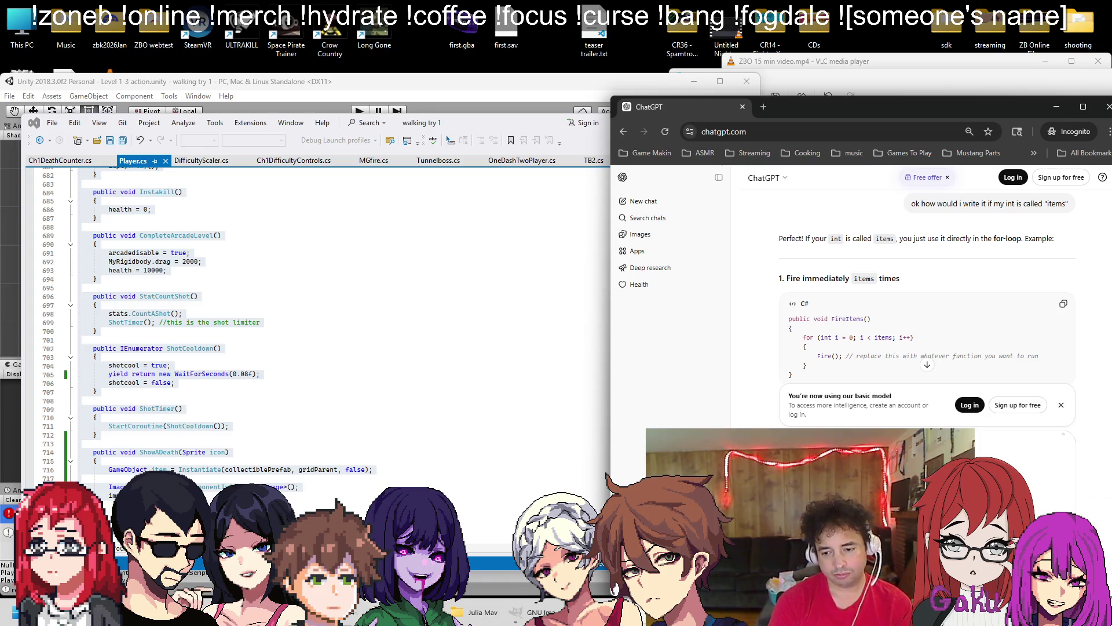
pyautogui.scroll(-15, 922, 312)
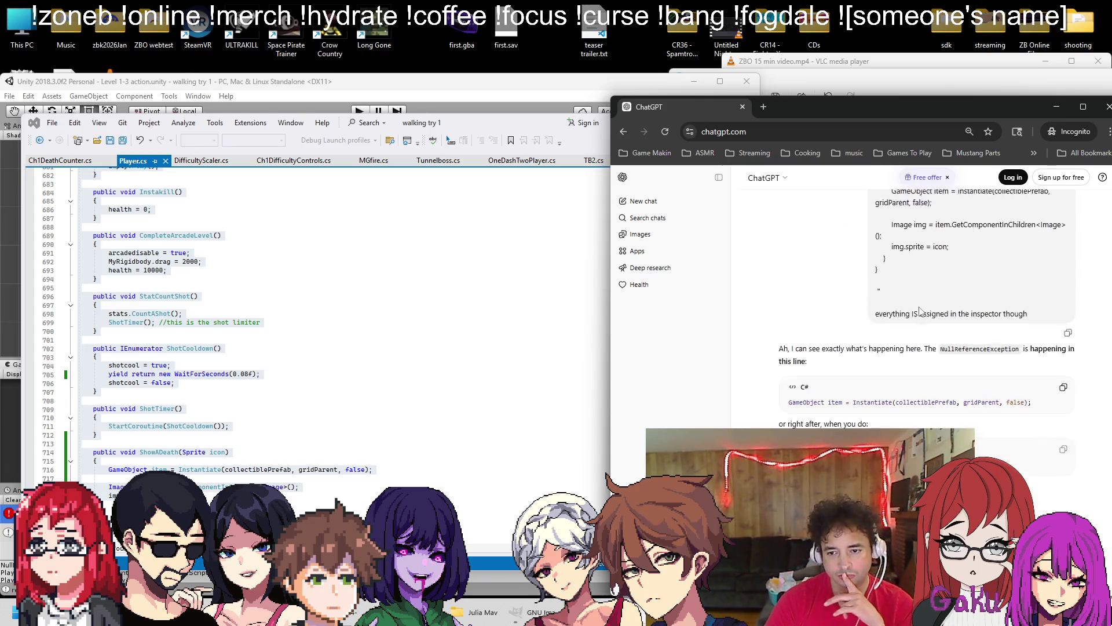
pyautogui.scroll(-1, 834, 283)
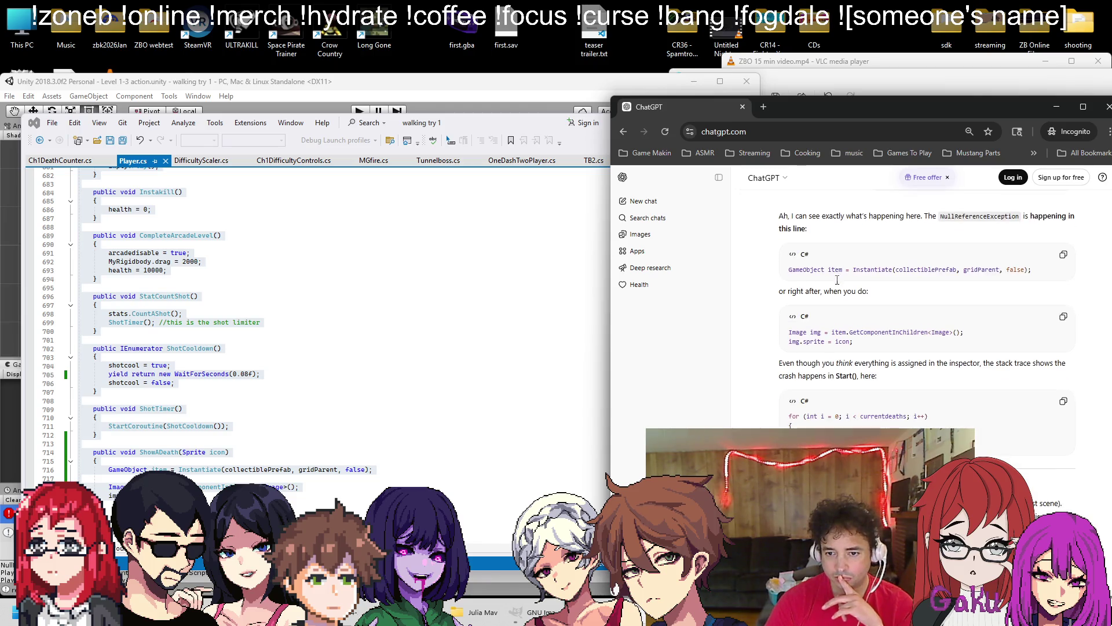
pyautogui.scroll(-1, 795, 269)
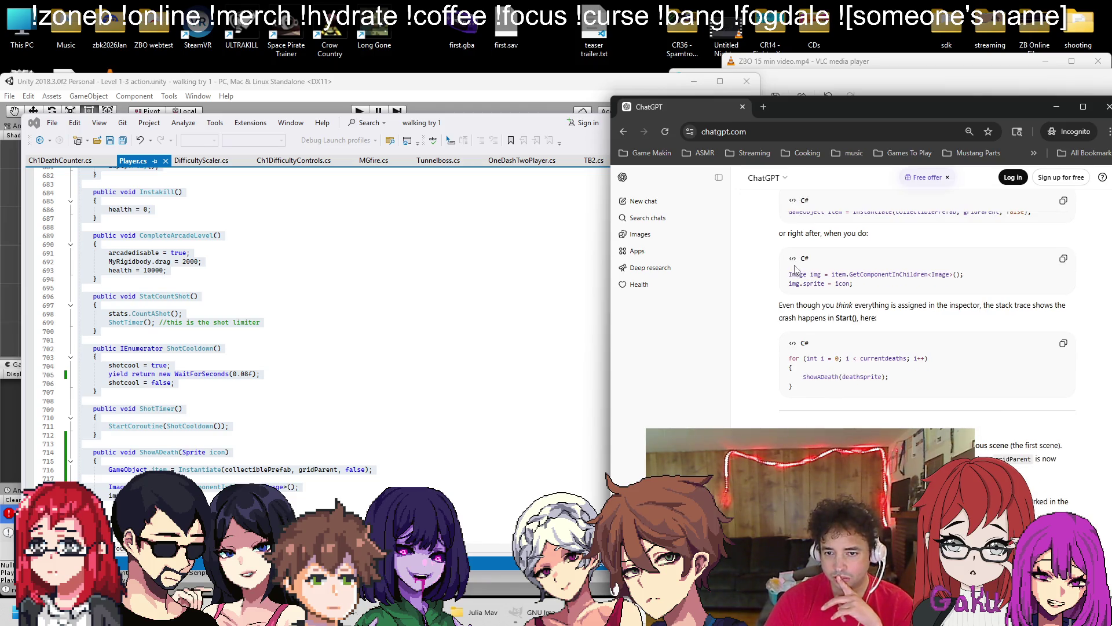
pyautogui.moveTo(780, 234); pyautogui.dragTo(896, 245)
pyautogui.moveTo(780, 305)
pyautogui.mouseDown()
pyautogui.moveTo(876, 305)
pyautogui.moveTo(893, 325)
pyautogui.mouseUp()
pyautogui.scroll(-2, 811, 320)
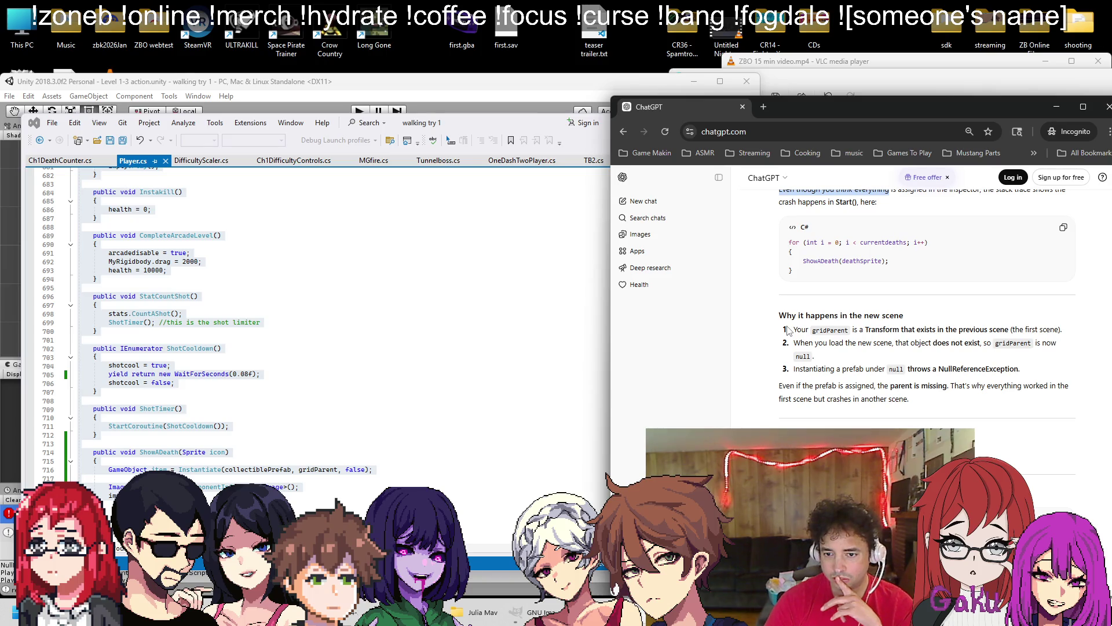
pyautogui.moveTo(789, 330)
pyautogui.mouseDown()
pyautogui.moveTo(928, 334)
pyautogui.moveTo(859, 346)
pyautogui.moveTo(915, 360)
pyautogui.moveTo(820, 369)
pyautogui.moveTo(847, 383)
pyautogui.moveTo(943, 390)
pyautogui.moveTo(910, 400)
pyautogui.mouseUp()
pyautogui.scroll(-3, 869, 331)
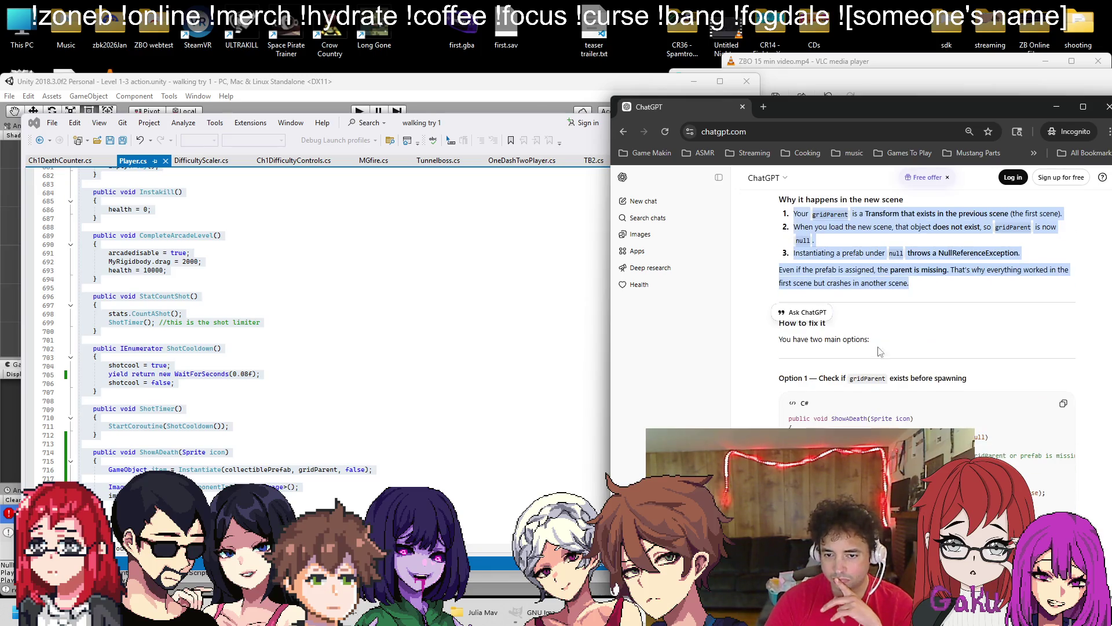
pyautogui.scroll(-1, 869, 331)
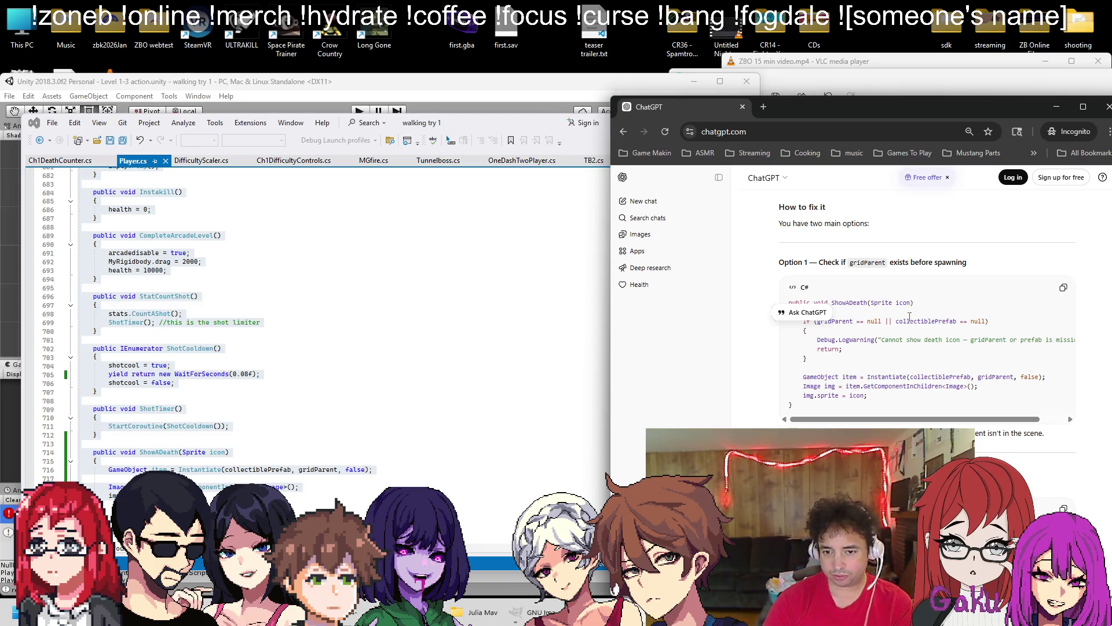
pyautogui.scroll(1, 889, 353)
pyautogui.scroll(-1, 890, 352)
pyautogui.scroll(1, 886, 342)
pyautogui.scroll(-1, 877, 325)
pyautogui.scroll(1, 915, 365)
pyautogui.scroll(-1, 892, 359)
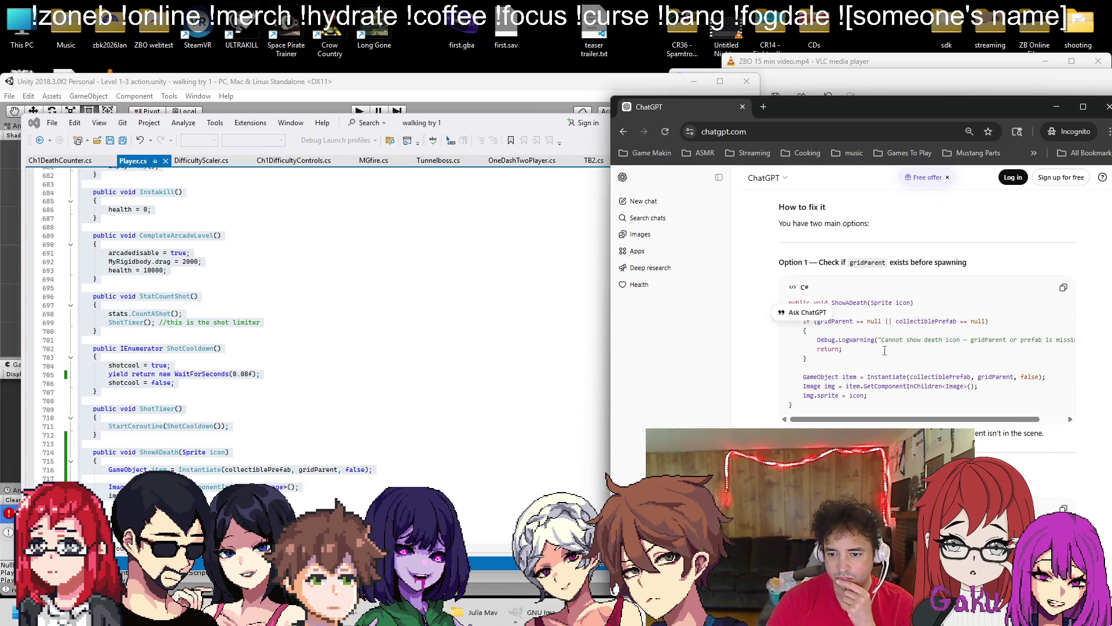
pyautogui.scroll(-2, 885, 350)
pyautogui.scroll(-1, 887, 345)
pyautogui.scroll(-3, 890, 339)
pyautogui.scroll(2, 886, 342)
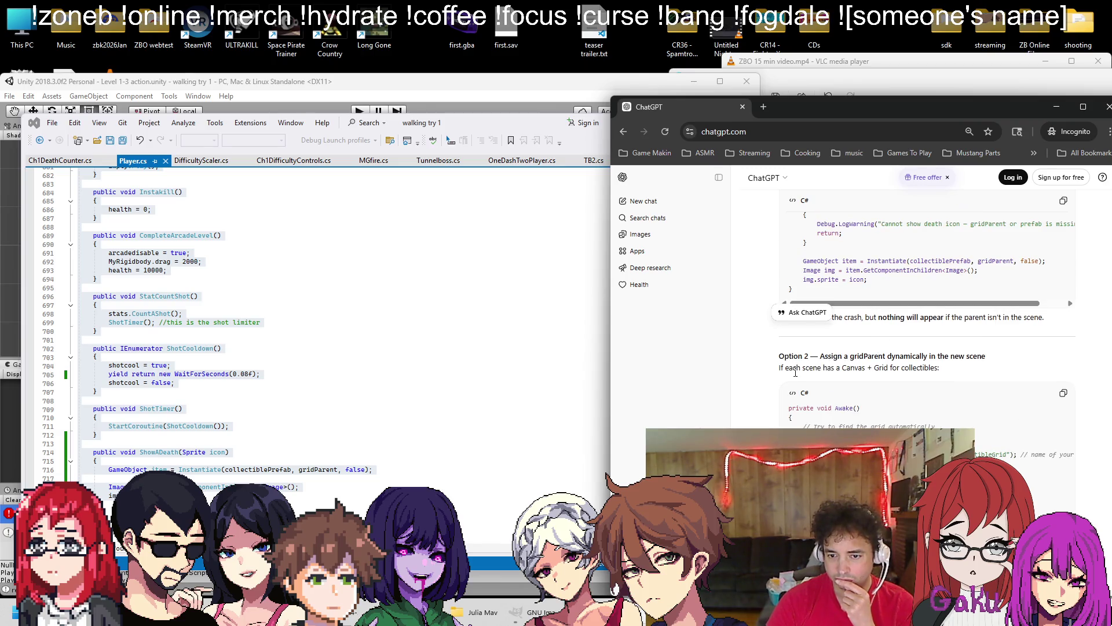
pyautogui.scroll(-1, 806, 365)
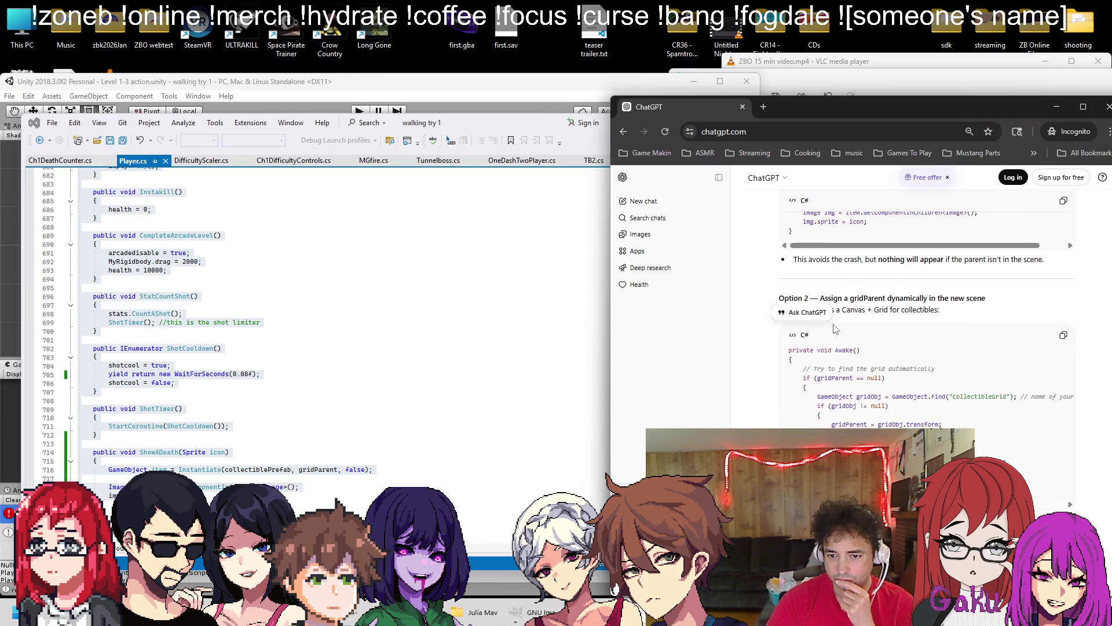
pyautogui.scroll(-2, 835, 328)
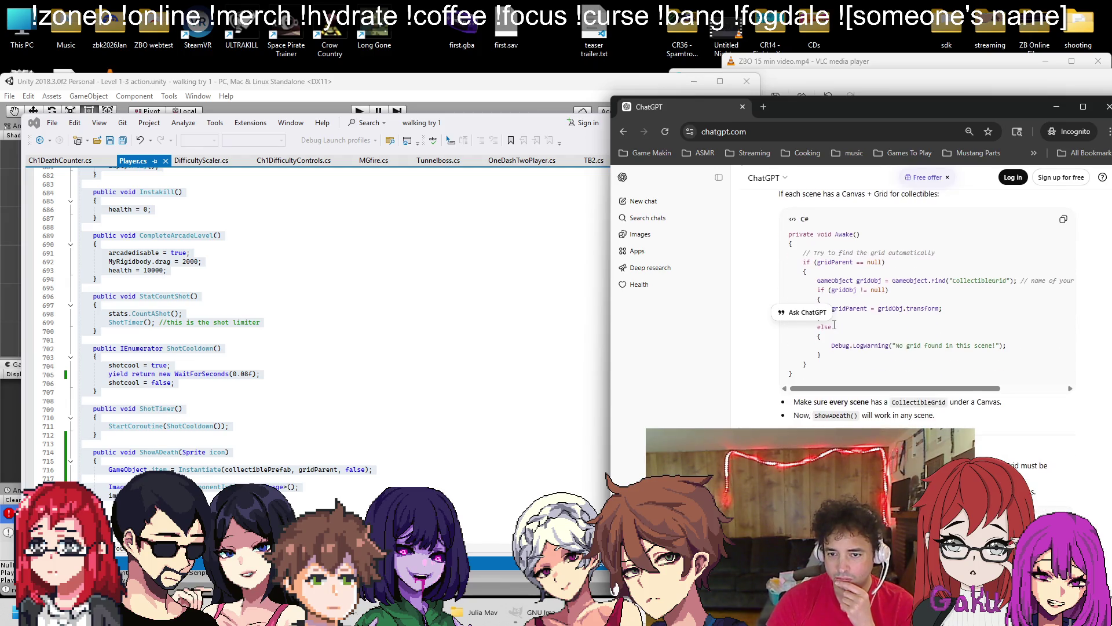
pyautogui.scroll(1, 869, 293)
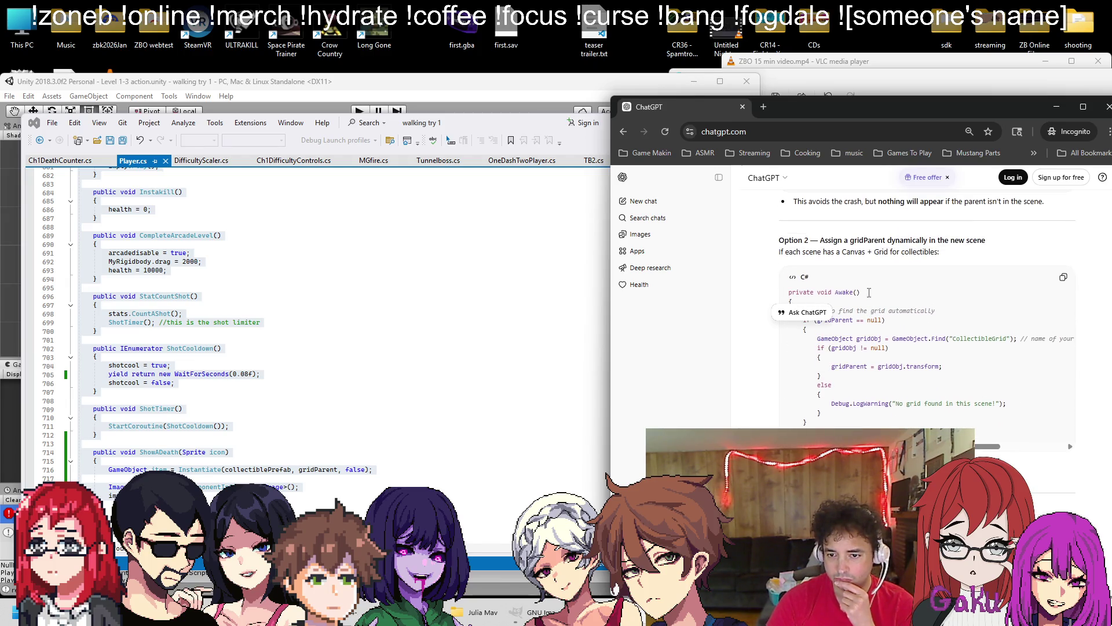
pyautogui.scroll(-2, 869, 292)
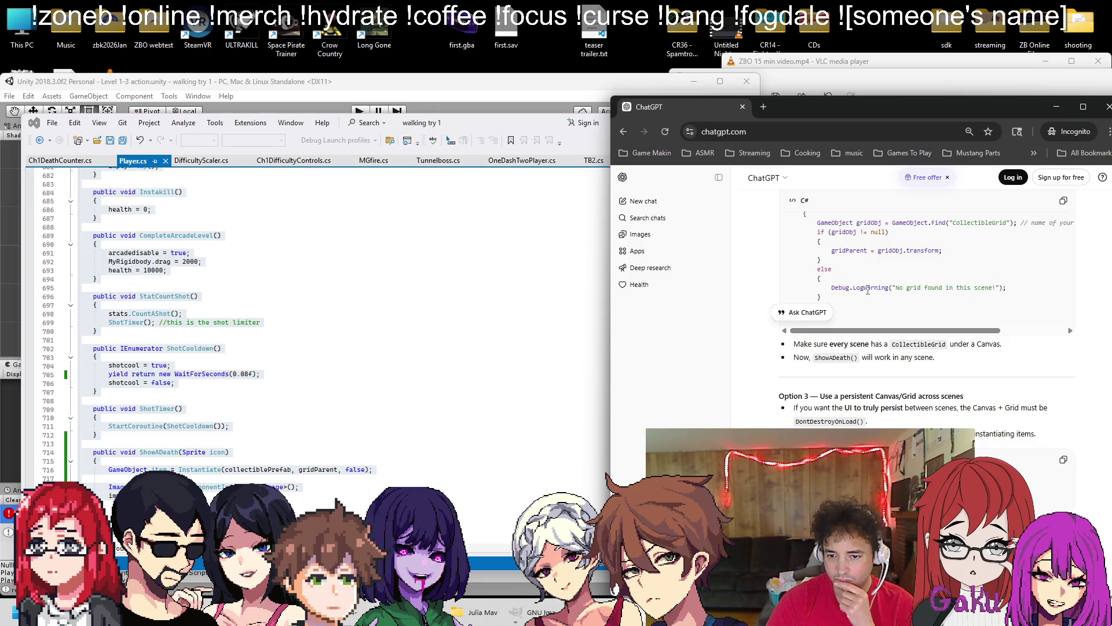
pyautogui.scroll(-1, 868, 290)
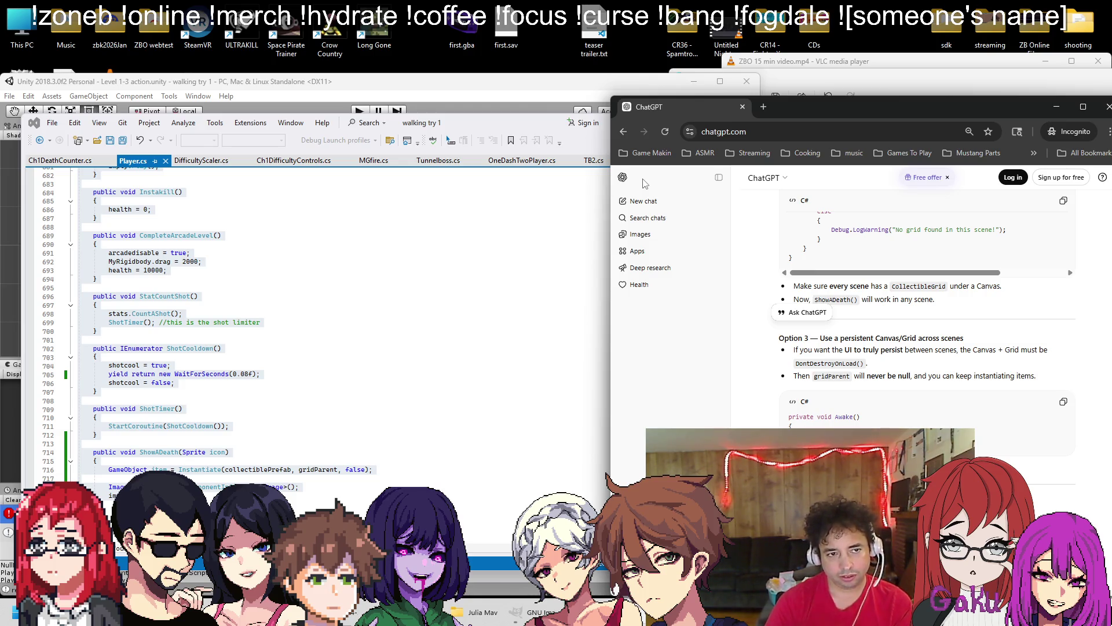
# Expand UI Canvas in Level 1-3 action and select its DeathCount object
pyautogui.click(457, 92)
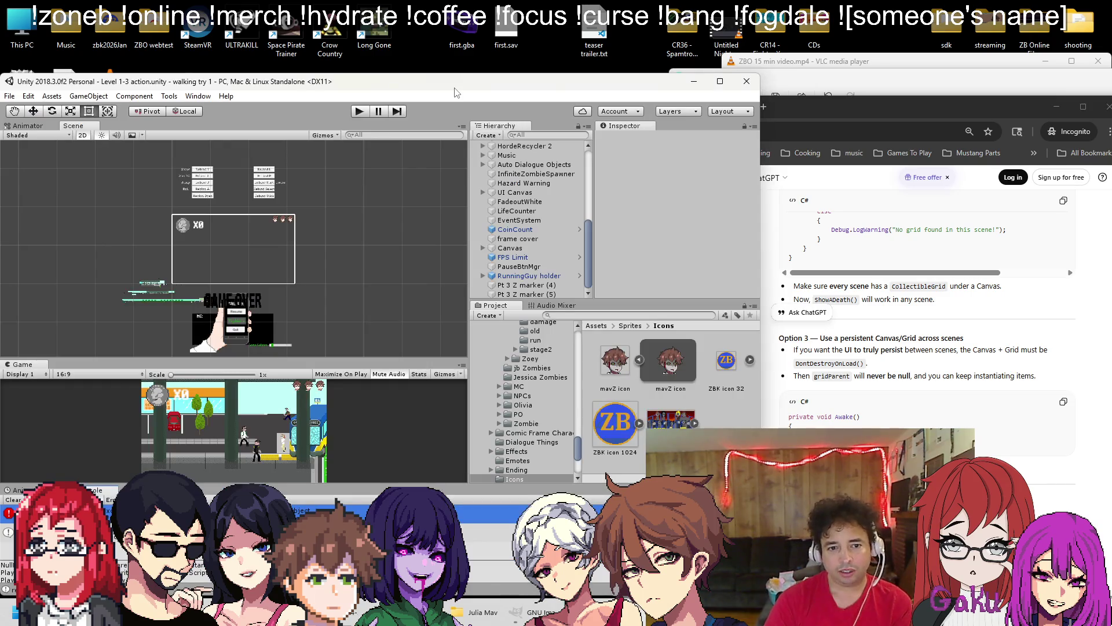
pyautogui.scroll(10, 536, 201)
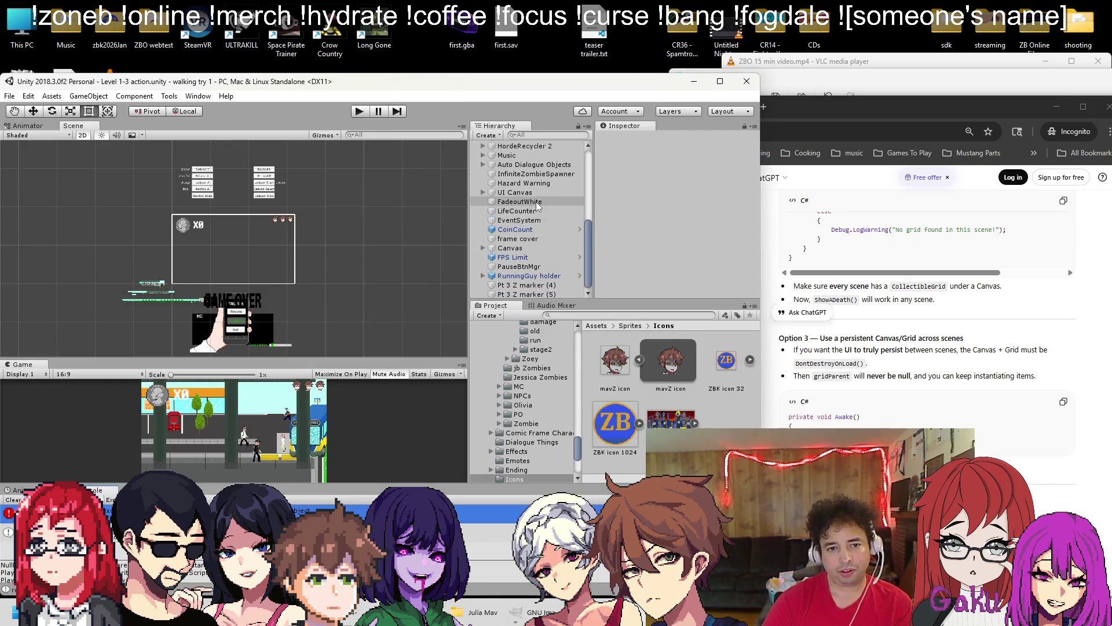
pyautogui.click(482, 190)
pyautogui.click(482, 191)
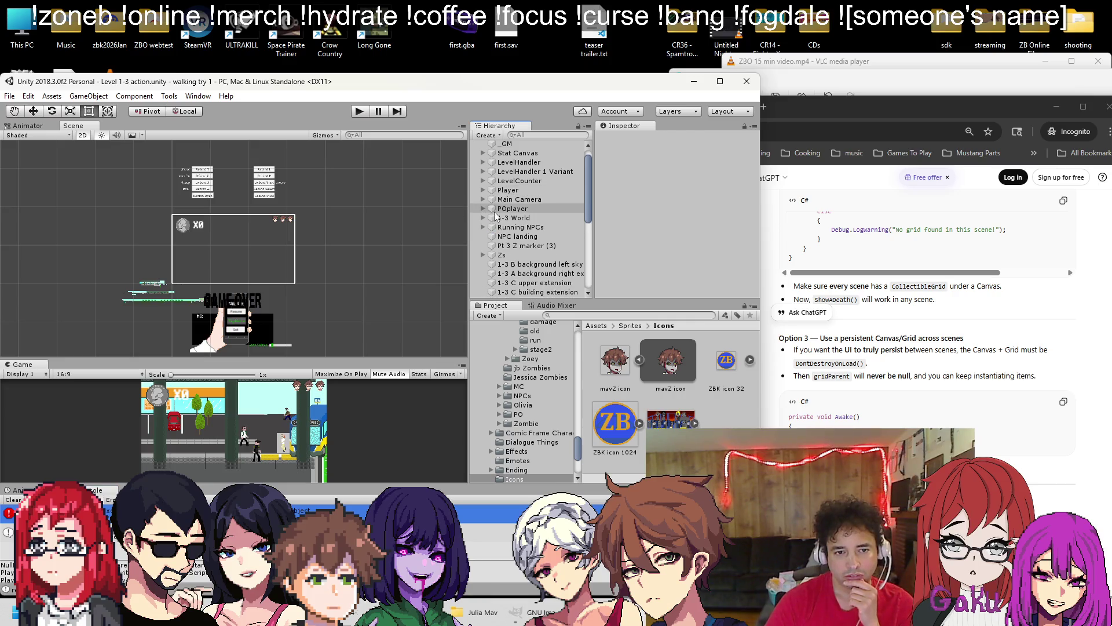
pyautogui.scroll(1, 492, 226)
pyautogui.scroll(-5, 491, 225)
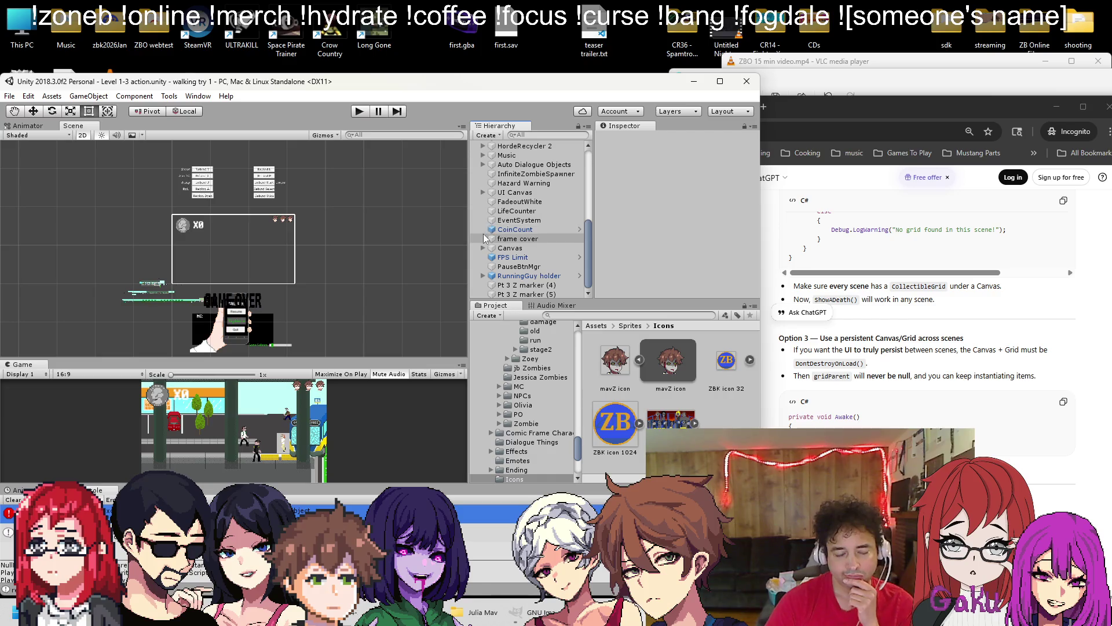
pyautogui.click(483, 193)
pyautogui.click(519, 248)
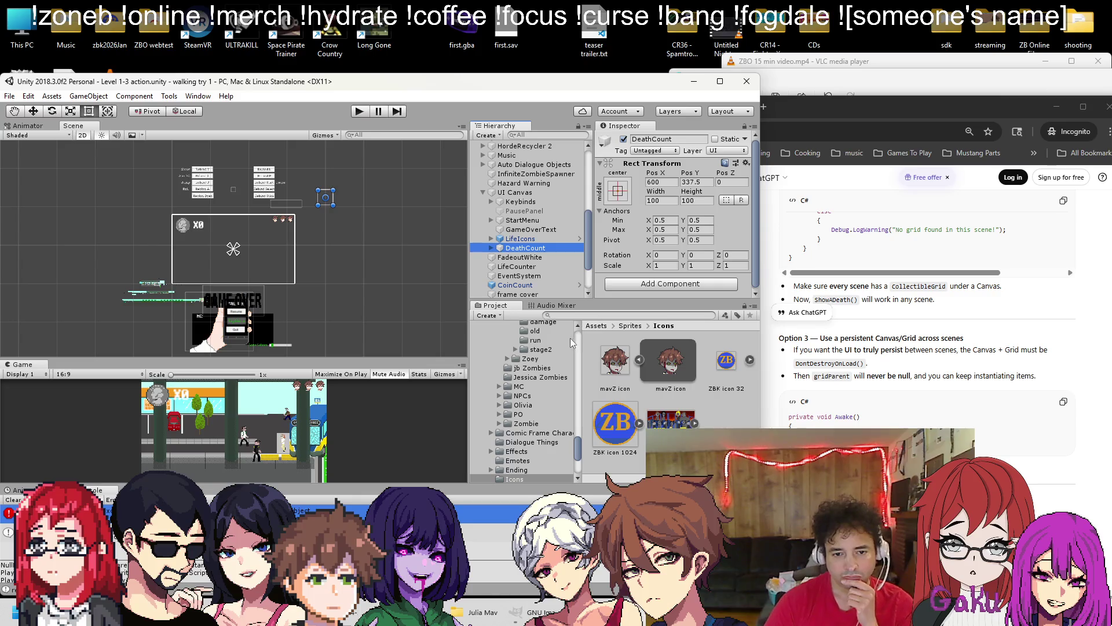
# Cycle through the OBS, ChatGPT and YouTube windows, minimizing OBS to uncover Unity
pyautogui.hotkey('alt', 'Tab')
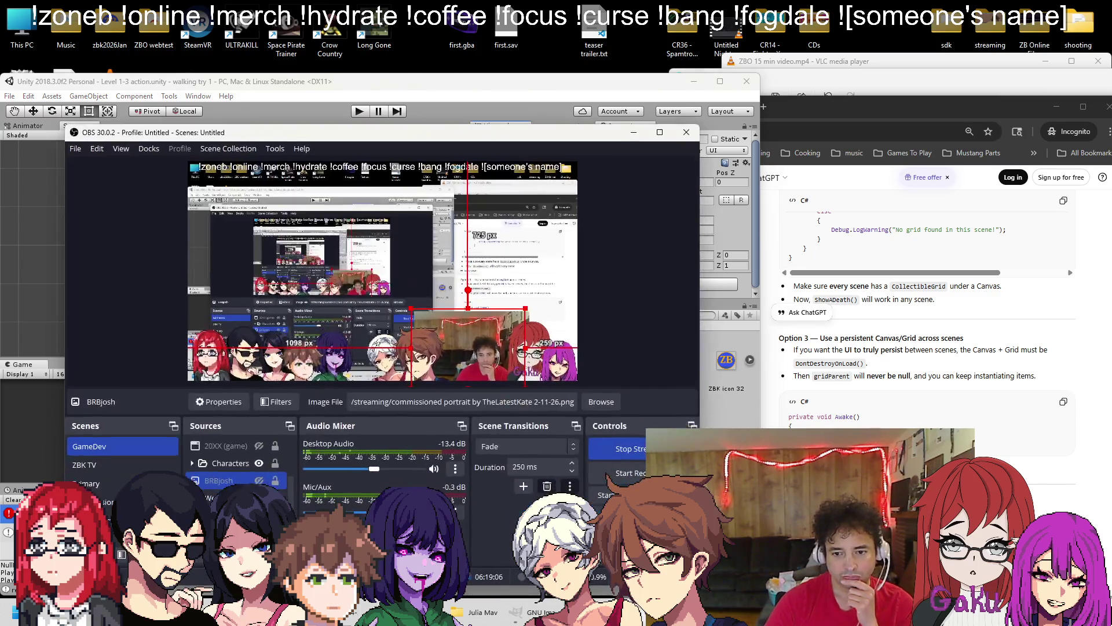
pyautogui.click(615, 588)
pyautogui.click(616, 588)
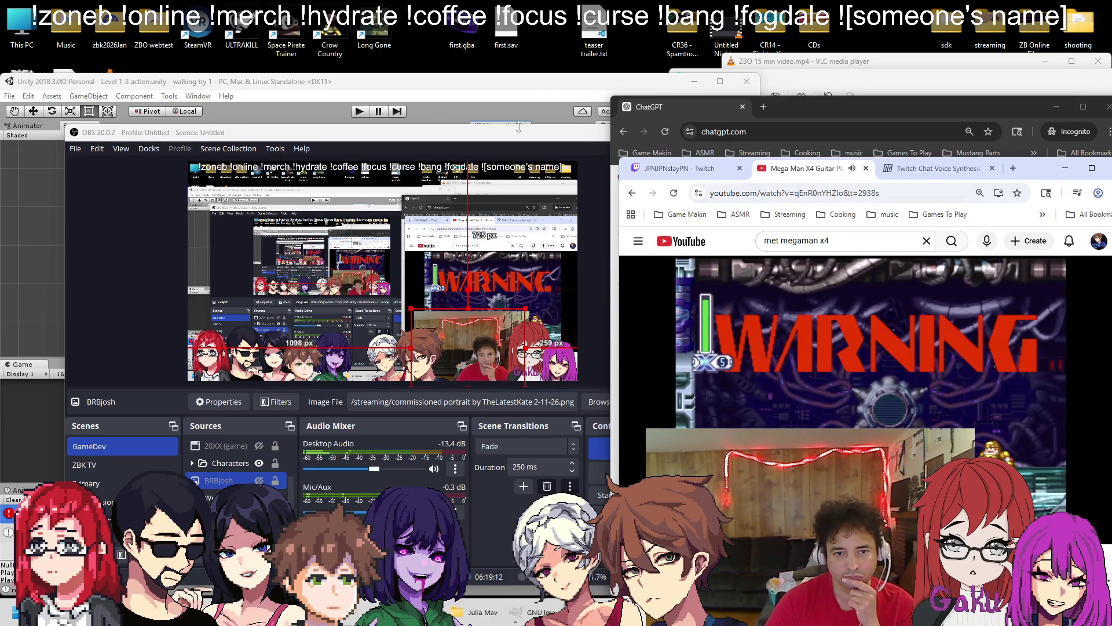
pyautogui.moveTo(607, 133); pyautogui.dragTo(610, 133)
pyautogui.click(636, 133)
pyautogui.click(578, 156)
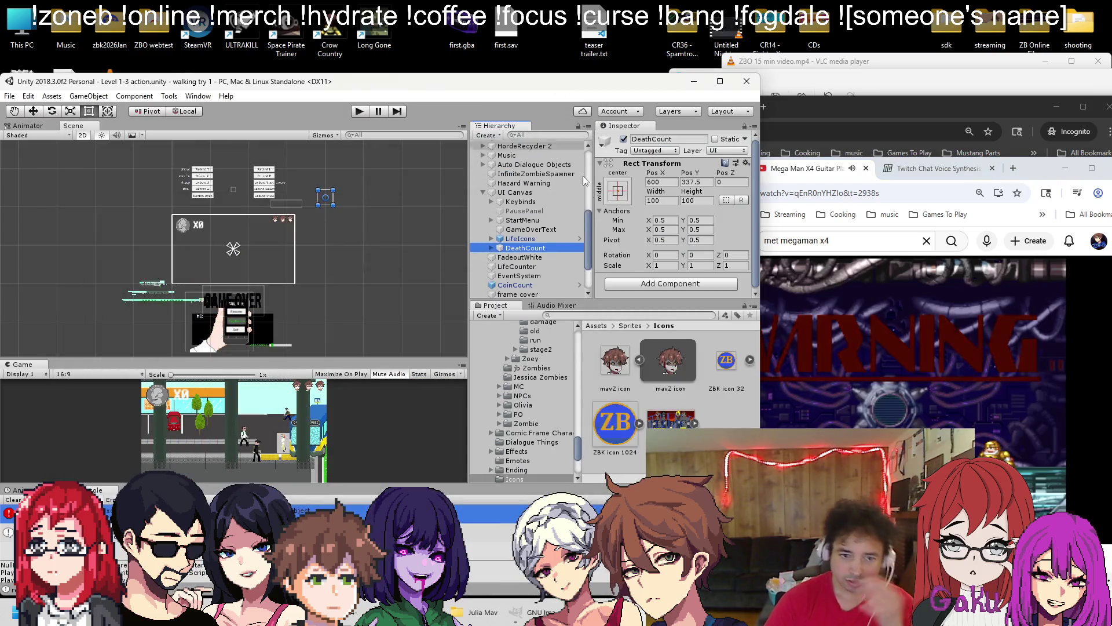
# Browse the Project panel to the Assets/Prefabs/Ch1ALLfabs folder
pyautogui.click(607, 324)
pyautogui.scroll(-1, 649, 380)
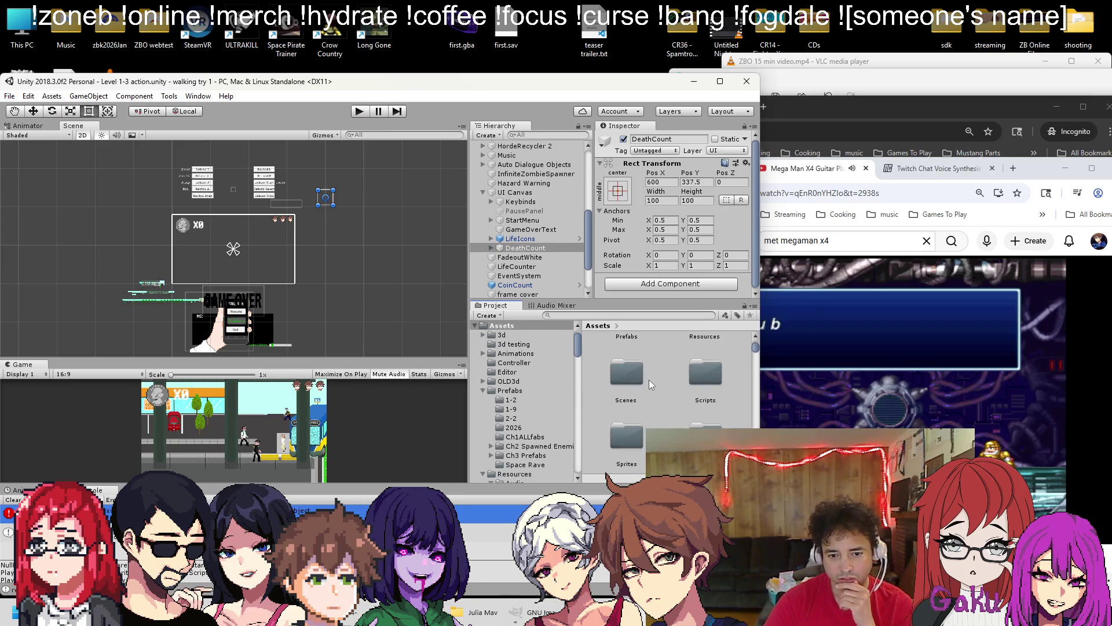
pyautogui.scroll(-1, 637, 412)
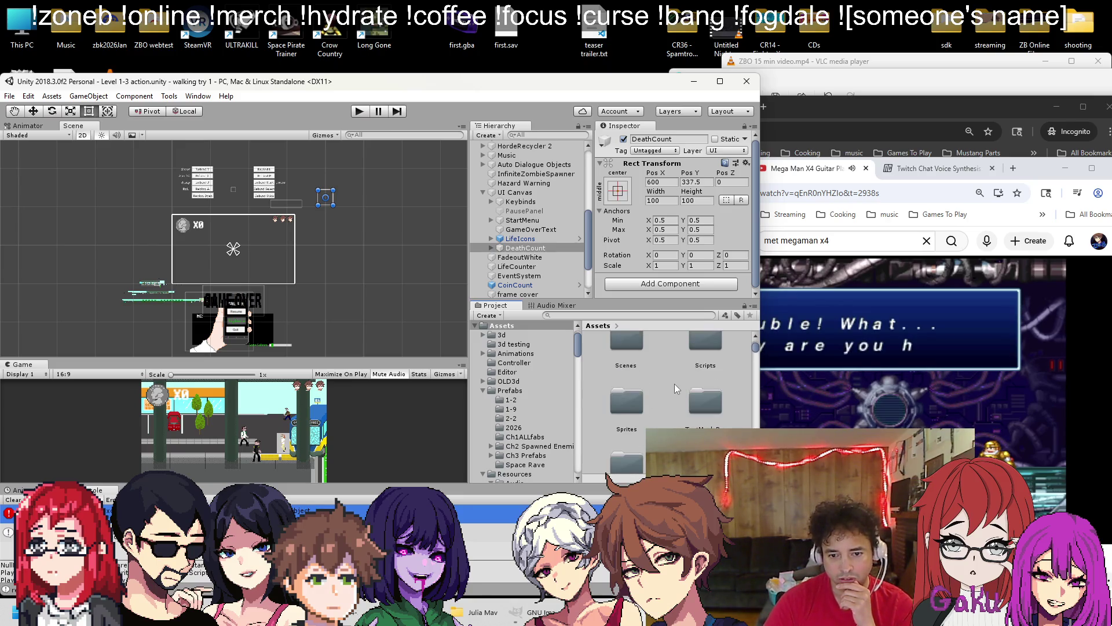
pyautogui.scroll(2, 662, 410)
pyautogui.doubleClick(620, 388)
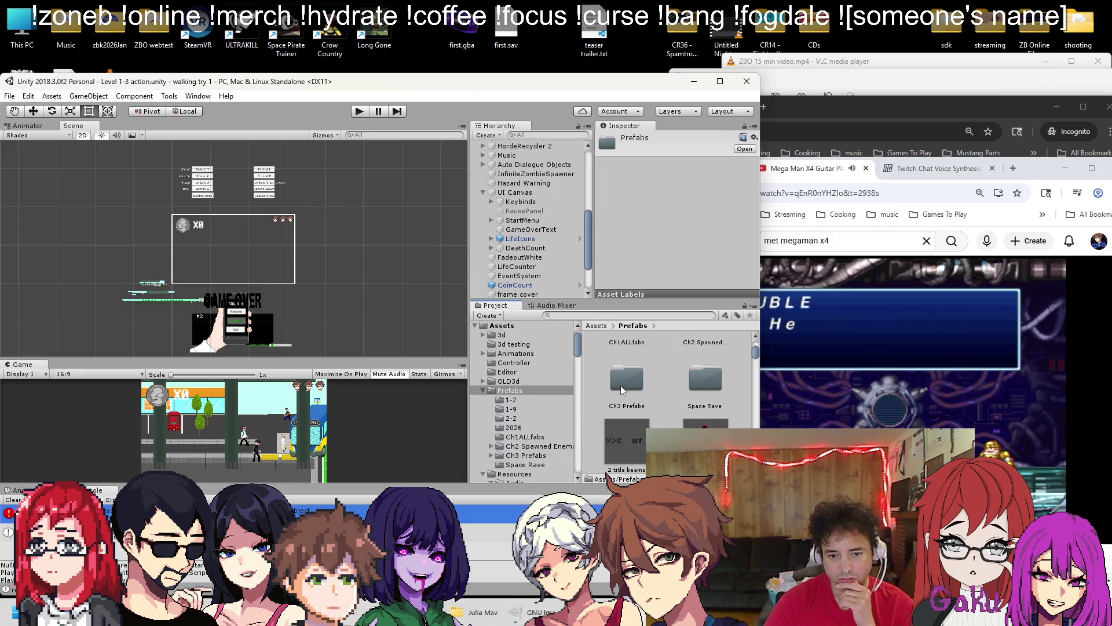
pyautogui.doubleClick(632, 344)
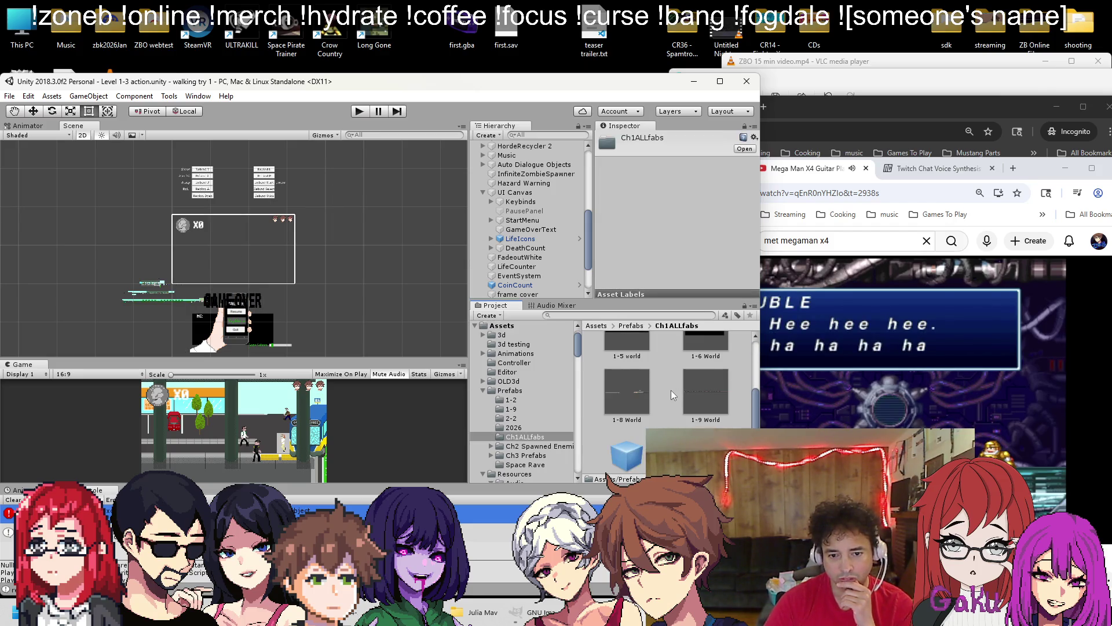
# Delete the old DeathCount object and place the DeathCount prefab under UI Canvas
pyautogui.click(525, 248)
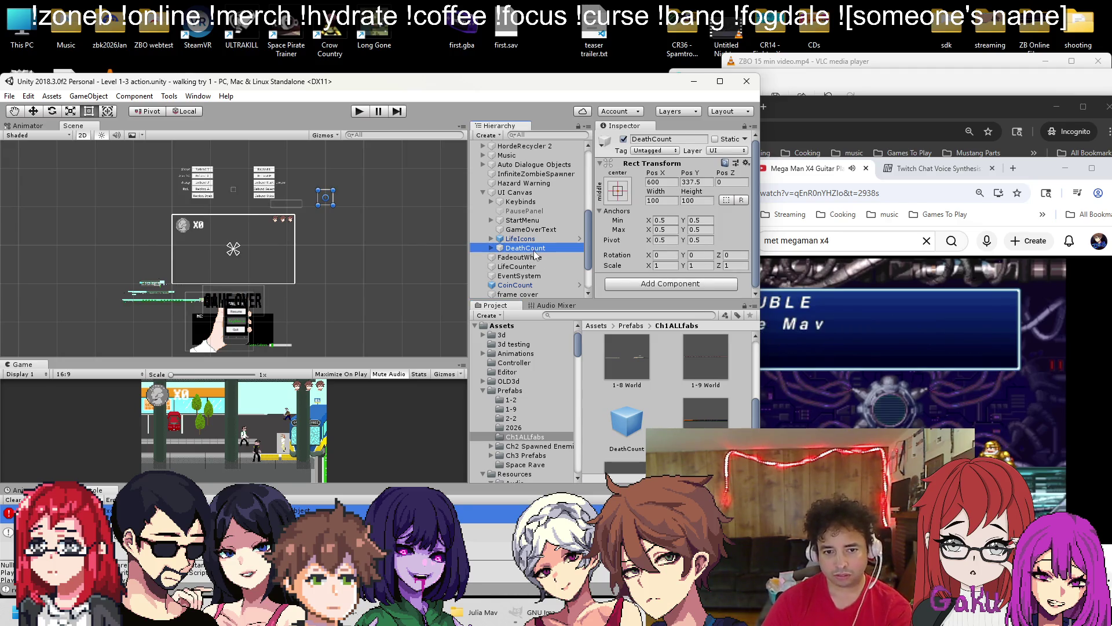
pyautogui.press('Delete')
pyautogui.moveTo(610, 413)
pyautogui.mouseDown()
pyautogui.moveTo(539, 255)
pyautogui.moveTo(524, 185)
pyautogui.mouseUp()
# Expand DeathCount to reveal DCgrid, select Player and drag DeathCount onto Grid Parent
pyautogui.scroll(-1, 657, 190)
pyautogui.click(492, 230)
pyautogui.scroll(2, 504, 243)
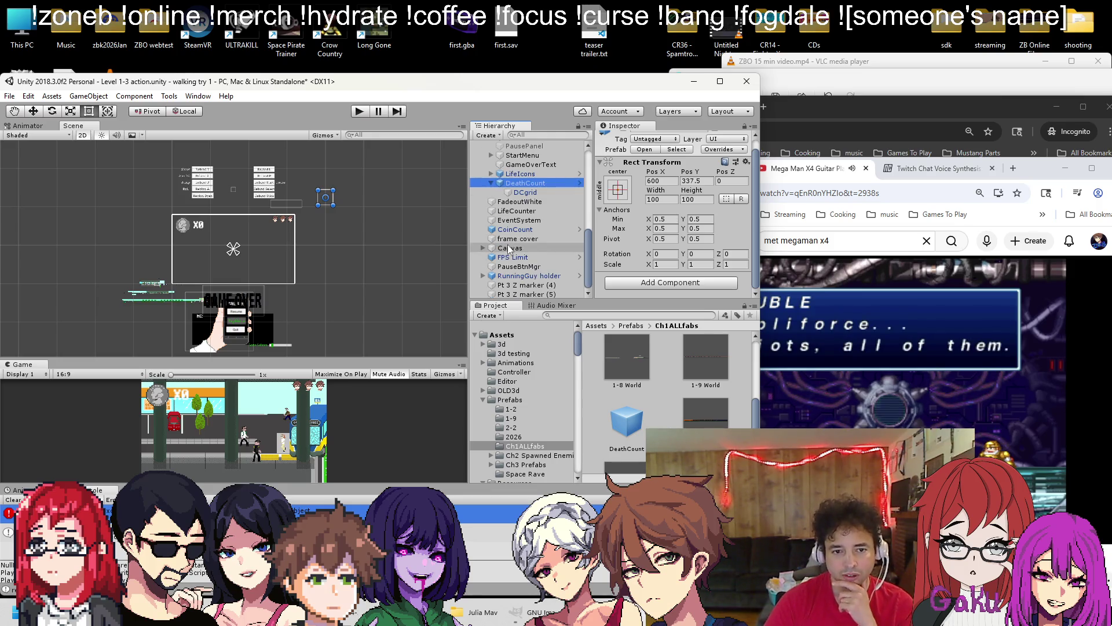
pyautogui.scroll(10, 508, 251)
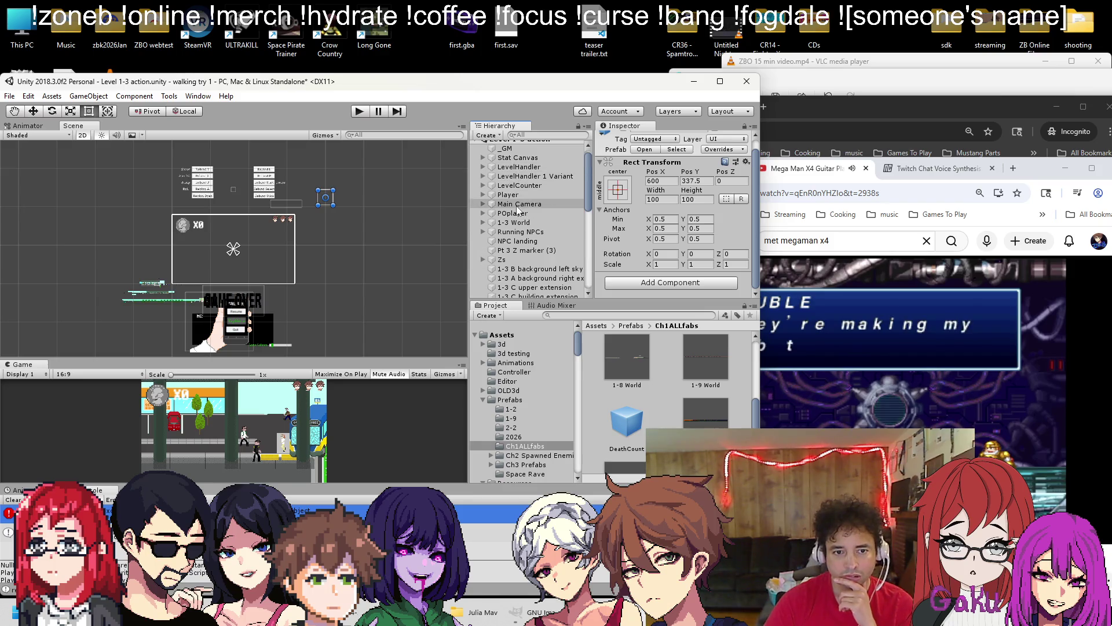
pyautogui.click(518, 197)
pyautogui.scroll(-10, 676, 213)
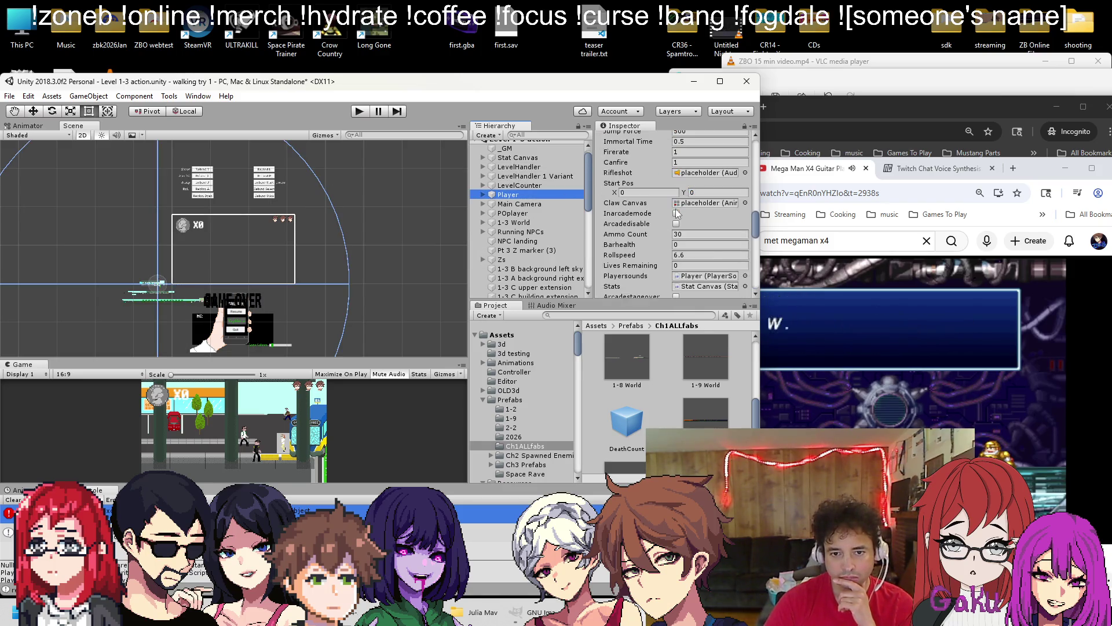
pyautogui.scroll(-3, 675, 213)
pyautogui.scroll(-10, 530, 242)
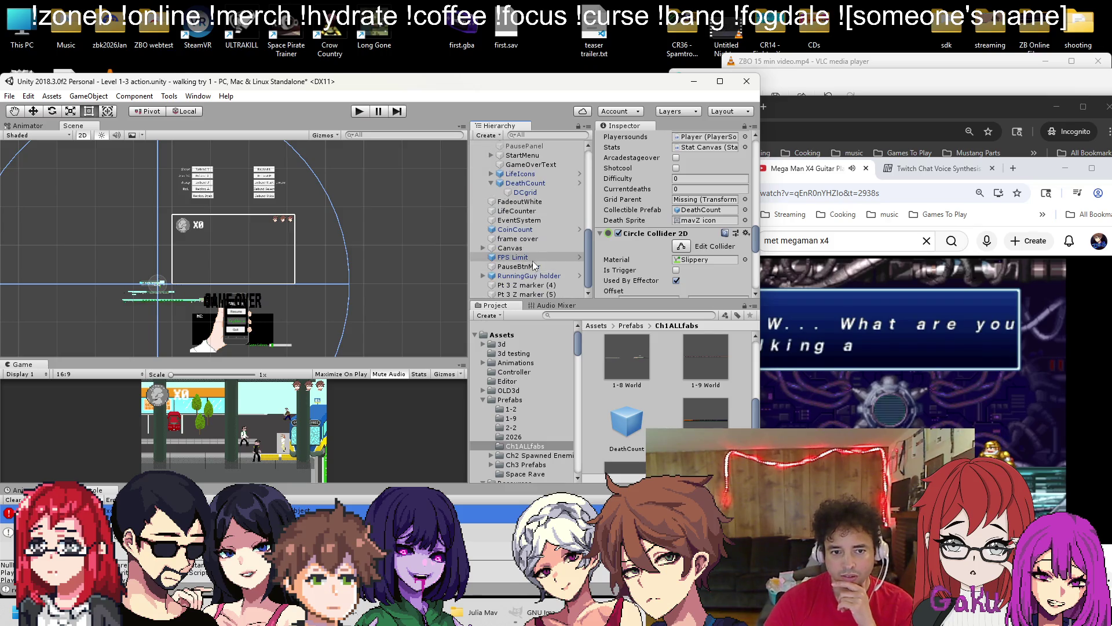
pyautogui.moveTo(524, 182); pyautogui.dragTo(684, 204)
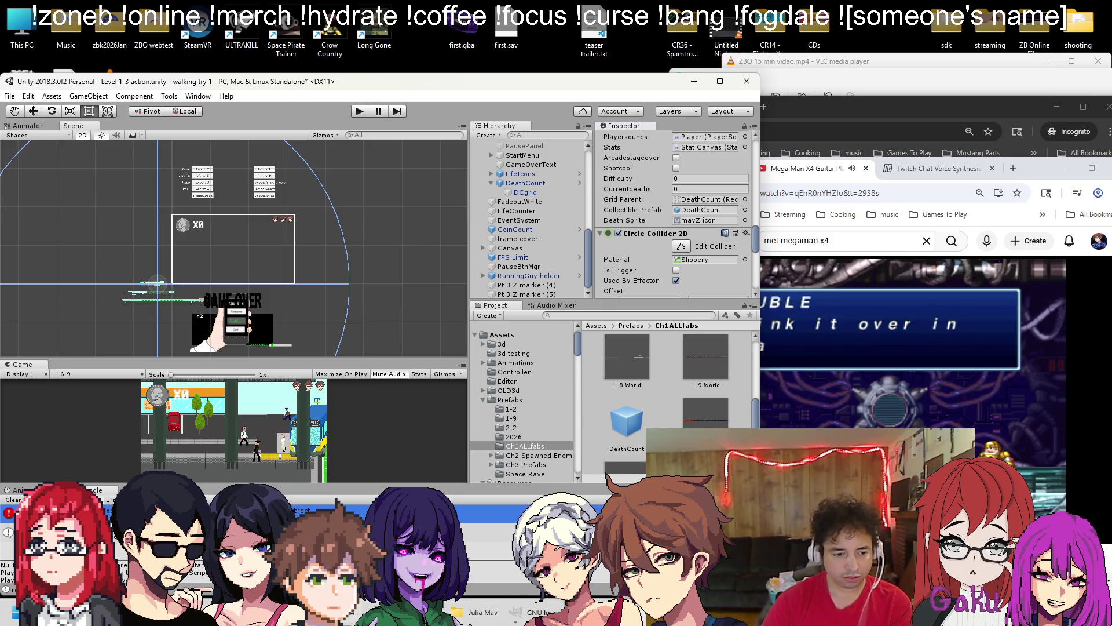
# Set Player's Grid Parent to DCgrid, save the scene, and play-test Level 1-3 action
pyautogui.hotkey('alt', 'Tab')
pyautogui.hotkey('alt', 'Tab')
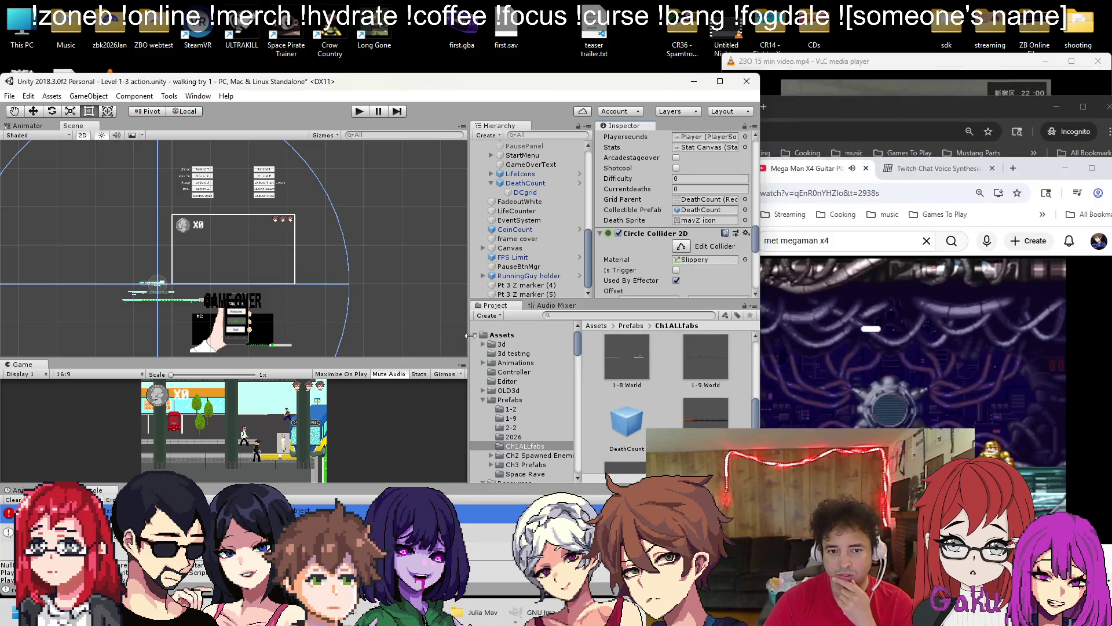
pyautogui.moveTo(701, 190); pyautogui.dragTo(703, 200)
pyautogui.hotkey('ctrl', 's')
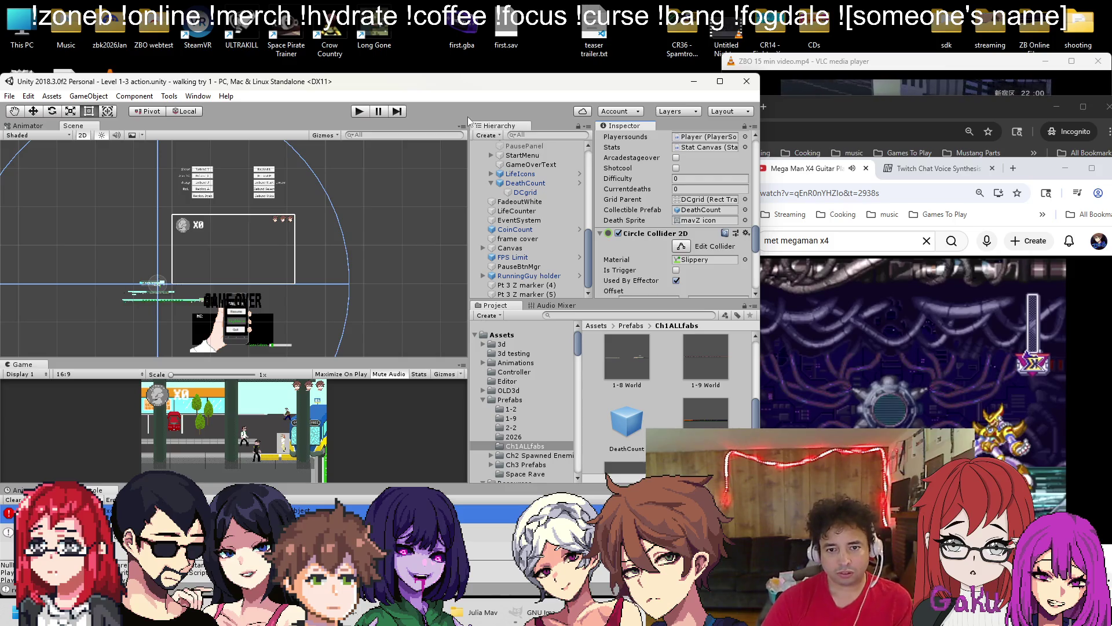
pyautogui.moveTo(538, 197); pyautogui.dragTo(702, 210)
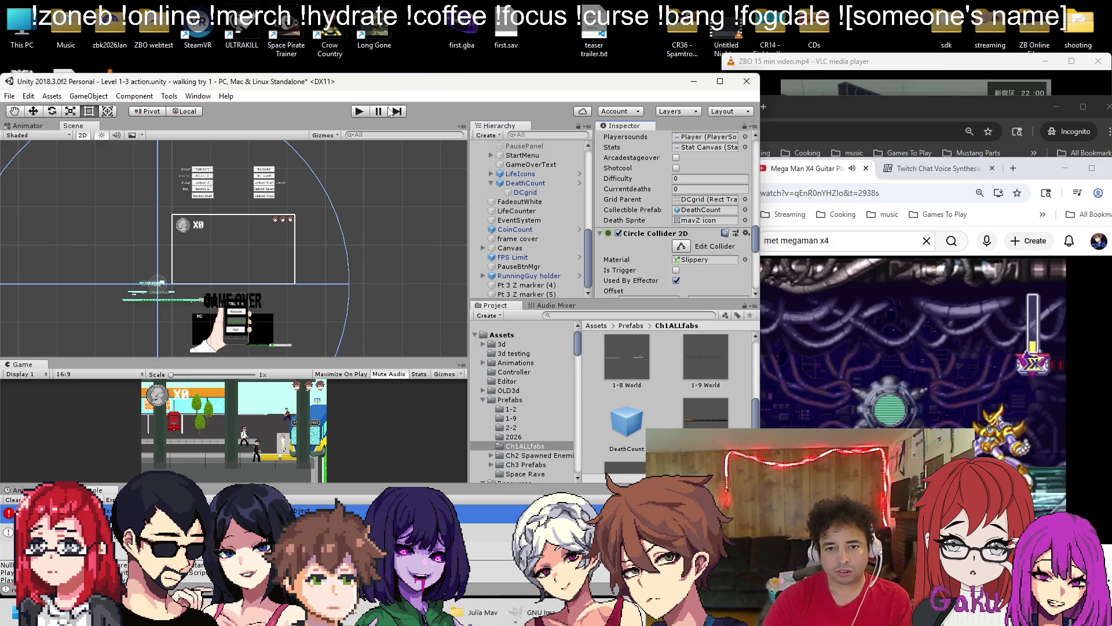
pyautogui.hotkey('ctrl', 's')
pyautogui.click(358, 113)
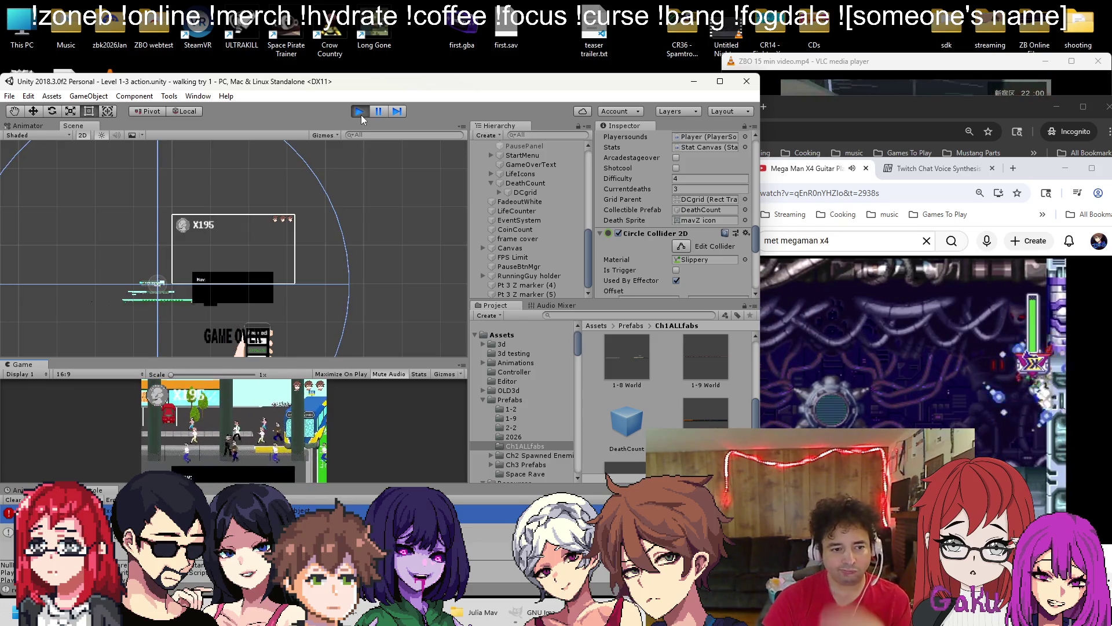
pyautogui.click(361, 115)
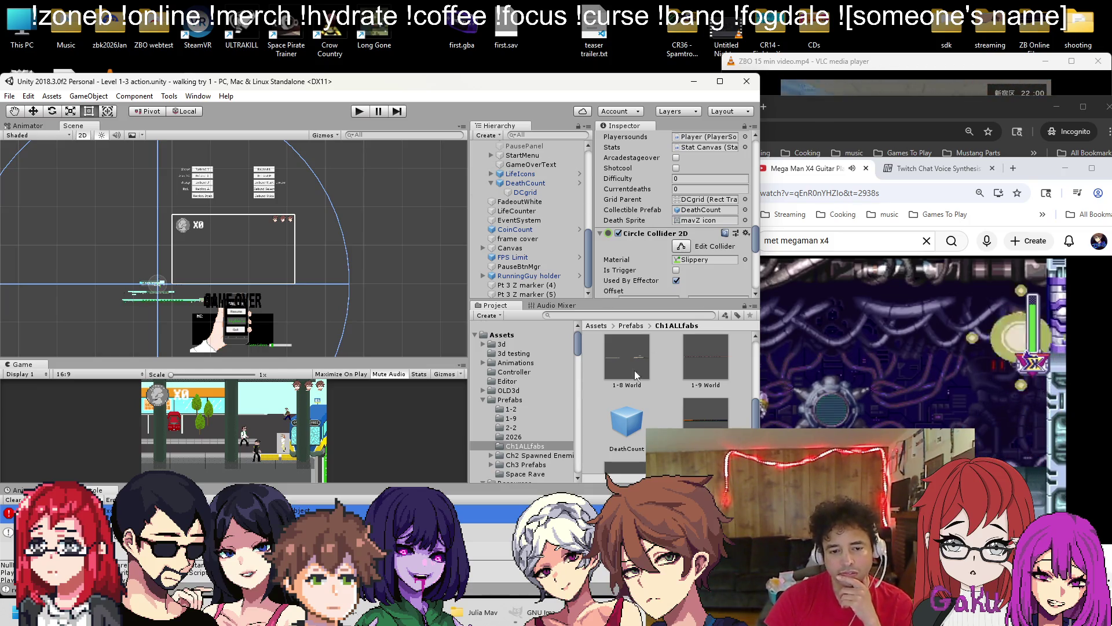
# Read ChatGPT's Option 1 null-check fix, then scroll Player.cs to ShowADeath
pyautogui.click(614, 588)
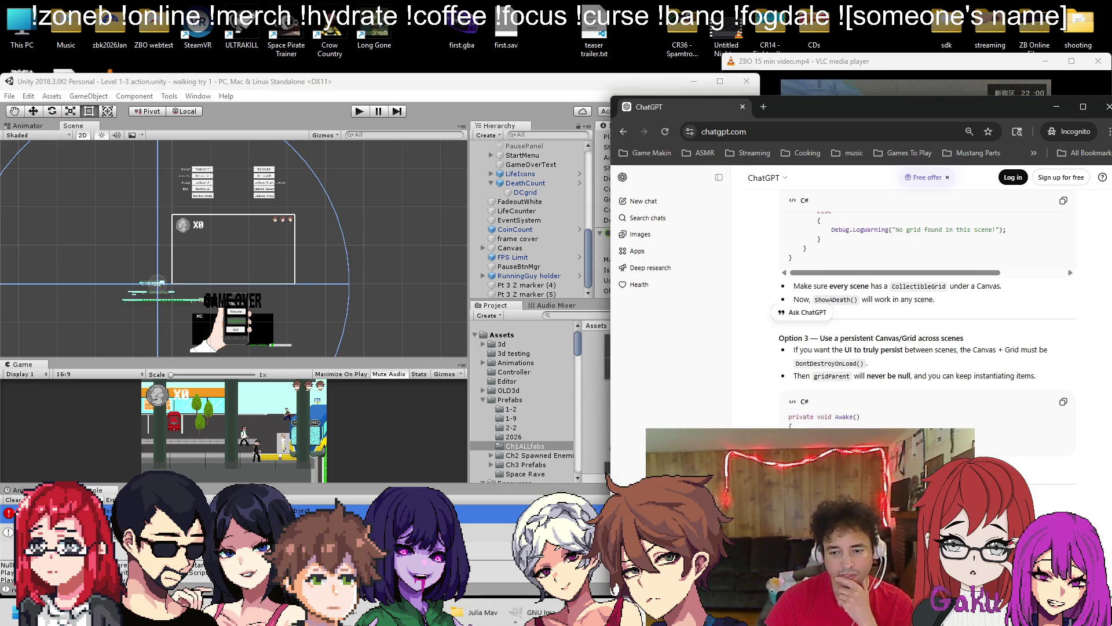
pyautogui.scroll(15, 877, 404)
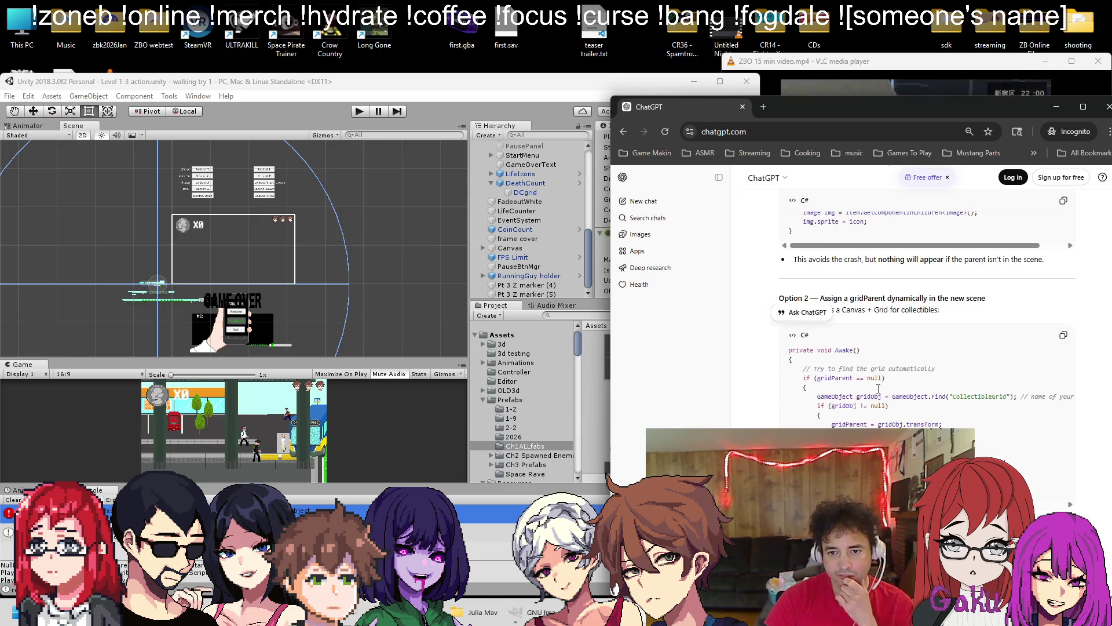
pyautogui.scroll(-2, 878, 404)
pyautogui.click(939, 276)
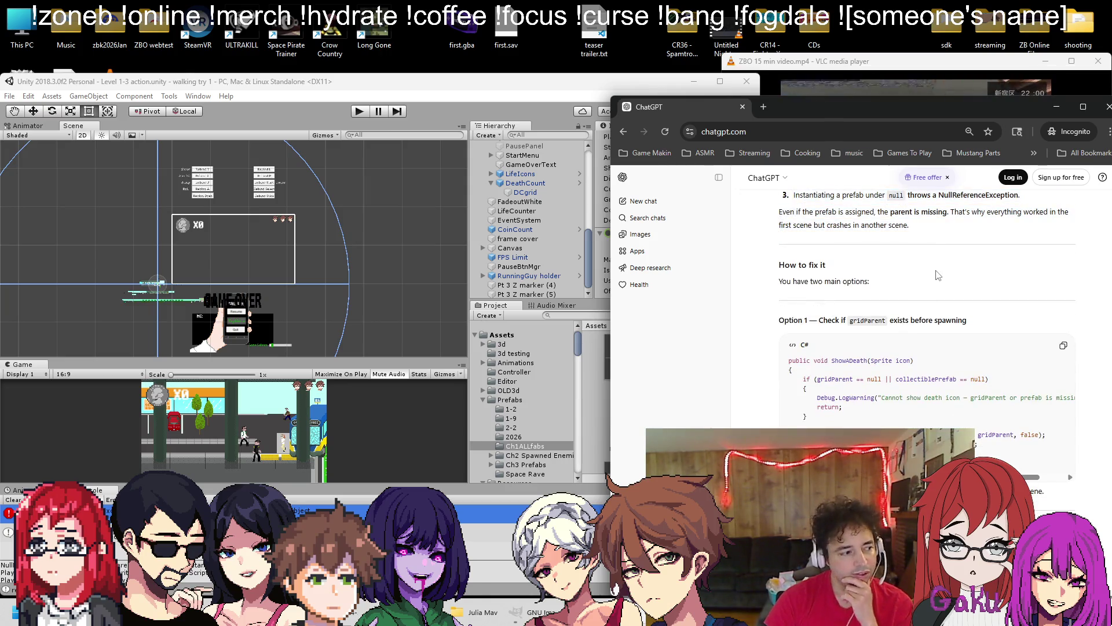
pyautogui.scroll(-2, 935, 288)
pyautogui.scroll(1, 908, 318)
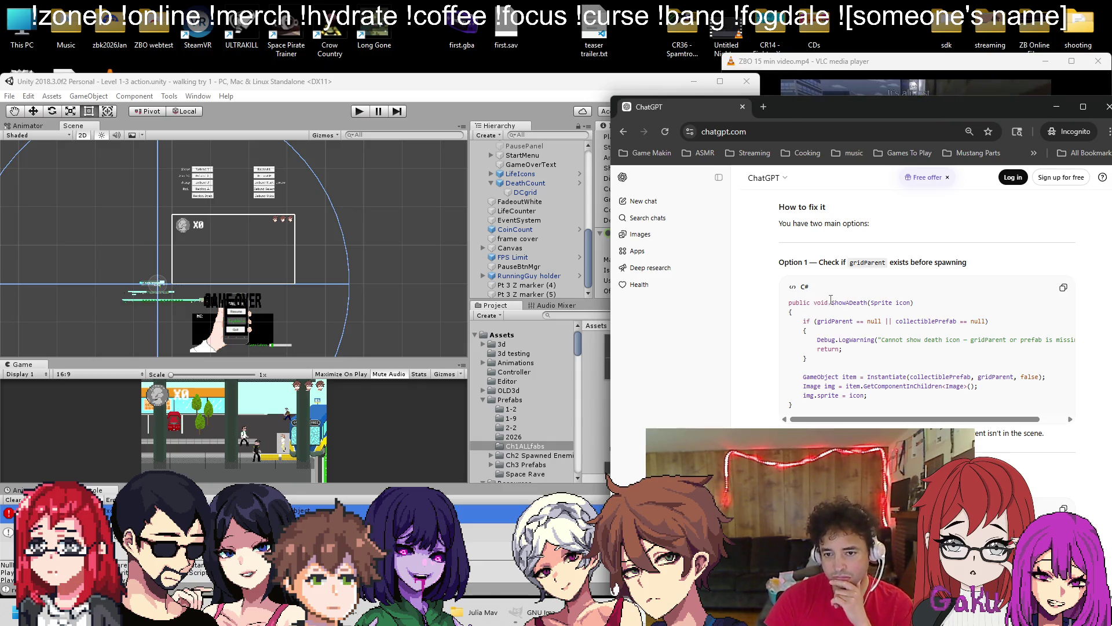
pyautogui.scroll(-1, 834, 313)
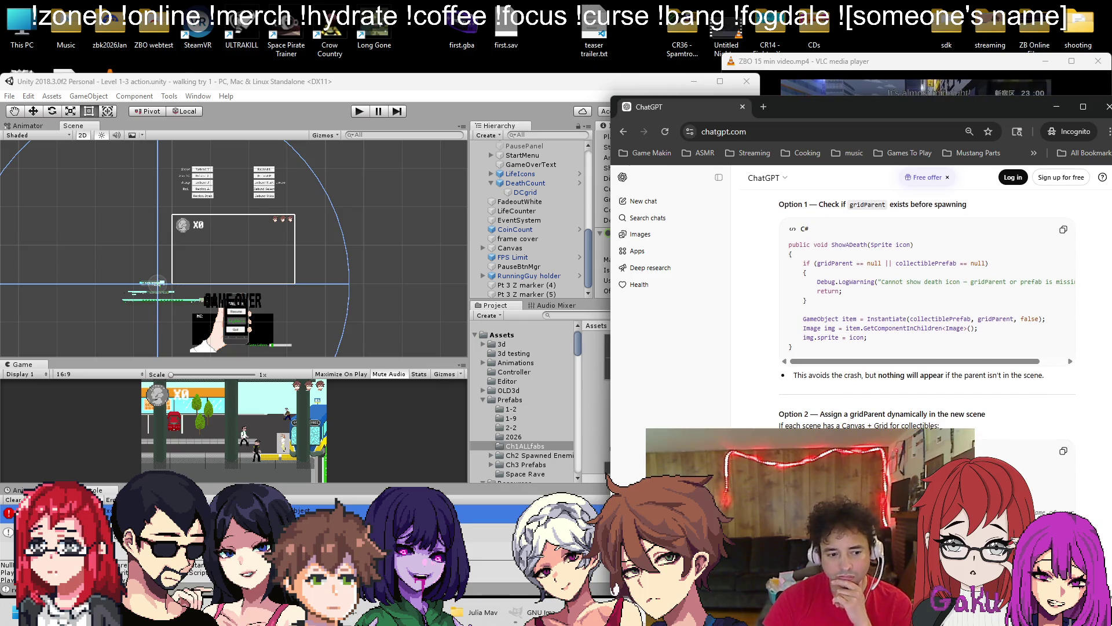
pyautogui.hotkey('alt', 'Tab')
pyautogui.scroll(-10, 385, 339)
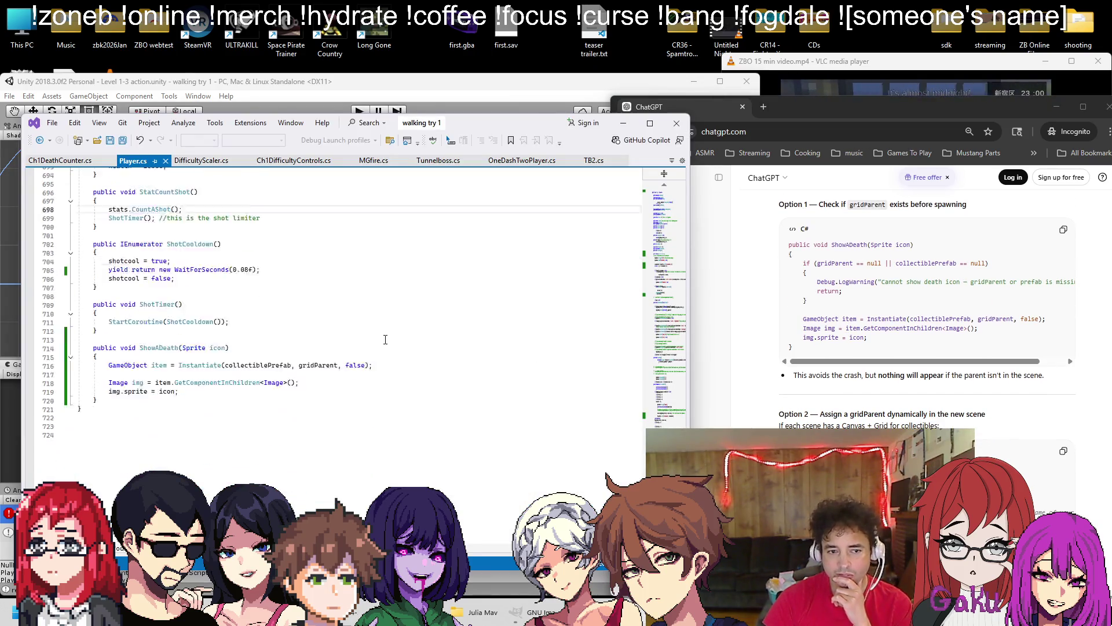
# Select ChatGPT's null-check block and try a blank line in ShowADeath, then undo it
pyautogui.scroll(-3, 386, 339)
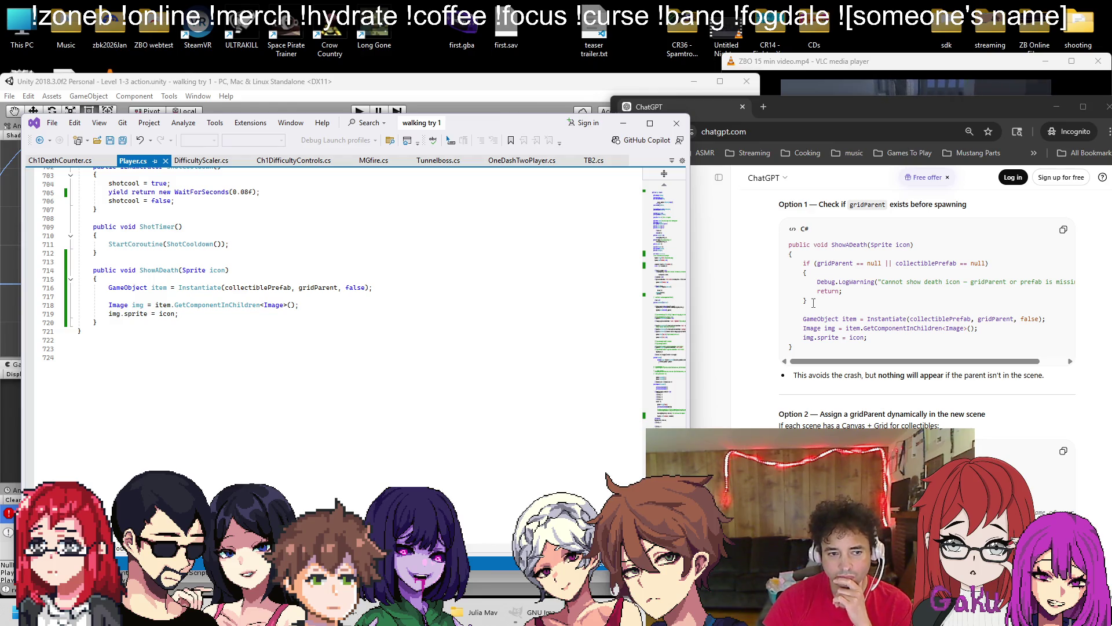
pyautogui.moveTo(813, 302); pyautogui.dragTo(805, 262)
pyautogui.click(182, 276)
pyautogui.press('Return')
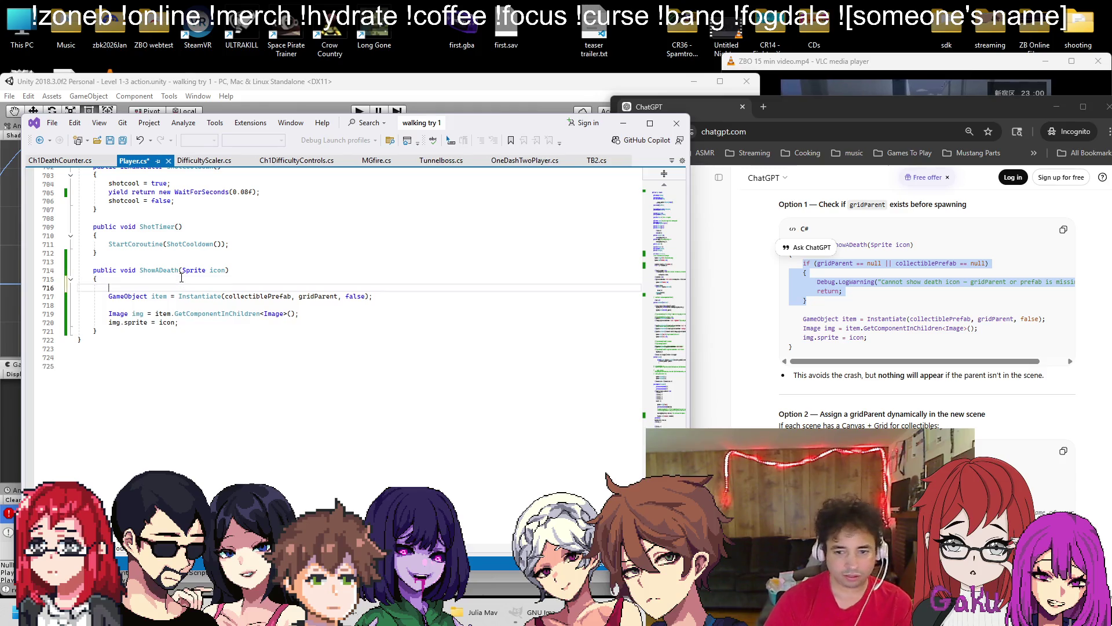
pyautogui.hotkey('ctrl', 'z')
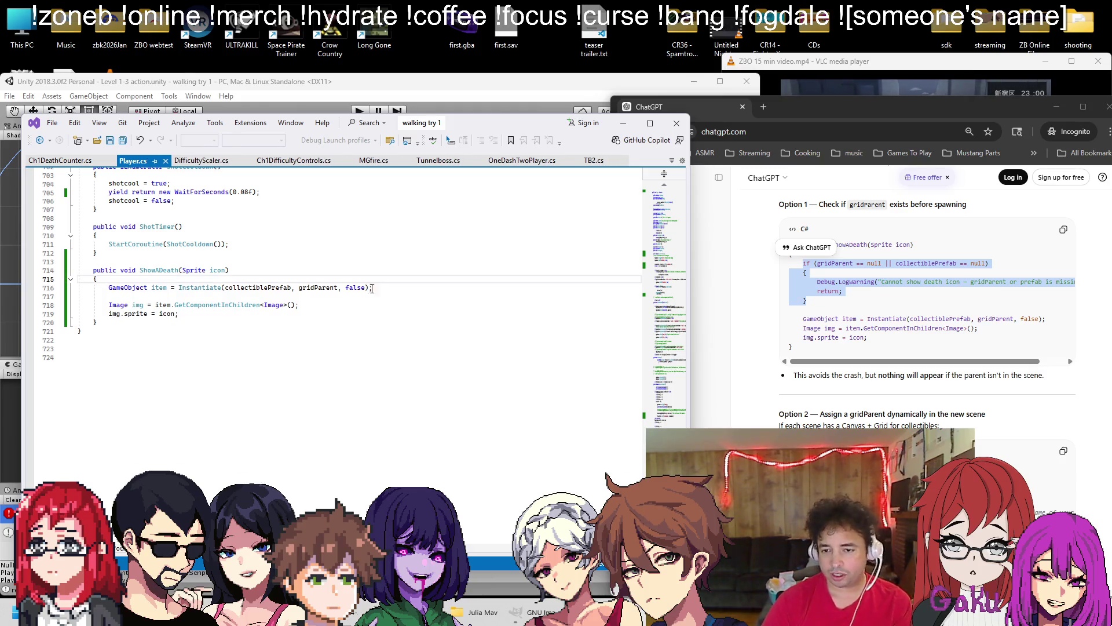
# Scroll ChatGPT down to Option 2's Awake code that looks up the grid
pyautogui.scroll(-2, 953, 316)
pyautogui.click(944, 306)
pyautogui.scroll(-1, 936, 296)
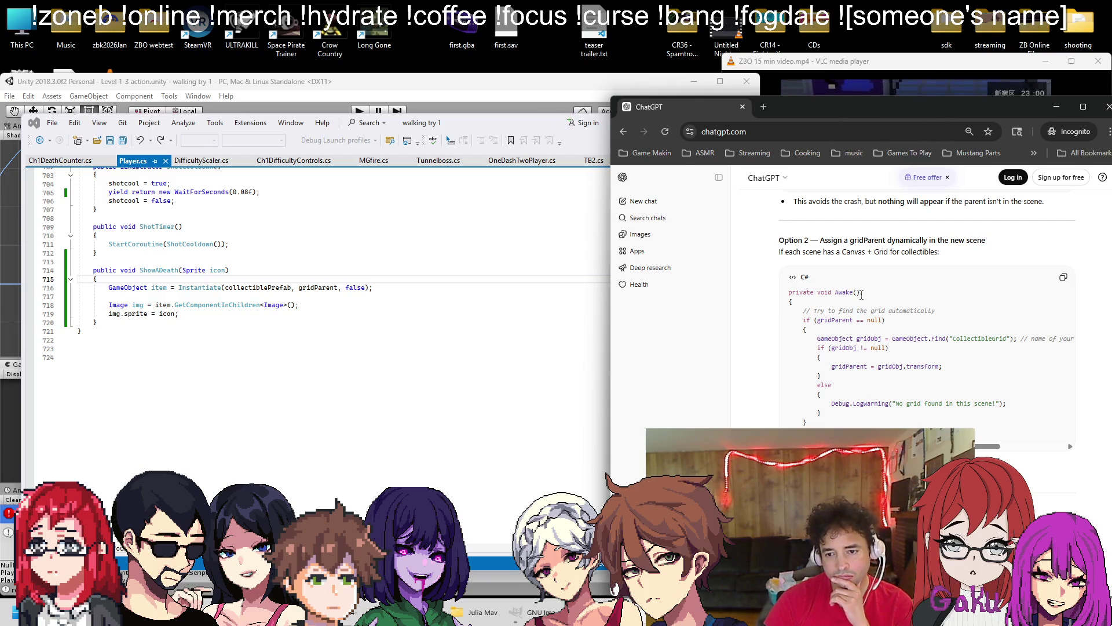
pyautogui.scroll(-1, 882, 376)
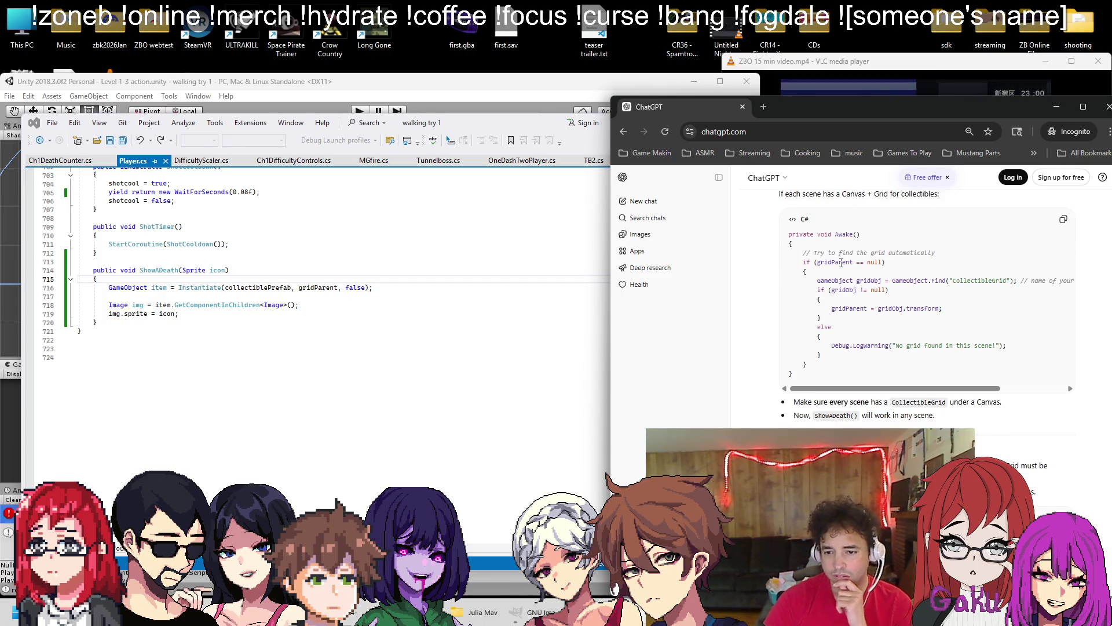
pyautogui.click(541, 101)
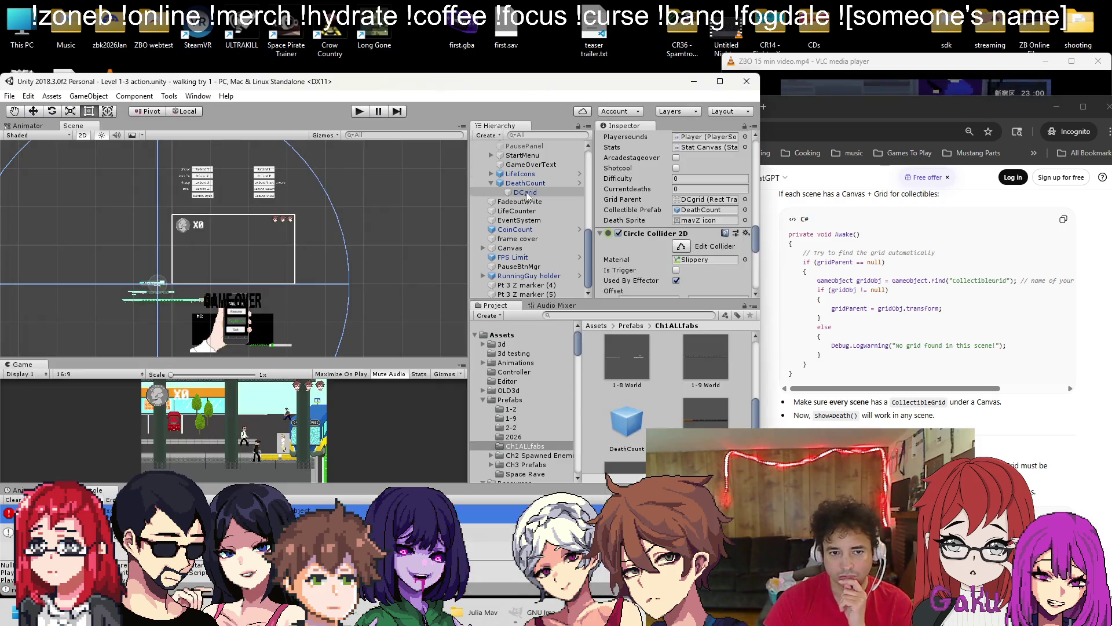
# Review DCgrid's Grid Layout Group and Content Size Fitter settings in the Inspector
pyautogui.scroll(2, 630, 201)
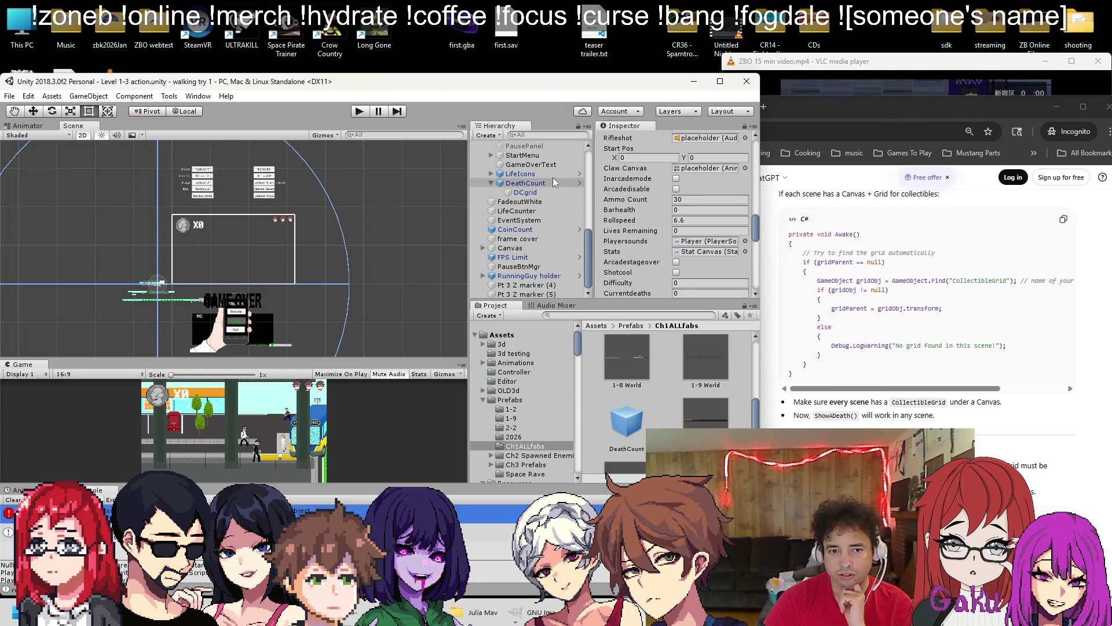
pyautogui.click(524, 191)
pyautogui.scroll(2, 656, 215)
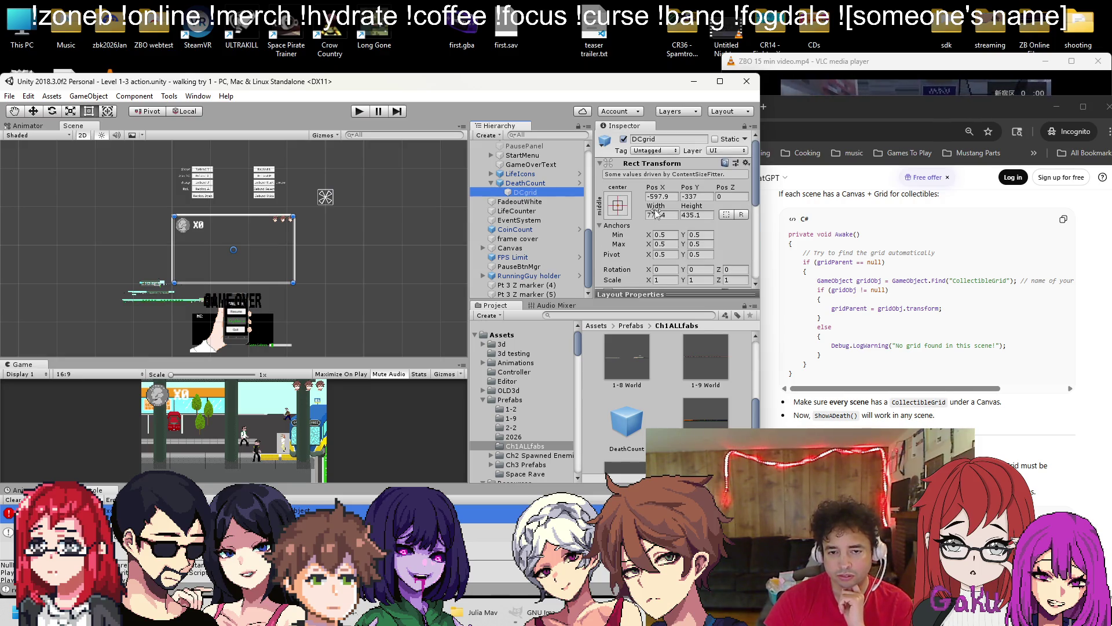
pyautogui.scroll(-3, 656, 214)
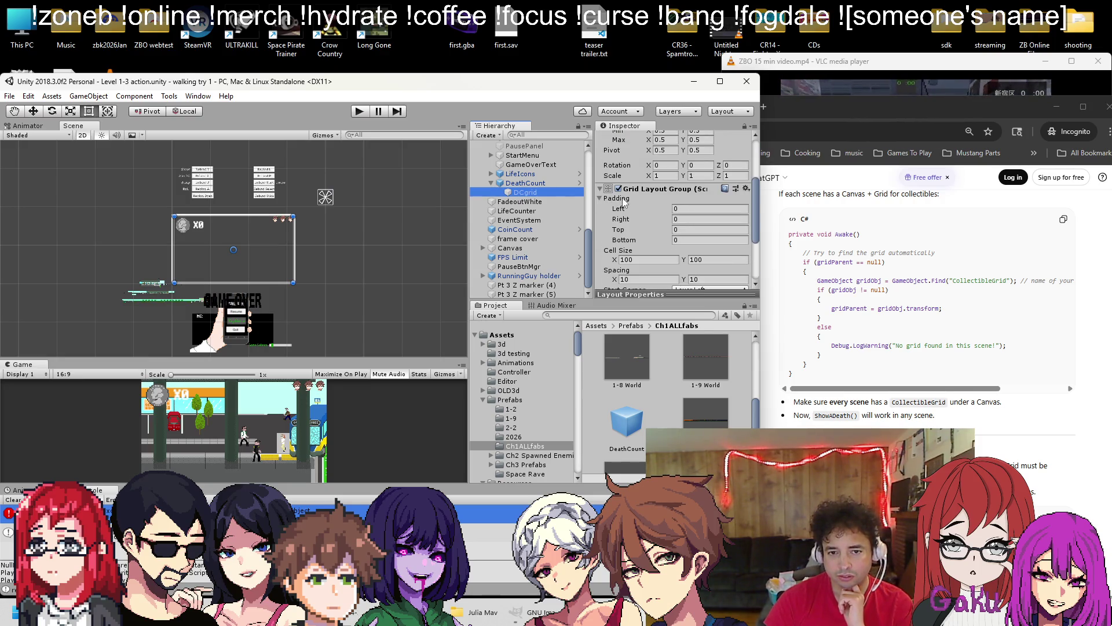
pyautogui.scroll(-3, 623, 203)
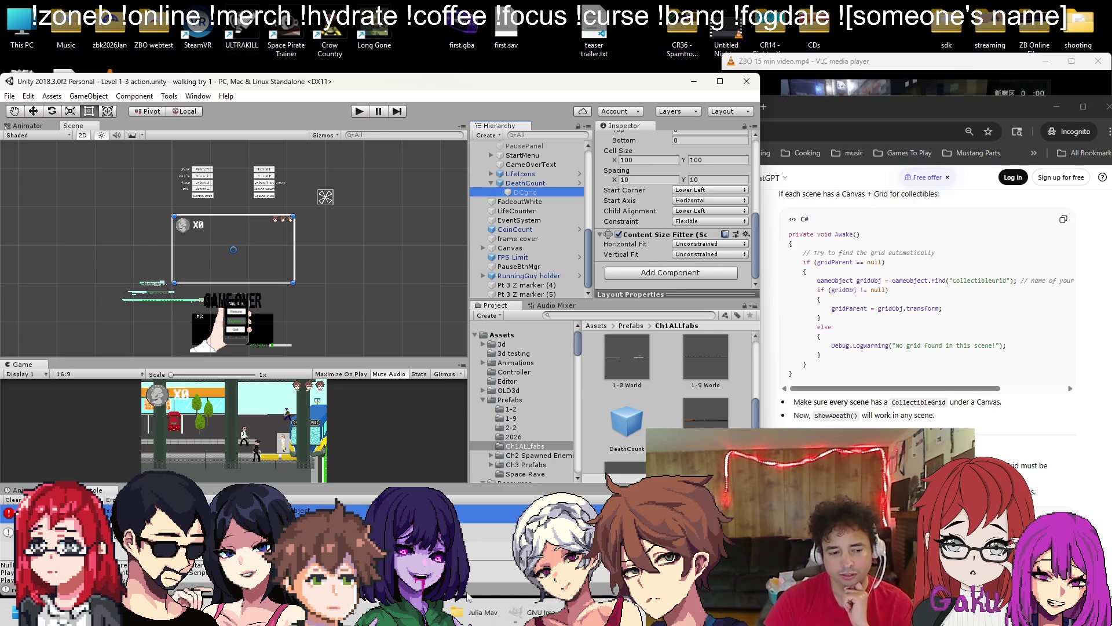
pyautogui.click(362, 608)
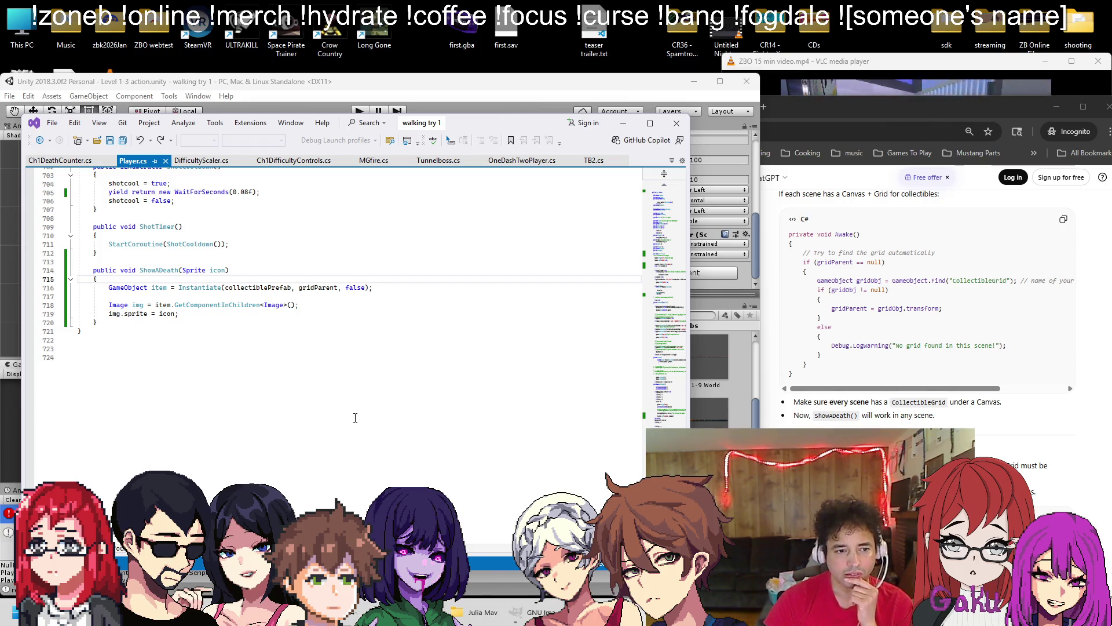
# Unpack the DeathCount prefab completely in the Hierarchy and save the scene
pyautogui.click(484, 102)
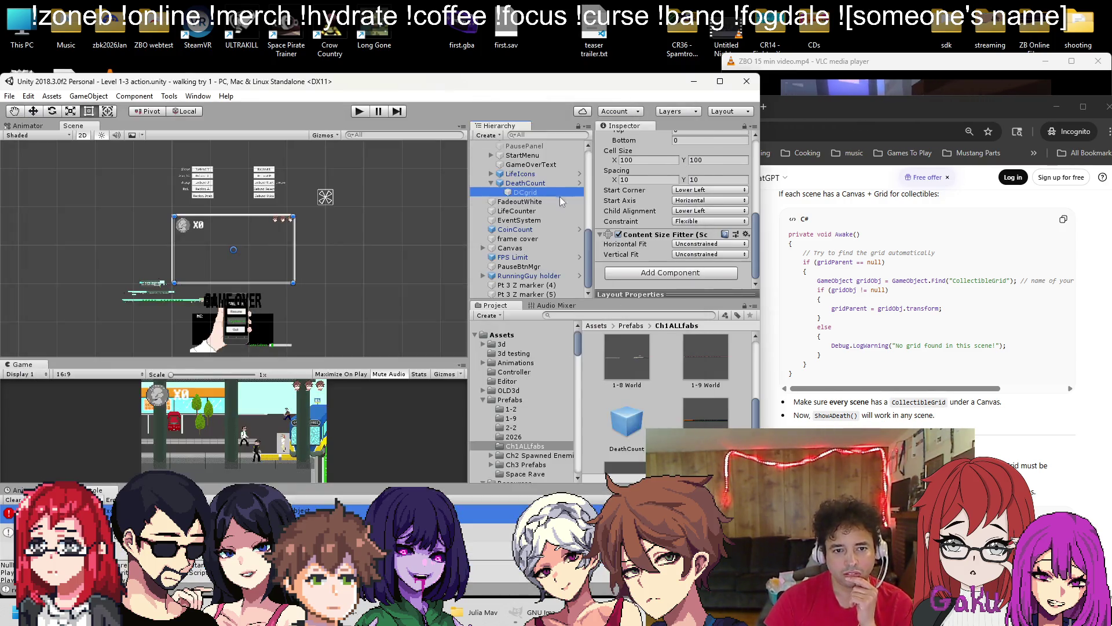
pyautogui.click(525, 183)
pyautogui.rightClick(531, 185)
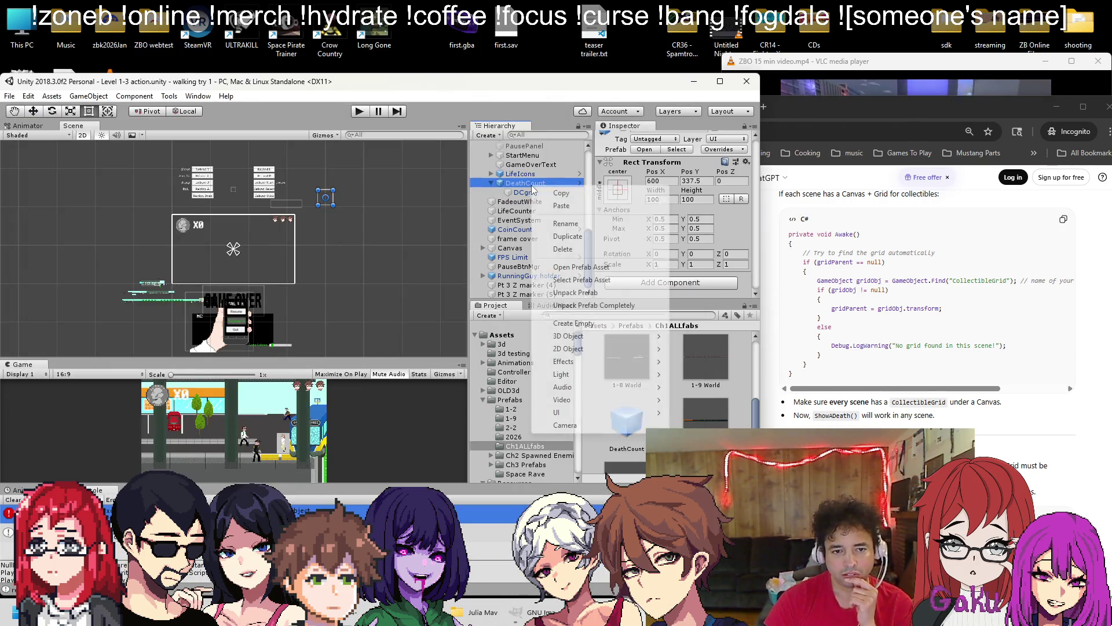
pyautogui.click(587, 305)
pyautogui.hotkey('ctrl', 's')
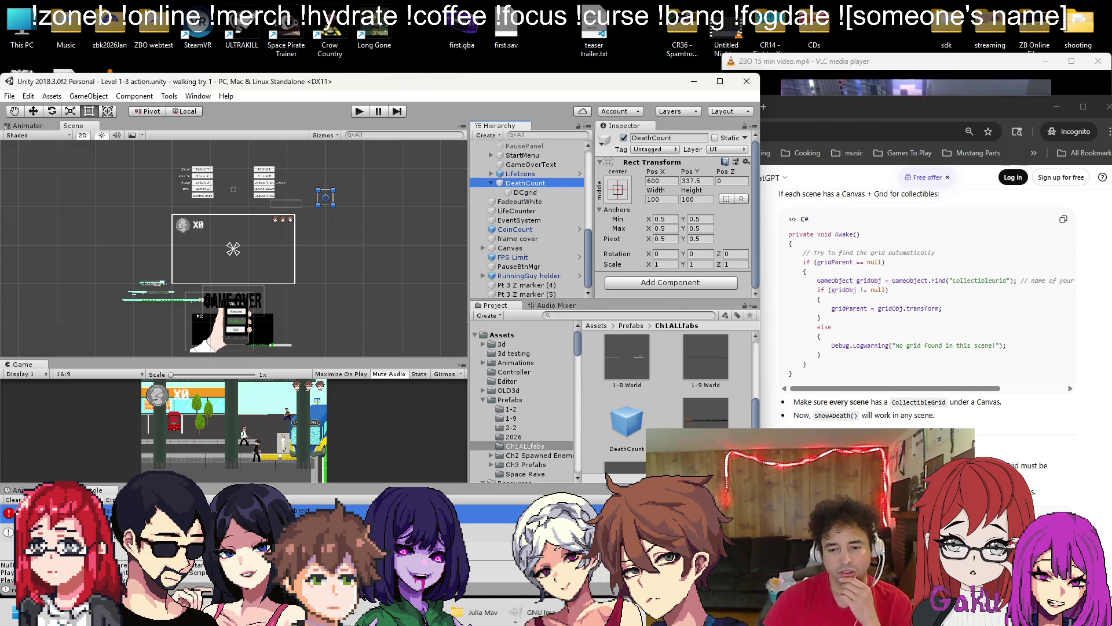
pyautogui.scroll(-1, 1041, 511)
pyautogui.hotkey('alt', 'Tab')
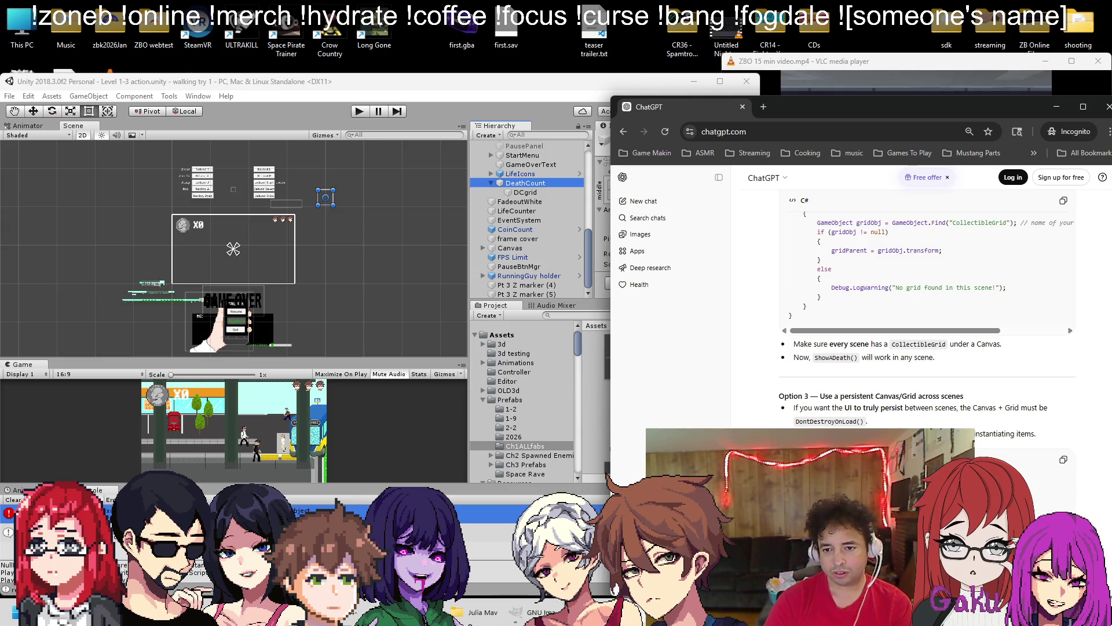
# Send the current-scene grid question to ChatGPT, read the reply, and open Unity's Load Scene dialog
pyautogui.press('Return')
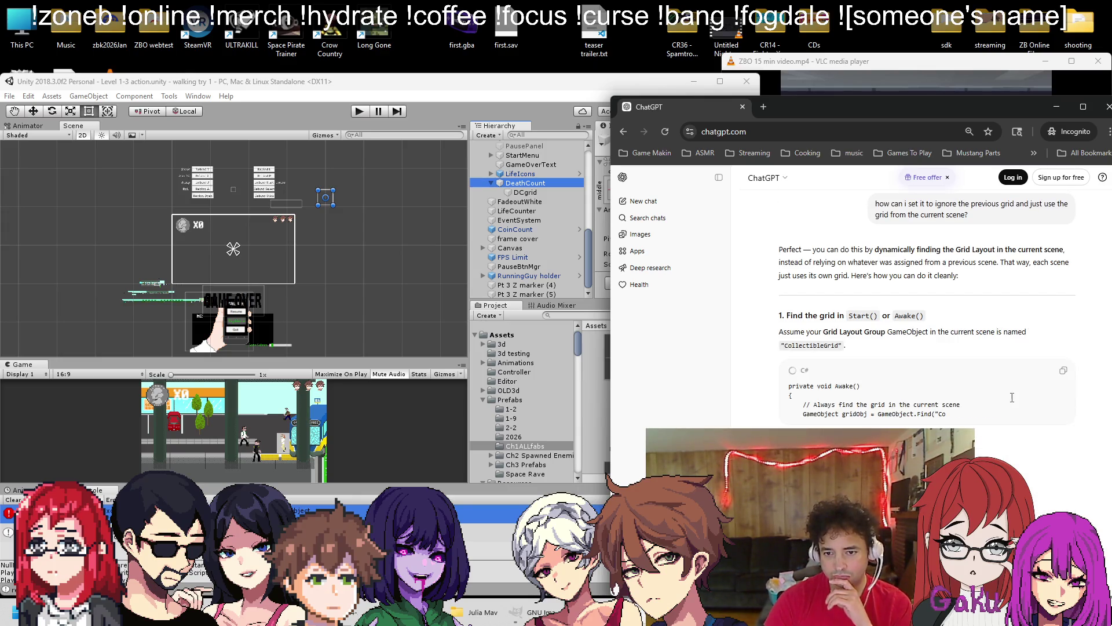
pyautogui.scroll(-1, 975, 312)
pyautogui.scroll(-1, 975, 311)
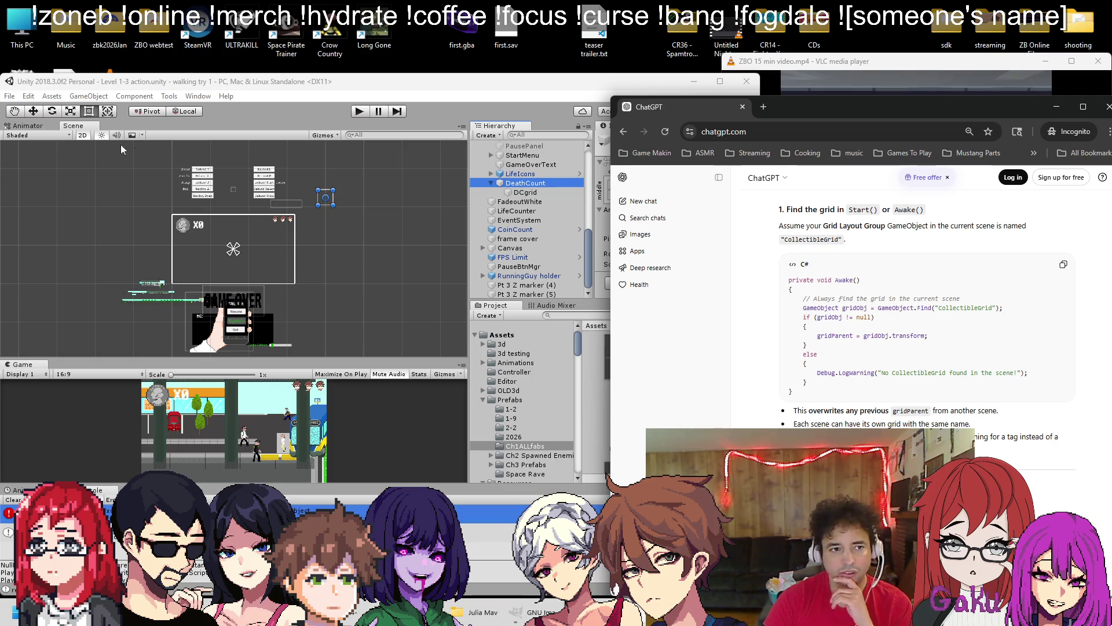
pyautogui.click(10, 96)
pyautogui.click(26, 124)
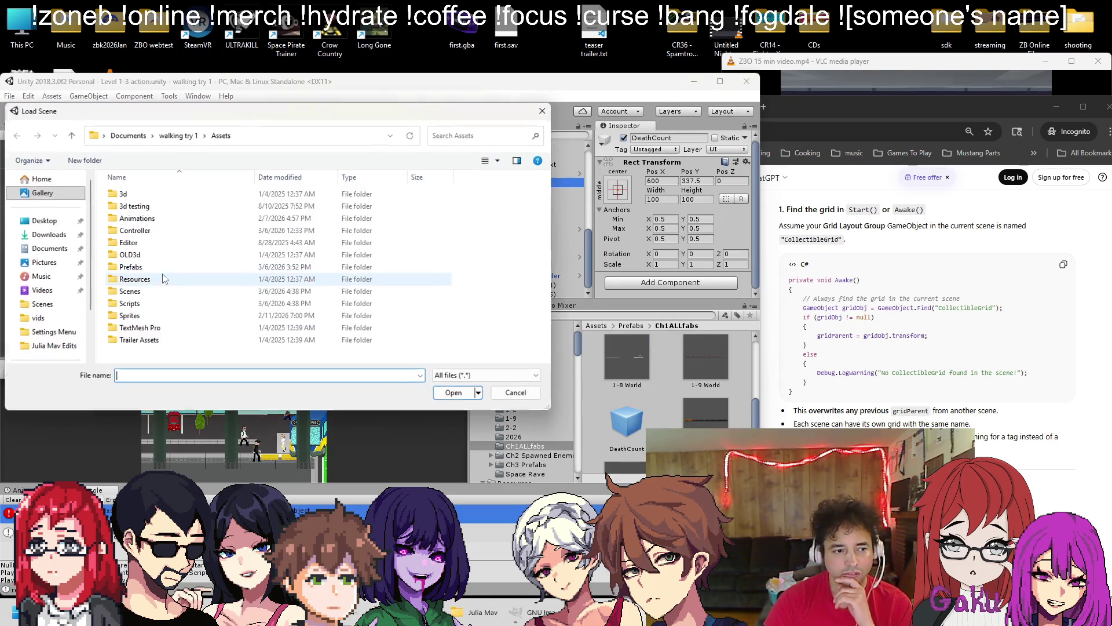
# Load the Level 1-1 scene from Assets/Scenes, then bring Visual Studio's Player.cs back in front
pyautogui.doubleClick(146, 291)
pyautogui.scroll(-5, 165, 244)
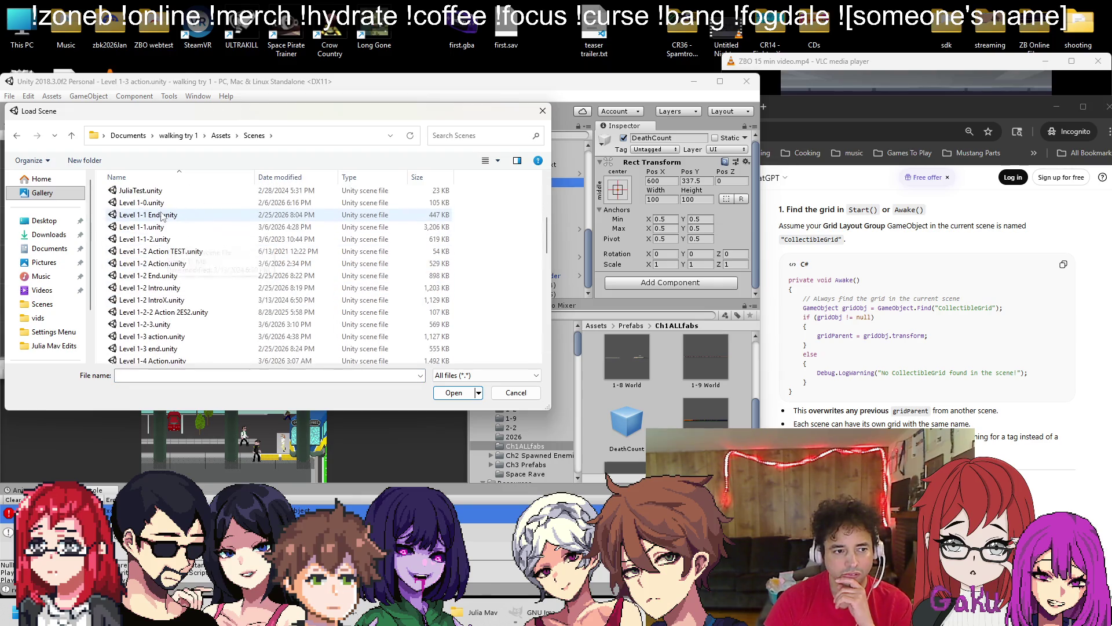
pyautogui.doubleClick(169, 228)
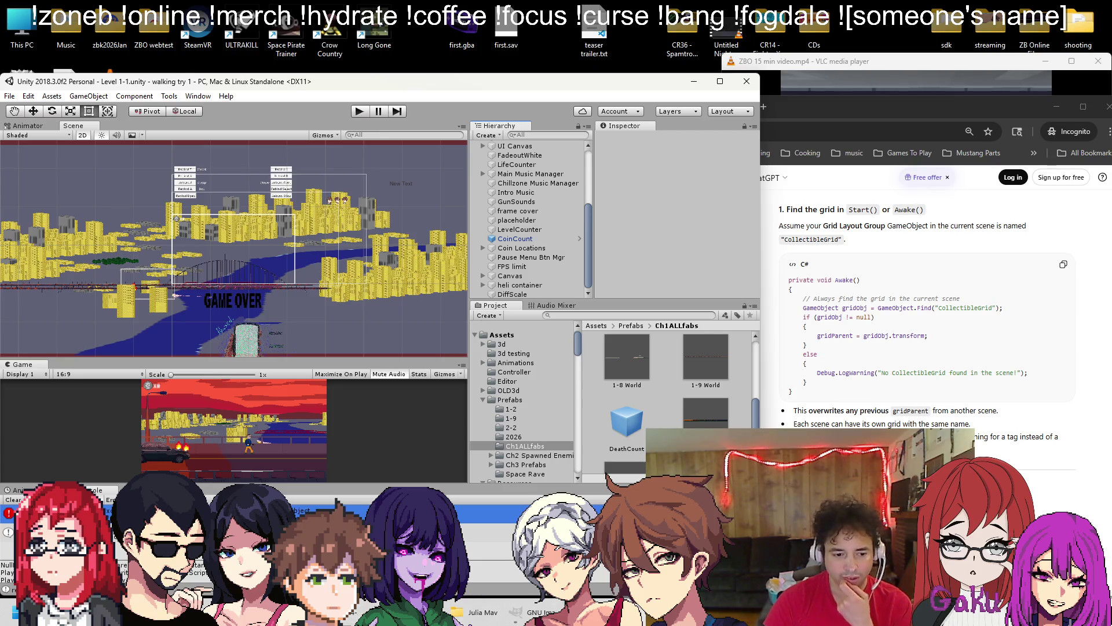
pyautogui.click(351, 613)
pyautogui.scroll(9, 377, 342)
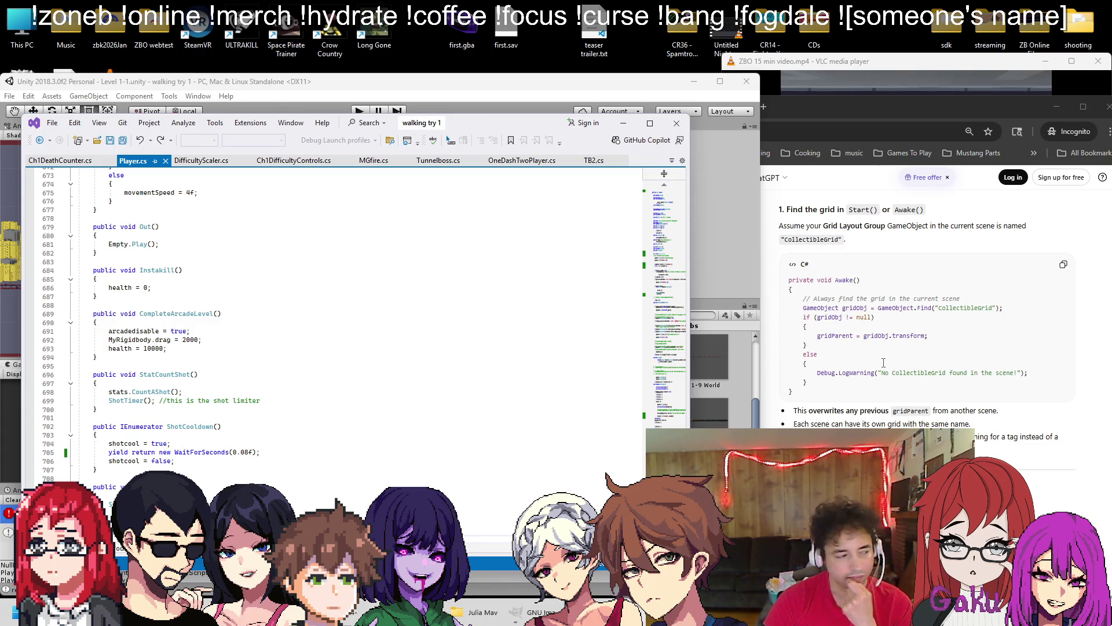
pyautogui.scroll(-6, 665, 346)
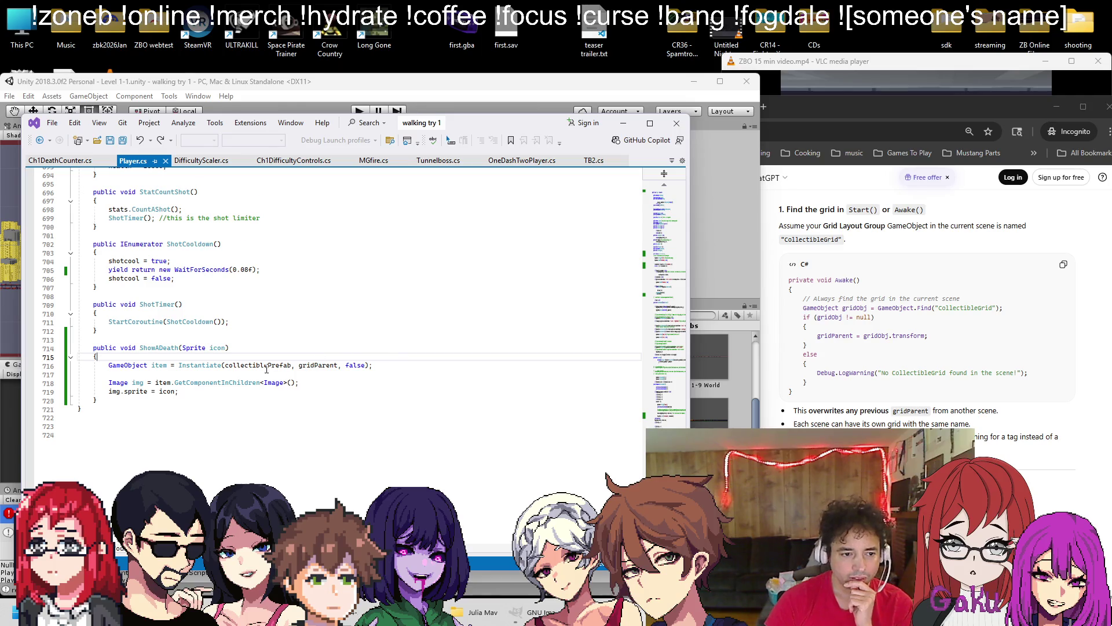
pyautogui.scroll(-1, 273, 369)
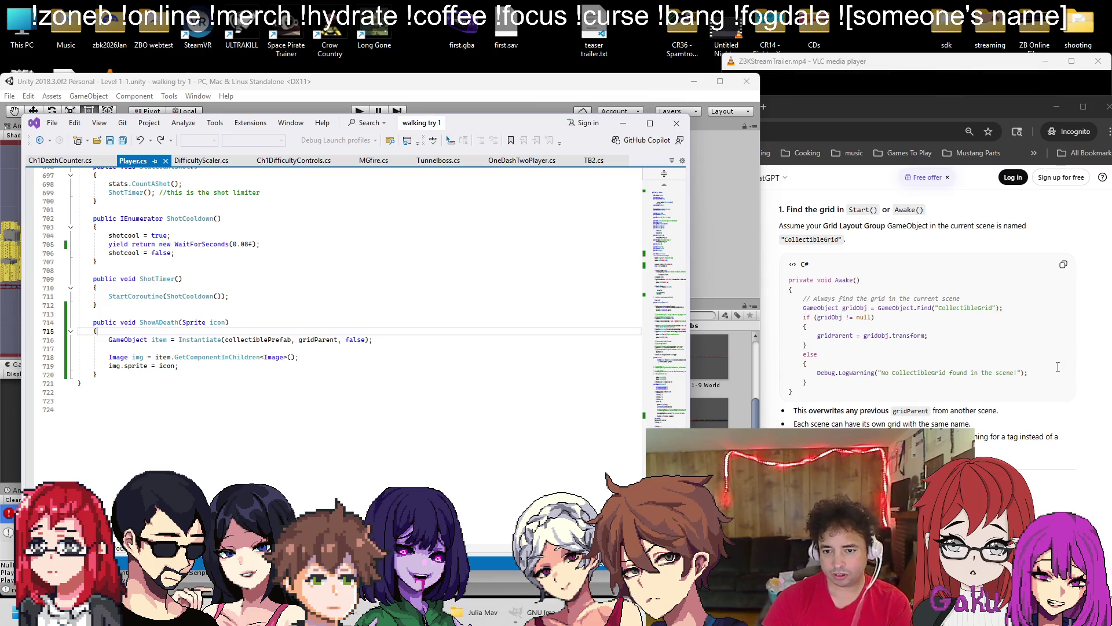
pyautogui.scroll(-1, 984, 365)
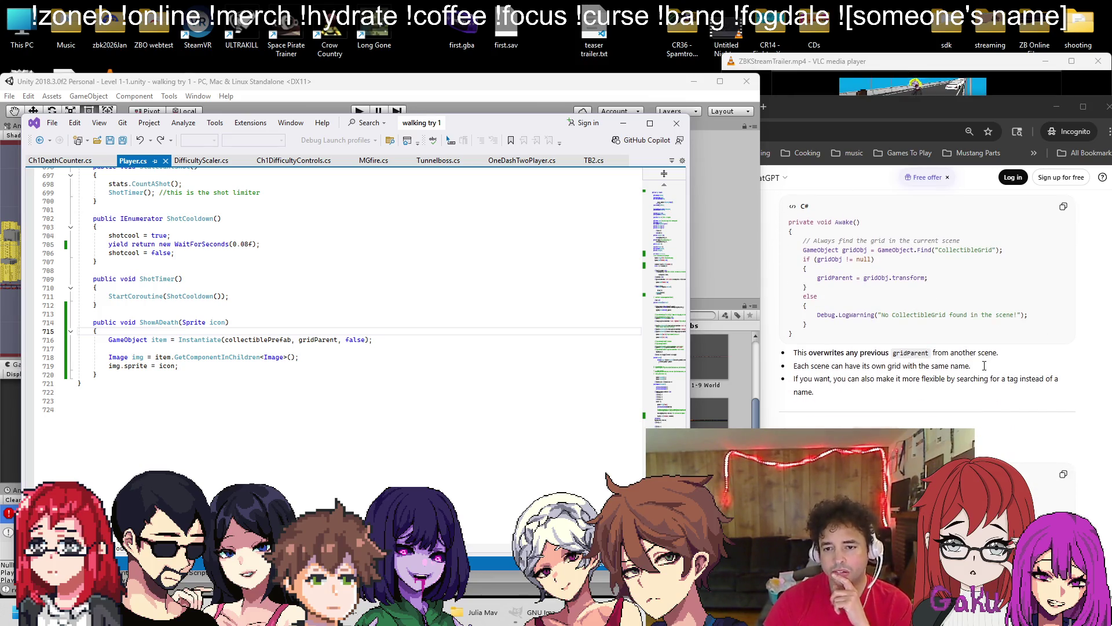
# Expand Level 1-1's UI Canvas in the Hierarchy, then return to the ChatGPT reply
pyautogui.click(710, 100)
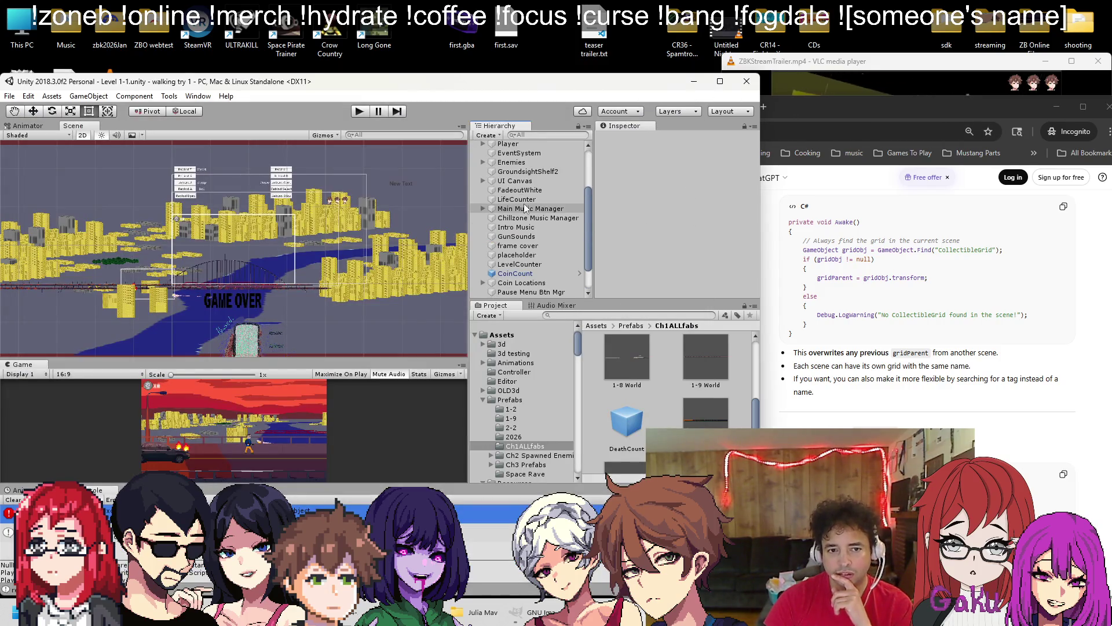
pyautogui.scroll(-3, 525, 208)
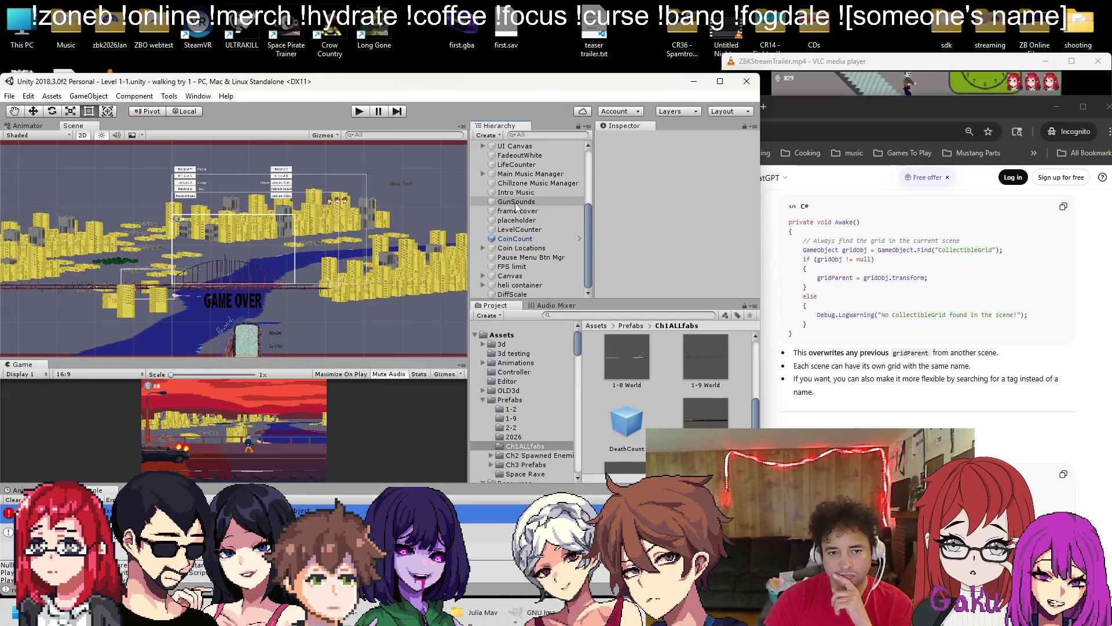
pyautogui.scroll(5, 493, 249)
pyautogui.click(483, 257)
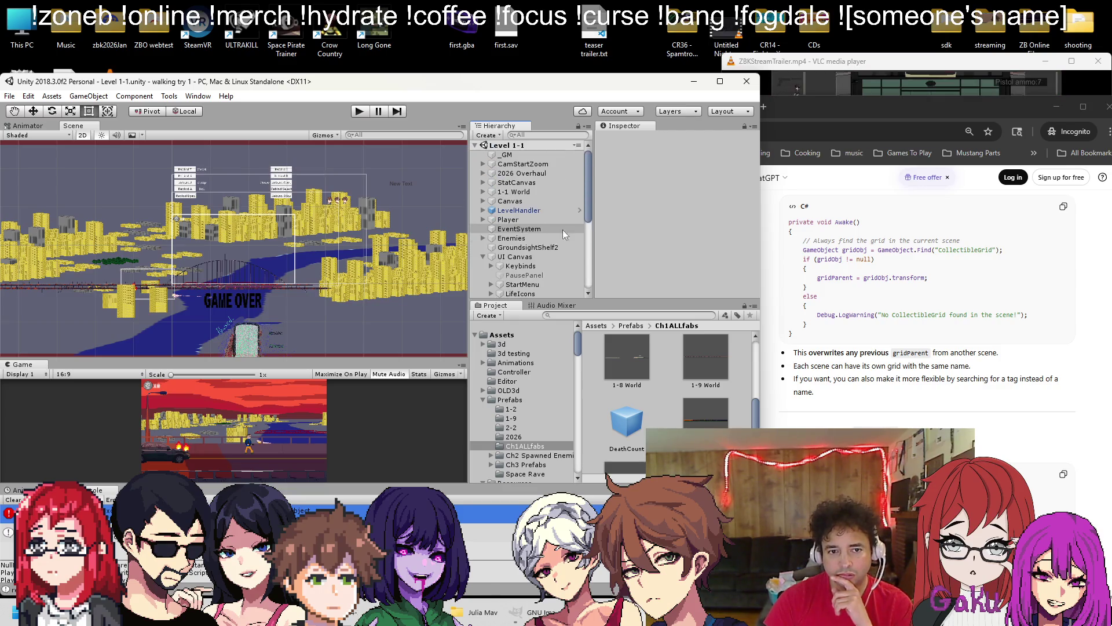
pyautogui.hotkey('alt', 'Tab')
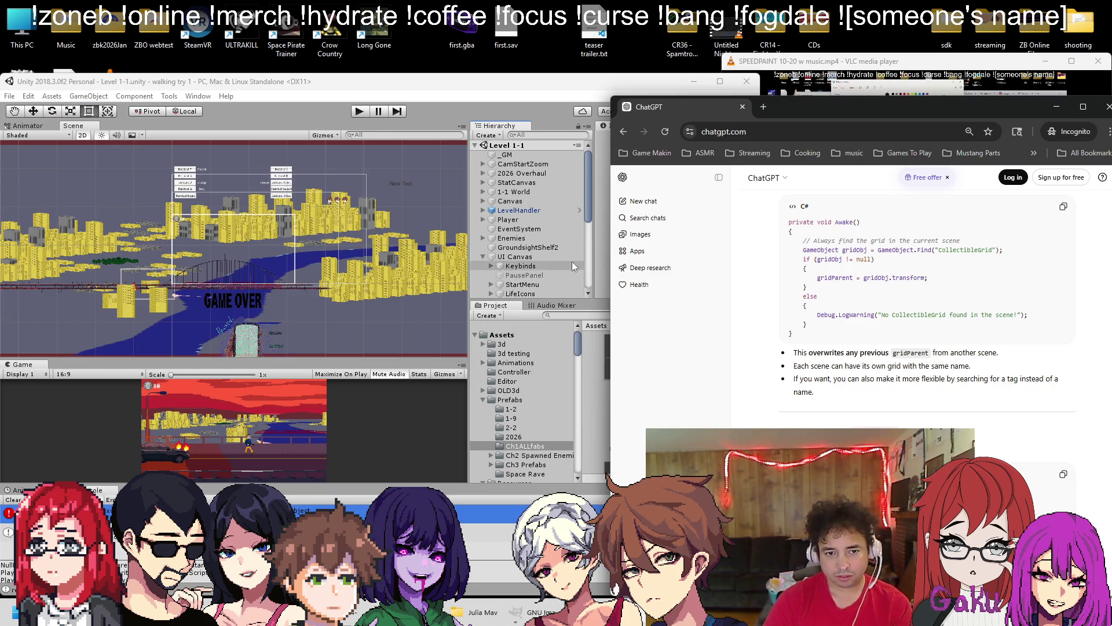
# Expand DeathCount in the Hierarchy to reveal its DCgrid child
pyautogui.scroll(-5, 510, 209)
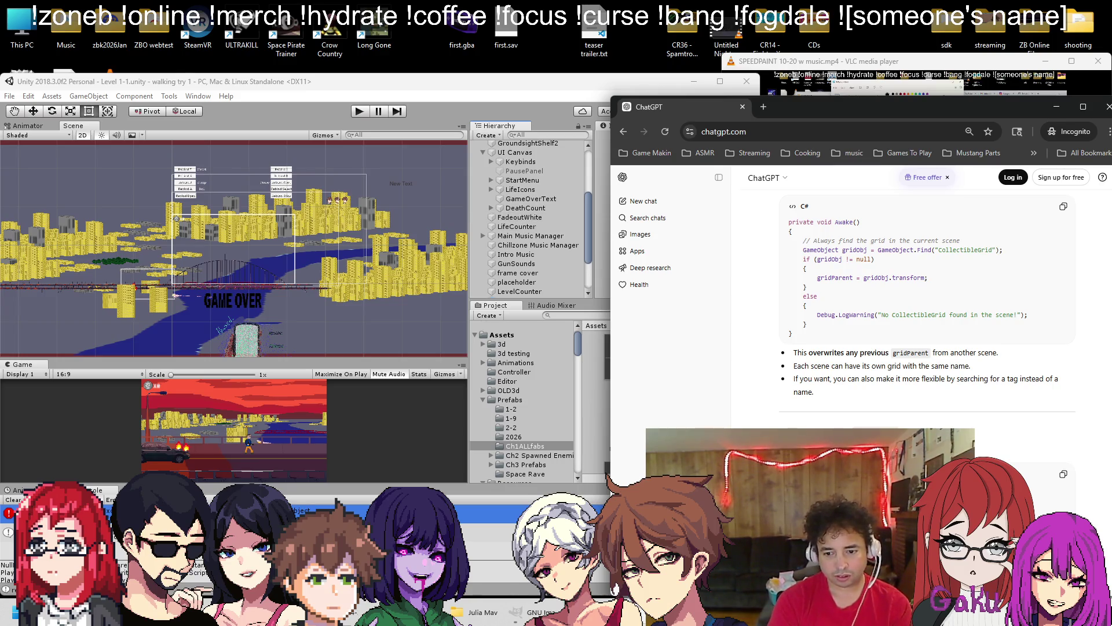
pyautogui.click(491, 208)
pyautogui.scroll(-5, 1016, 359)
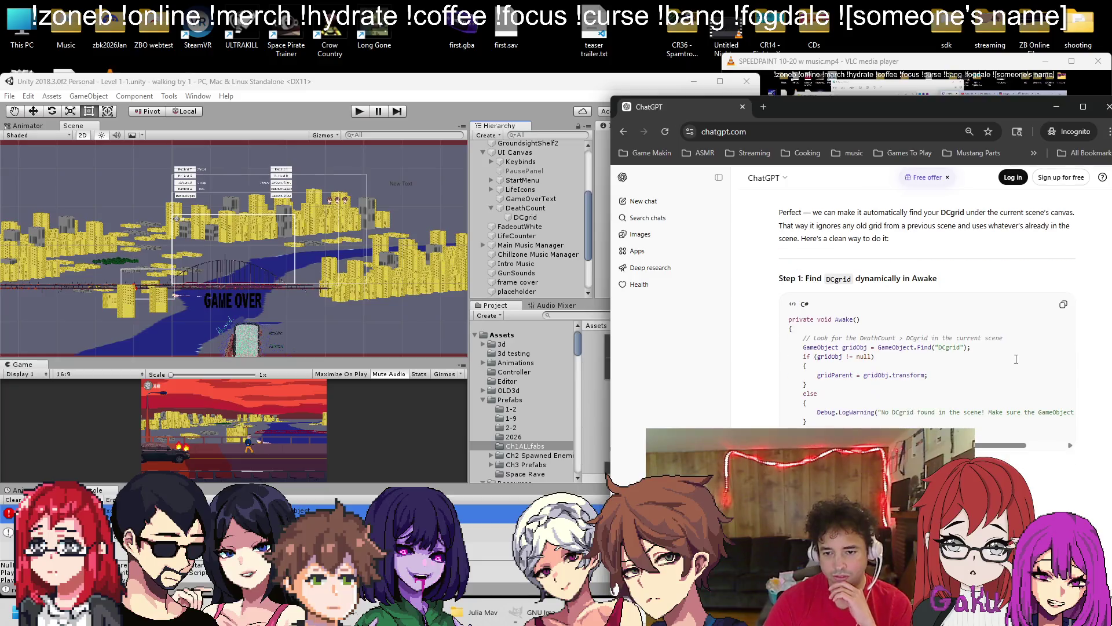
pyautogui.scroll(-1, 927, 348)
pyautogui.scroll(-1, 845, 336)
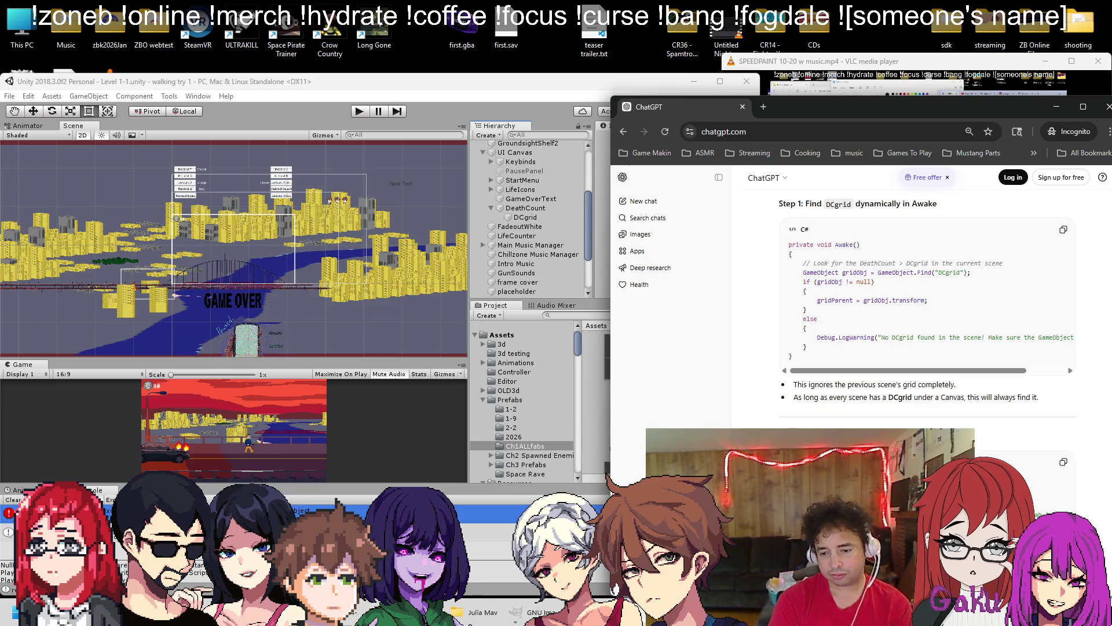
# Ask ChatGPT 'and that goes in the player script?' and select the DCgrid Awake code
pyautogui.press('Return')
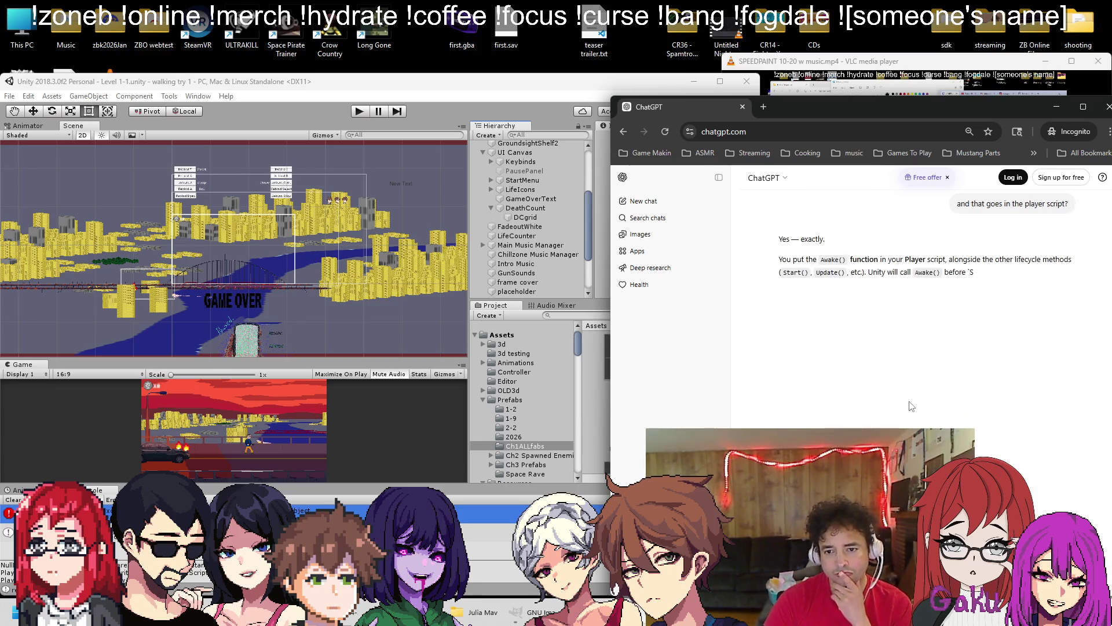
pyautogui.scroll(15, 911, 405)
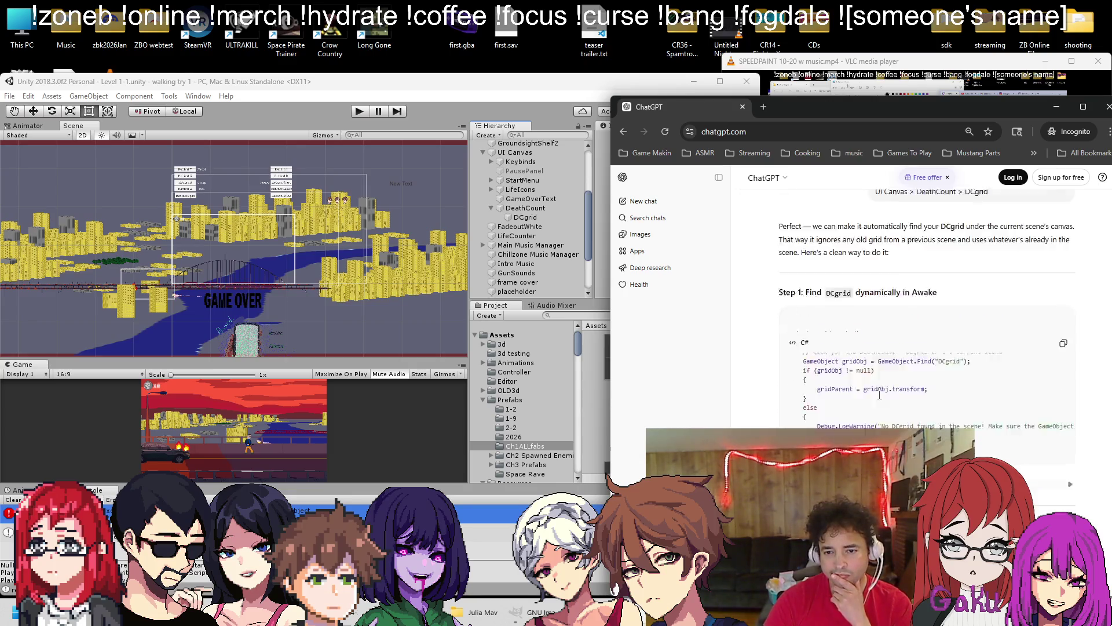
pyautogui.scroll(-2, 828, 413)
pyautogui.moveTo(807, 412); pyautogui.dragTo(803, 328)
# In Player.cs, uncomment the Awake() method and delete the old boxCollider2d line
pyautogui.hotkey('alt', 'Tab')
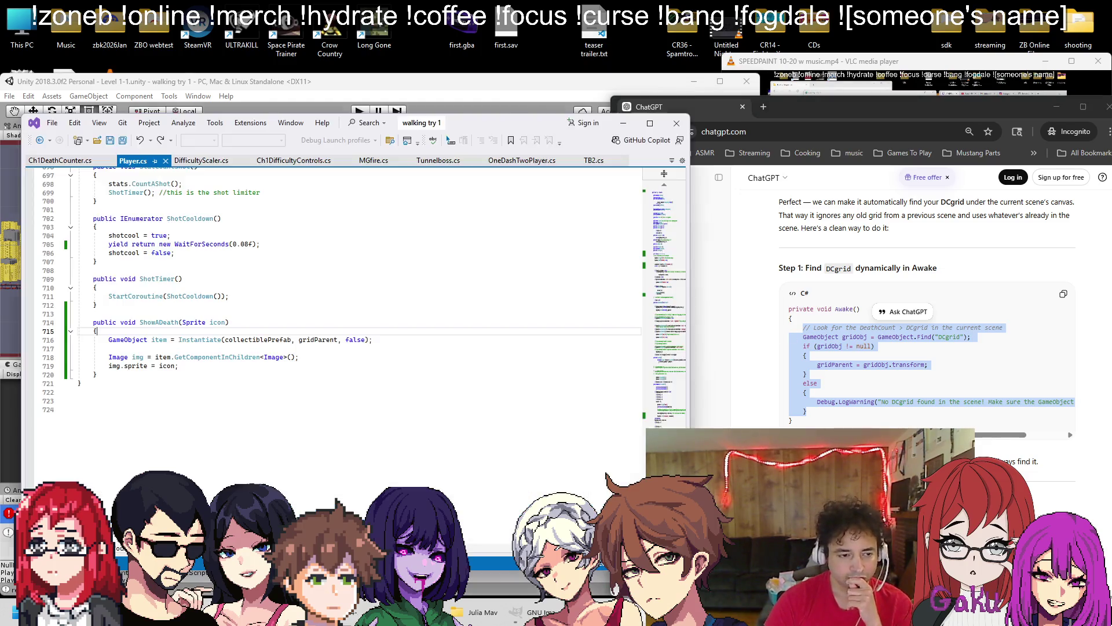
pyautogui.moveTo(666, 414); pyautogui.dragTo(670, 293)
pyautogui.scroll(-3, 398, 449)
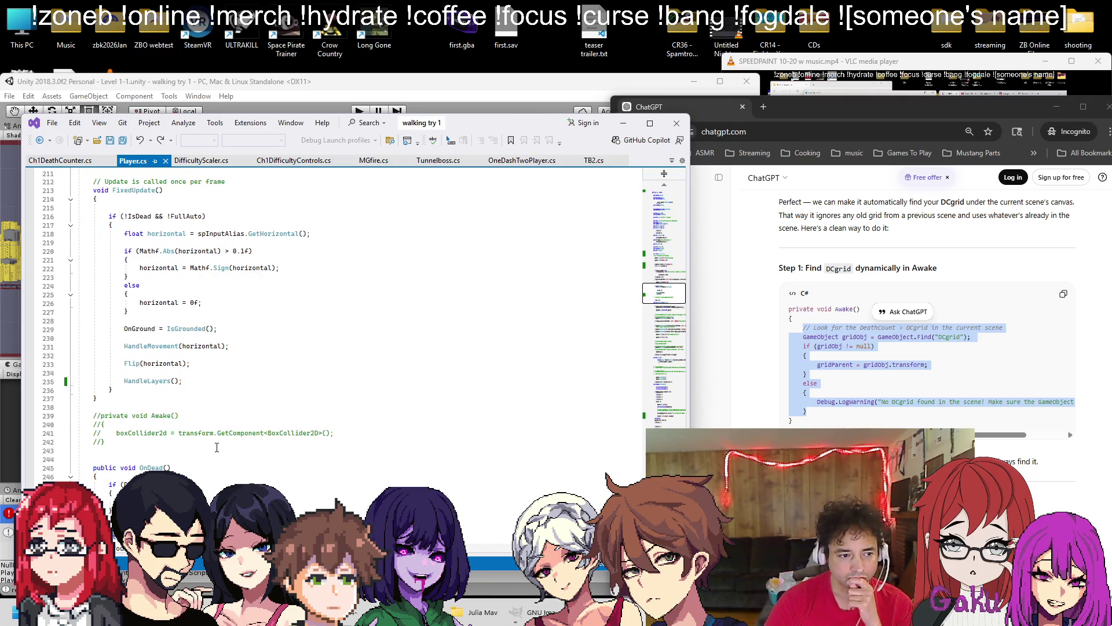
pyautogui.click(101, 416)
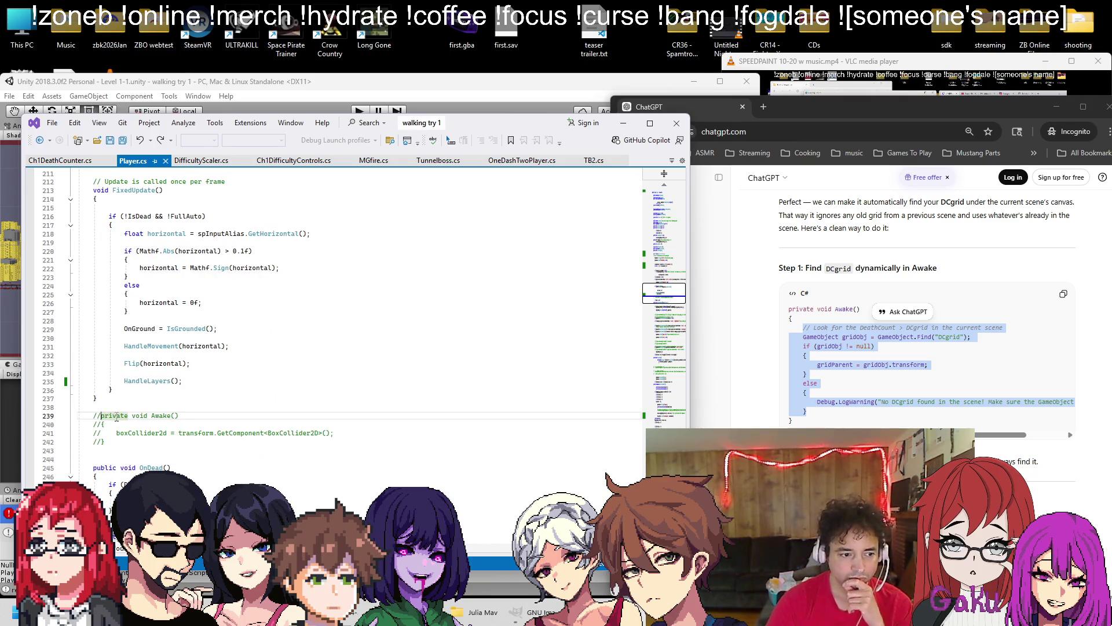
pyautogui.press('BackSpace')
pyautogui.press('BackSpace')
pyautogui.press('Down')
pyautogui.press('Delete')
pyautogui.press('Delete')
pyautogui.press('Down')
pyautogui.press('Down')
pyautogui.press('Delete')
pyautogui.press('Delete')
pyautogui.press('Up')
pyautogui.hotkey('shift', 'End')
pyautogui.press('Delete')
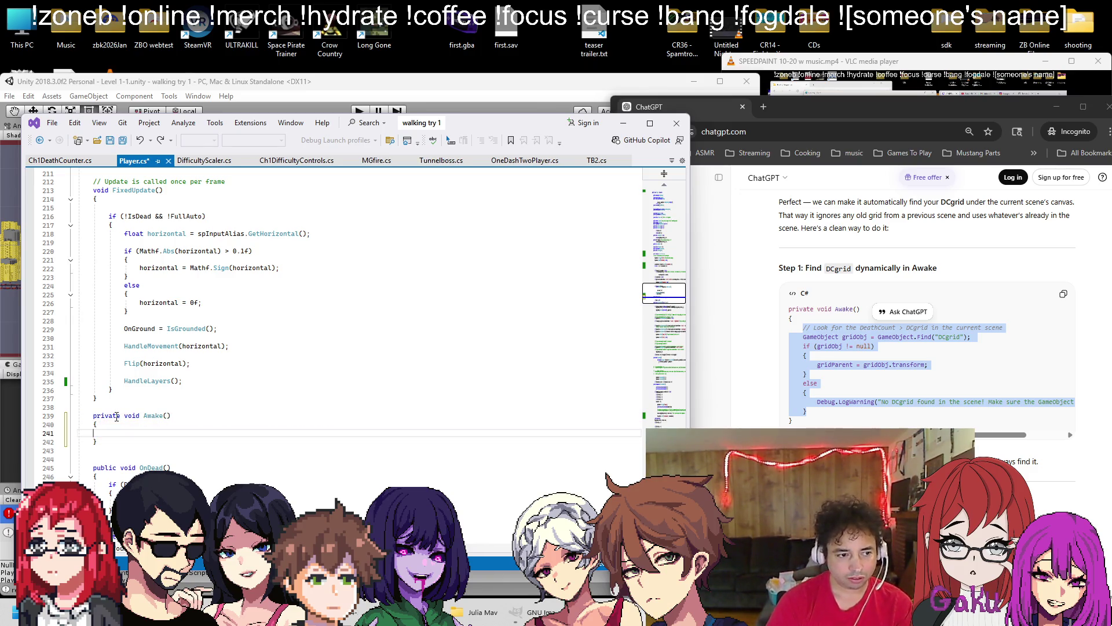
pyautogui.press('Up')
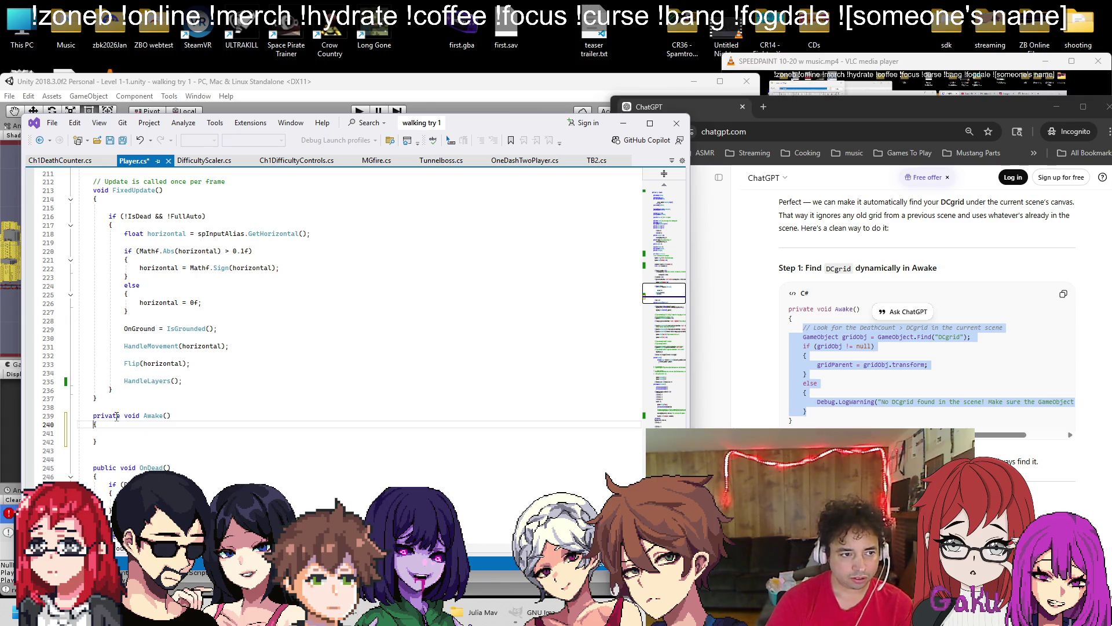
# Paste the DCgrid lookup code into Awake(), indent it properly, and save Player.cs
pyautogui.press('Down')
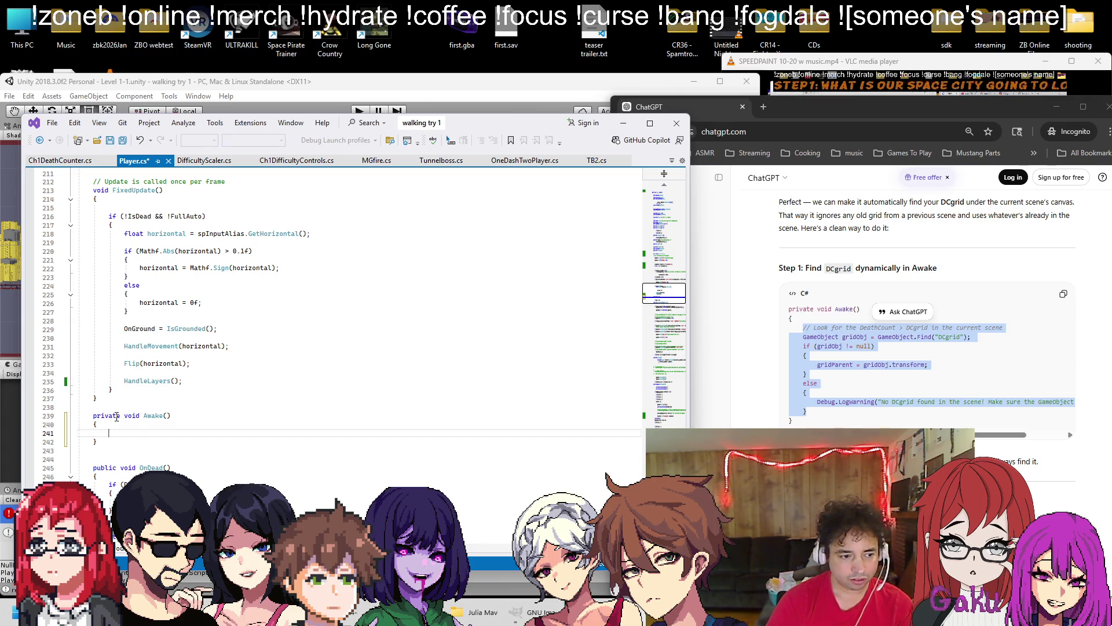
pyautogui.hotkey('ctrl', 'v')
pyautogui.hotkey('ctrl', 's')
pyautogui.hotkey('shift', 'Up')
pyautogui.press('Tab')
pyautogui.press('Tab')
pyautogui.press('Down')
pyautogui.press('Tab')
pyautogui.press('Down')
pyautogui.press('Tab')
pyautogui.press('Down')
pyautogui.press('Tab')
pyautogui.press('Down')
pyautogui.press('Tab')
pyautogui.press('Down')
pyautogui.press('Tab')
pyautogui.press('Down')
pyautogui.press('Tab')
pyautogui.hotkey('ctrl', 's')
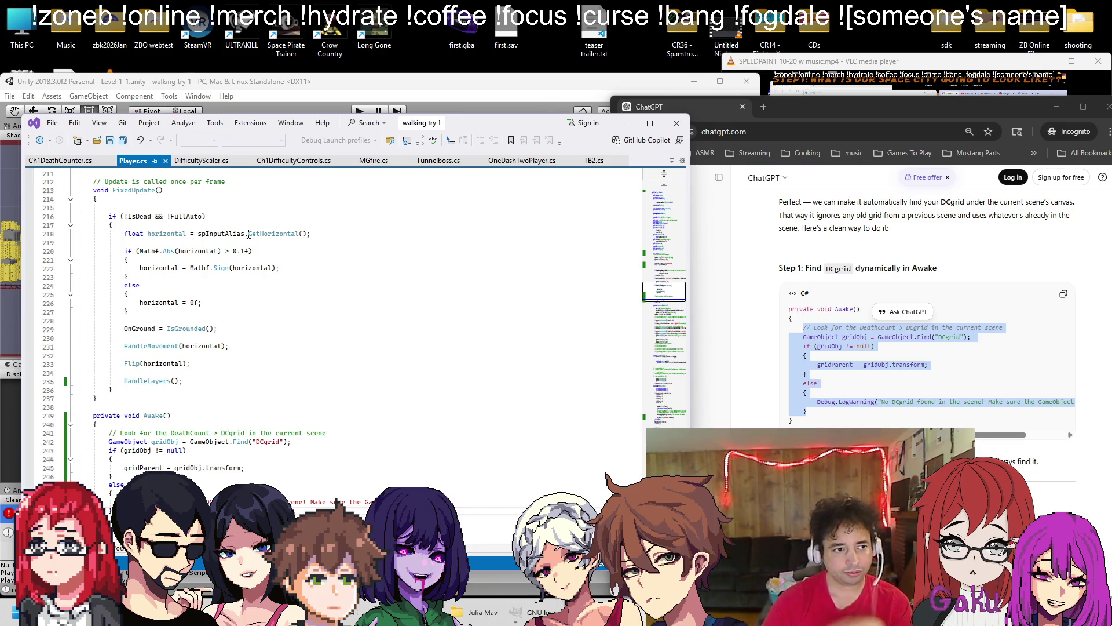
pyautogui.click(328, 95)
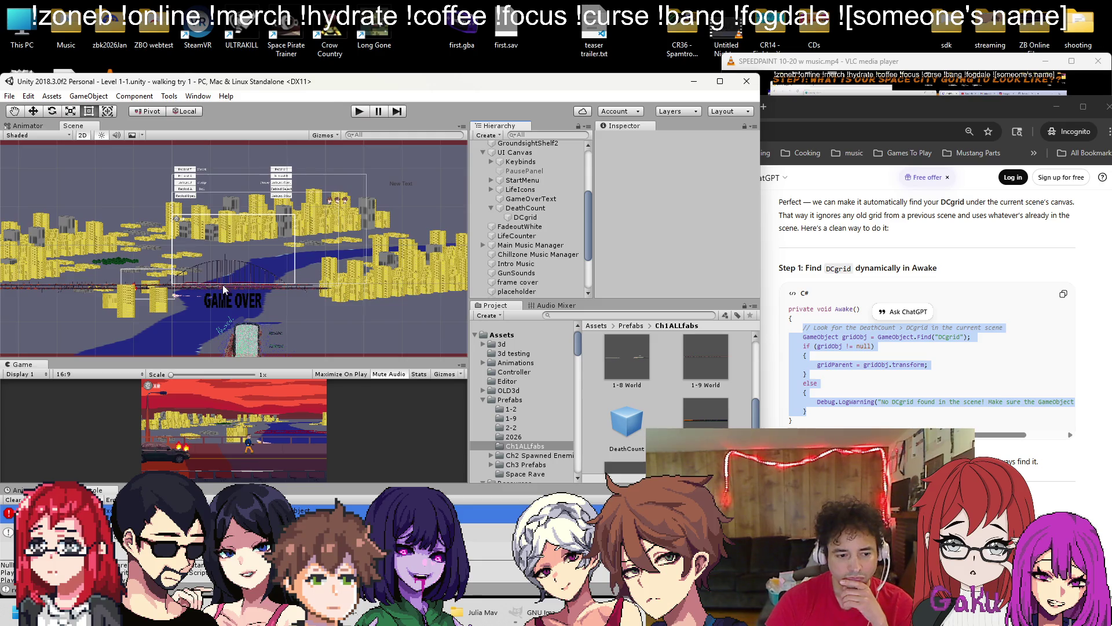
# Run the game in Play mode to test, then close Visual Studio
pyautogui.click(360, 112)
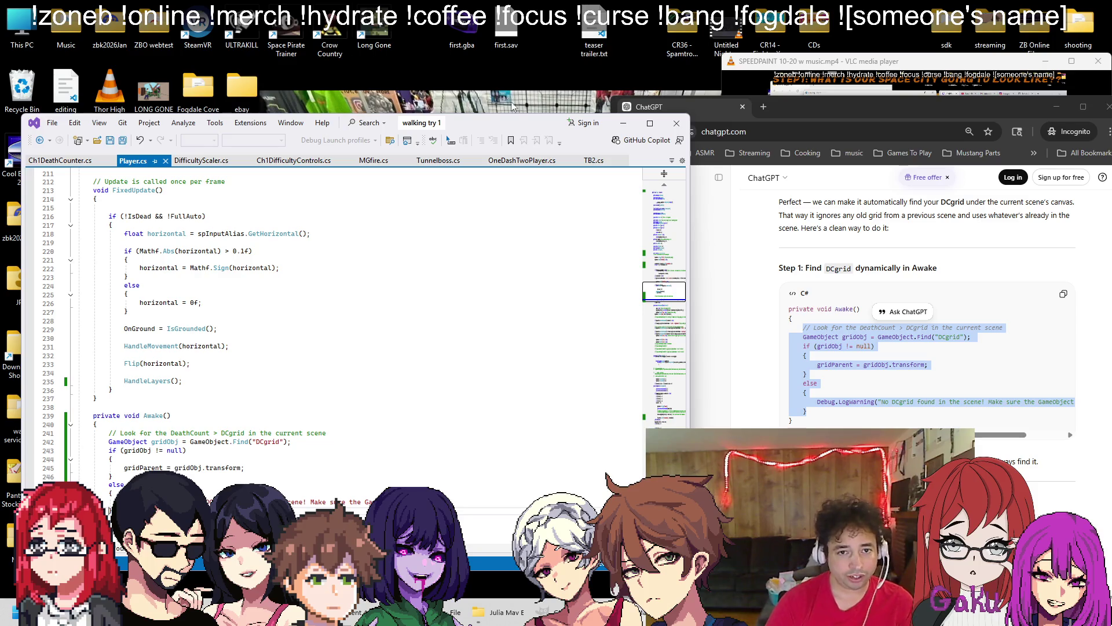
pyautogui.click(623, 123)
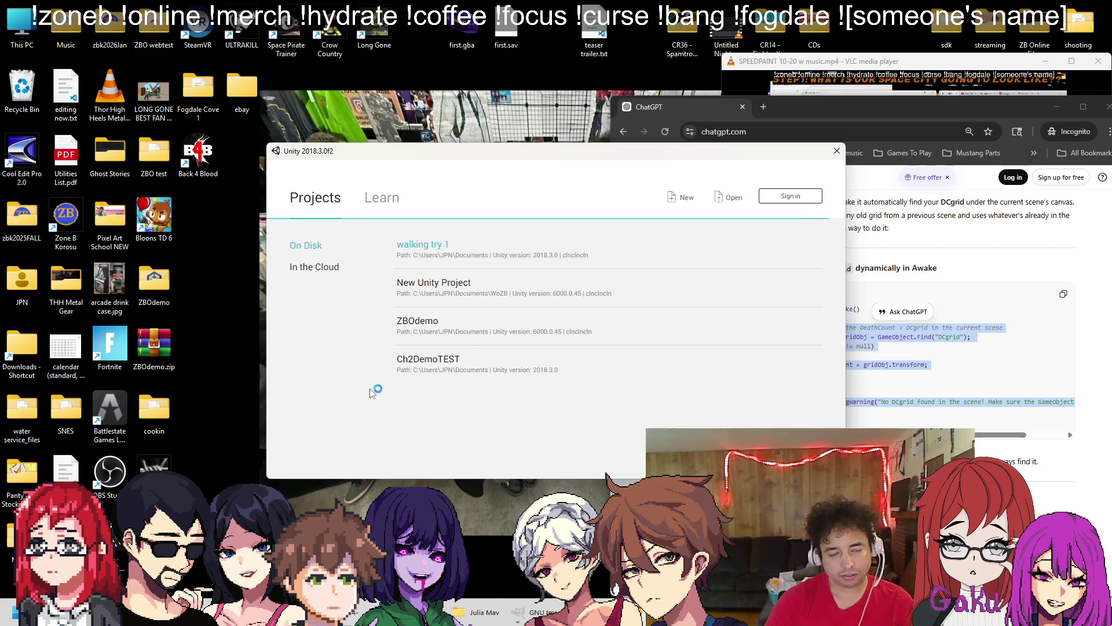
# Reopen the walking try 1 project from the Unity launcher's project list
pyautogui.click(440, 241)
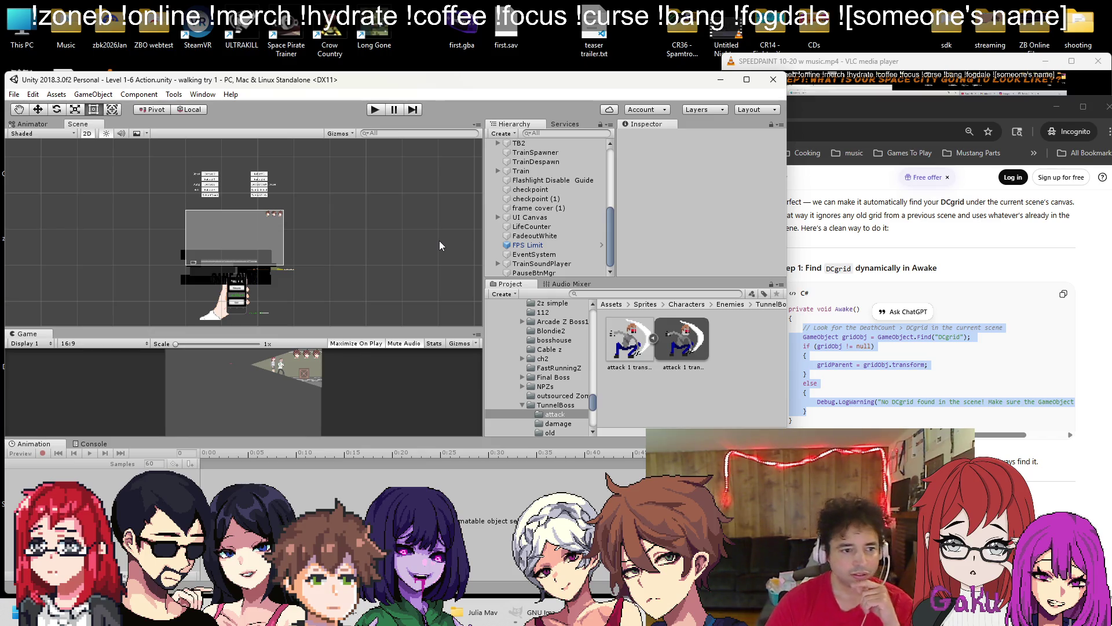
# Load Level 1-1 from Assets/Scenes and run it in Play mode to test the death grid
pyautogui.click(20, 93)
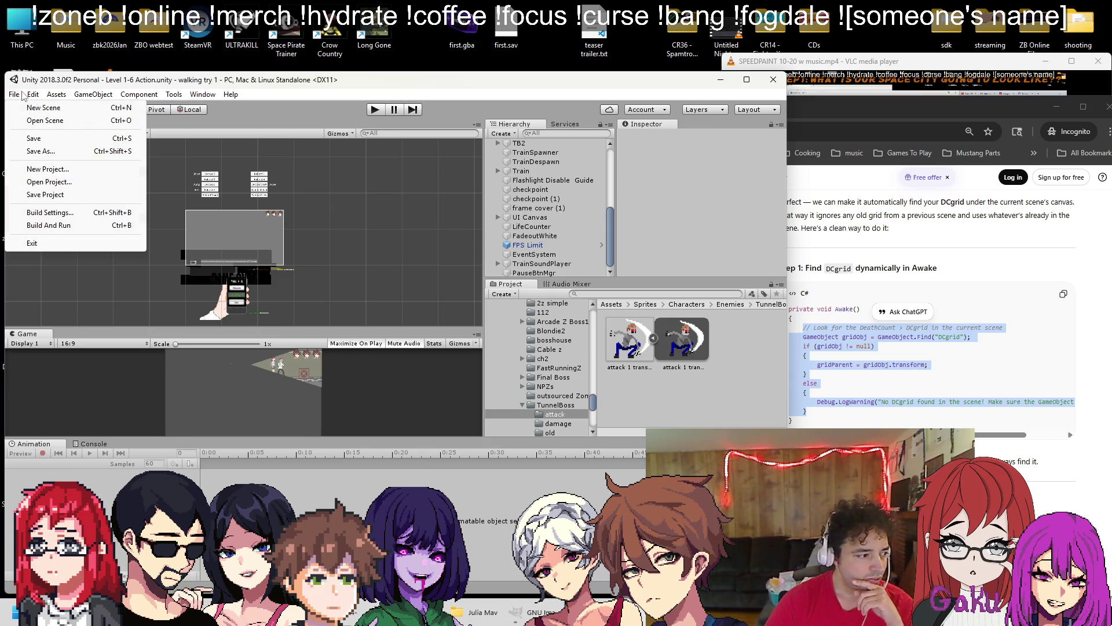
pyautogui.click(30, 120)
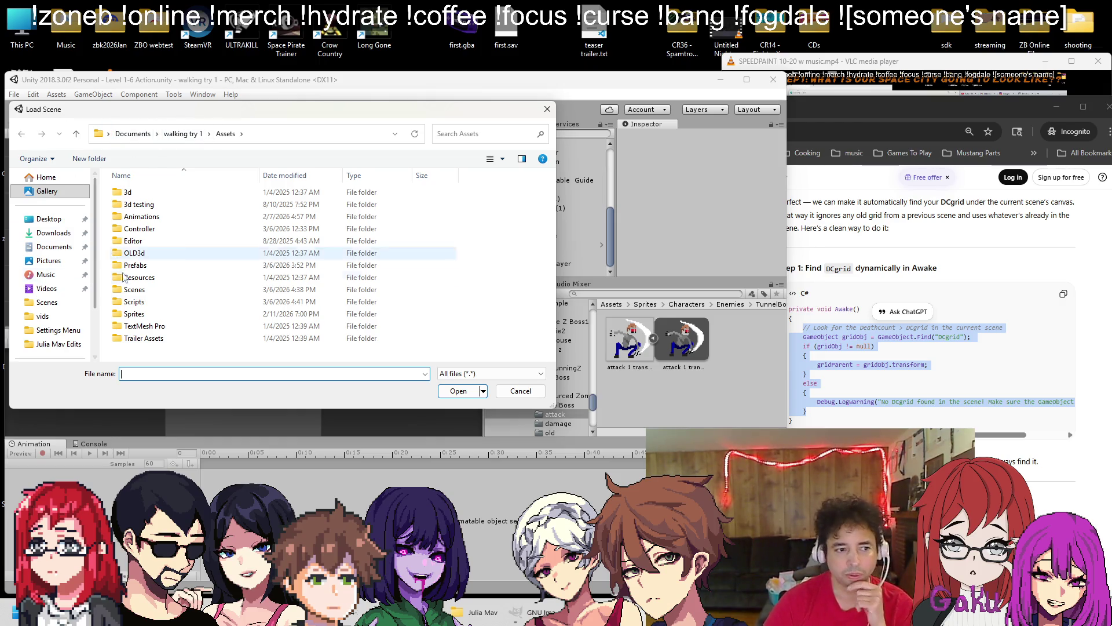
pyautogui.doubleClick(135, 289)
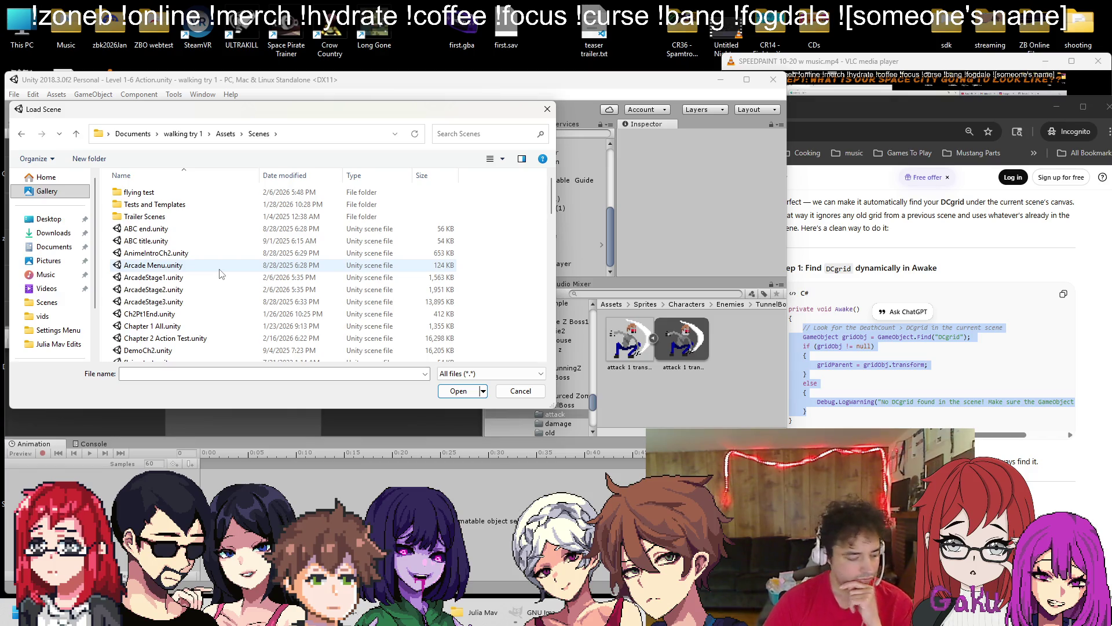
pyautogui.scroll(-10, 220, 273)
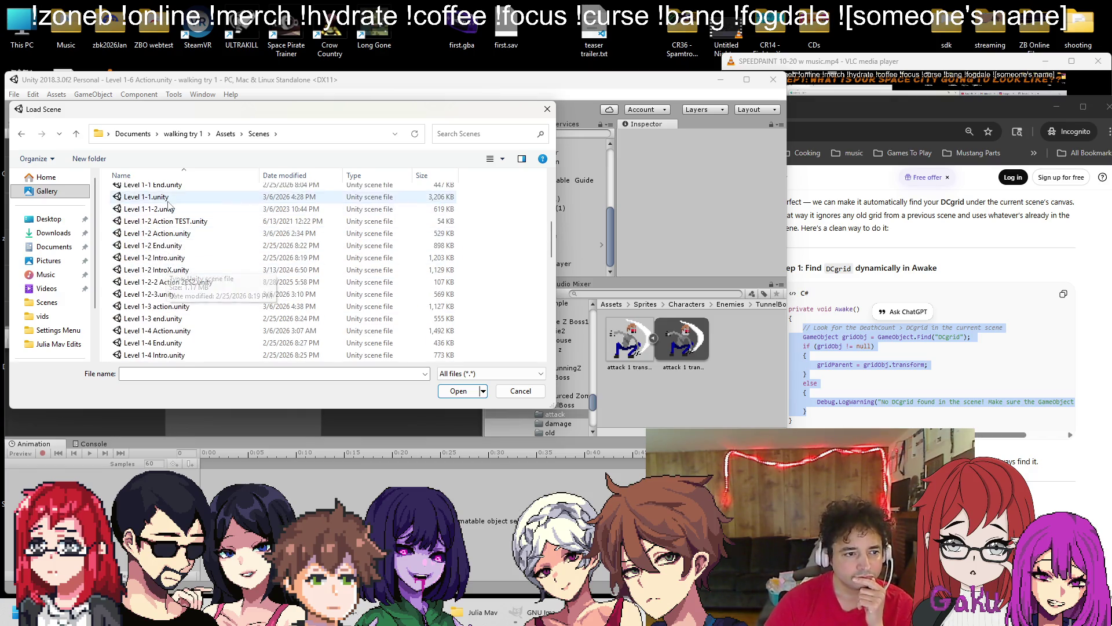
pyautogui.doubleClick(167, 200)
pyautogui.click(377, 110)
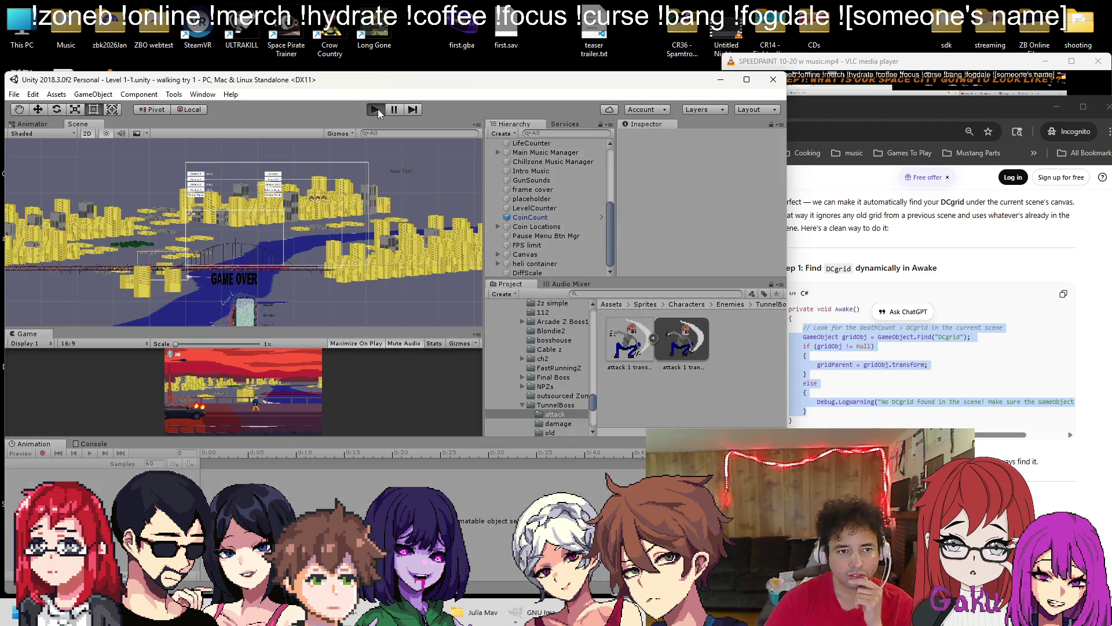
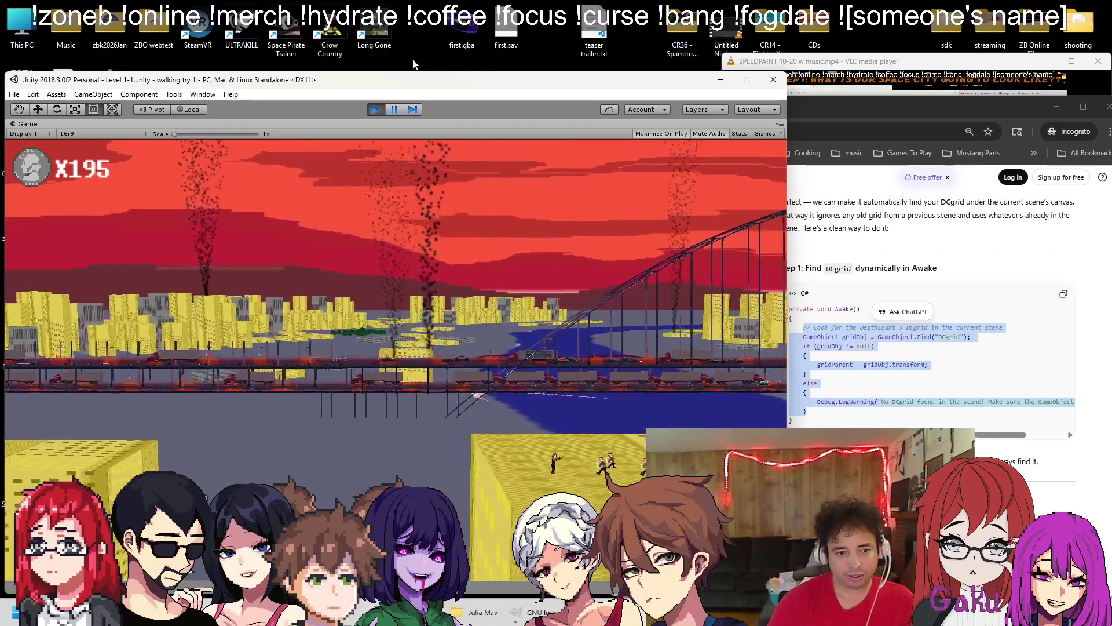
# Stop play mode, load the Level 1-3 action scene, and start playing it
pyautogui.click(375, 111)
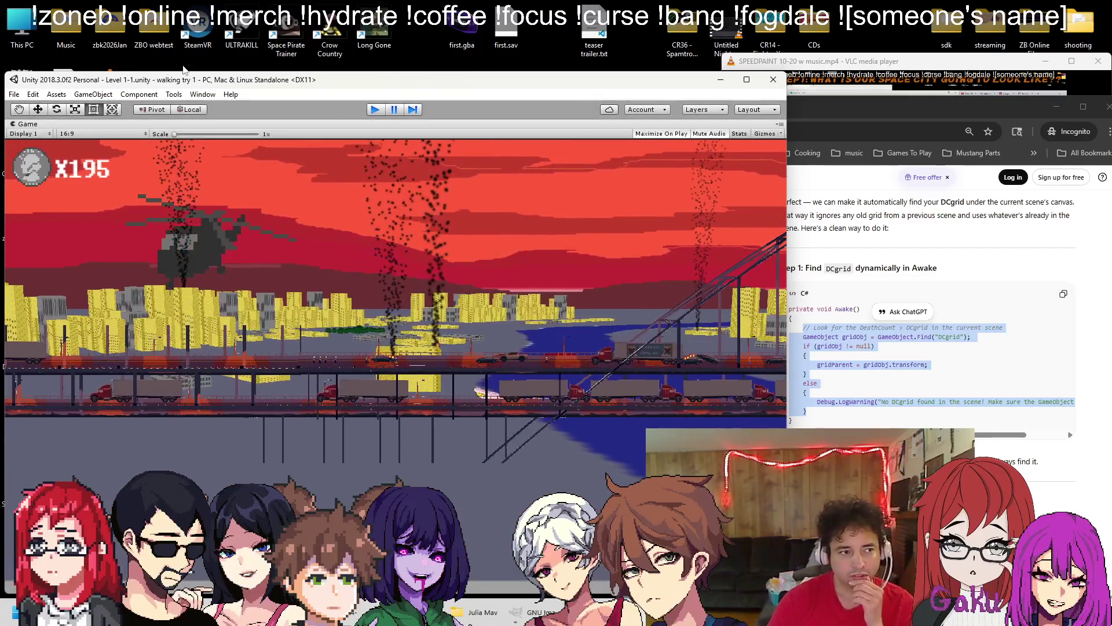
pyautogui.click(17, 94)
pyautogui.click(30, 122)
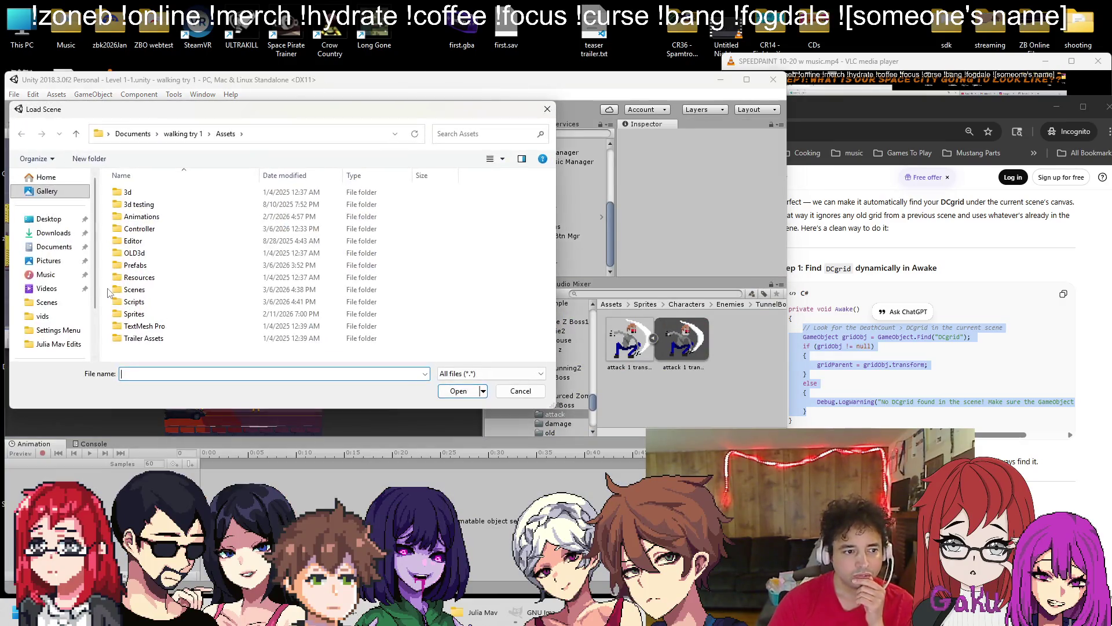
pyautogui.scroll(-10, 149, 296)
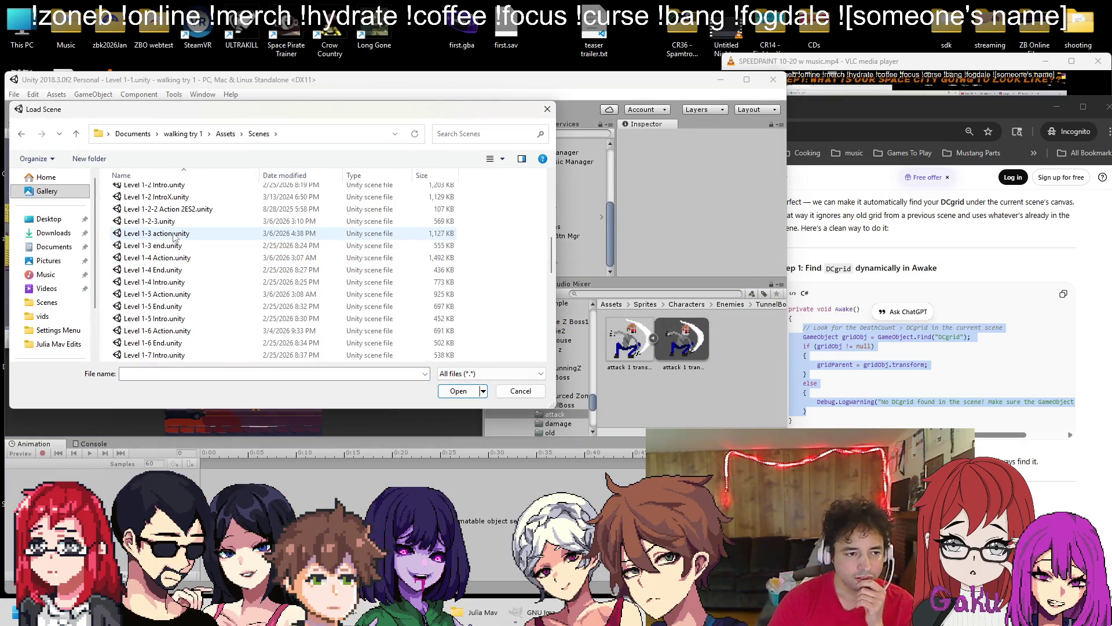
pyautogui.doubleClick(174, 233)
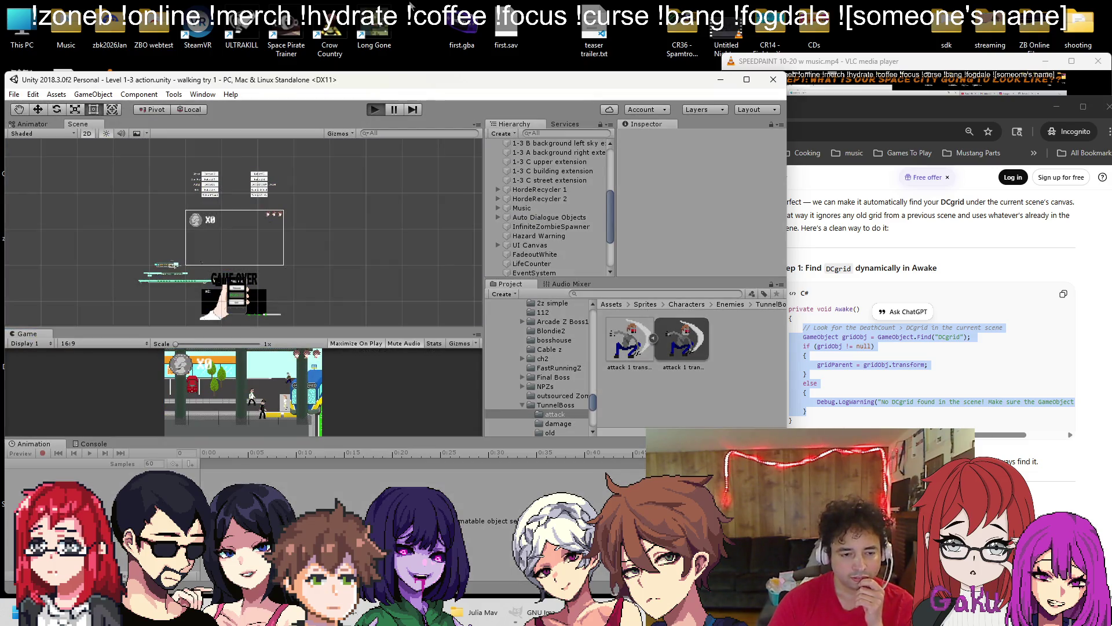
pyautogui.hotkey('ctrl', 'p')
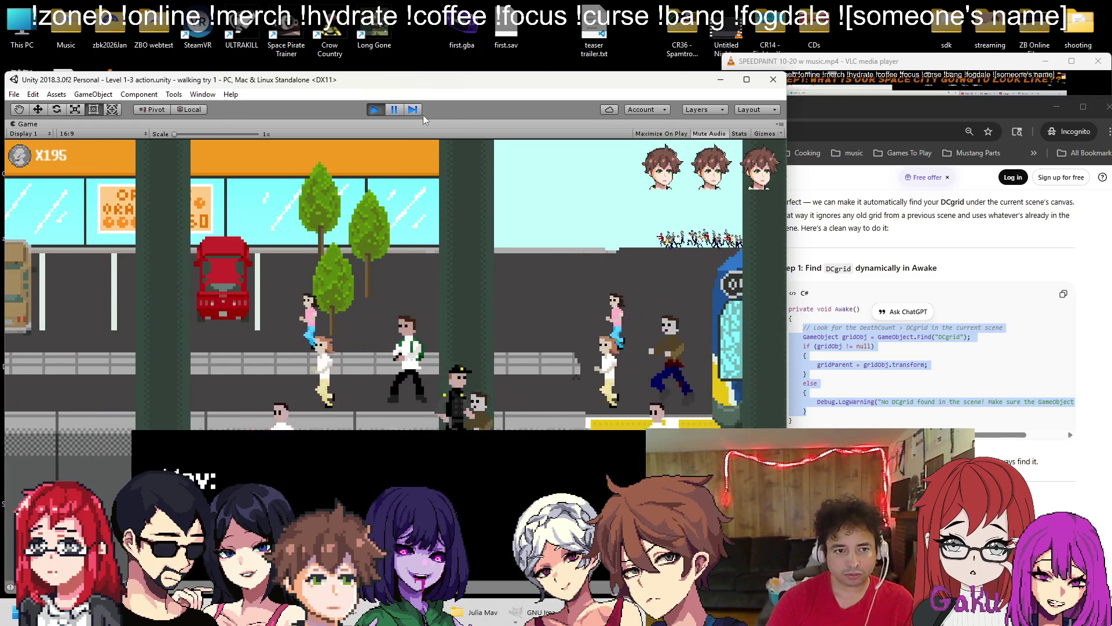
# Pause the Level 1-3 run, inspect the Player.ShowADeath NullReferenceException in the Console, then stop play
pyautogui.click(392, 112)
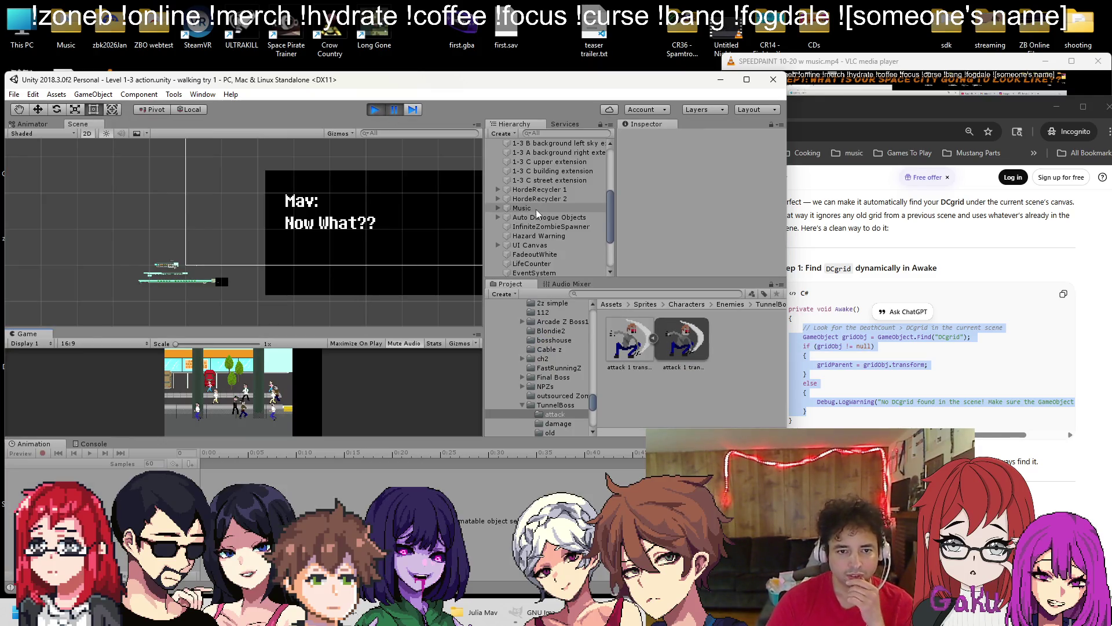
pyautogui.click(91, 444)
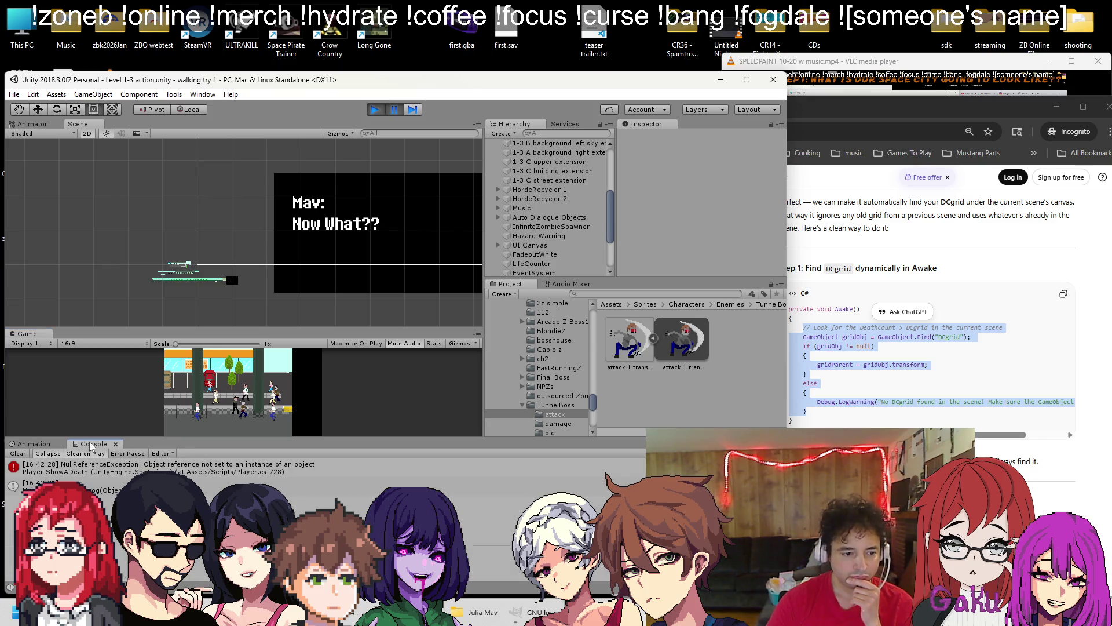
pyautogui.click(232, 470)
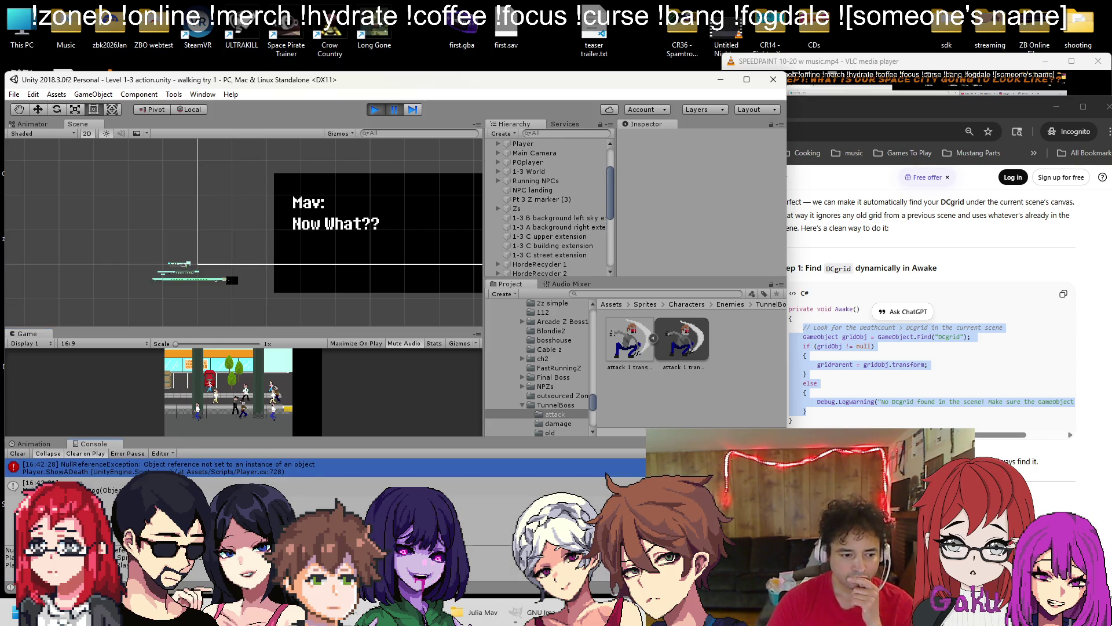
pyautogui.scroll(-5, 574, 191)
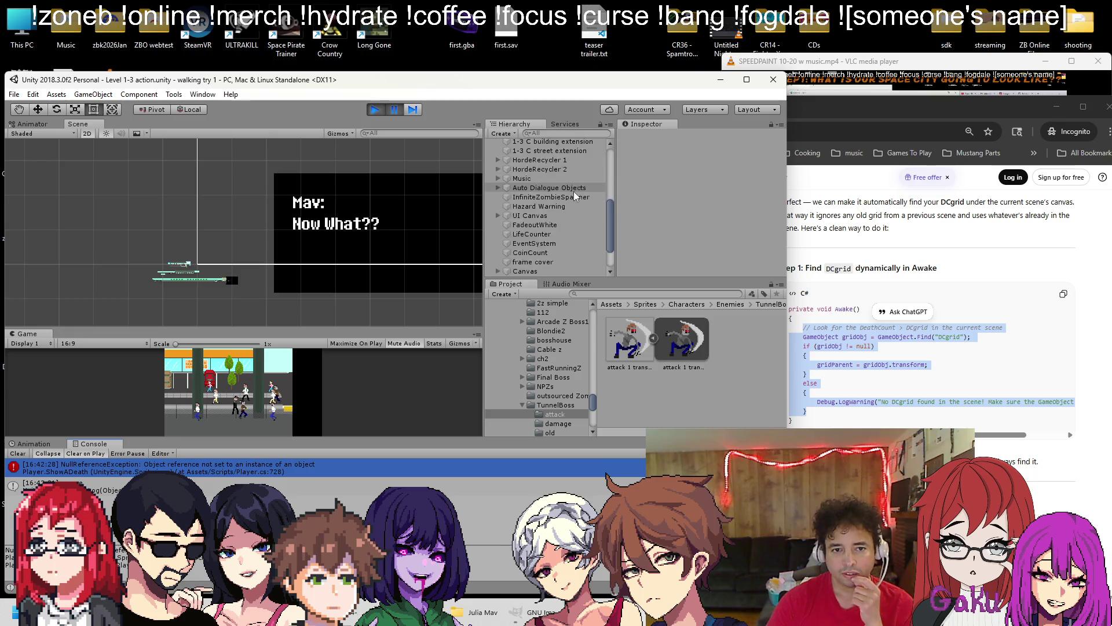
pyautogui.click(369, 106)
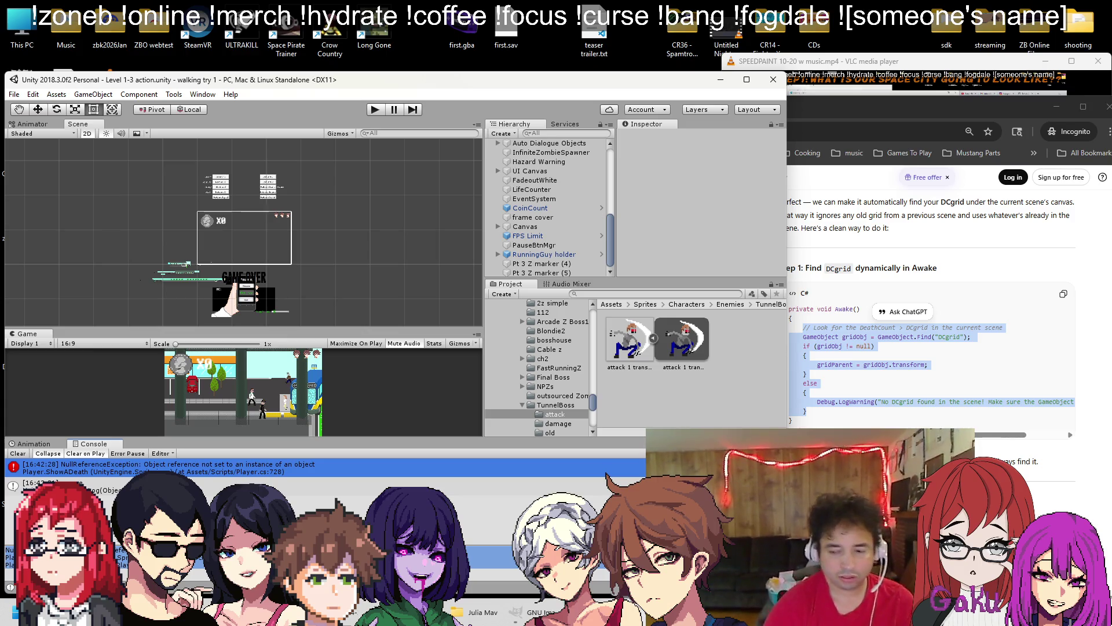
pyautogui.hotkey('alt', 'Tab')
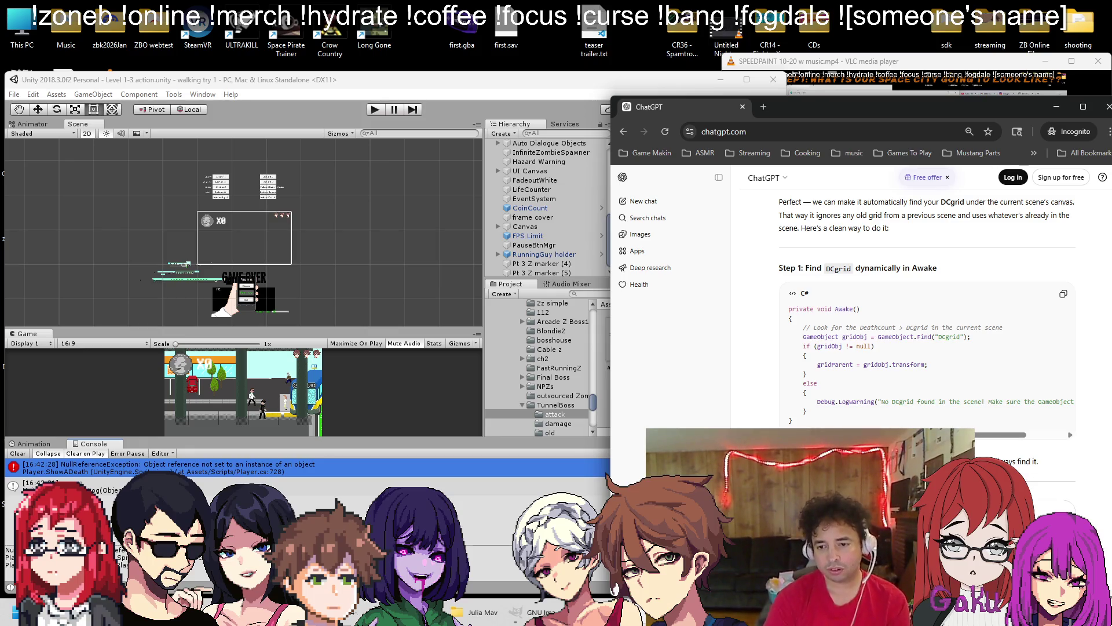
# Send the NullReferenceException to ChatGPT and expand UI Canvas > DeathCount in Unity's Hierarchy
pyautogui.press('Return')
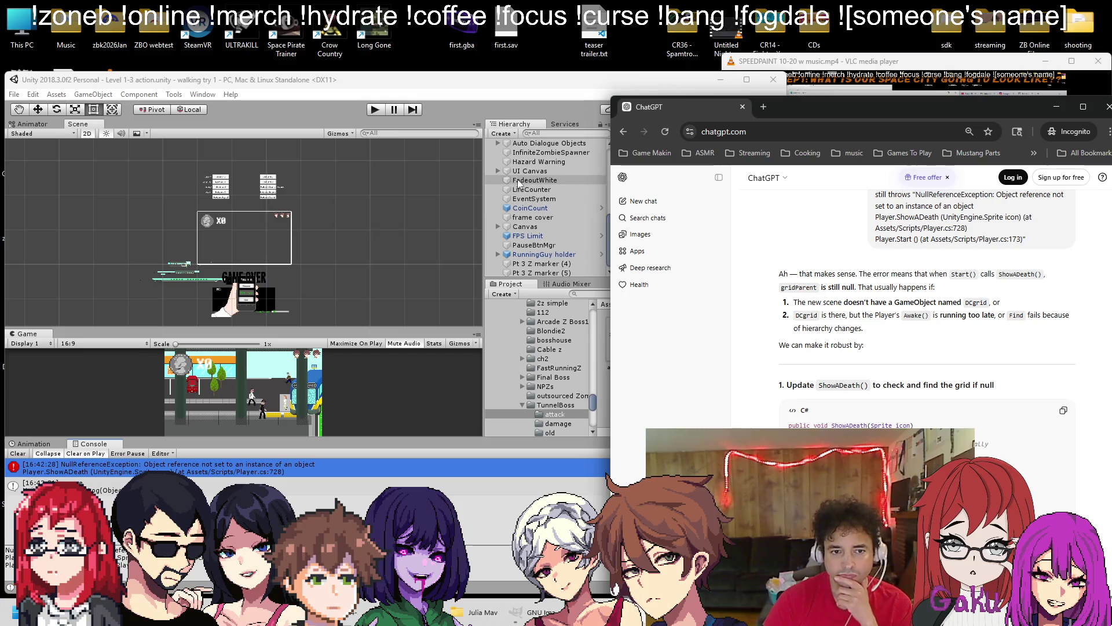
pyautogui.click(500, 173)
pyautogui.click(498, 171)
pyautogui.click(506, 226)
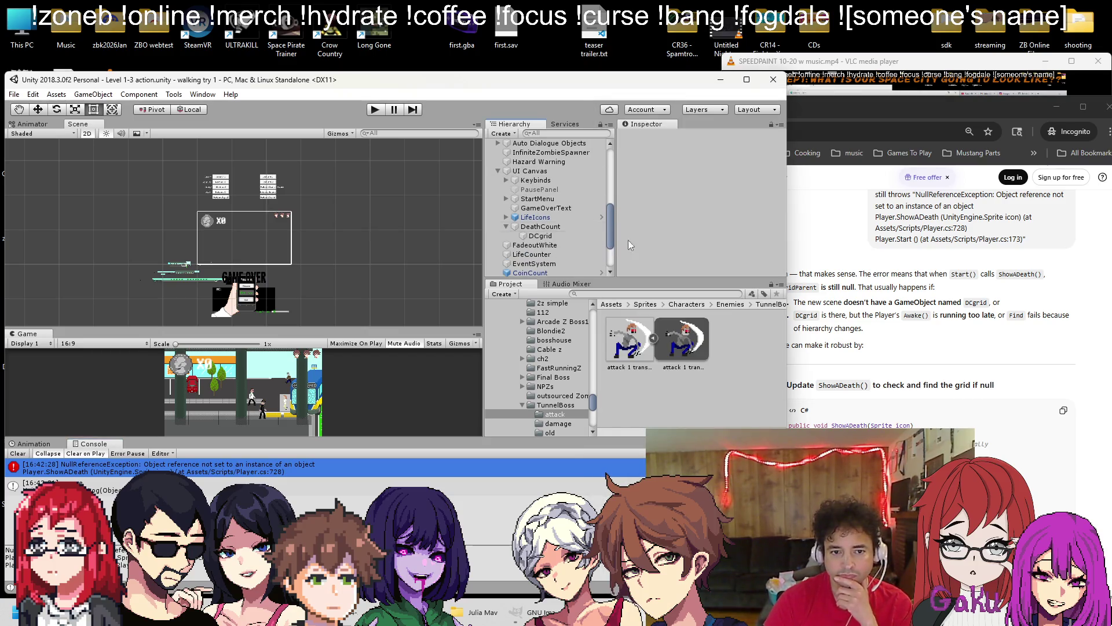
# Read ChatGPT's explanation of the DCgrid timing issue and its null-checking ShowADeath rewrite
pyautogui.click(818, 227)
pyautogui.scroll(-1, 841, 291)
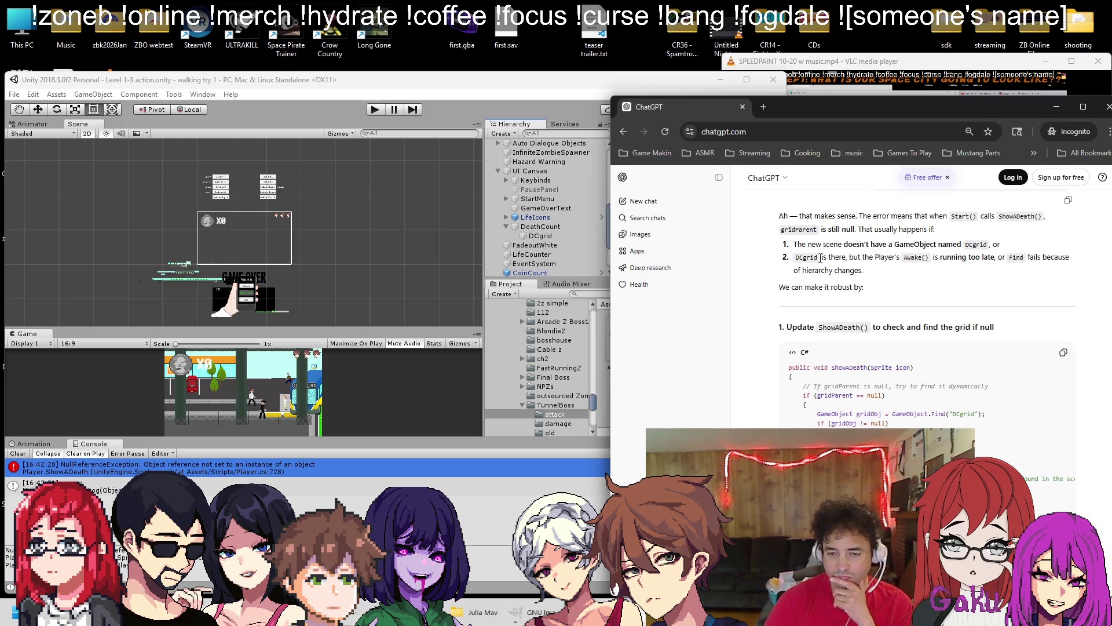
pyautogui.moveTo(795, 257); pyautogui.dragTo(892, 272)
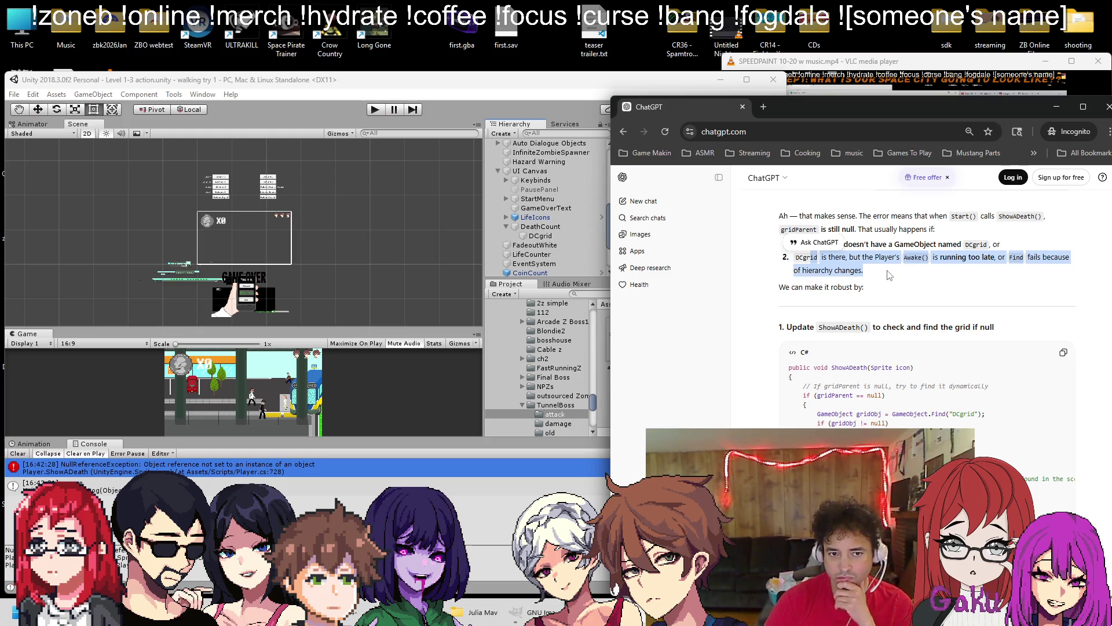
pyautogui.scroll(-1, 889, 275)
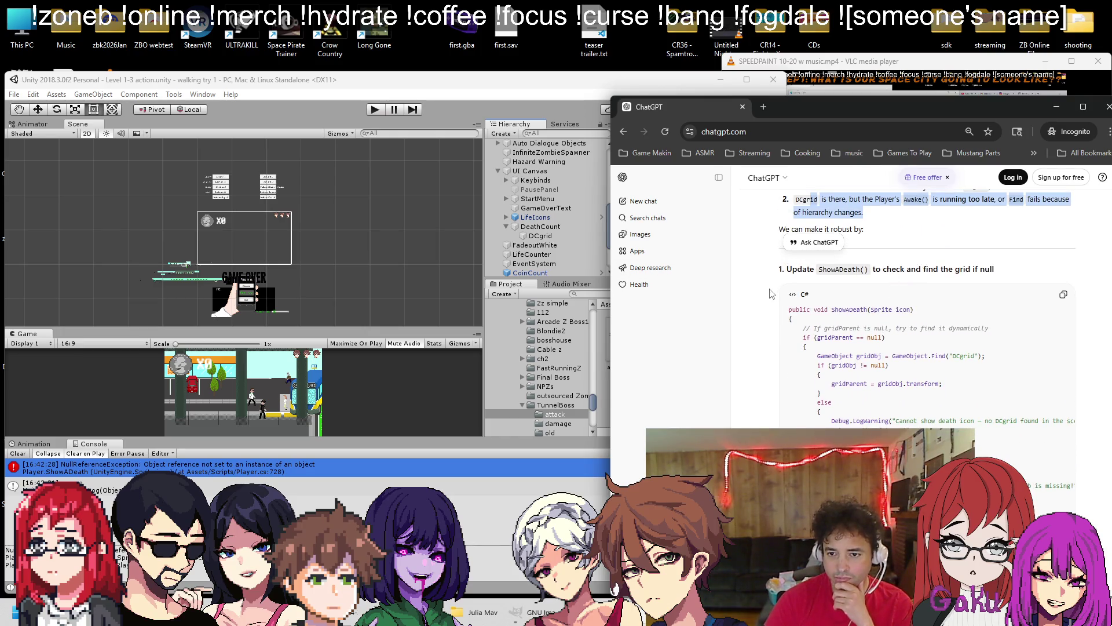
pyautogui.moveTo(858, 273); pyautogui.dragTo(994, 270)
pyautogui.scroll(-1, 883, 312)
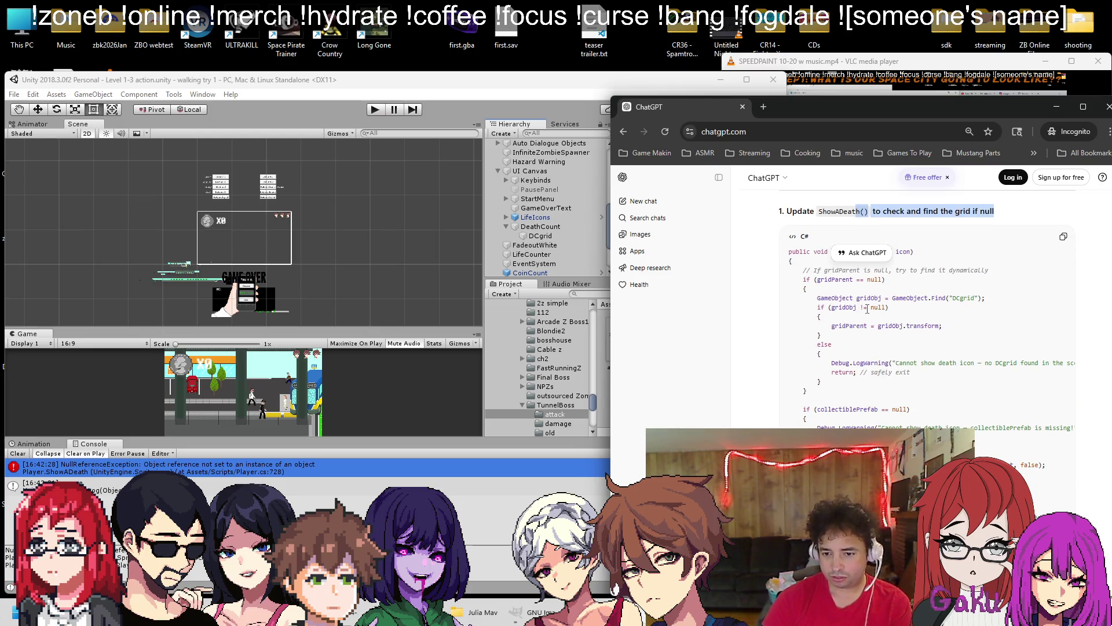
pyautogui.click(988, 309)
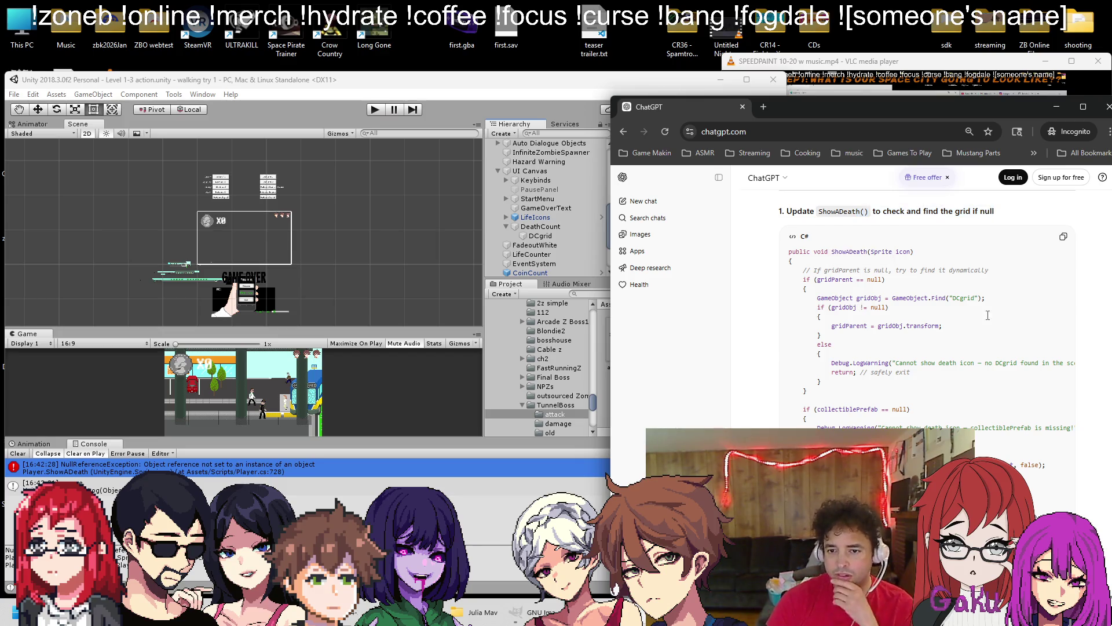
pyautogui.scroll(-2, 953, 335)
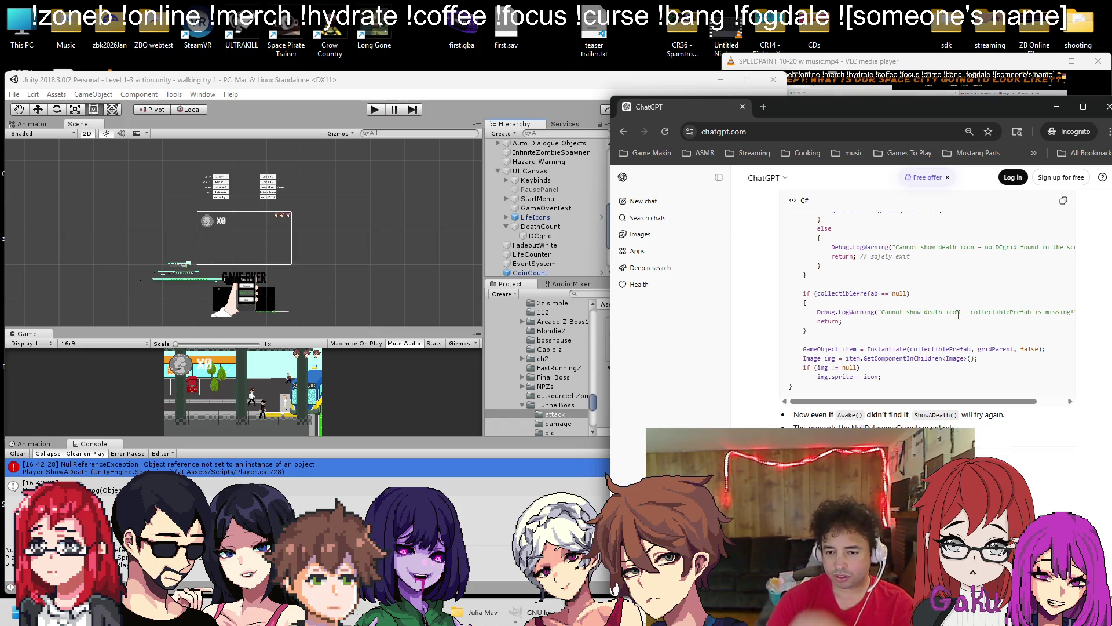
pyautogui.scroll(1, 938, 323)
pyautogui.scroll(1, 898, 334)
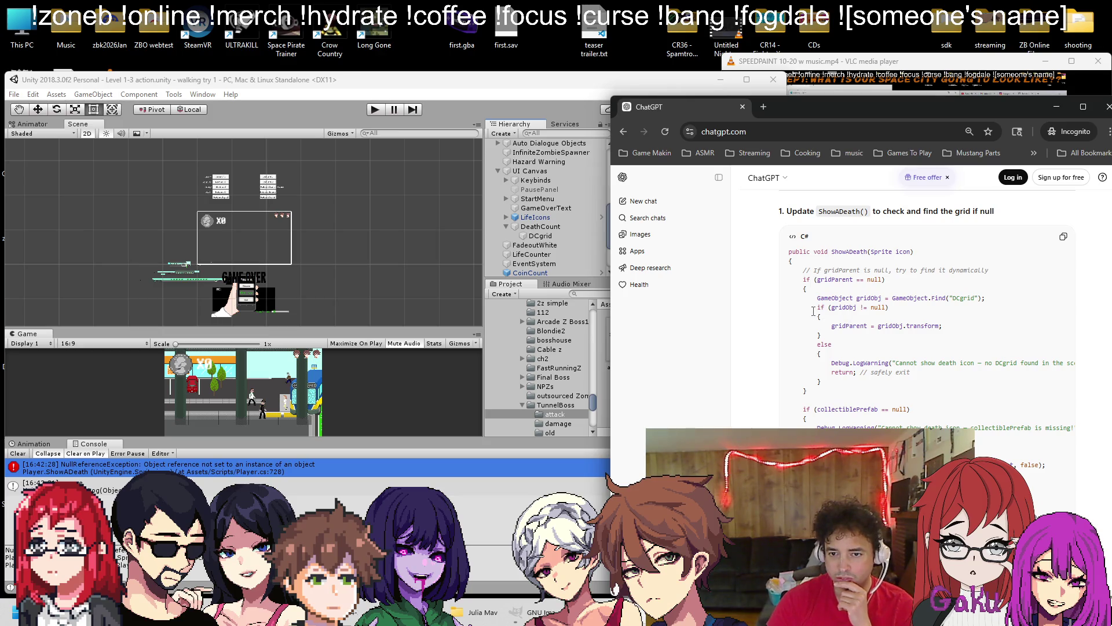
pyautogui.scroll(3, 800, 267)
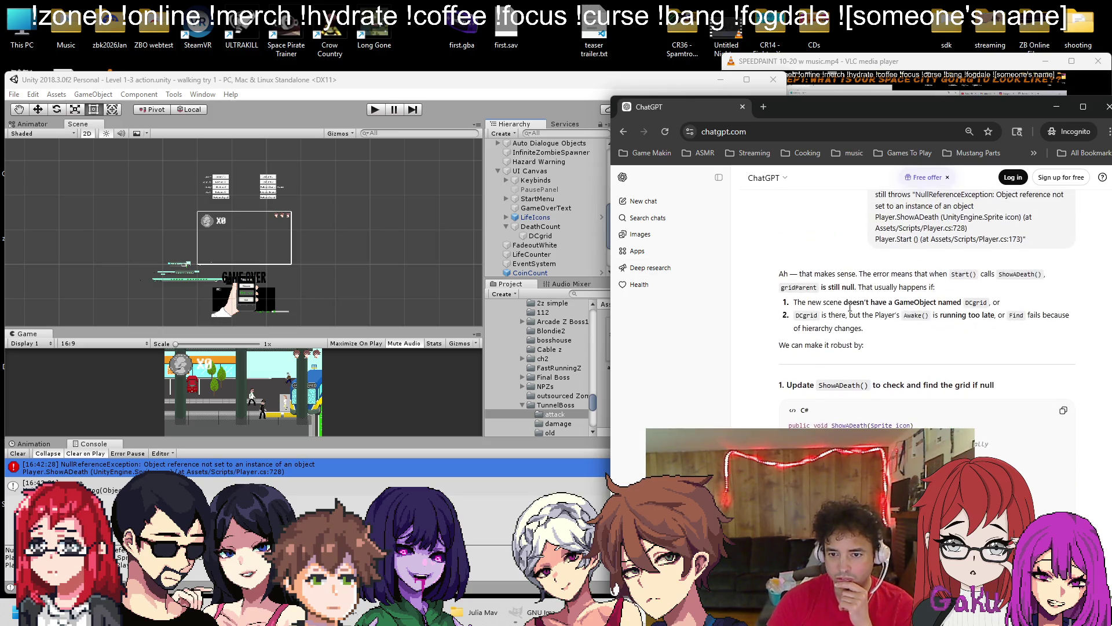
pyautogui.scroll(-2, 806, 290)
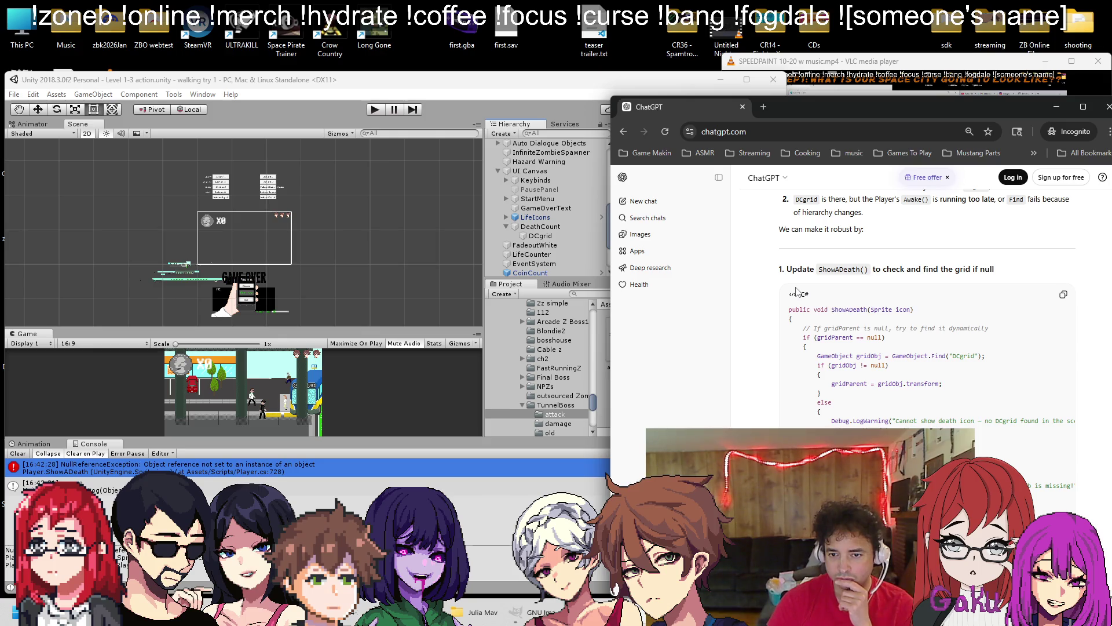
pyautogui.scroll(-1, 793, 284)
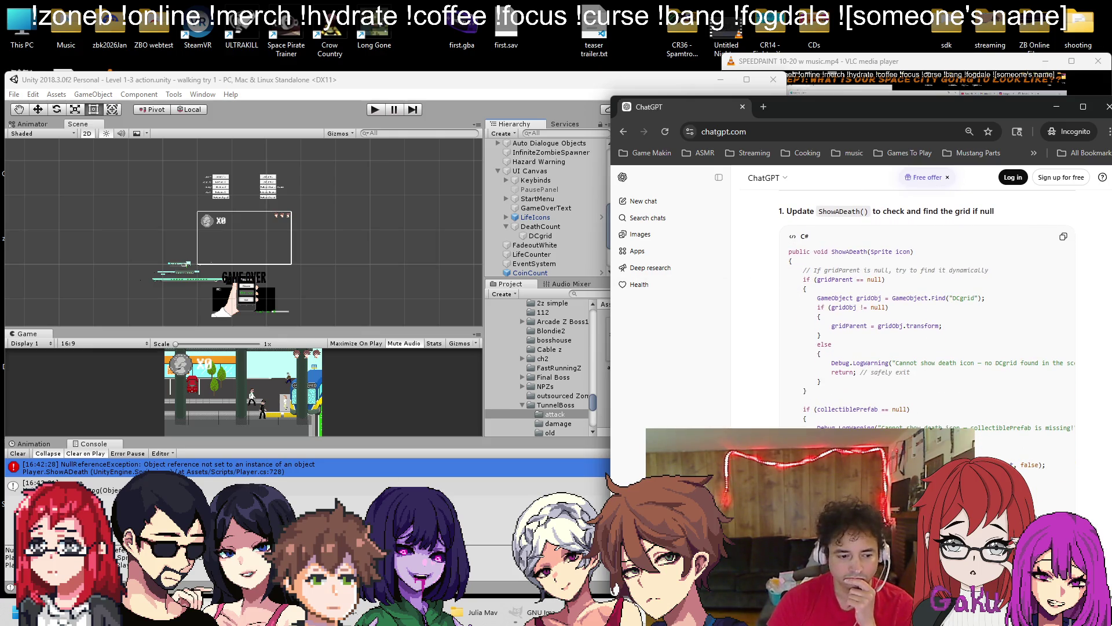
pyautogui.hotkey('alt', 'Tab')
pyautogui.scroll(-17, 323, 352)
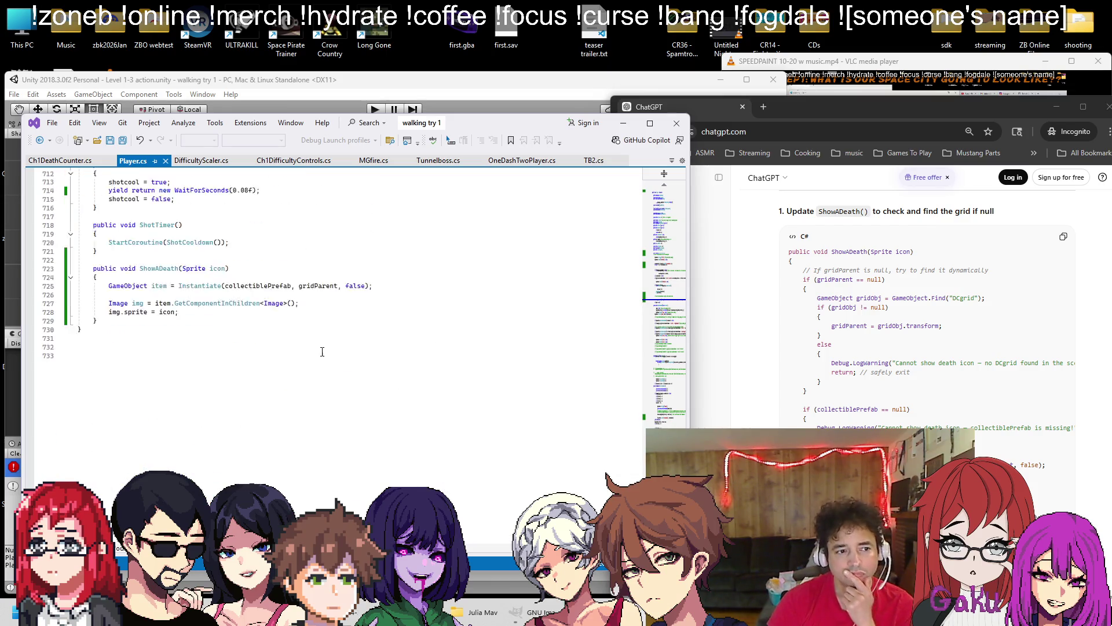
# Replace ShowADeath lines 725–729 in Player.cs with ChatGPT's gridParent and collectiblePrefab null-check code
pyautogui.scroll(1, 322, 352)
pyautogui.moveTo(799, 269)
pyautogui.mouseDown()
pyautogui.moveTo(869, 316)
pyautogui.moveTo(849, 404)
pyautogui.moveTo(860, 369)
pyautogui.moveTo(896, 378)
pyautogui.mouseUp()
pyautogui.click(110, 311)
pyautogui.moveTo(110, 311); pyautogui.dragTo(178, 337)
pyautogui.hotkey('ctrl', 'v')
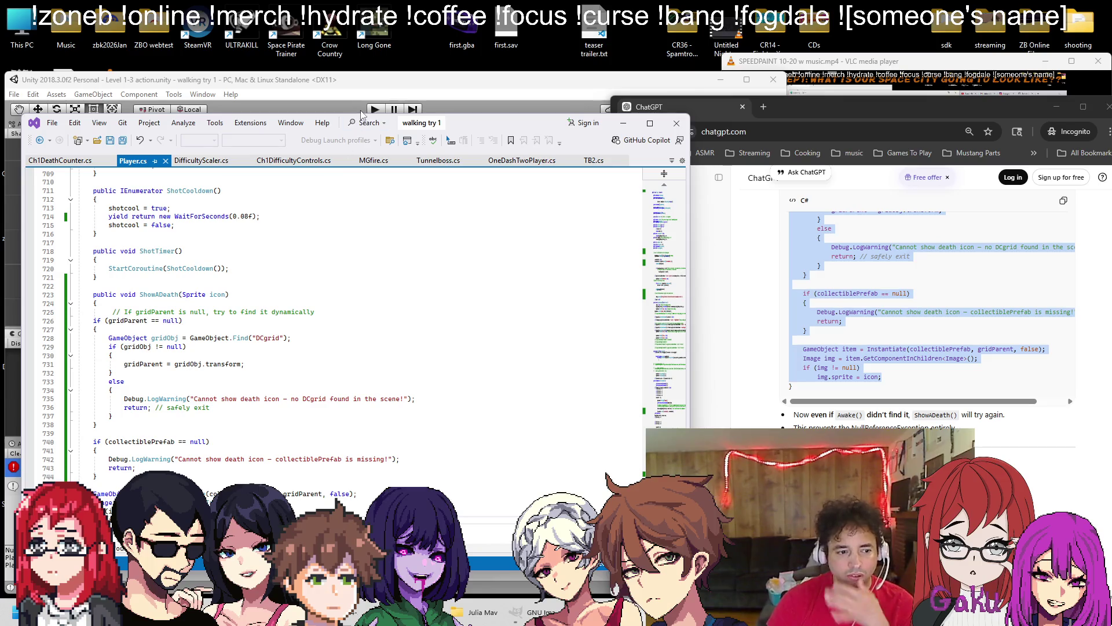
pyautogui.click(363, 91)
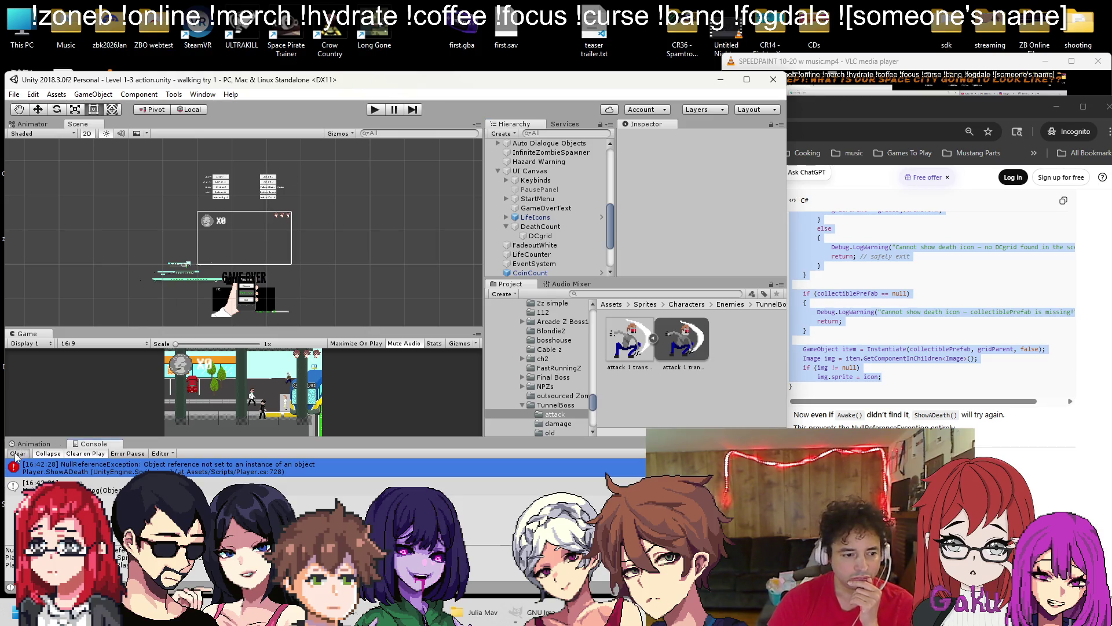
# Clear the Console, run Level 1-3 again with the new code, and pause it
pyautogui.click(17, 454)
pyautogui.click(376, 110)
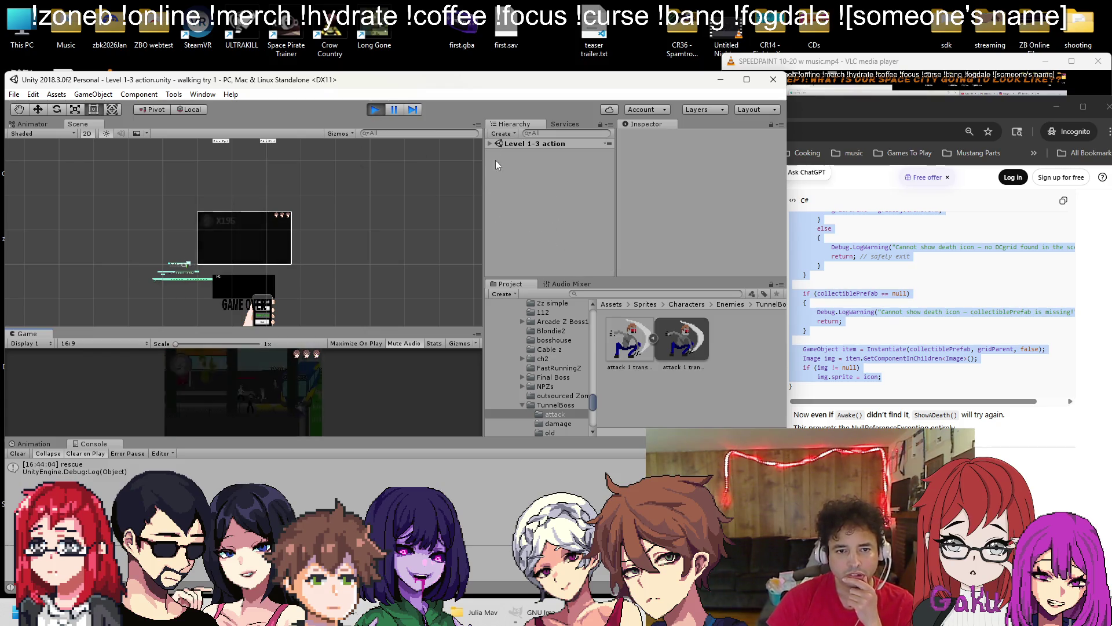
pyautogui.scroll(5, 492, 141)
pyautogui.click(394, 109)
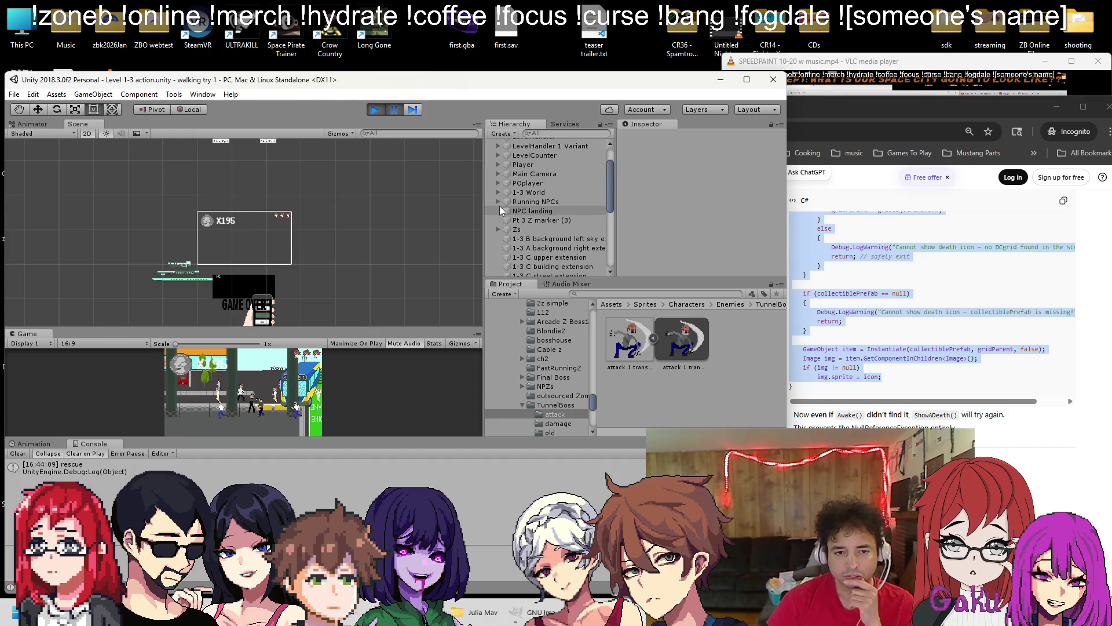
pyautogui.scroll(-10, 494, 194)
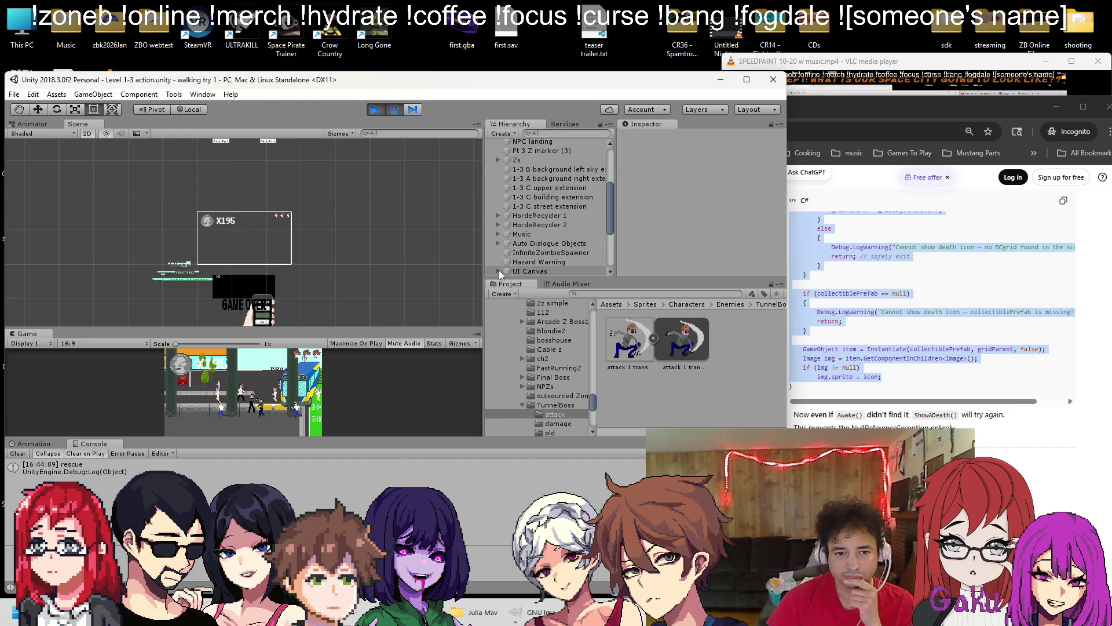
pyautogui.scroll(5, 515, 209)
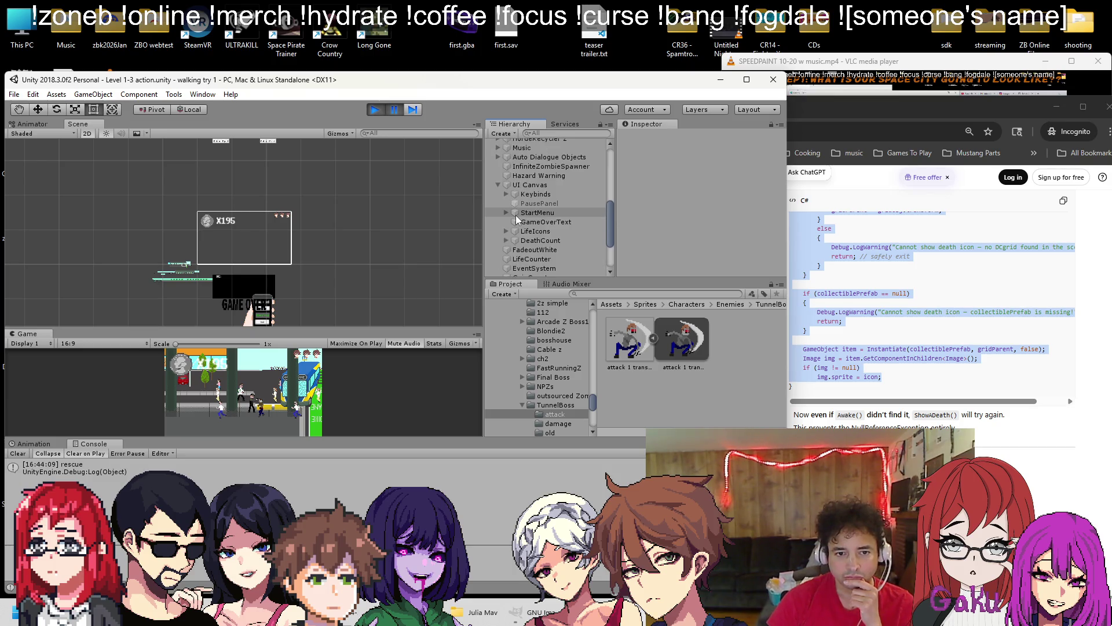
# Inspect DCgrid under DeathCount and the Player's Grid Parent reference in the Inspector
pyautogui.click(512, 240)
pyautogui.click(525, 250)
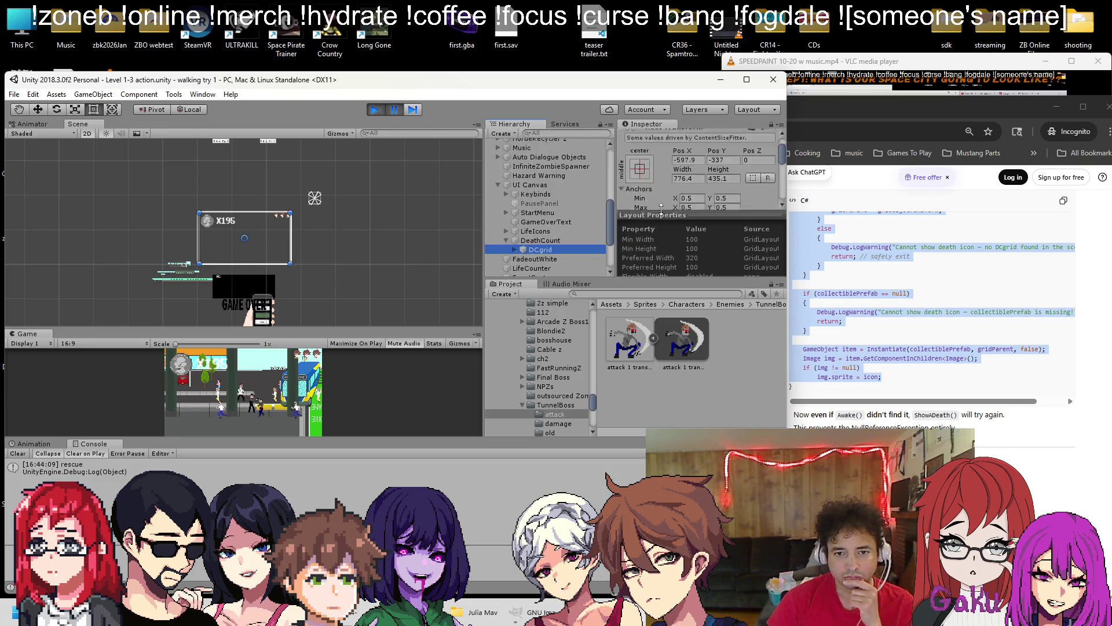
pyautogui.scroll(5, 530, 178)
pyautogui.click(525, 199)
pyautogui.scroll(-5, 666, 191)
pyautogui.scroll(-3, 687, 179)
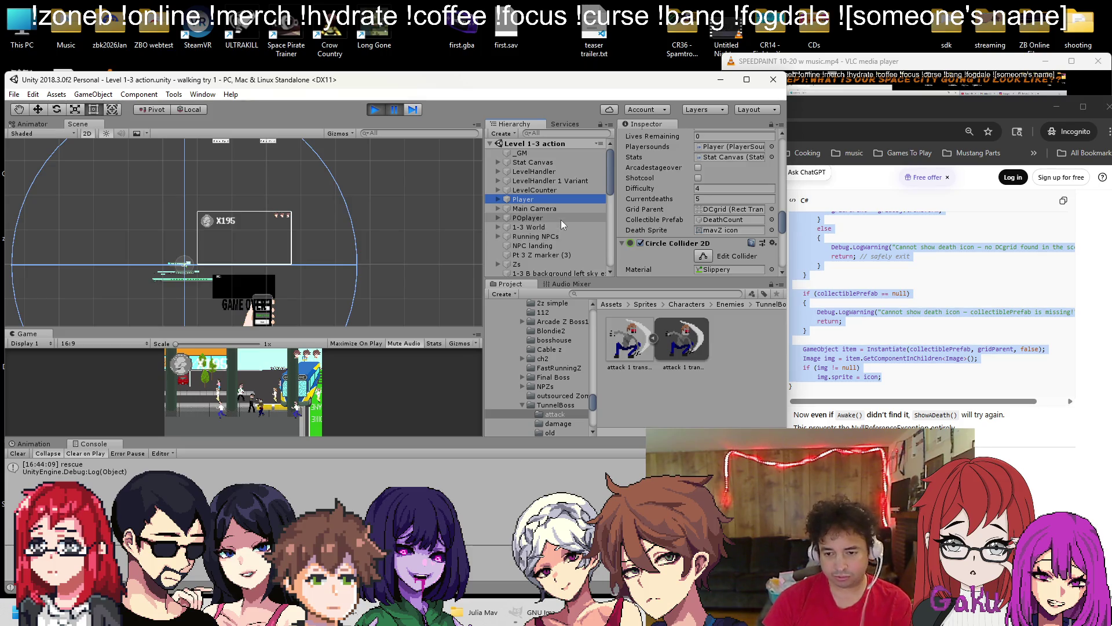
pyautogui.scroll(-10, 522, 209)
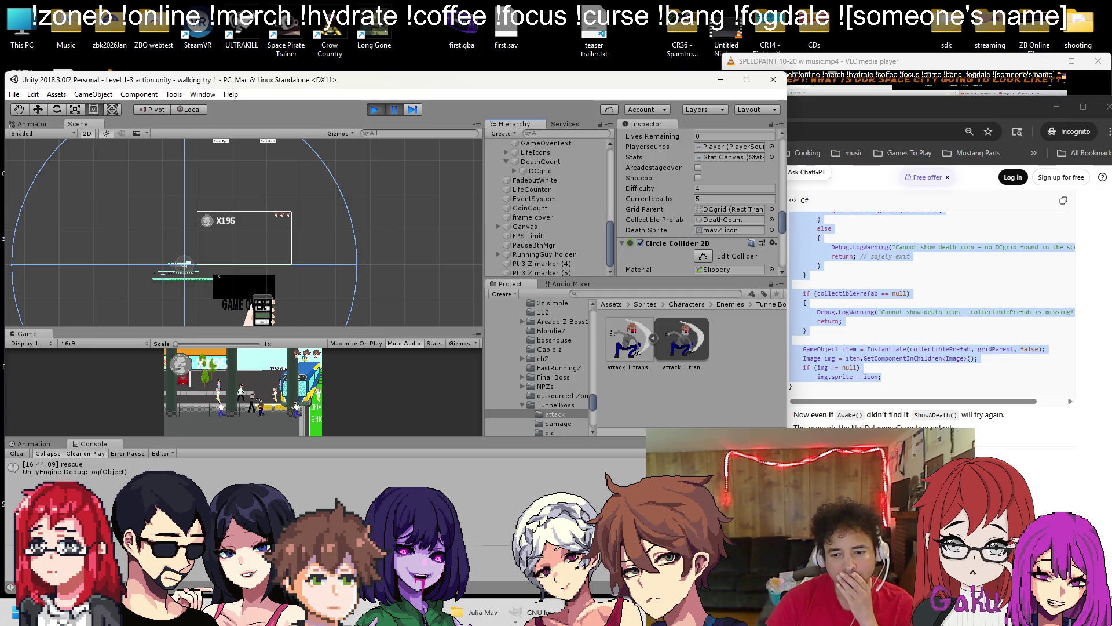
pyautogui.scroll(-1, 927, 313)
pyautogui.click(927, 376)
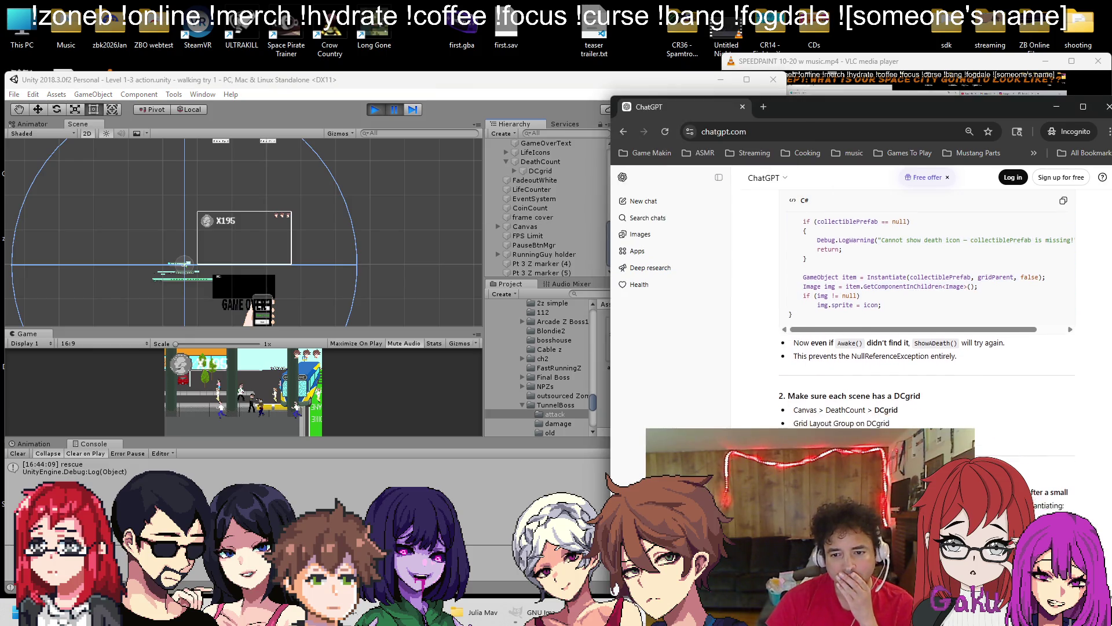
pyautogui.scroll(-2, 927, 313)
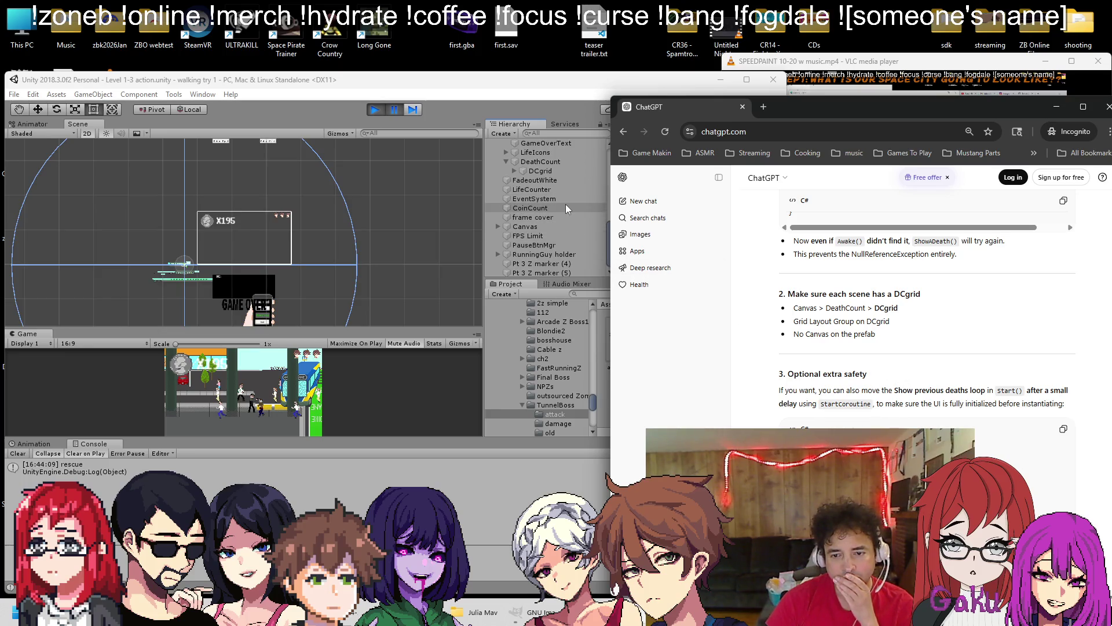
pyautogui.scroll(-2, 901, 324)
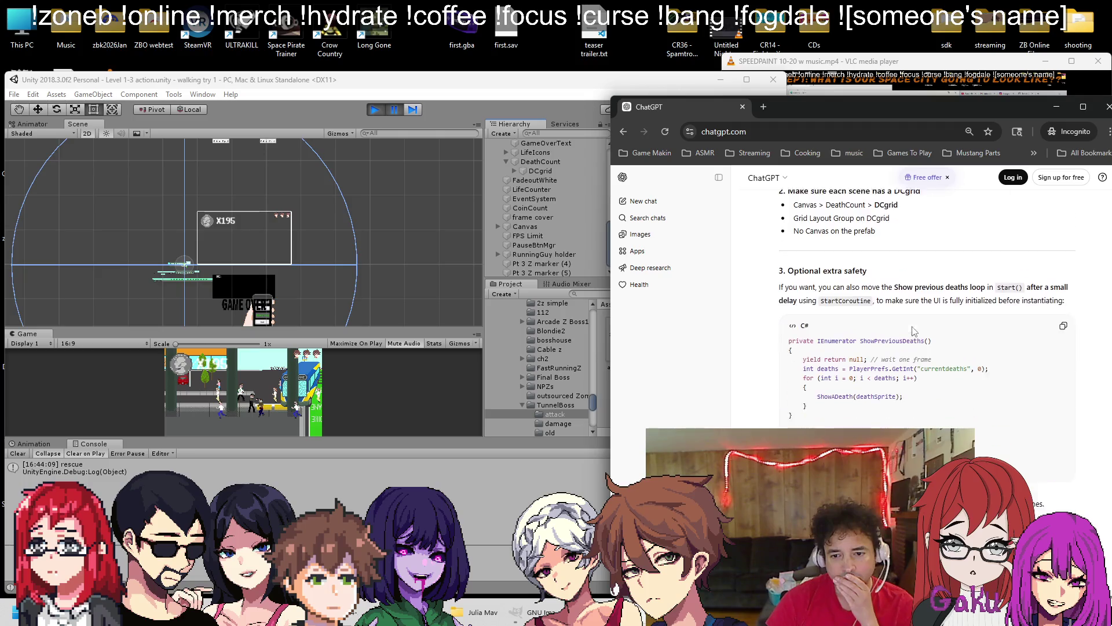
pyautogui.scroll(-2, 902, 324)
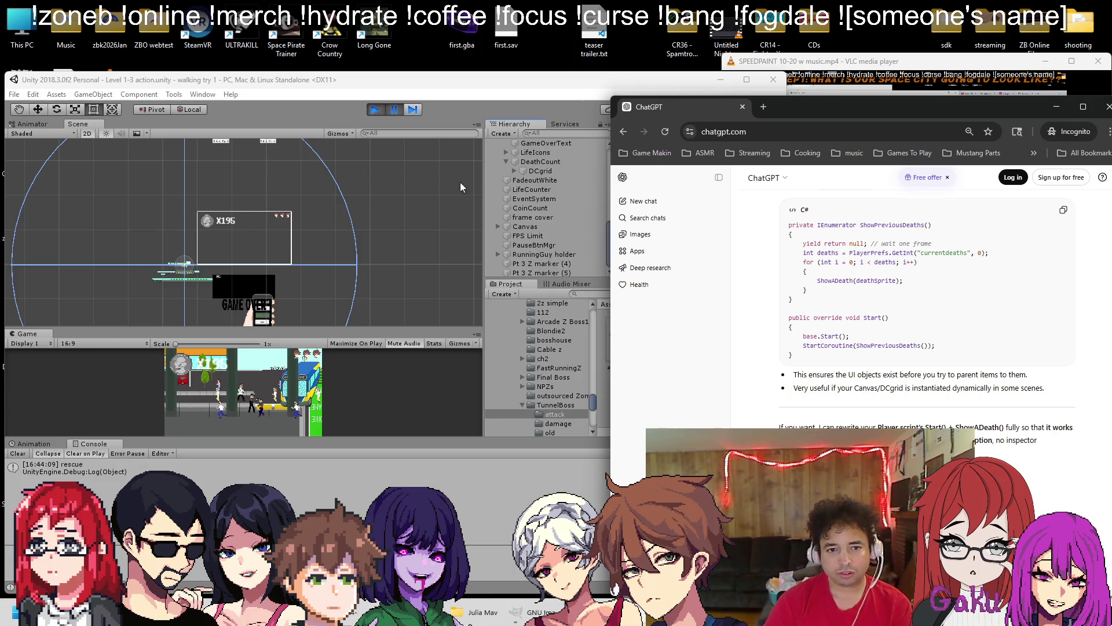
pyautogui.scroll(4, 545, 208)
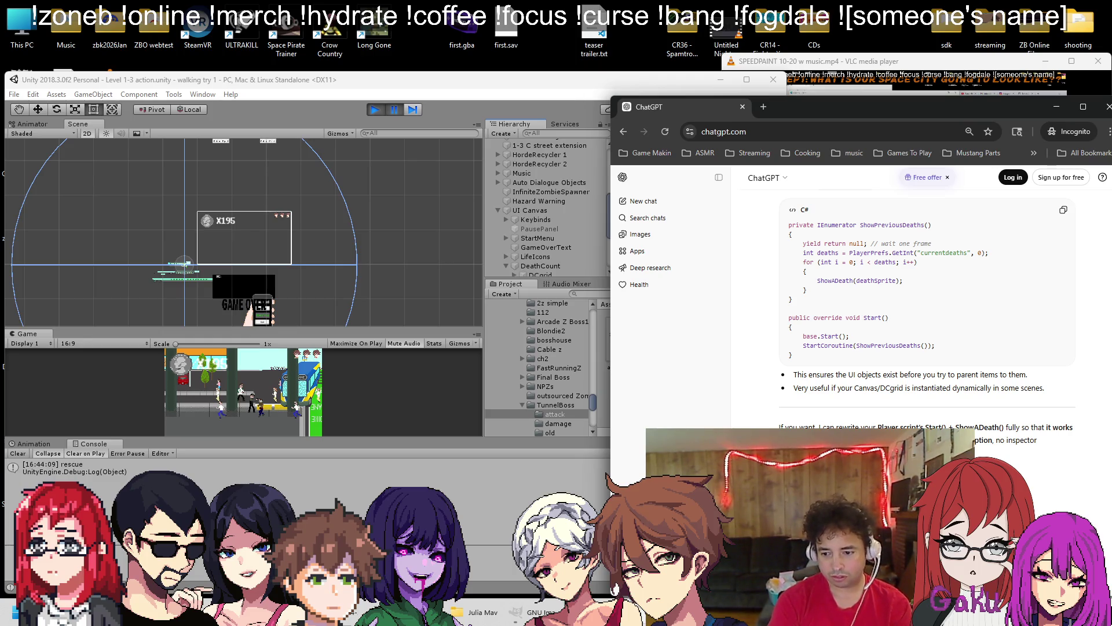
pyautogui.press('Return')
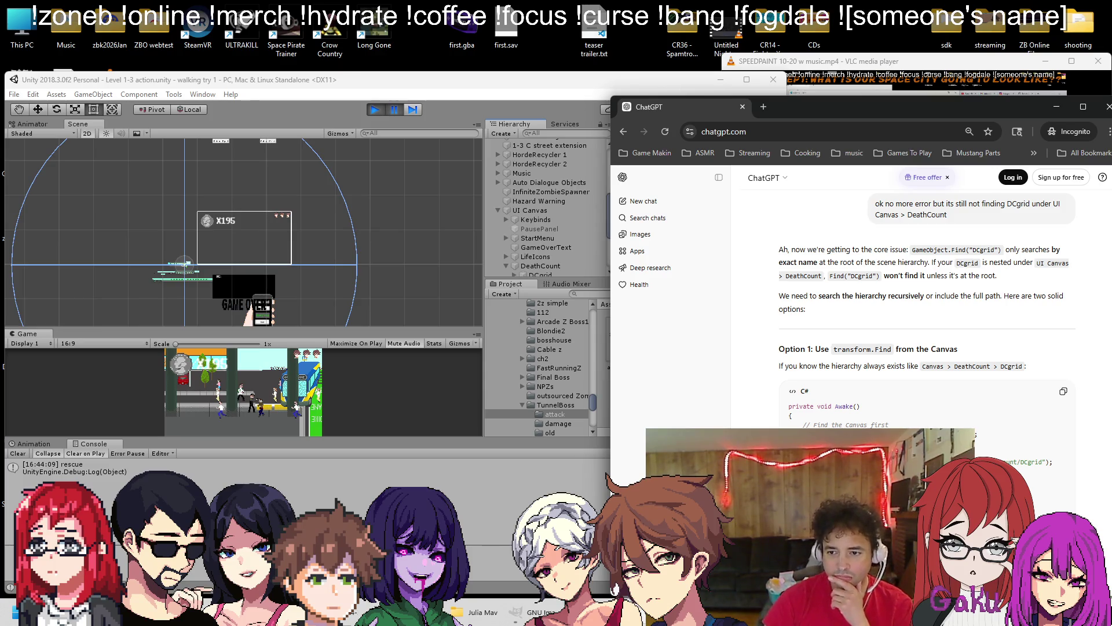
# Copy Option 1's transform.Find-based Awake() code for locating DCgrid under UI Canvas
pyautogui.scroll(-3, 839, 287)
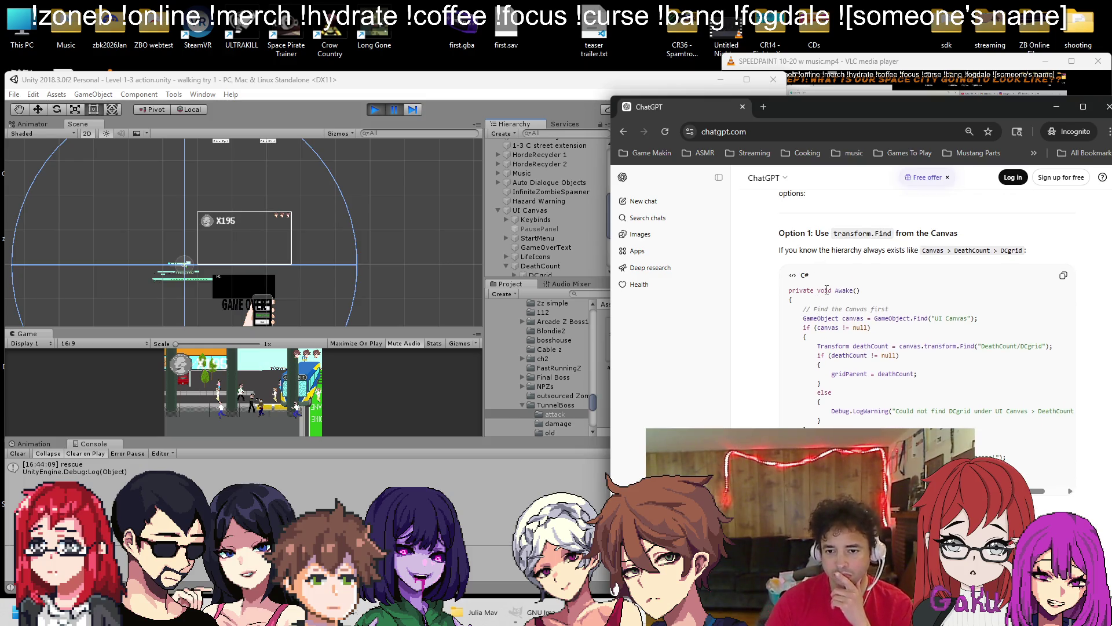
pyautogui.moveTo(1011, 458)
pyautogui.mouseDown()
pyautogui.moveTo(811, 346)
pyautogui.moveTo(803, 308)
pyautogui.mouseUp()
pyautogui.hotkey('ctrl', 'c')
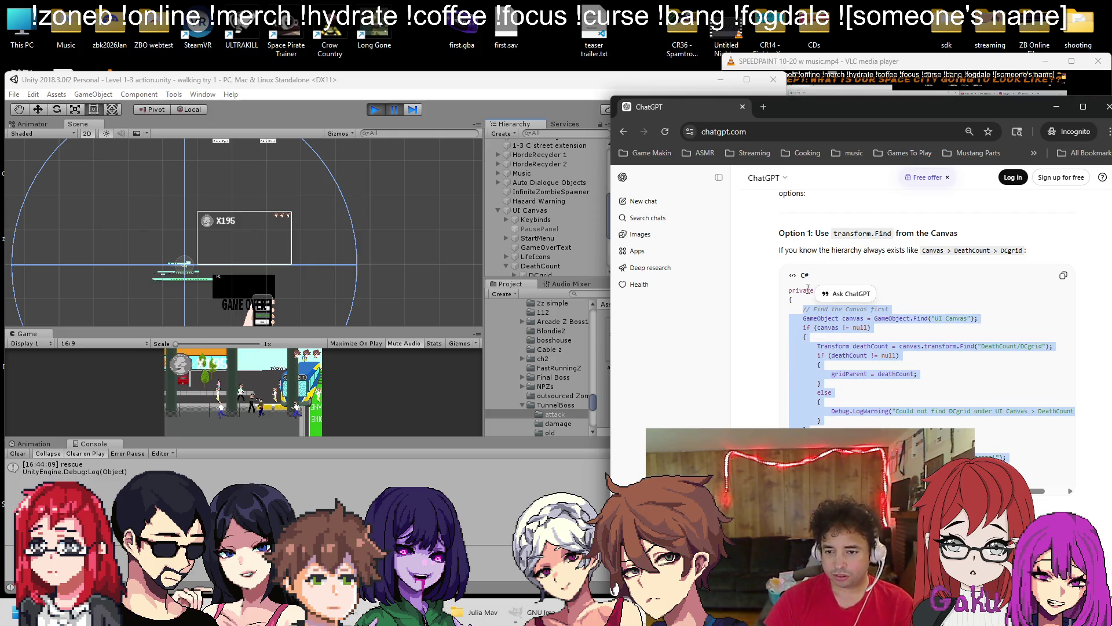
pyautogui.scroll(-3, 897, 352)
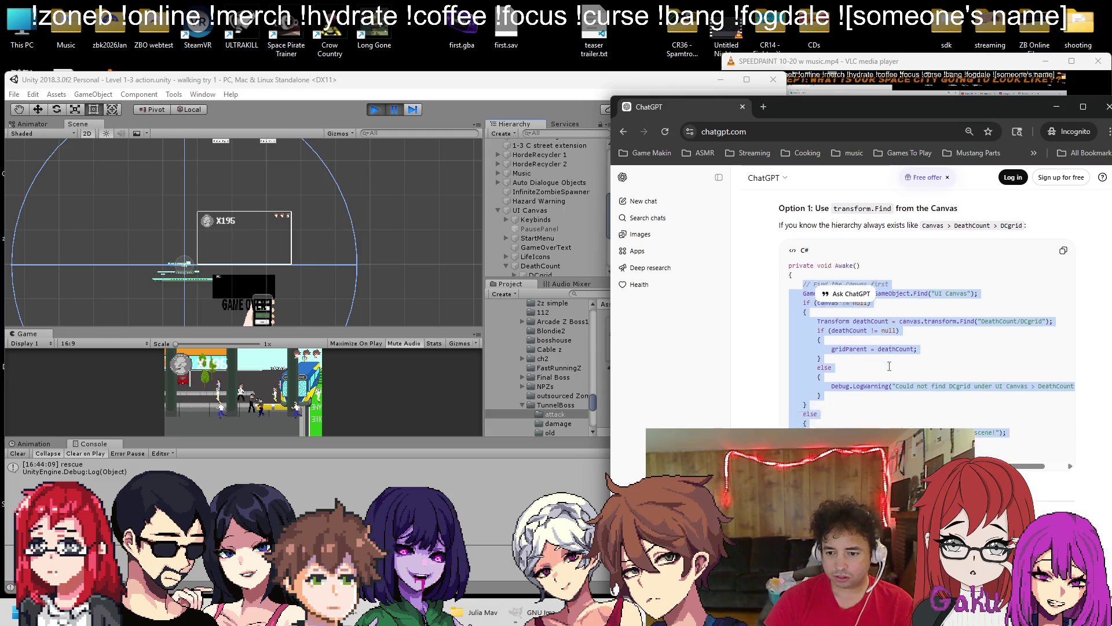
pyautogui.scroll(2, 896, 353)
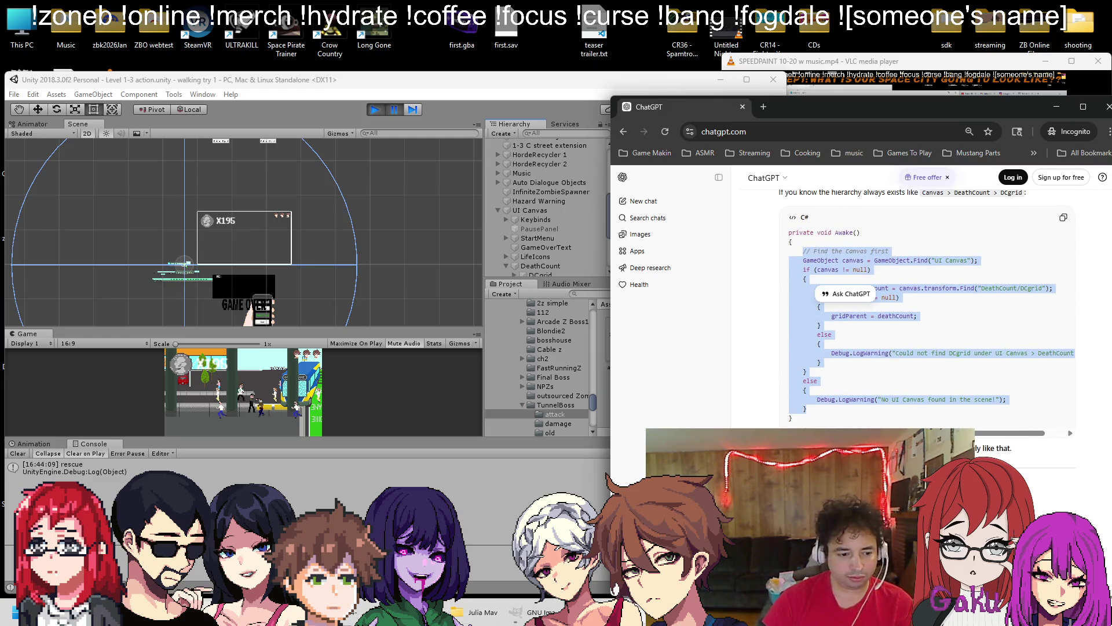
pyautogui.click(190, 613)
pyautogui.scroll(-3, 244, 362)
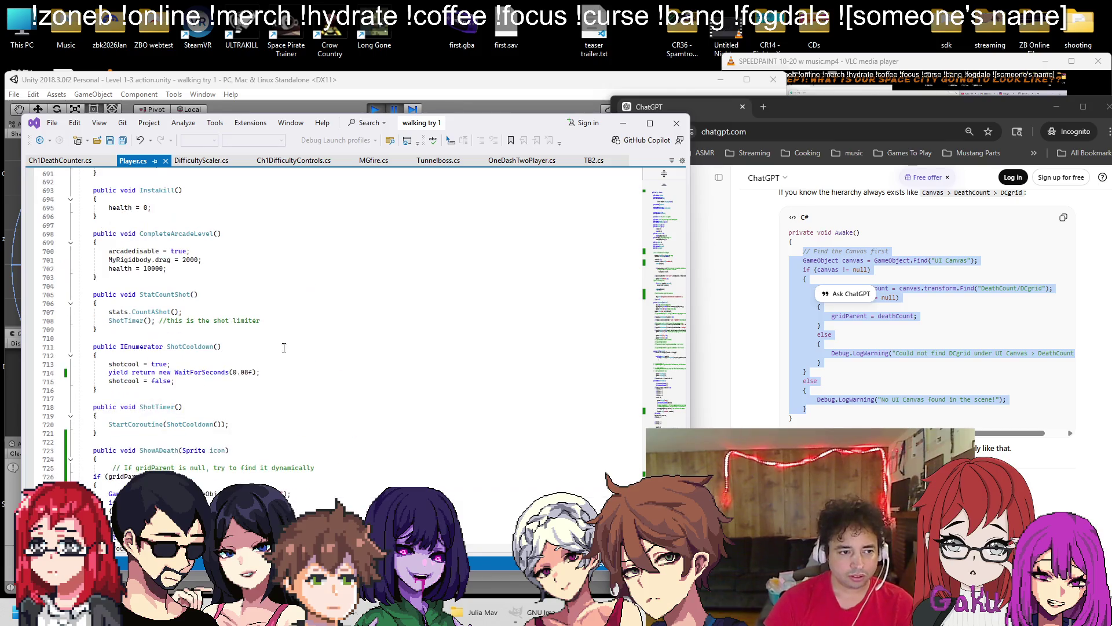
# Replace Awake's GameObject.Find("DCgrid") lookup with the UI Canvas then DeathCount/DCgrid lookup
pyautogui.moveTo(657, 286)
pyautogui.mouseDown()
pyautogui.moveTo(667, 257)
pyautogui.moveTo(670, 272)
pyautogui.mouseUp()
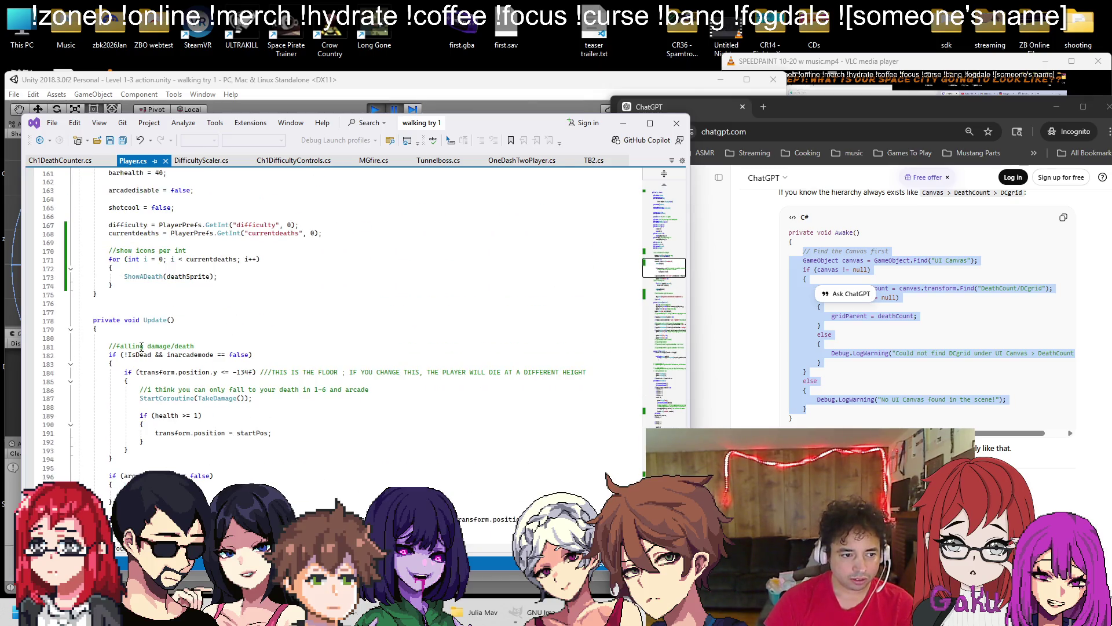
pyautogui.scroll(5, 156, 366)
pyautogui.scroll(-17, 162, 339)
pyautogui.scroll(-8, 164, 340)
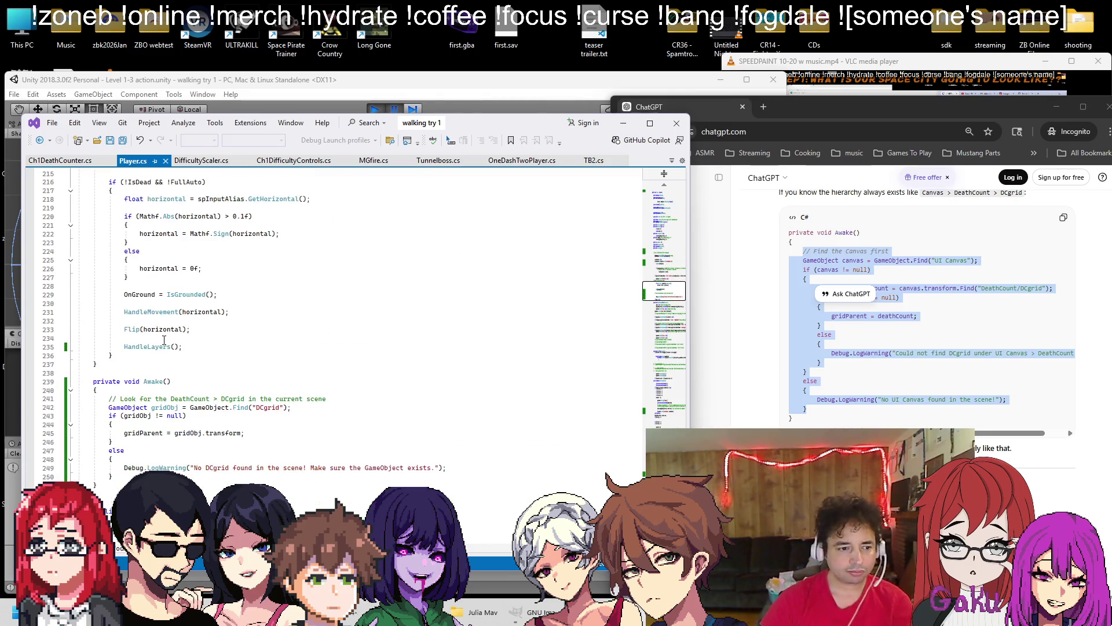
pyautogui.moveTo(117, 427); pyautogui.dragTo(109, 346)
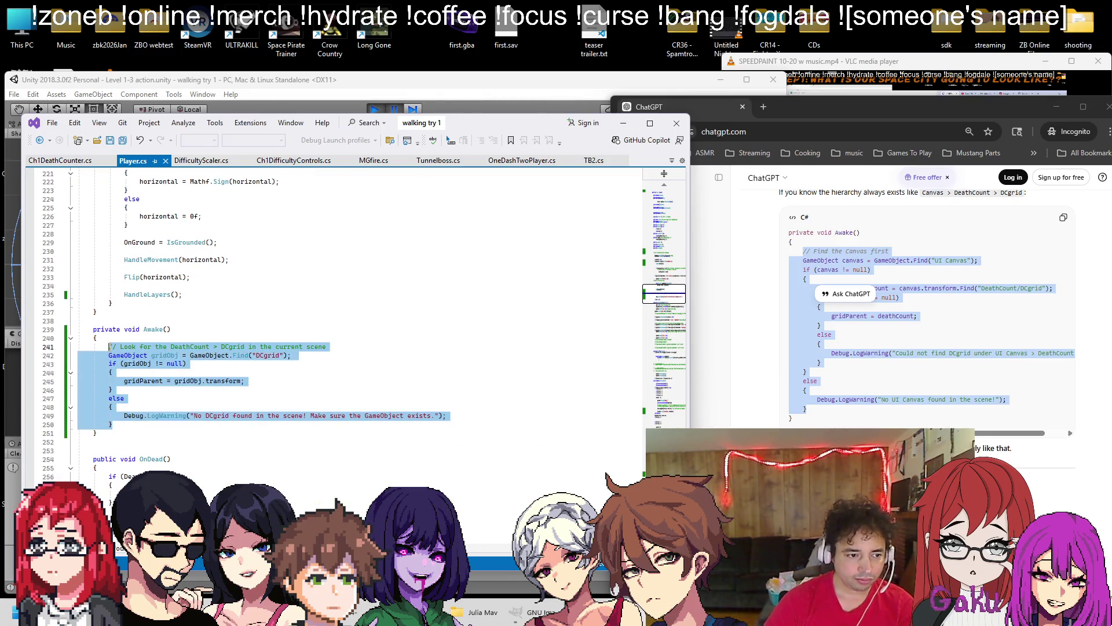
pyautogui.hotkey('ctrl', 'v')
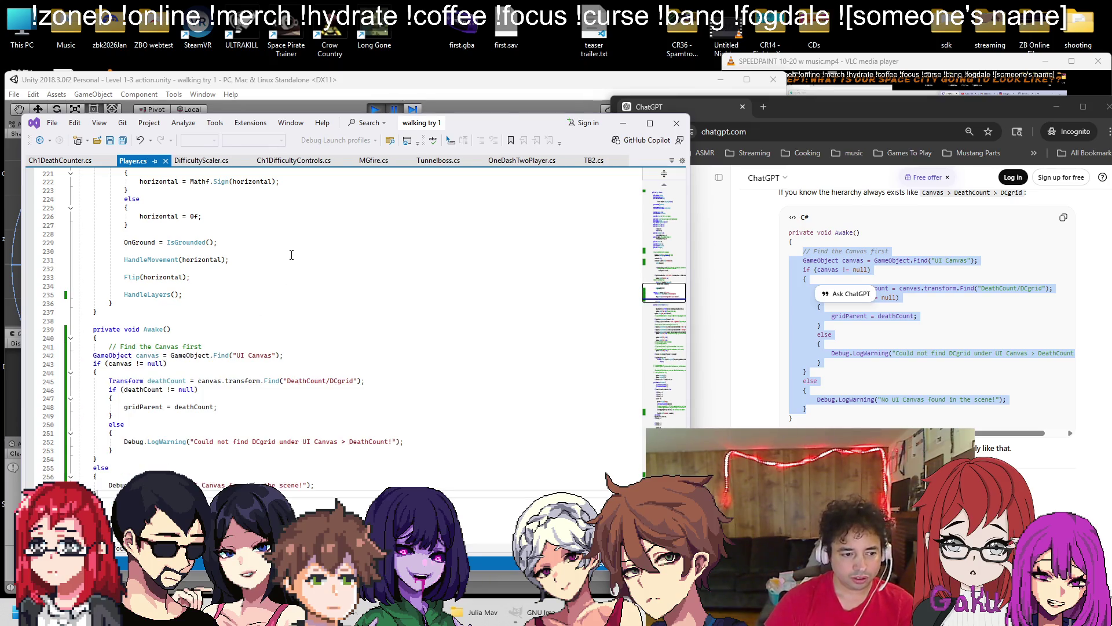
# Restart play mode to test the new lookup, pause in-game with Escape, and select DeathCount
pyautogui.click(372, 109)
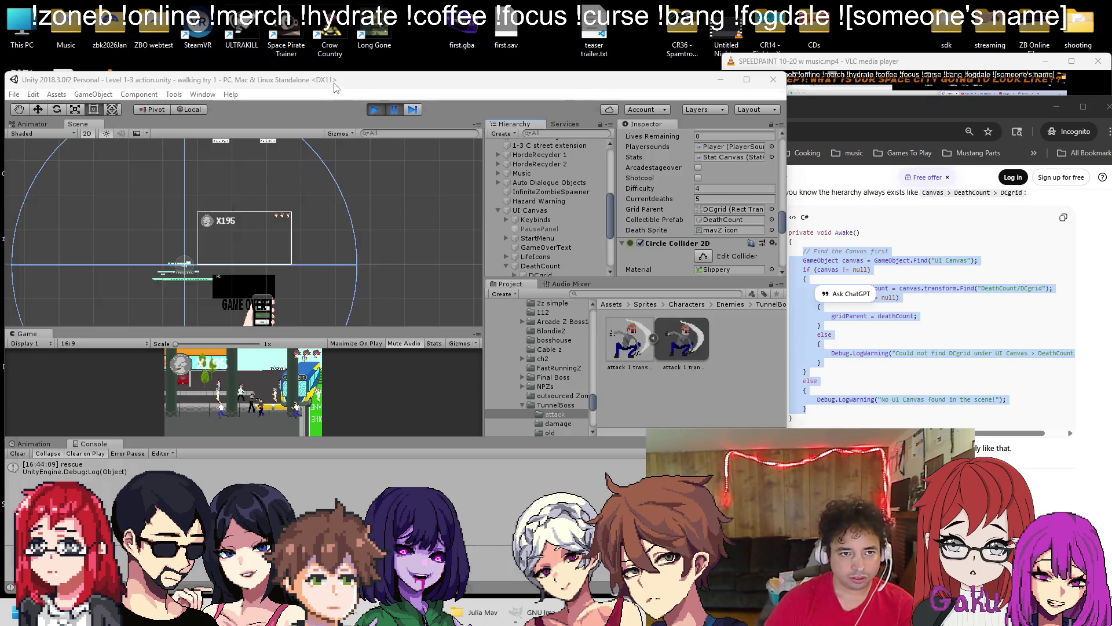
pyautogui.click(372, 109)
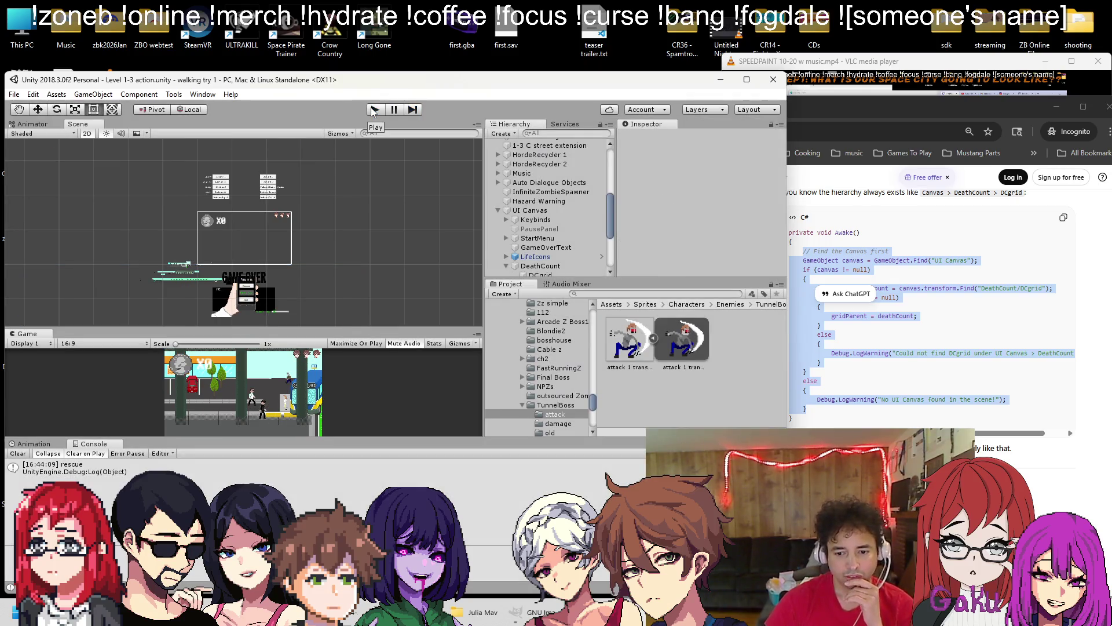
pyautogui.click(372, 111)
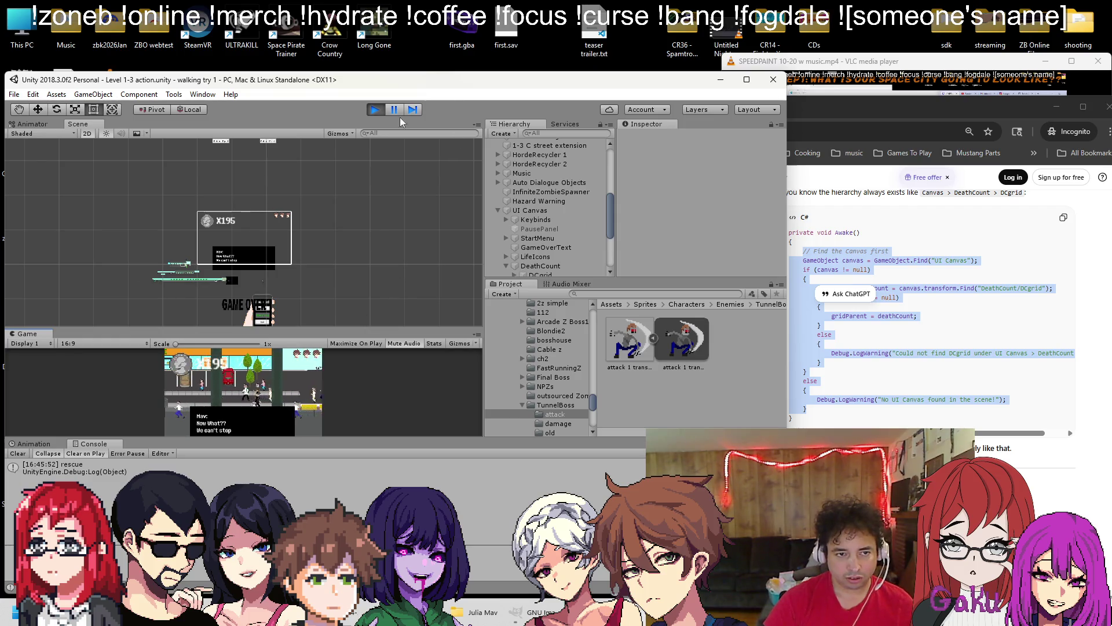
pyautogui.press('Escape')
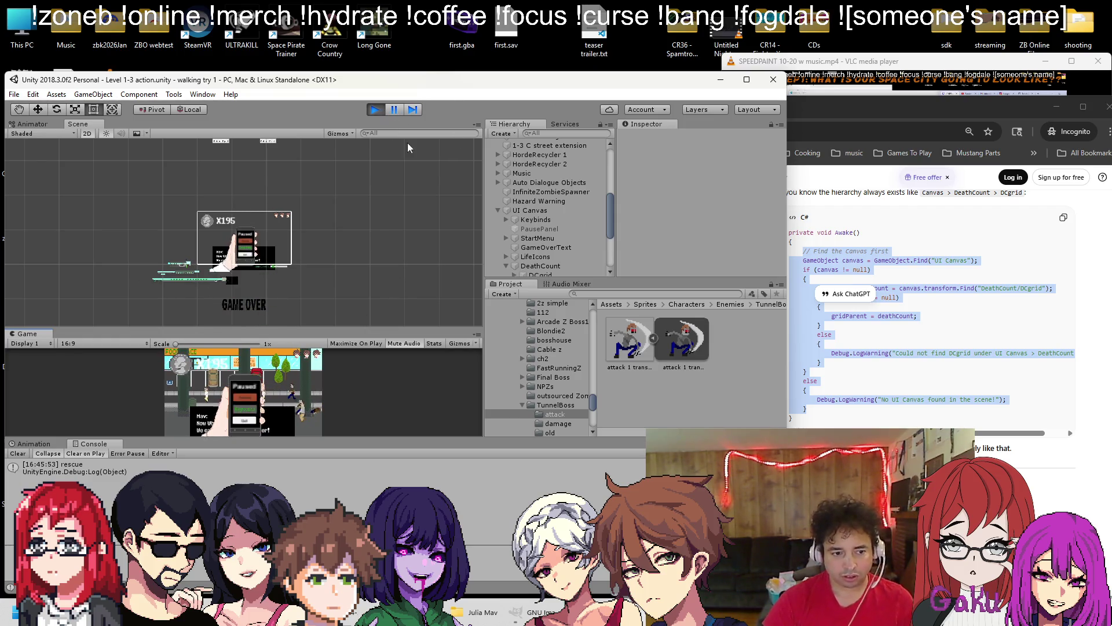
pyautogui.scroll(-5, 575, 252)
pyautogui.scroll(2, 572, 214)
pyautogui.click(565, 201)
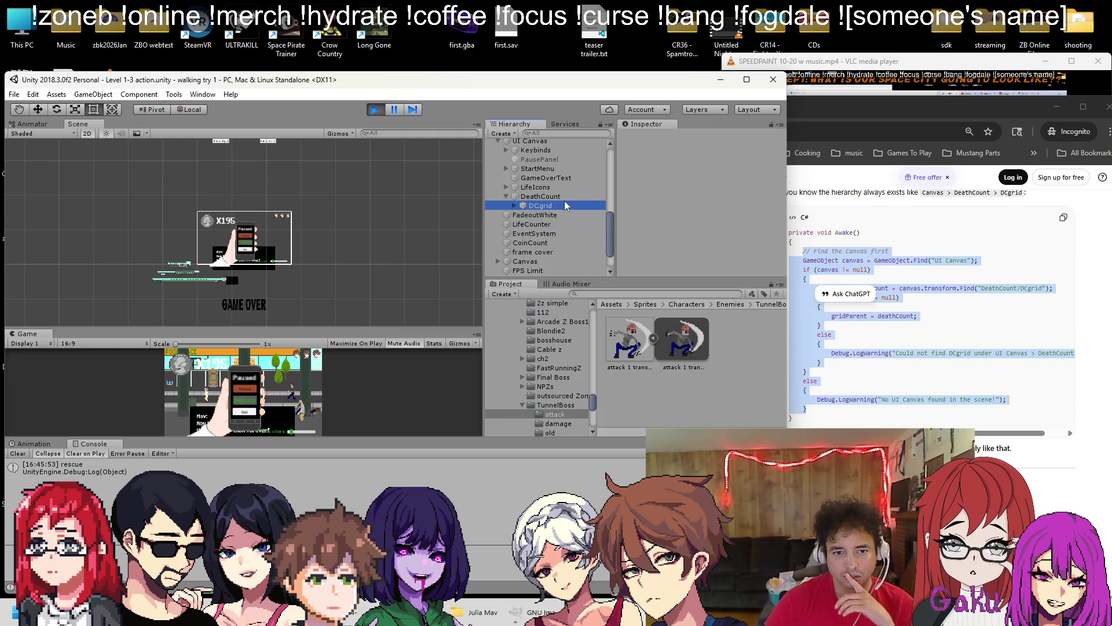
pyautogui.scroll(-1, 686, 202)
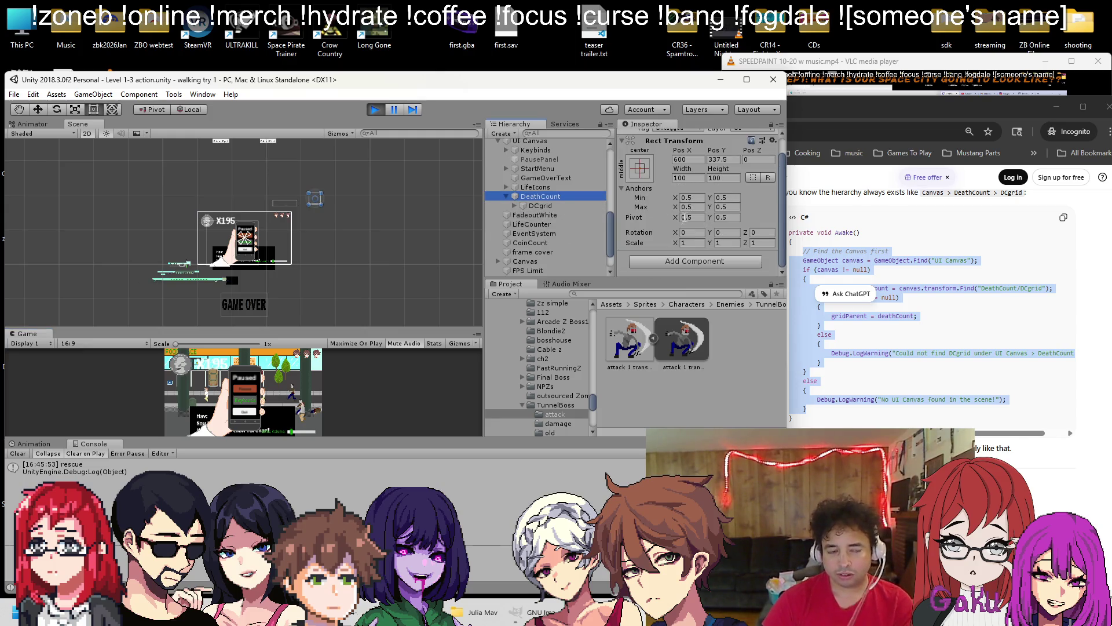
pyautogui.hotkey('alt', 'Tab')
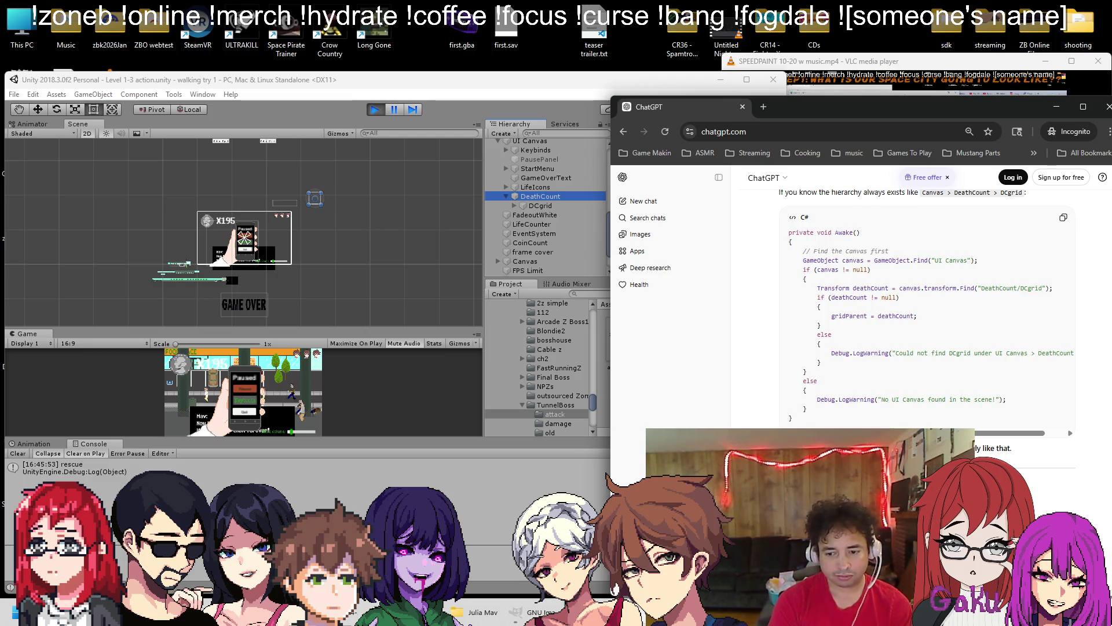
# Report that nothing printed in the Console, review the AssignGridParent coroutine suggestion, then stop play
pyautogui.press('Return')
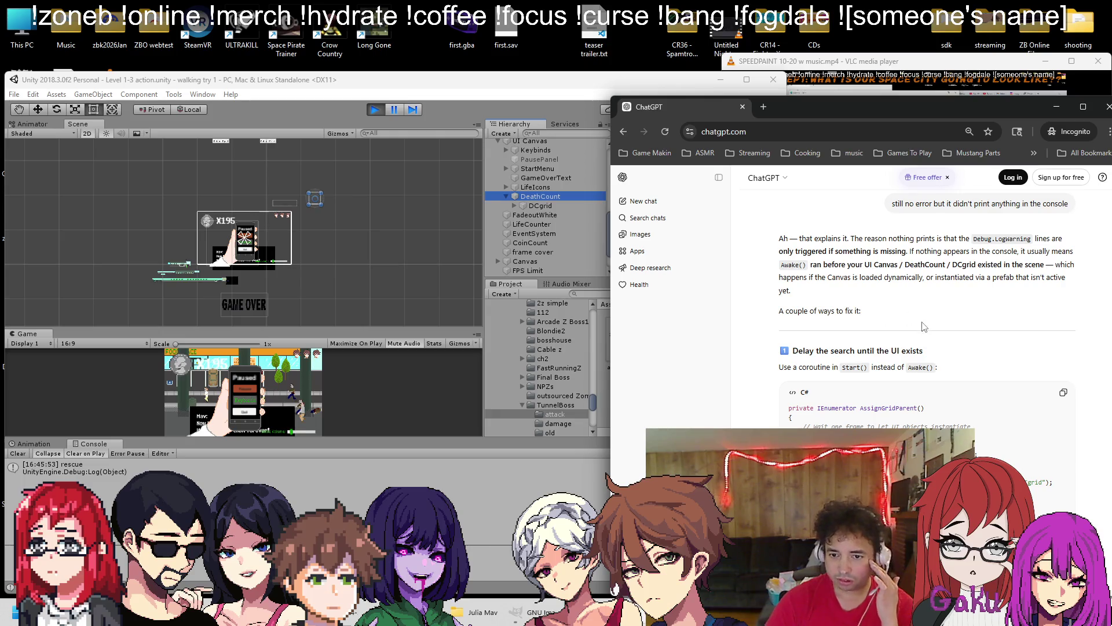
pyautogui.scroll(-4, 927, 331)
pyautogui.scroll(2, 930, 332)
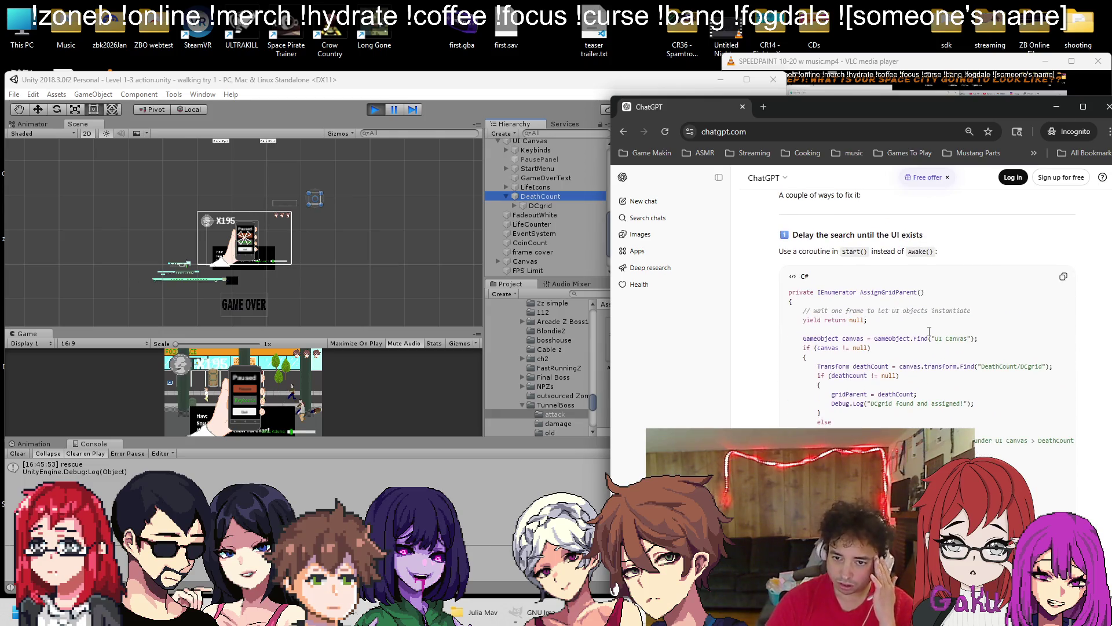
pyautogui.scroll(-10, 930, 331)
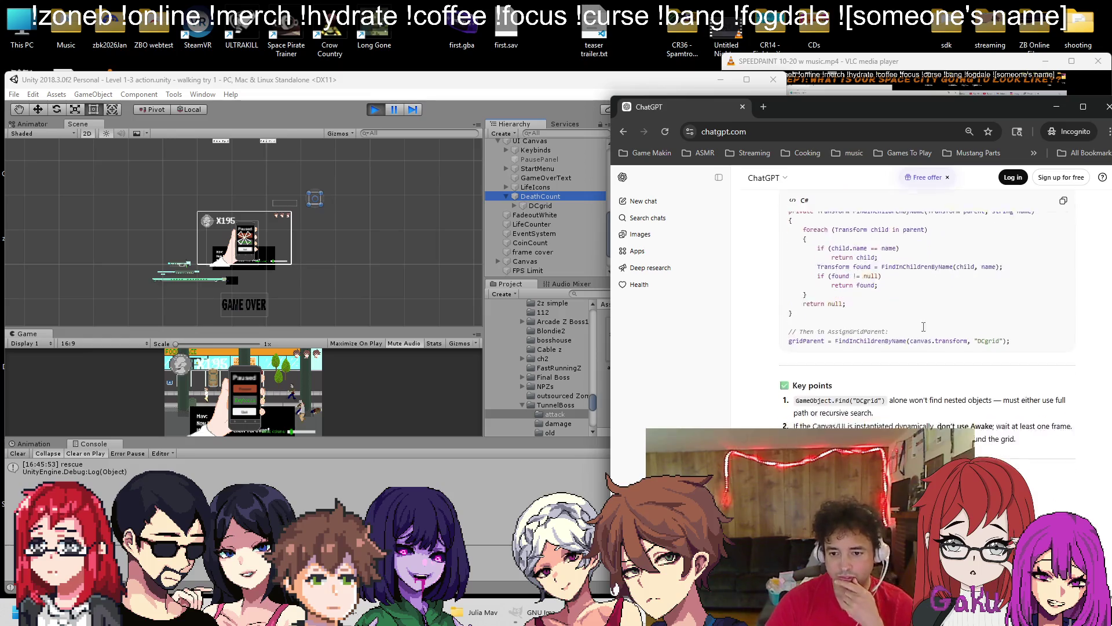
pyautogui.click(378, 108)
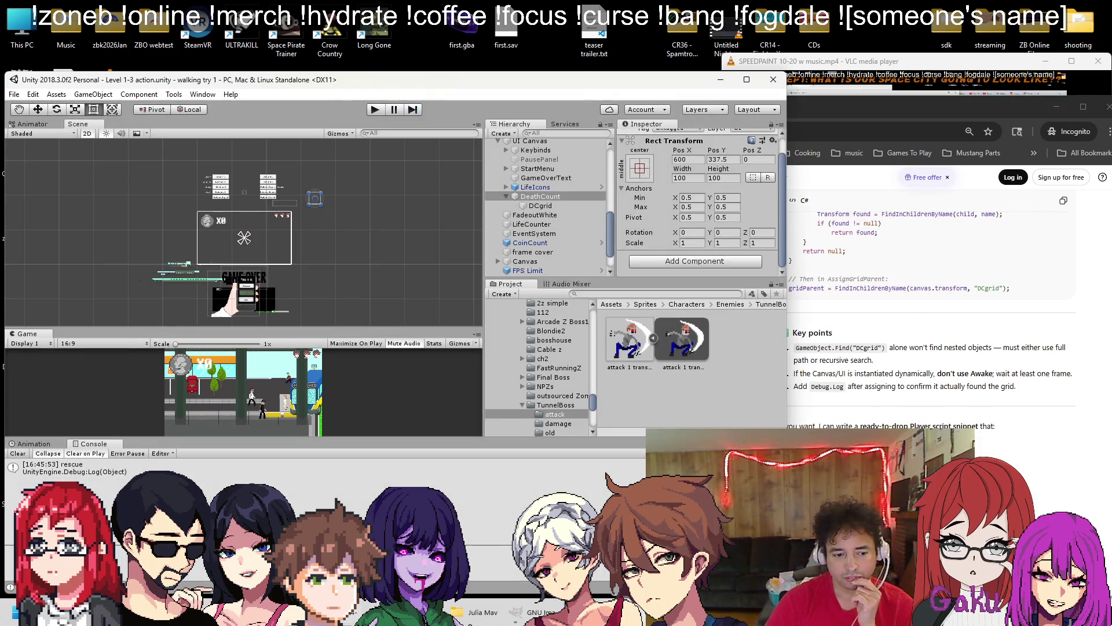
# Undo the Awake lookup code in Player.cs, leaving Awake empty, and save
pyautogui.hotkey('alt', 'Tab')
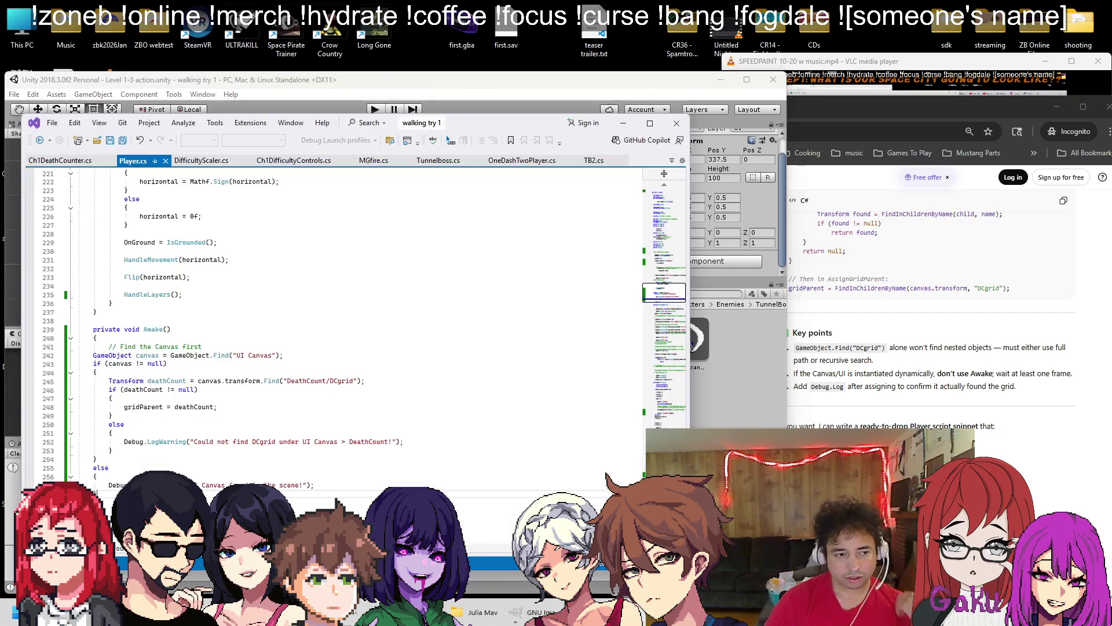
pyautogui.scroll(-1, 281, 384)
pyautogui.hotkey('ctrl', 'z')
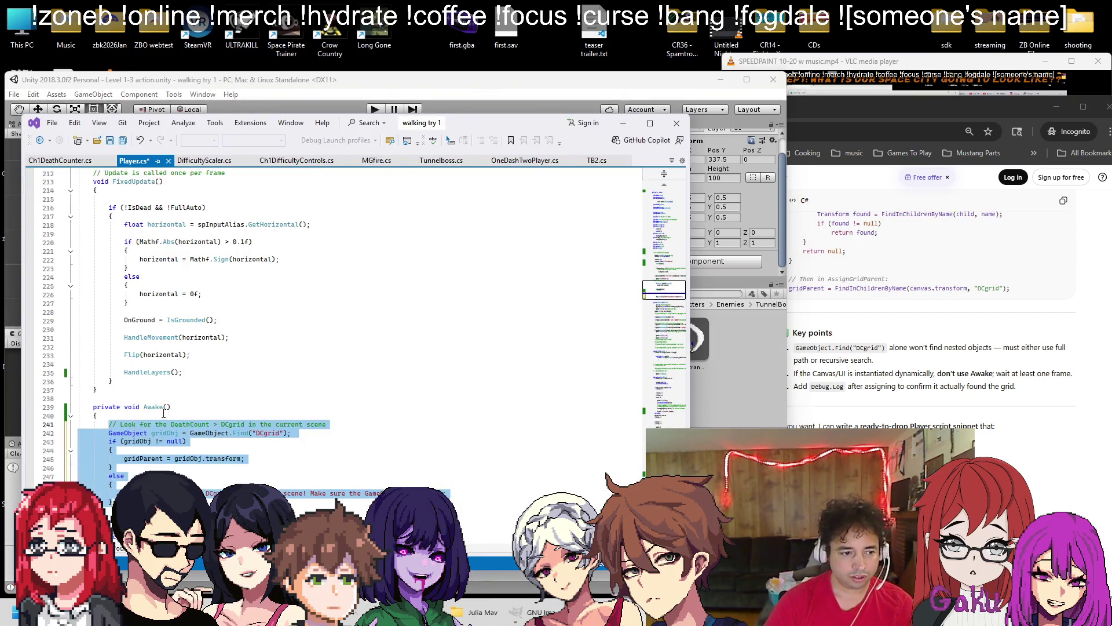
pyautogui.hotkey('ctrl', 's')
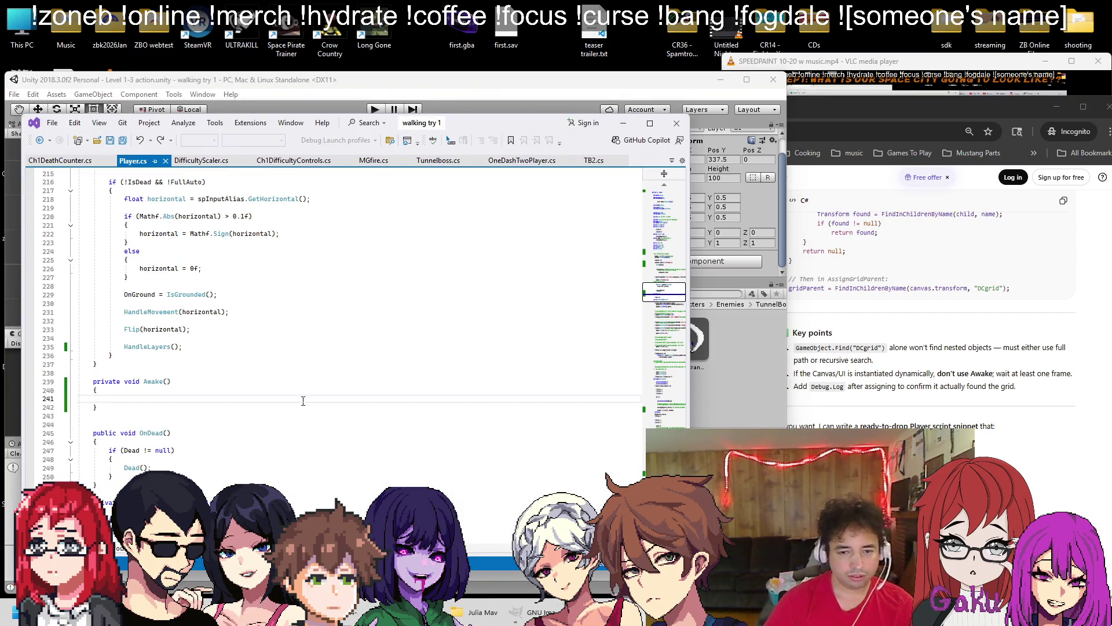
pyautogui.scroll(-20, 450, 482)
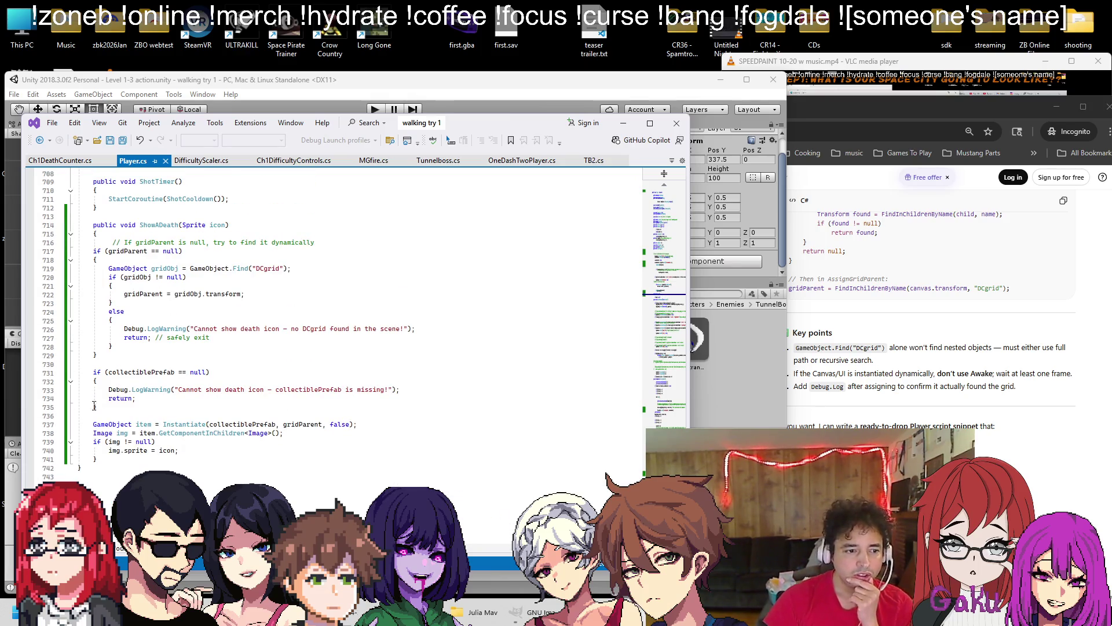
# Delete ShowADeath's gridParent and prefab null checks, re-indent the remaining four lines, and save Player.cs
pyautogui.moveTo(92, 422); pyautogui.dragTo(115, 274)
pyautogui.hotkey('shift', 'Up')
pyautogui.hotkey('shift', 'Up')
pyautogui.hotkey('shift', 'Up')
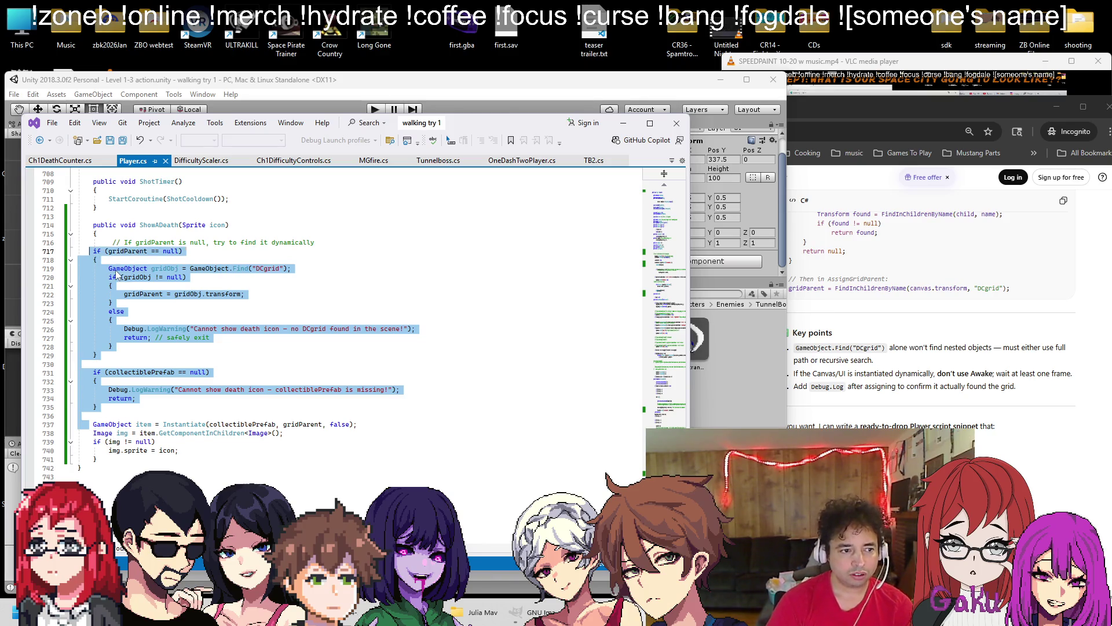
pyautogui.press('Delete')
pyautogui.press('Tab')
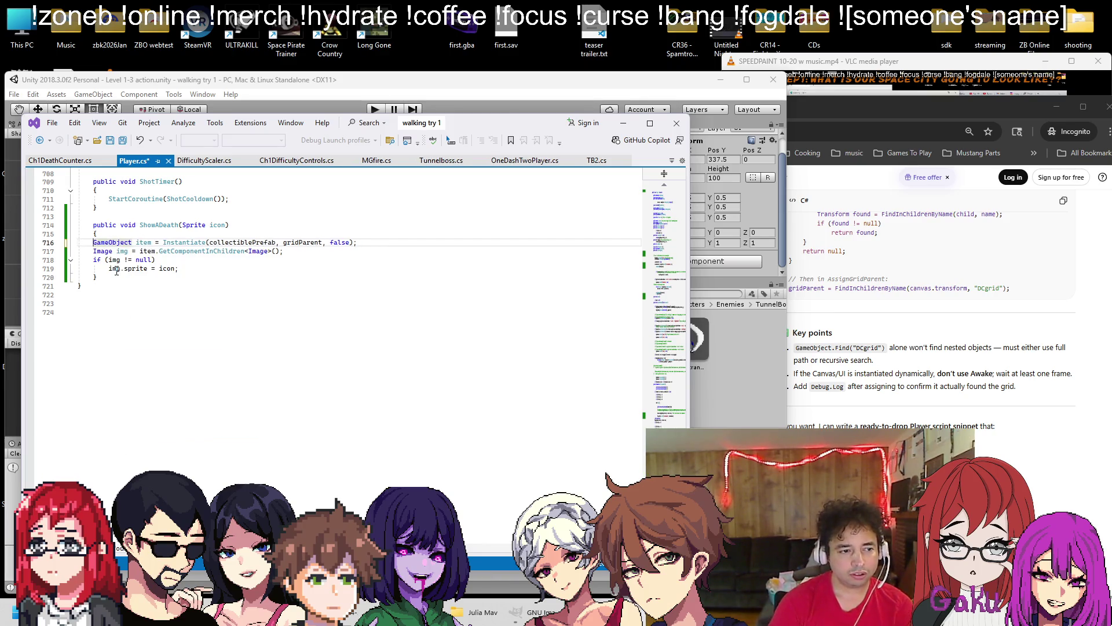
pyautogui.press('Down')
pyautogui.press('Tab')
pyautogui.press('Down')
pyautogui.press('Tab')
pyautogui.press('Down')
pyautogui.press('Tab')
pyautogui.hotkey('ctrl', 's')
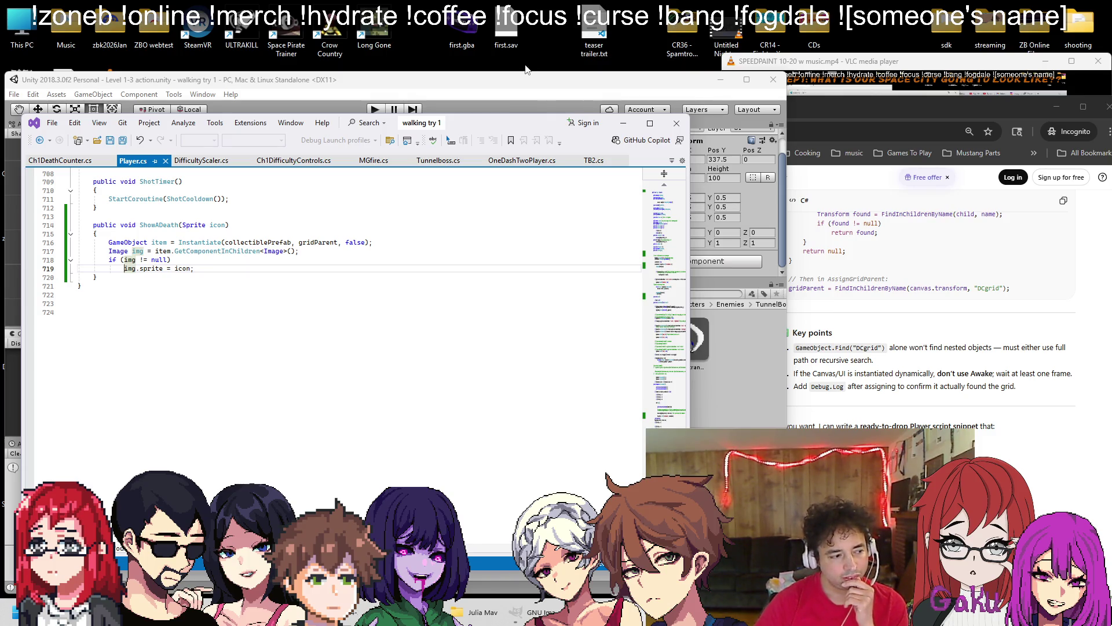
pyautogui.click(553, 80)
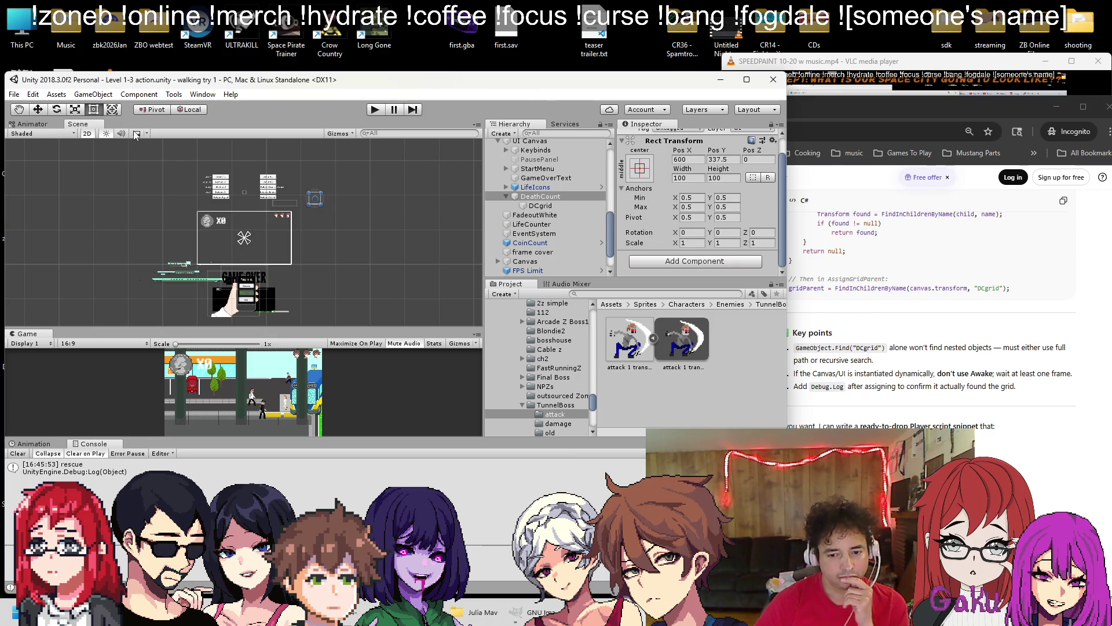
# Load the Level 1-1 scene from the Scenes folder
pyautogui.click(14, 94)
pyautogui.click(26, 121)
pyautogui.click(140, 290)
pyautogui.doubleClick(141, 290)
pyautogui.scroll(-1, 226, 261)
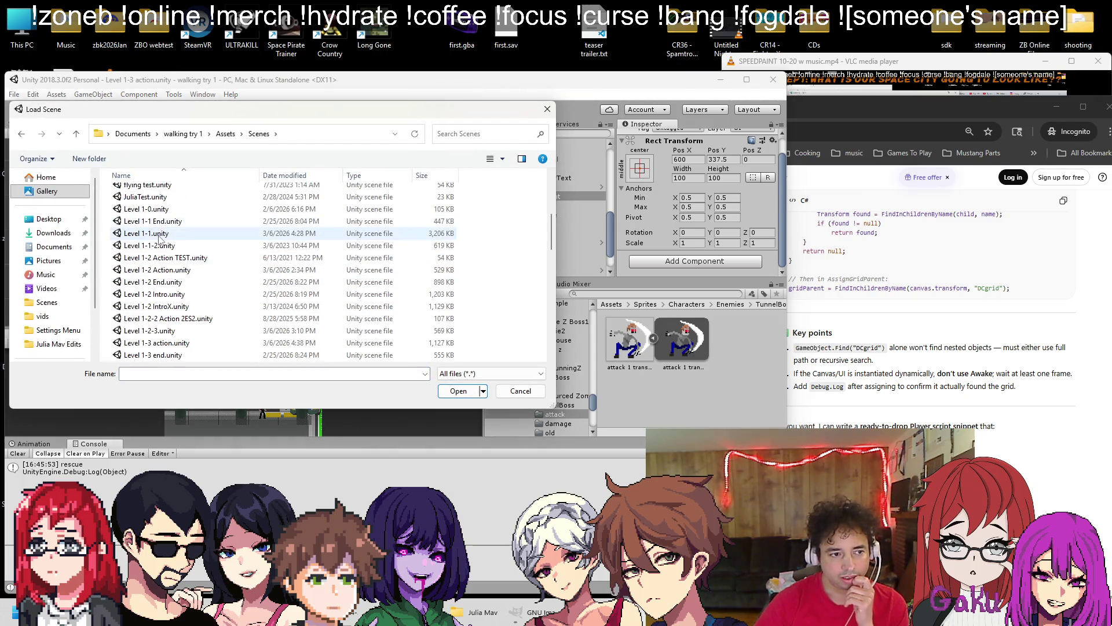
pyautogui.doubleClick(232, 217)
# Briefly play-test Level 1-1, then review ChatGPT's DCgrid lookup code against Player.cs
pyautogui.click(376, 110)
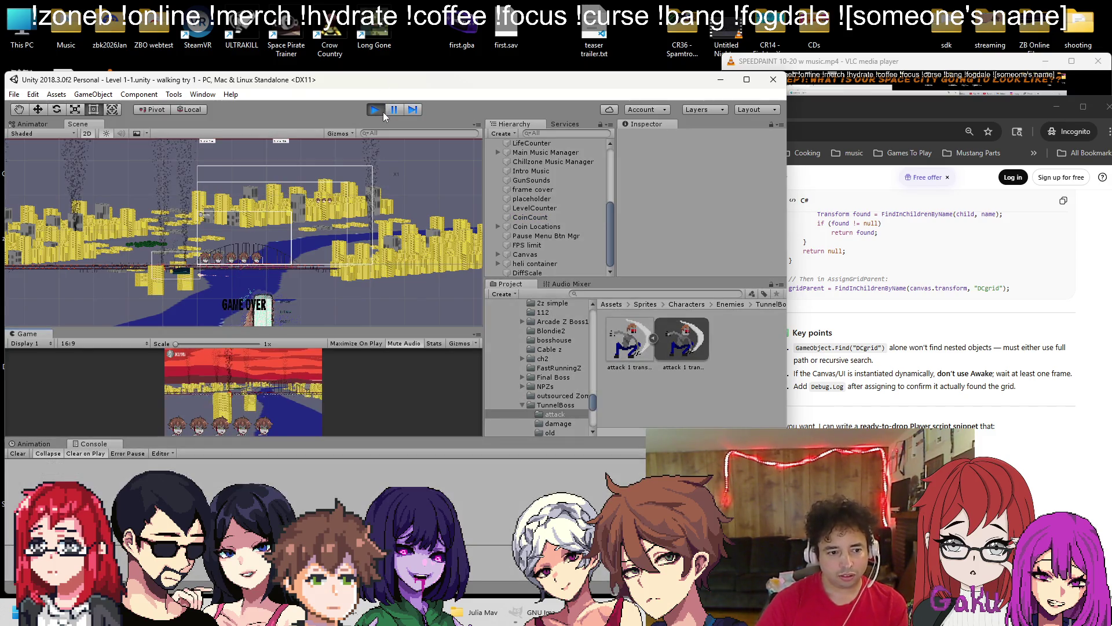
pyautogui.click(382, 115)
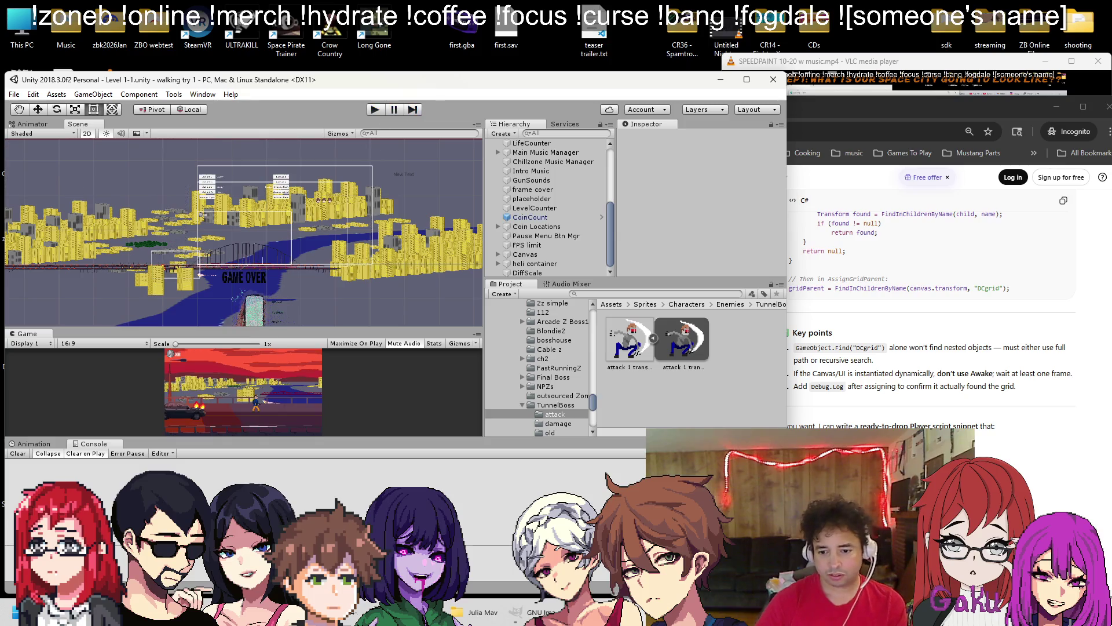
pyautogui.hotkey('alt', 'Tab')
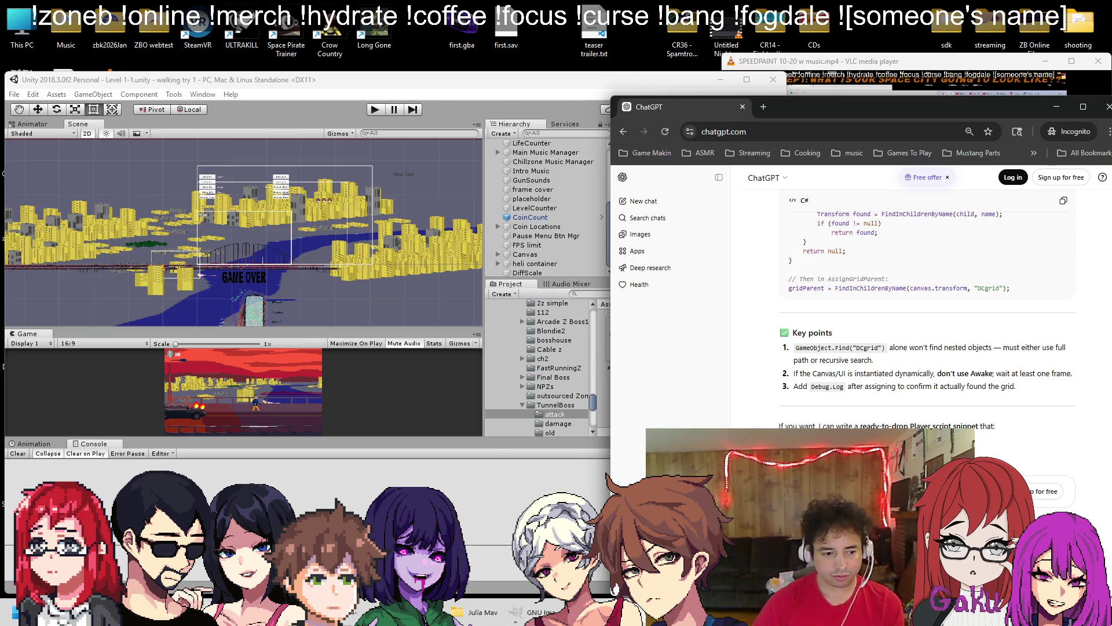
pyautogui.hotkey('alt', 'Tab')
# Copy the ShowADeath method from Player.cs and send it to ChatGPT
pyautogui.scroll(1, 179, 314)
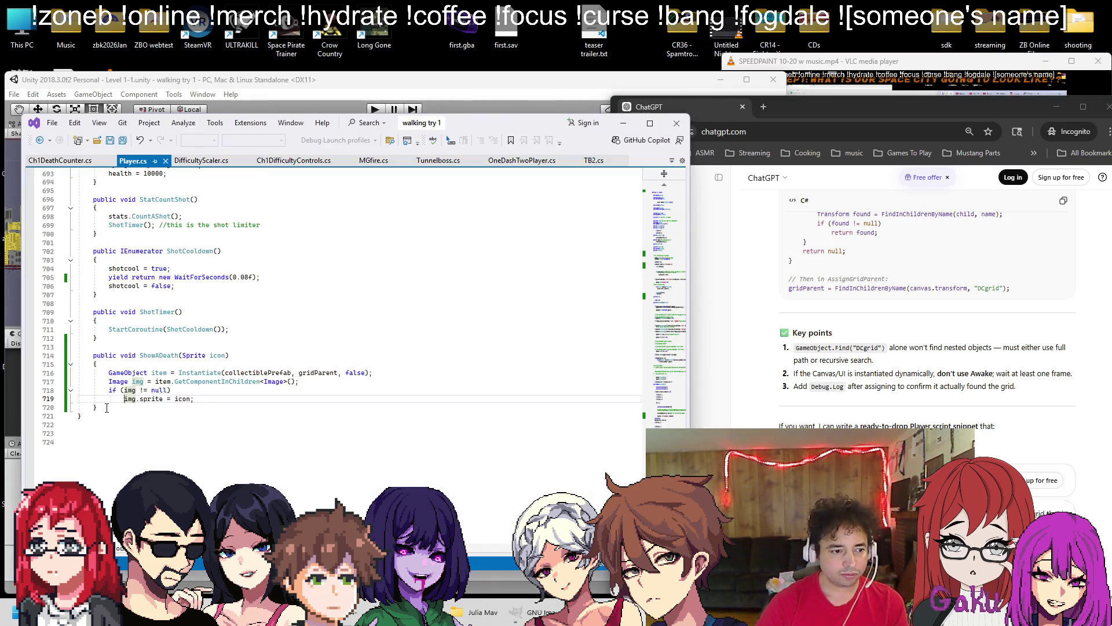
pyautogui.moveTo(96, 408); pyautogui.dragTo(87, 355)
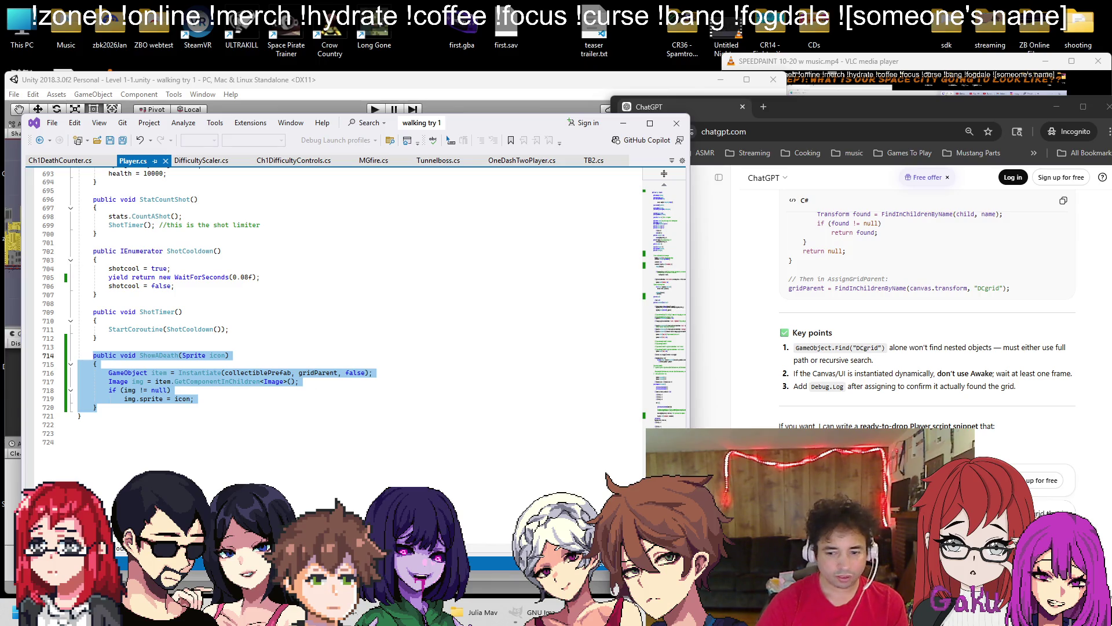
pyautogui.hotkey('alt', 'Tab')
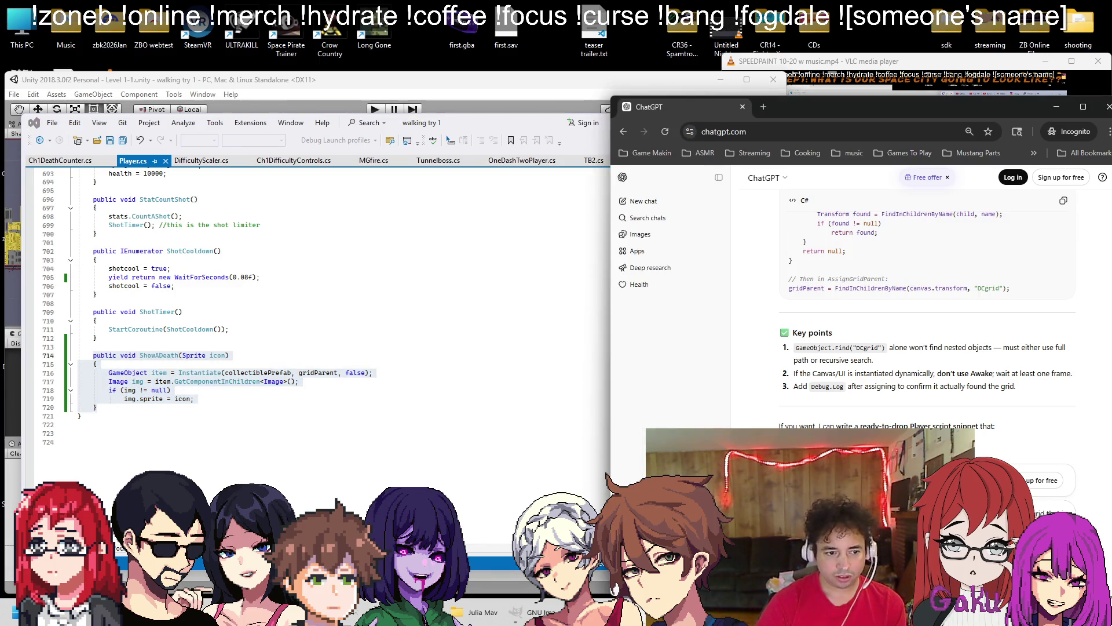
pyautogui.press('Return')
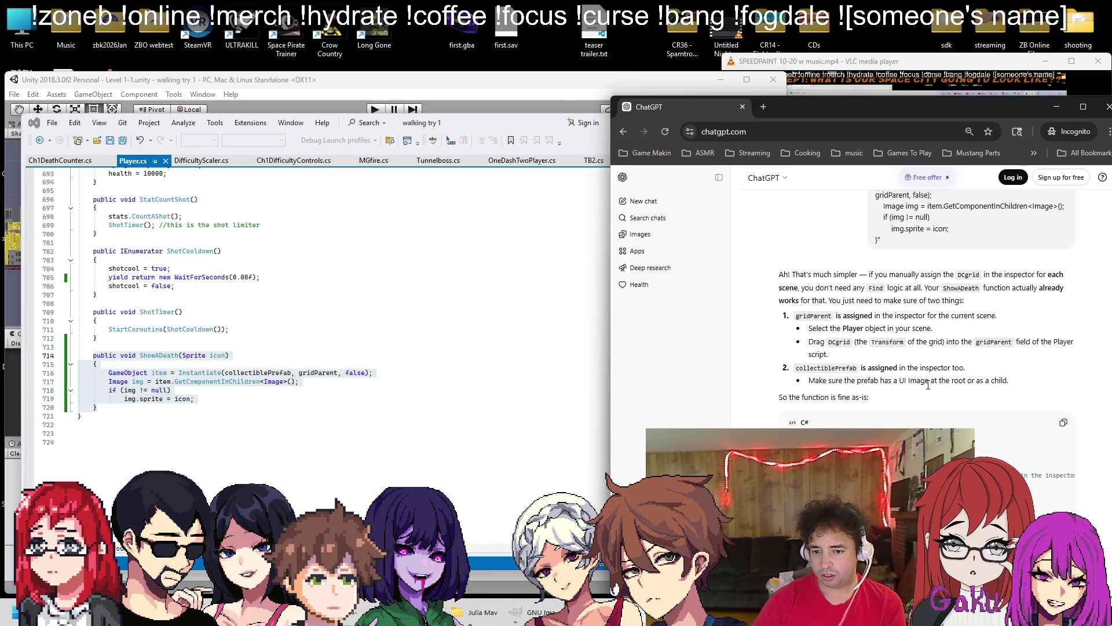
# Read ChatGPT's reply about assigning DCgrid per scene, then play-test Level 1-1 in Unity
pyautogui.scroll(-3, 927, 379)
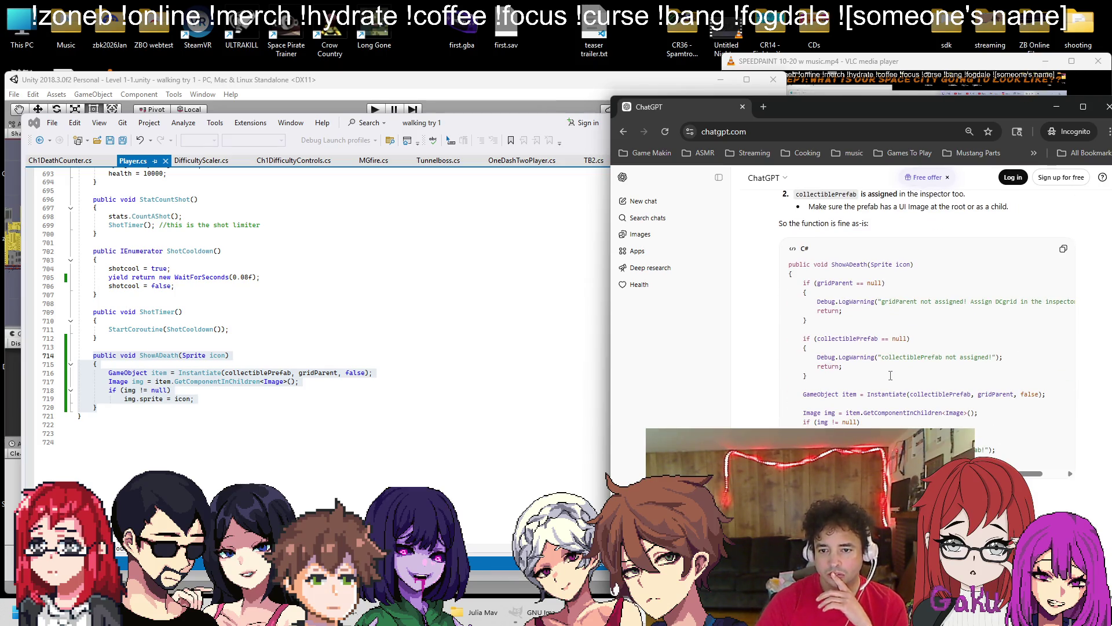
pyautogui.scroll(-2, 896, 369)
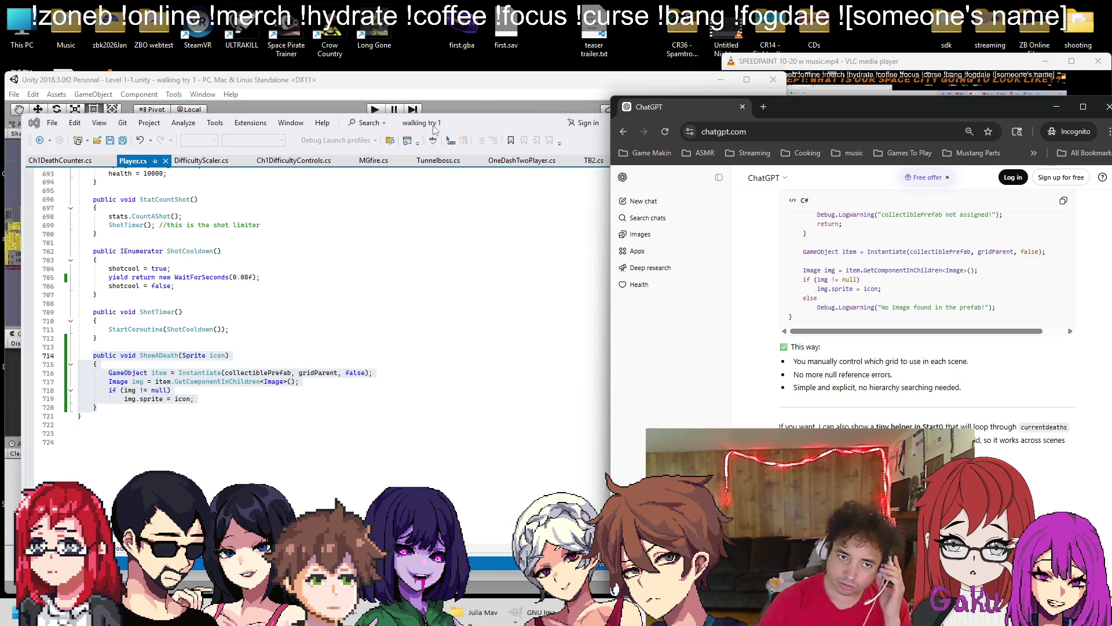
pyautogui.click(475, 103)
pyautogui.click(373, 109)
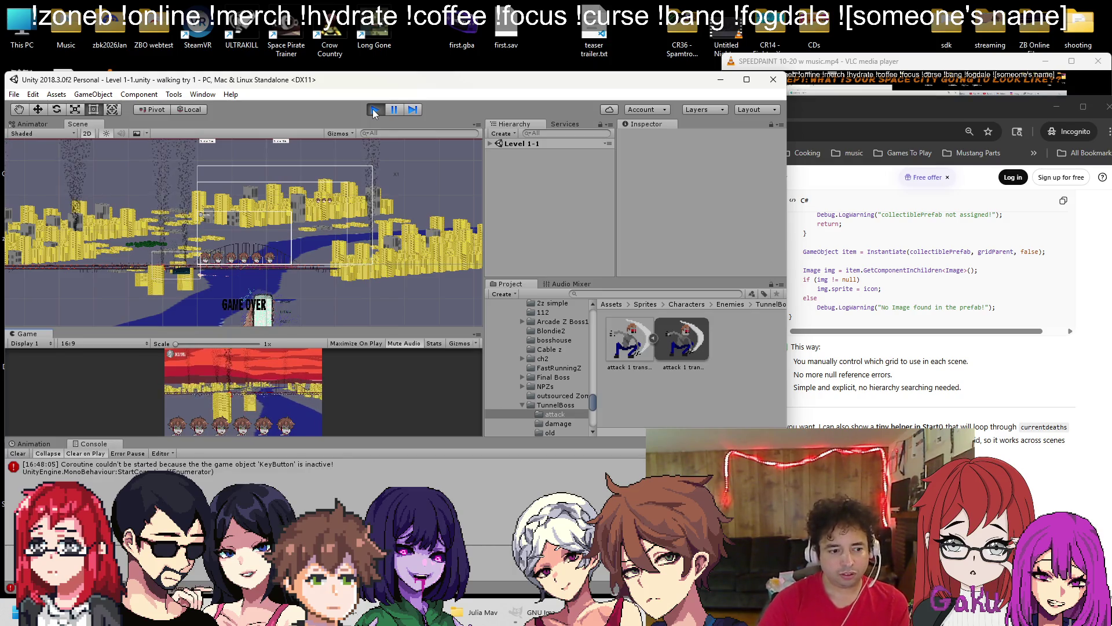
# Stop the Level 1-1 test and load the Level 1-3 action scene
pyautogui.click(375, 110)
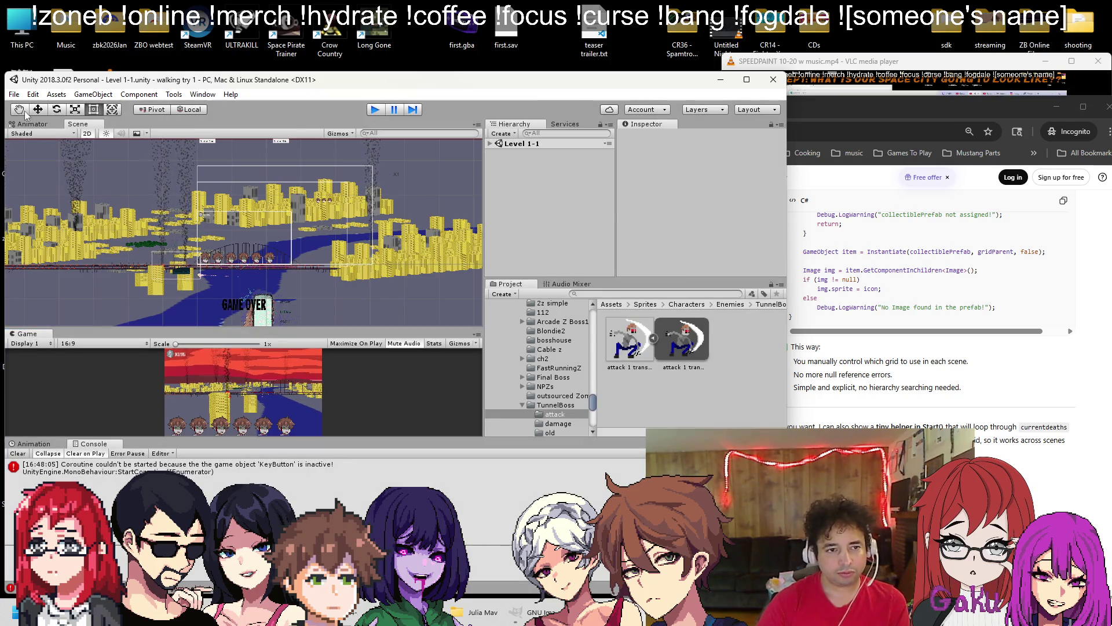
pyautogui.click(14, 95)
pyautogui.click(29, 120)
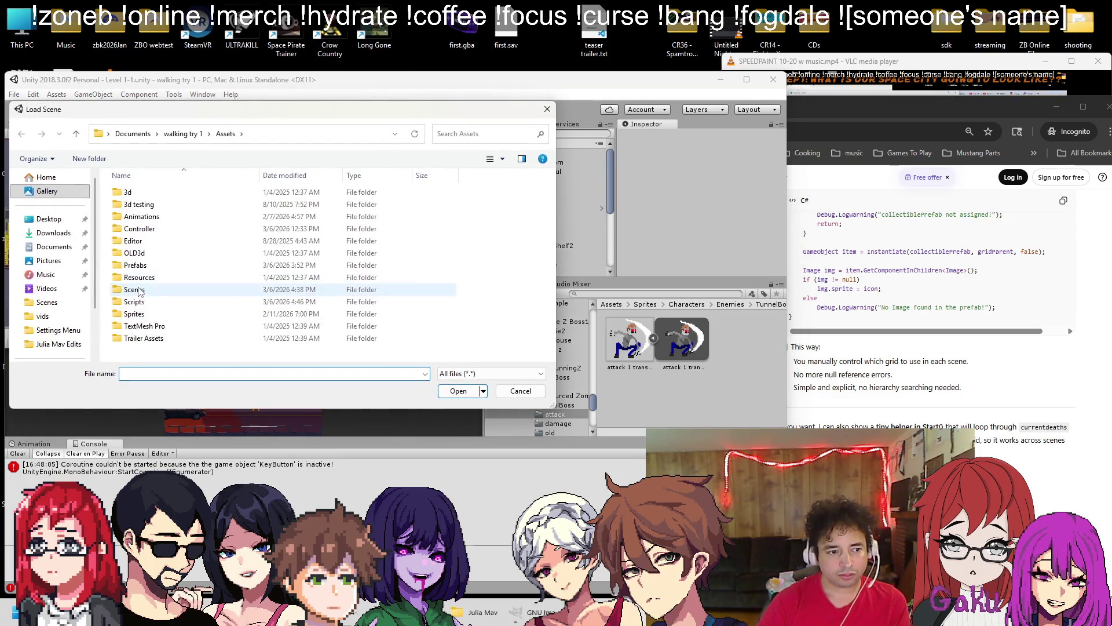
pyautogui.scroll(-5, 192, 274)
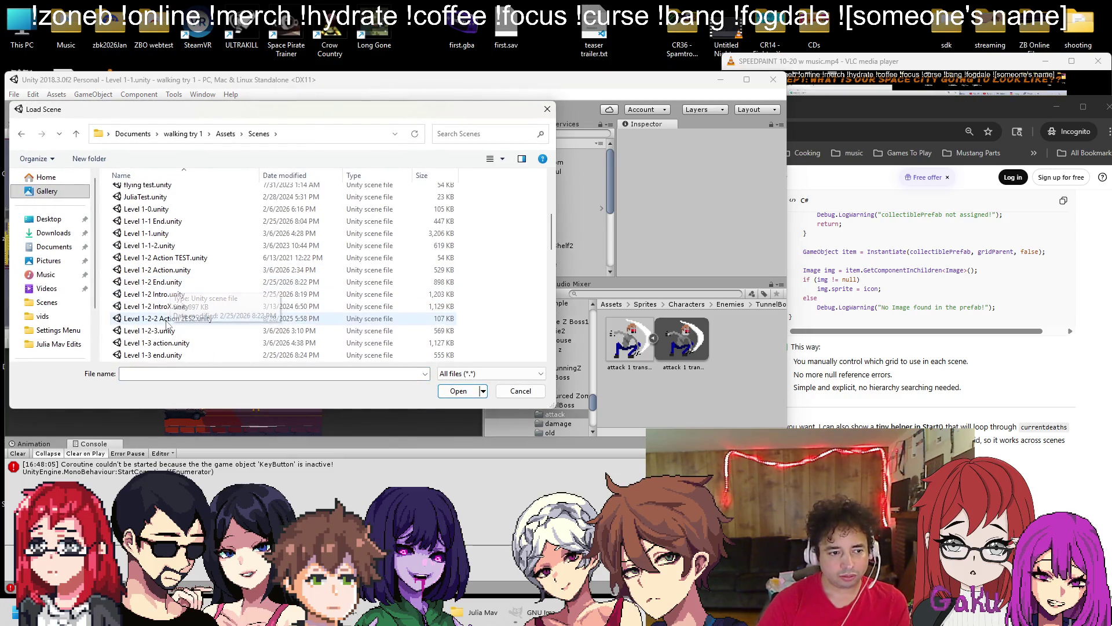
pyautogui.doubleClick(168, 342)
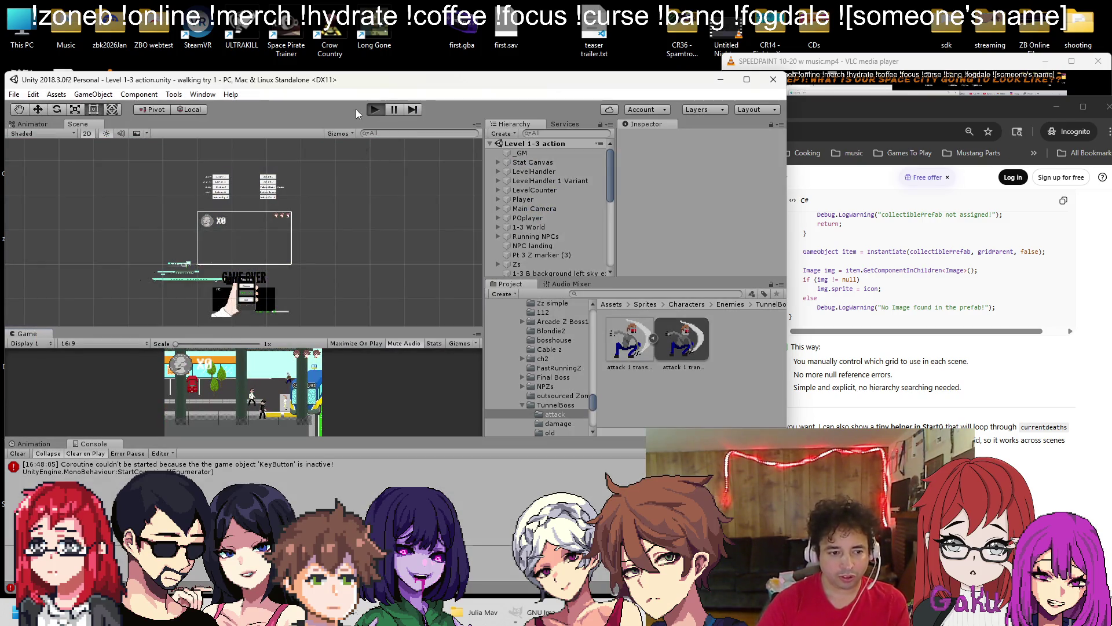
# Play-test Level 1-3 action, review the Player object's components, then run it again
pyautogui.click(374, 110)
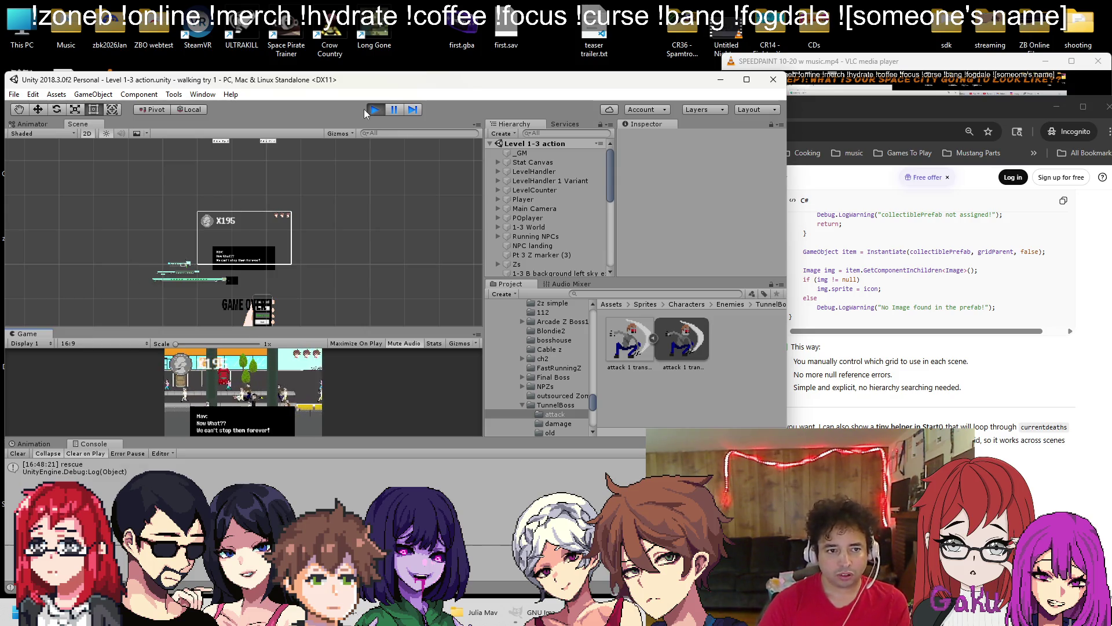
pyautogui.click(394, 110)
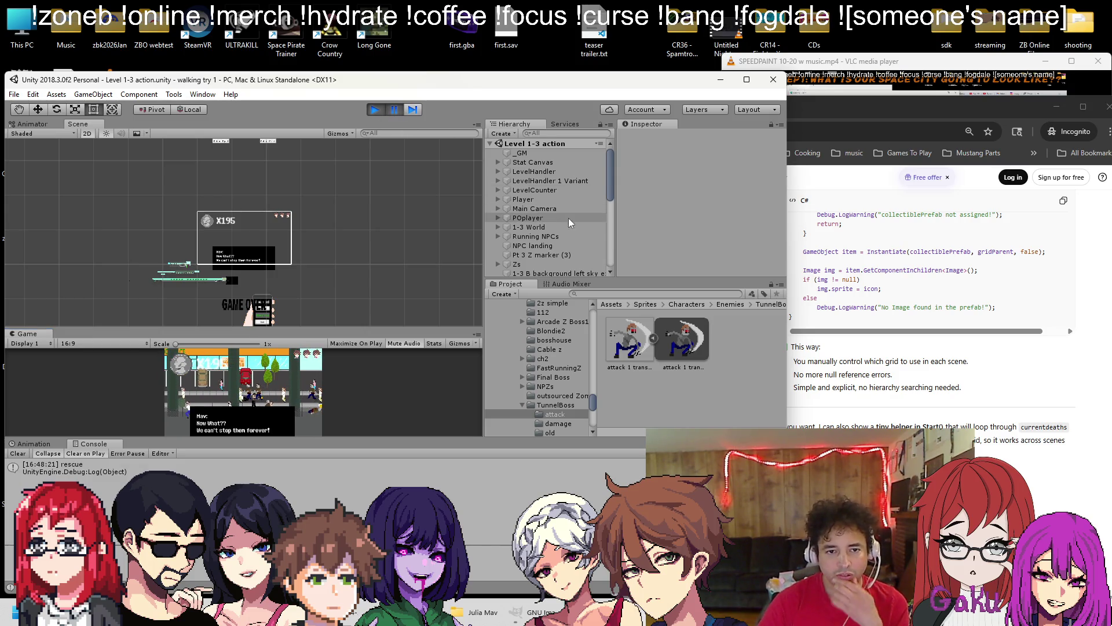
pyautogui.click(373, 110)
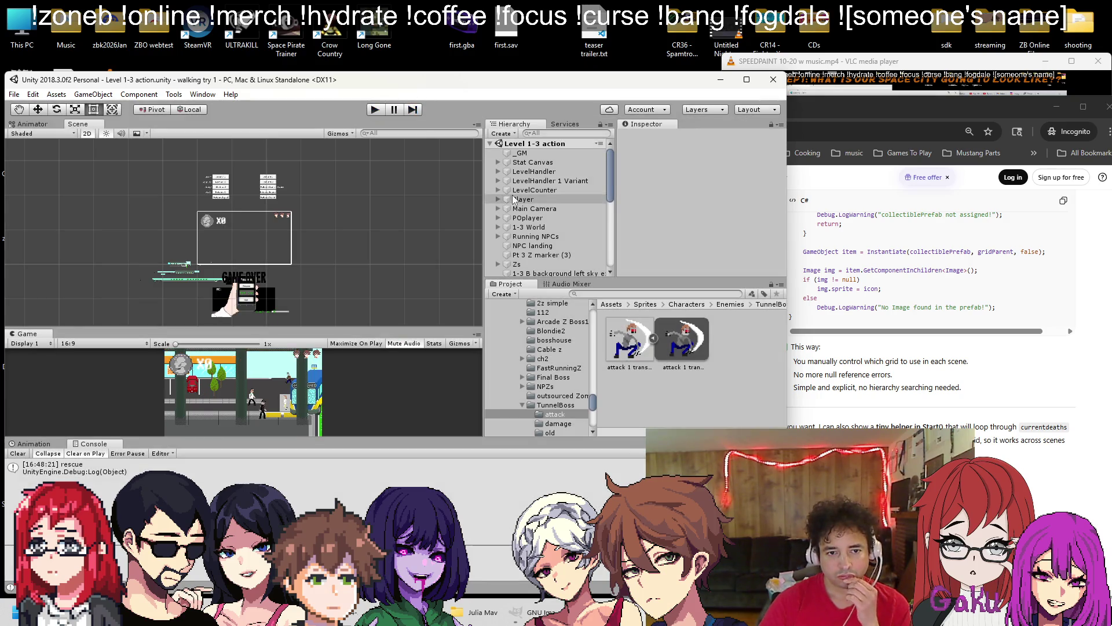
pyautogui.scroll(-3, 516, 202)
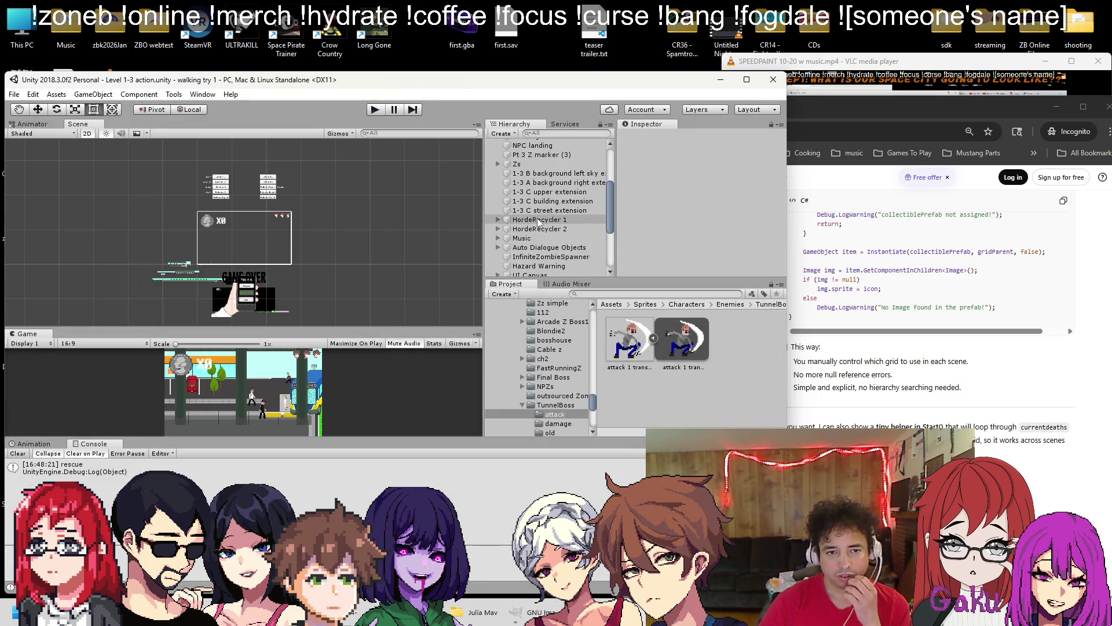
pyautogui.click(533, 172)
pyautogui.scroll(-5, 728, 227)
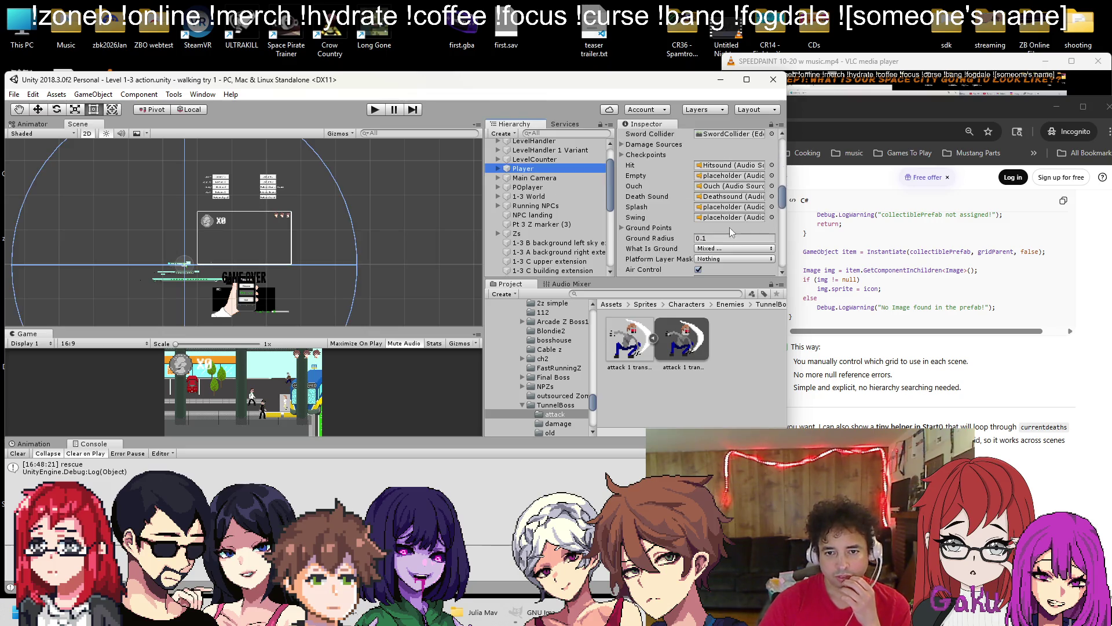
pyautogui.scroll(-5, 728, 230)
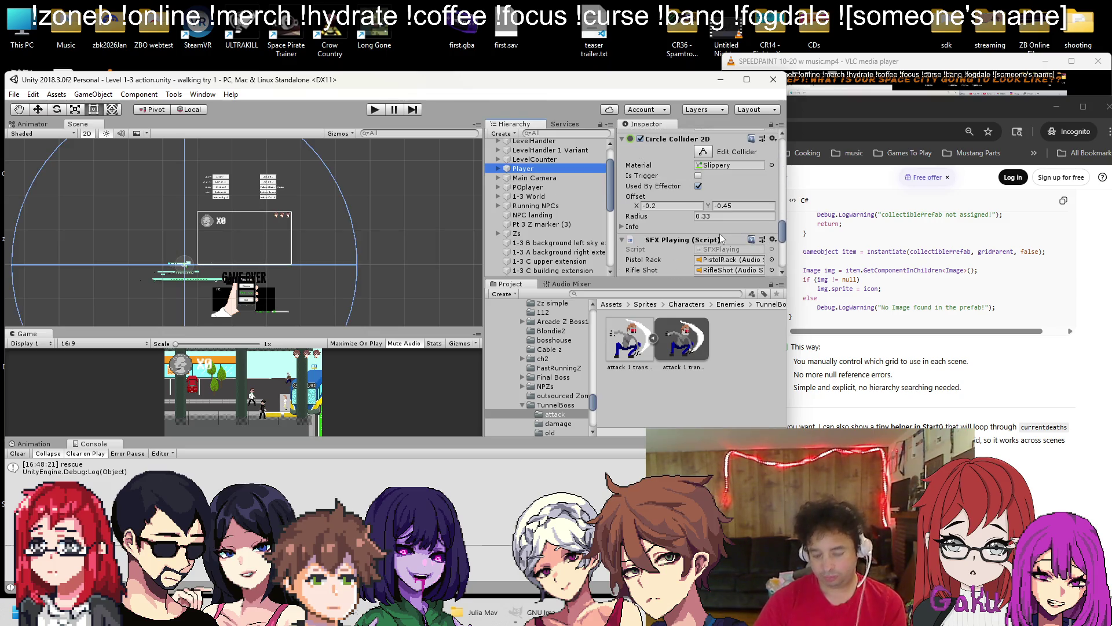
pyautogui.scroll(-10, 569, 227)
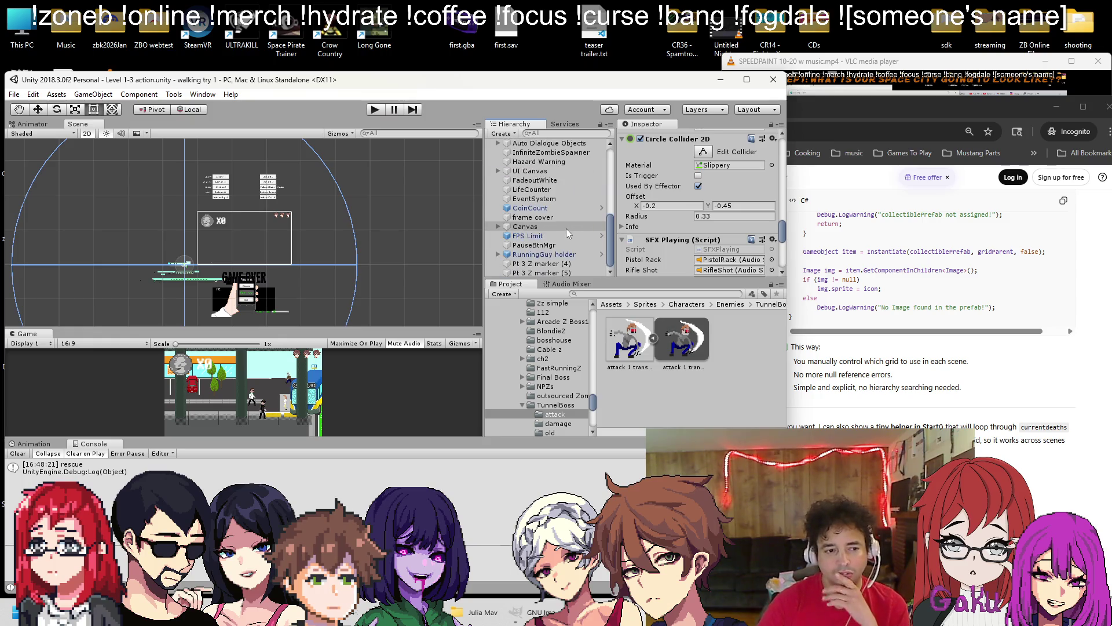
pyautogui.click(373, 110)
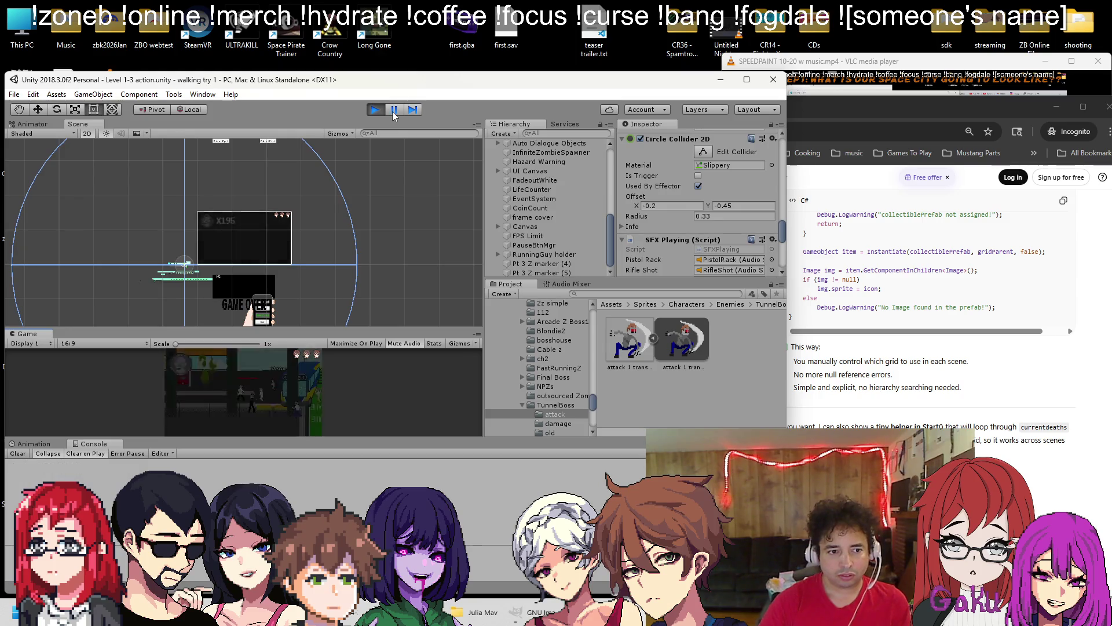
# Pause the game with Esc and expand UI Canvas > DeathCount > DCgrid to frame the first clone
pyautogui.press('Escape')
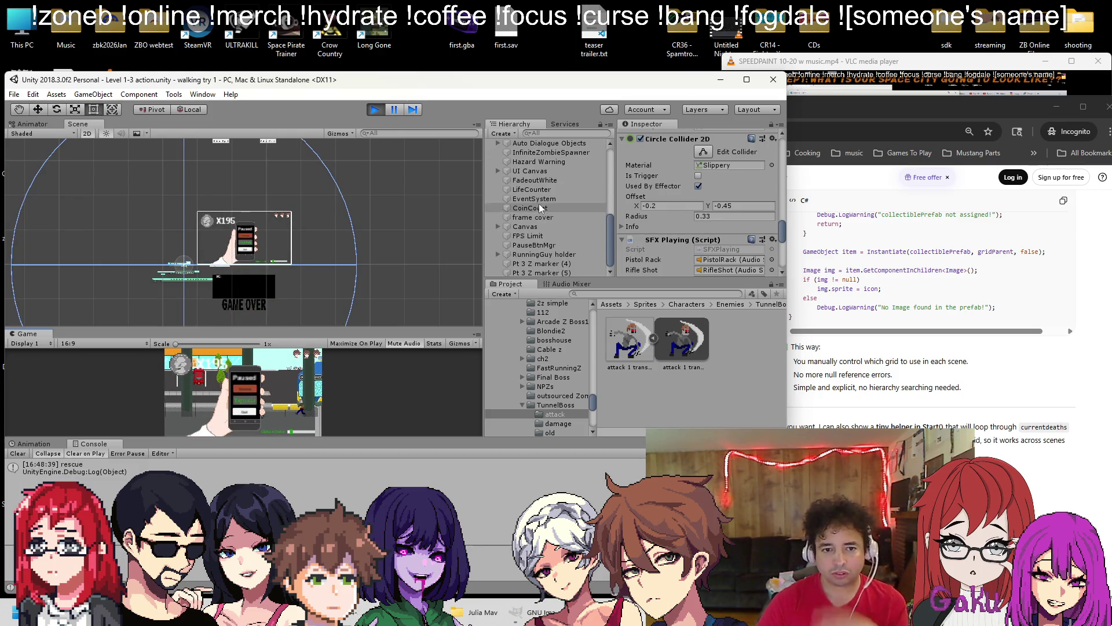
pyautogui.click(499, 171)
pyautogui.click(507, 227)
pyautogui.click(515, 236)
pyautogui.doubleClick(554, 245)
pyautogui.scroll(-5, 360, 227)
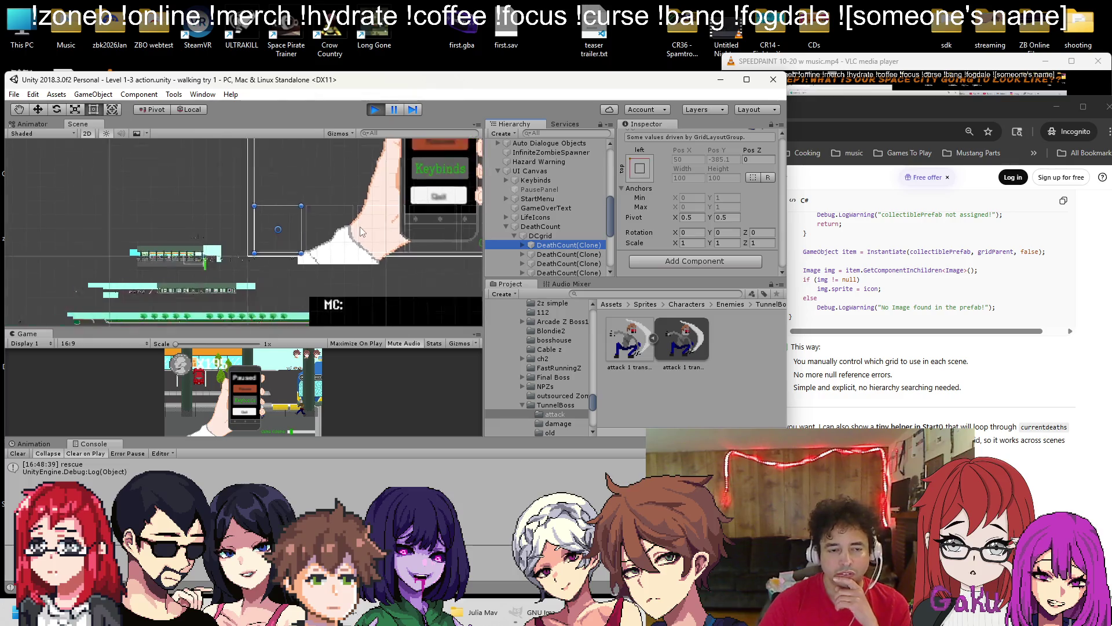
pyautogui.moveTo(364, 217)
pyautogui.mouseDown()
pyautogui.moveTo(307, 210)
pyautogui.moveTo(262, 223)
pyautogui.mouseUp()
pyautogui.scroll(-3, 548, 225)
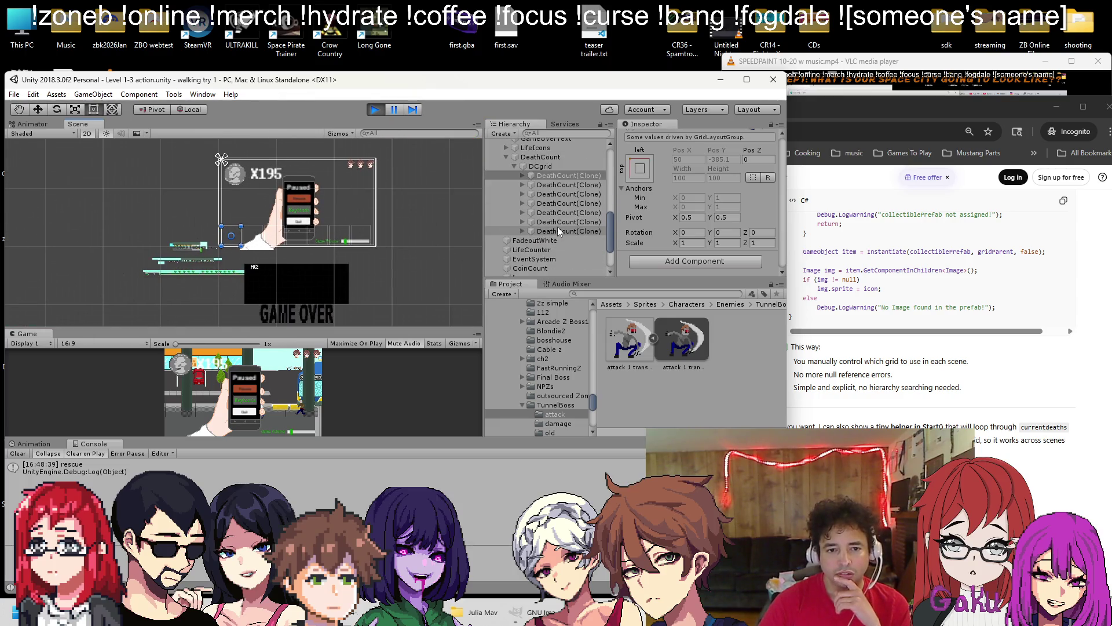
pyautogui.scroll(2, 671, 209)
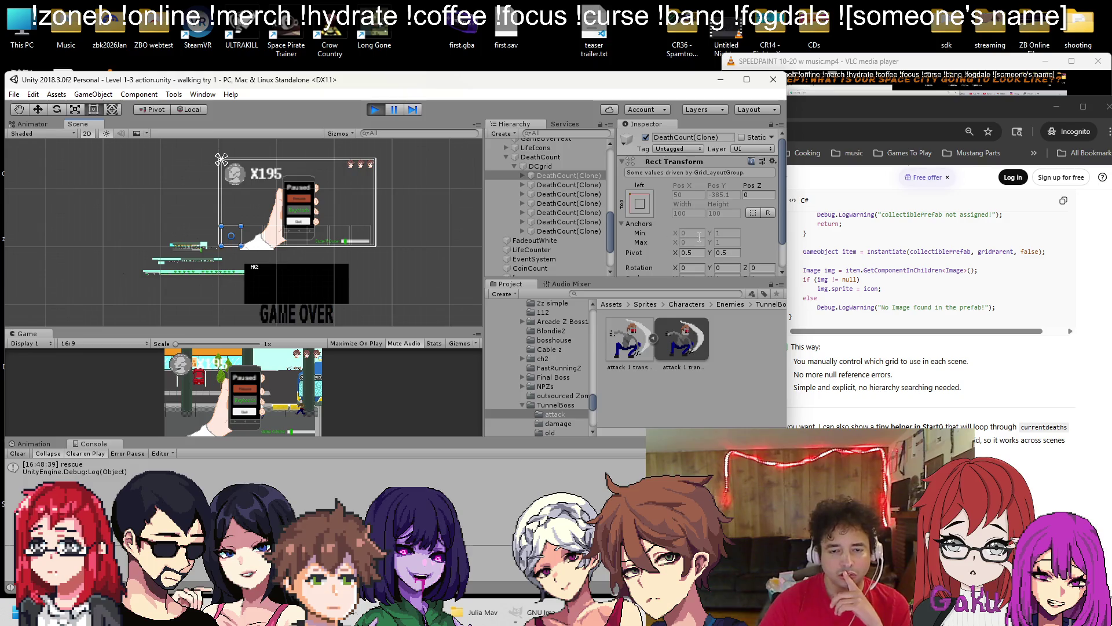
# Expand the first DeathCount(Clone), switch to the Move tool, and compare DeathCount with the clone
pyautogui.click(520, 176)
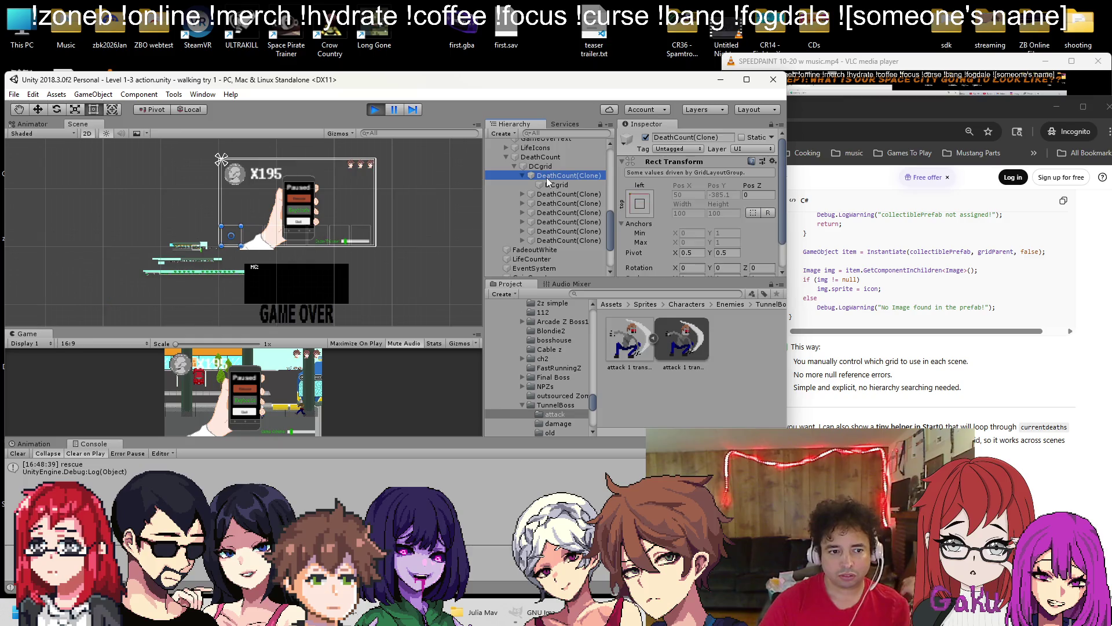
pyautogui.scroll(-2, 714, 221)
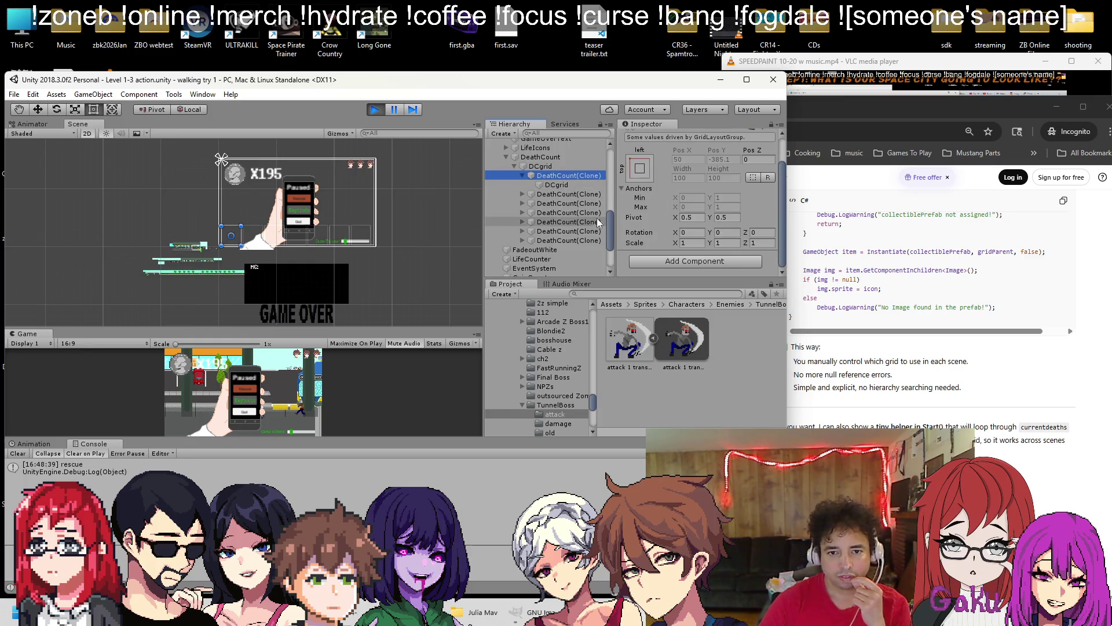
pyautogui.click(41, 110)
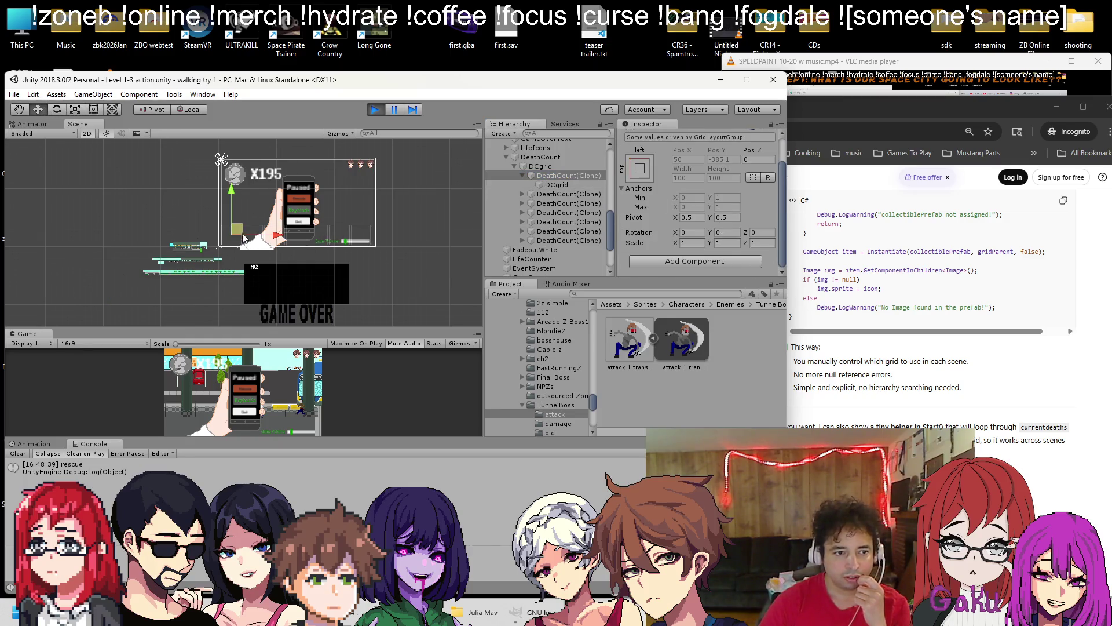
pyautogui.click(540, 157)
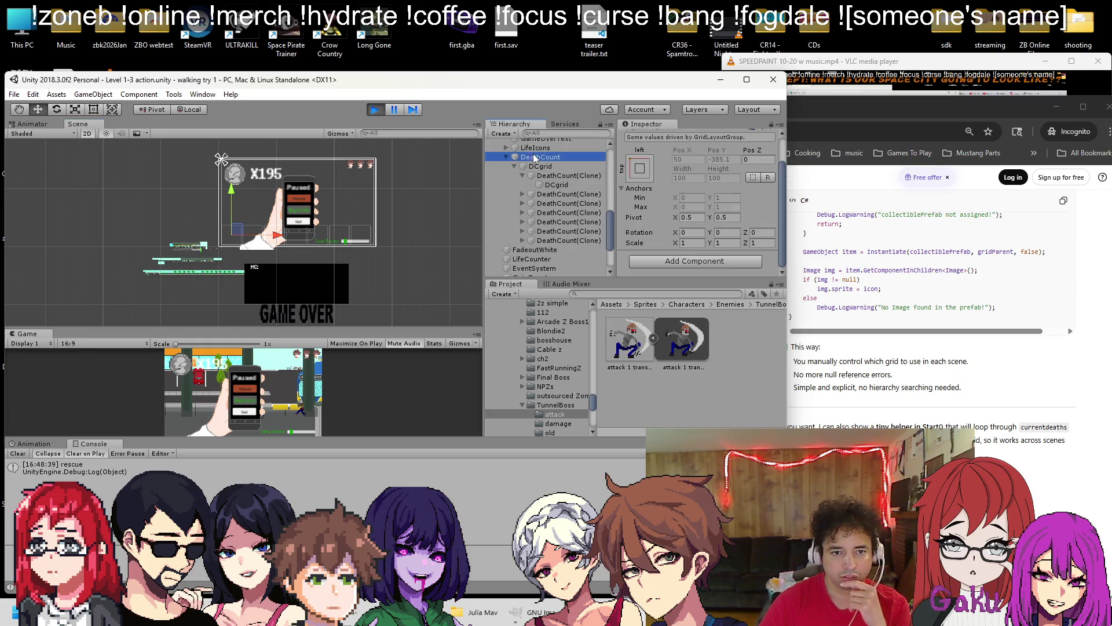
pyautogui.scroll(-5, 225, 200)
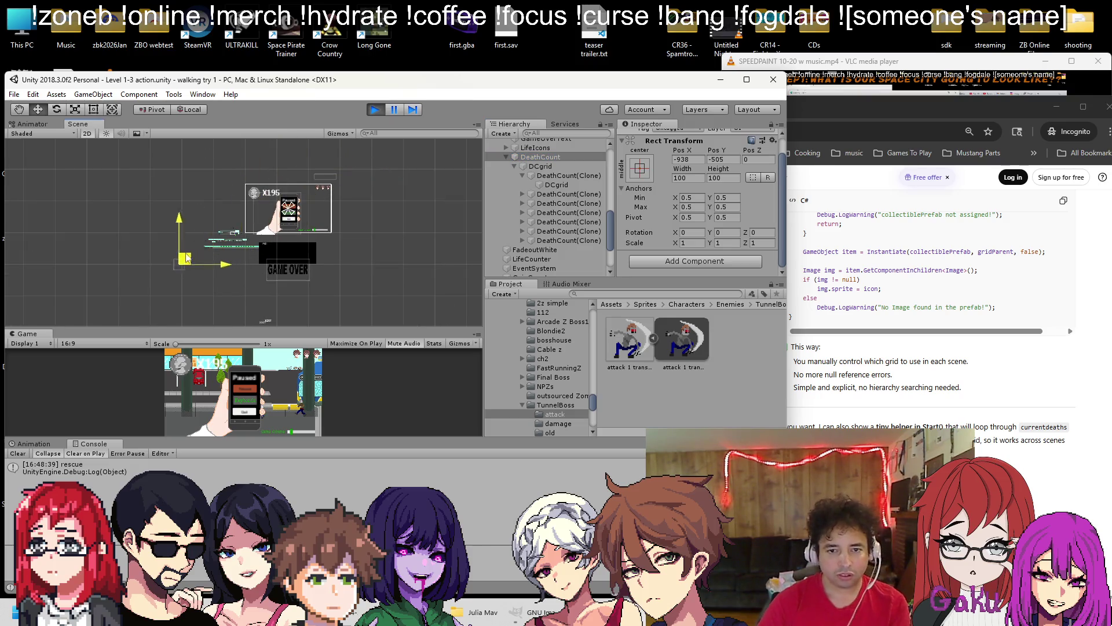
pyautogui.click(550, 175)
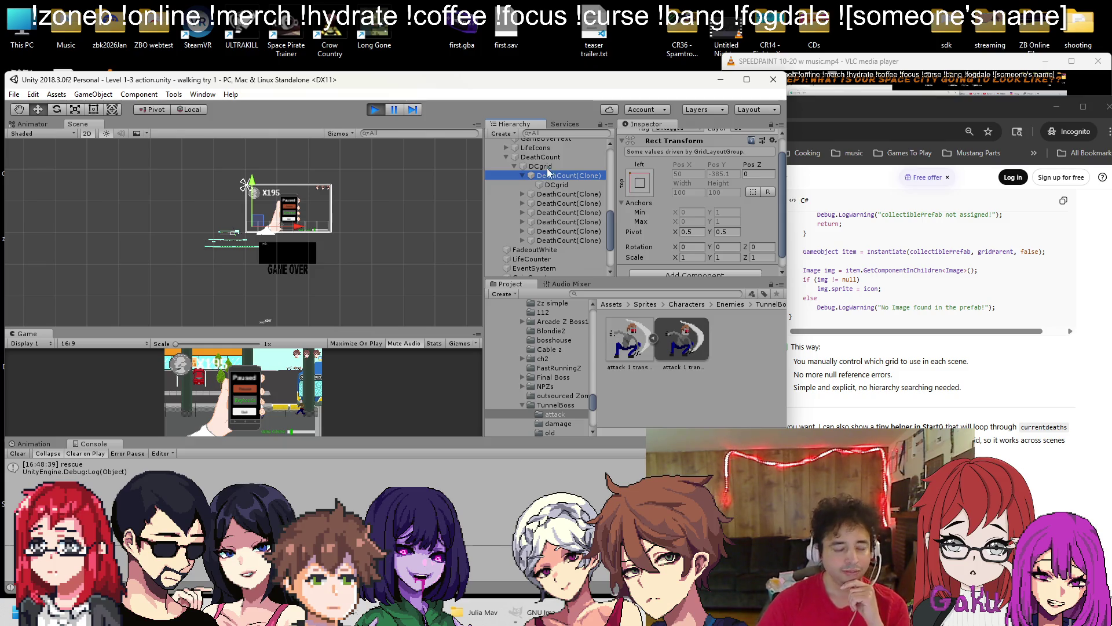
pyautogui.scroll(6, 278, 214)
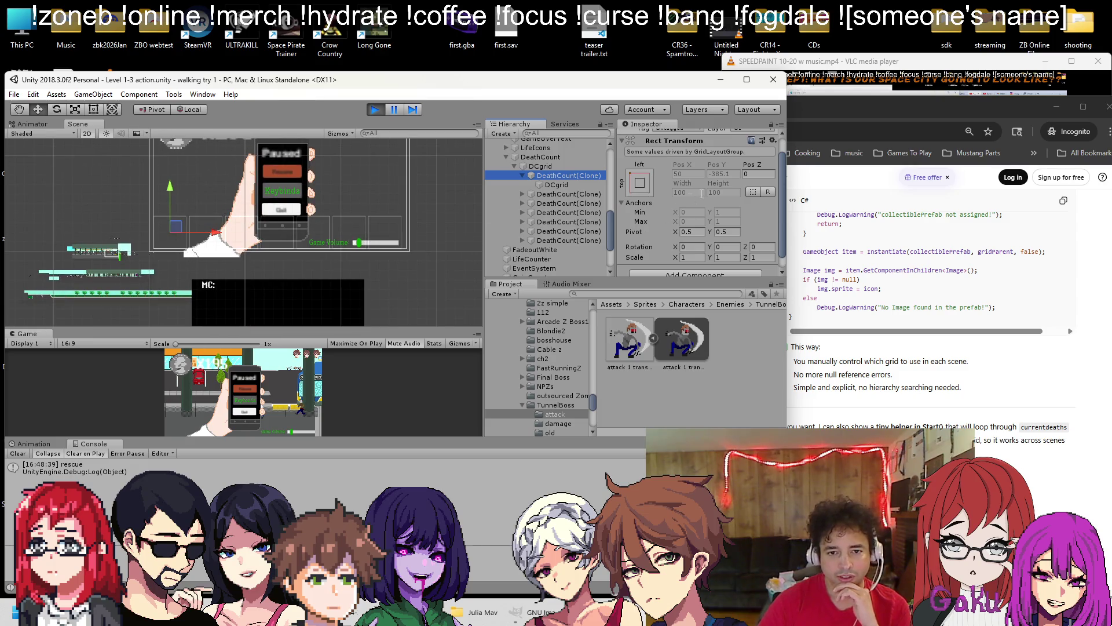
# Inspect DeathCount and UI Canvas, recheck the first clone, then collapse DCgrid
pyautogui.click(541, 157)
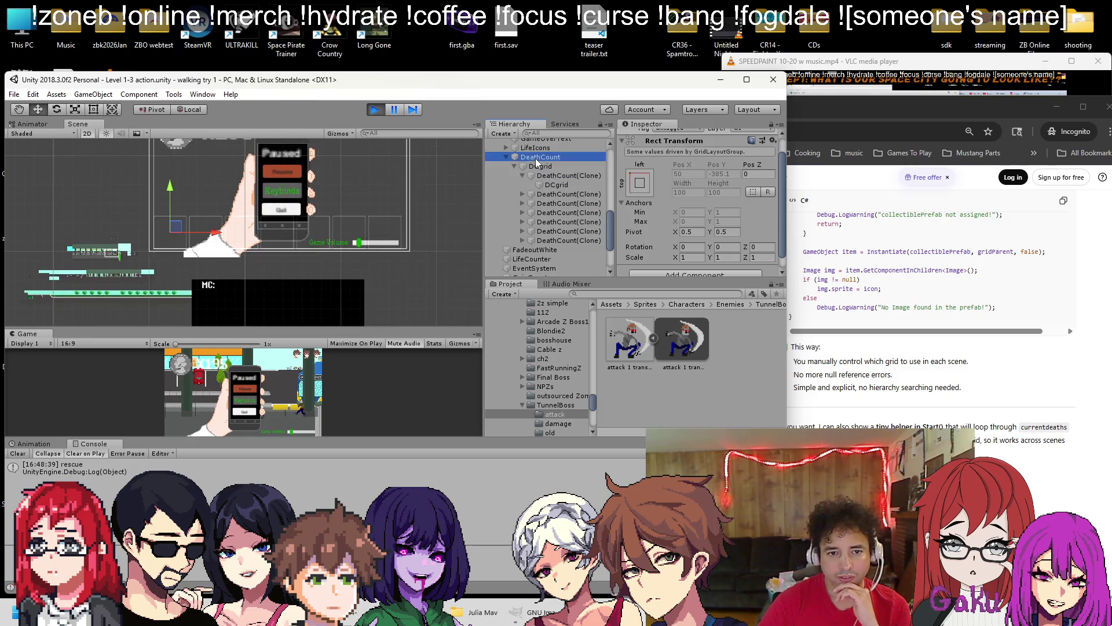
pyautogui.scroll(3, 544, 181)
pyautogui.click(541, 170)
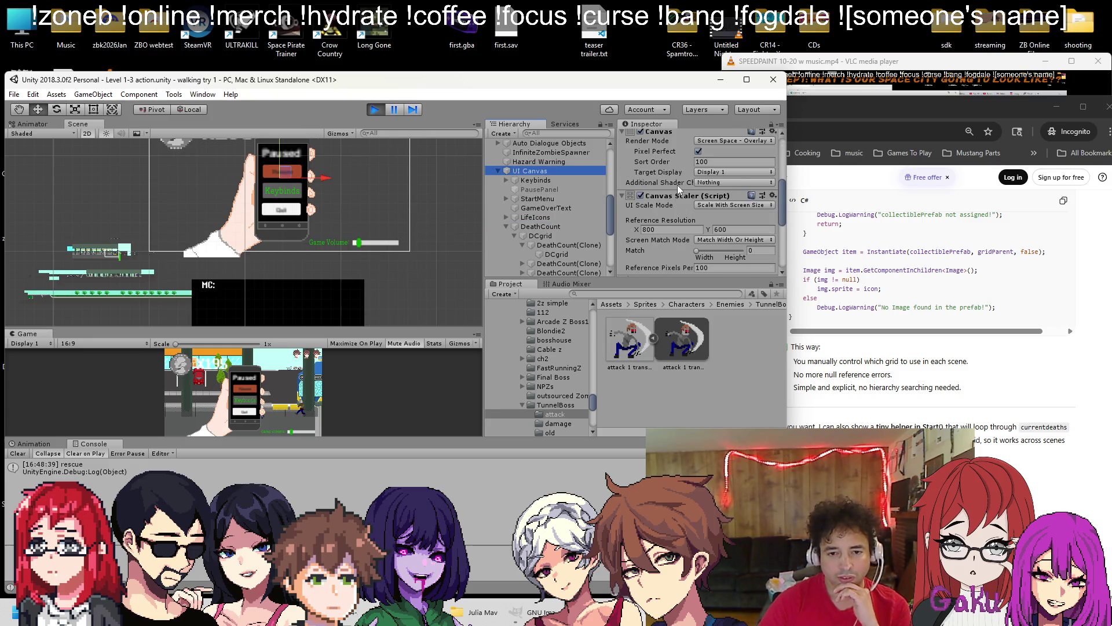
pyautogui.scroll(-3, 677, 187)
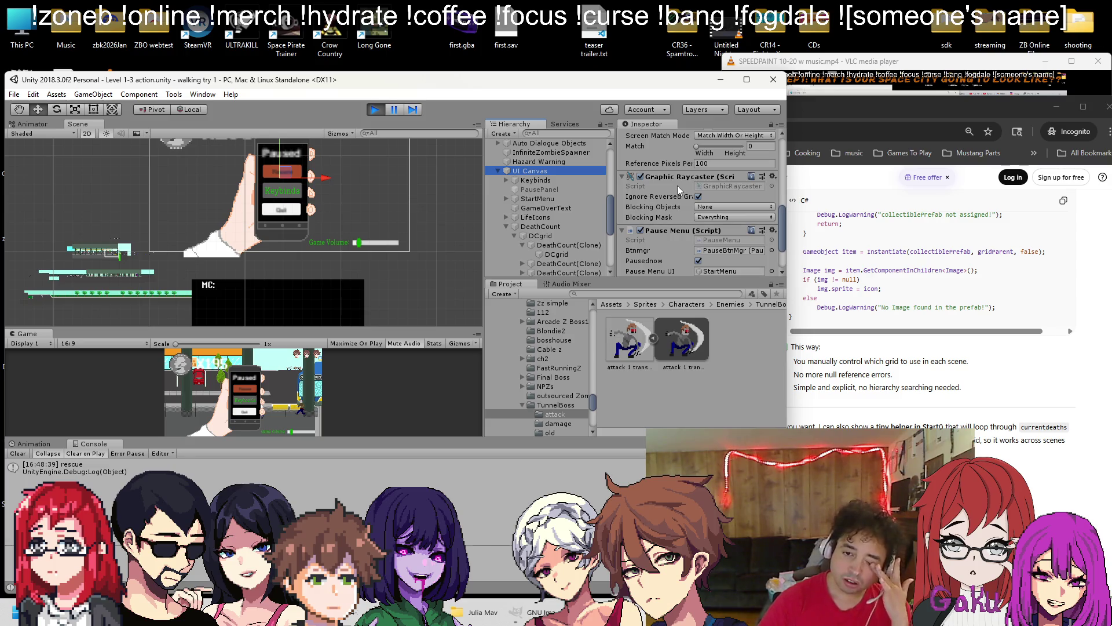
pyautogui.scroll(-2, 642, 189)
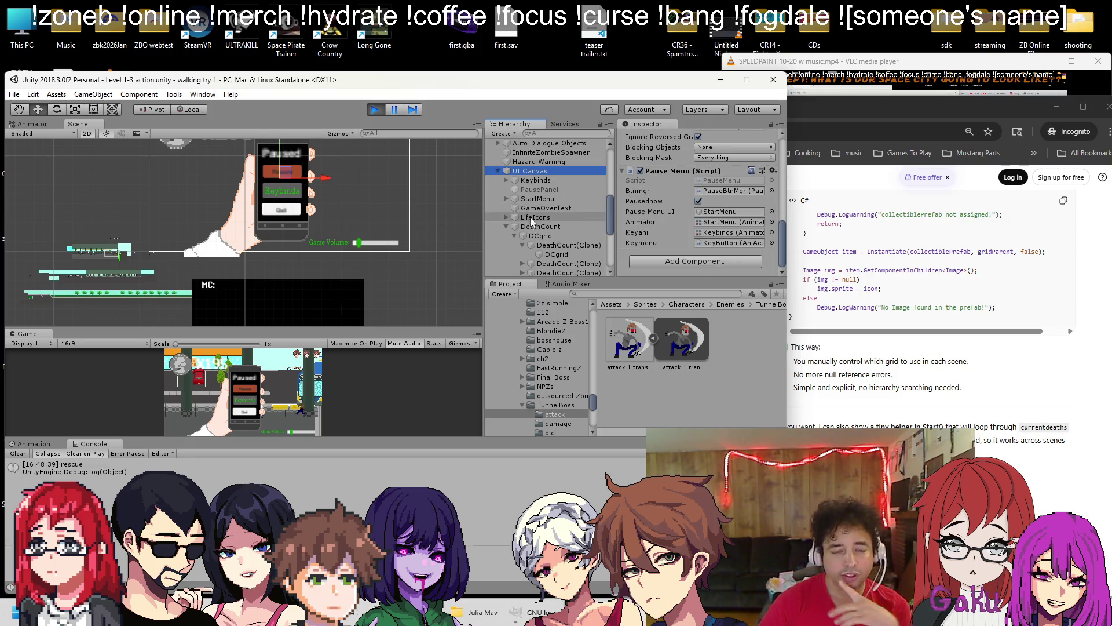
pyautogui.click(558, 246)
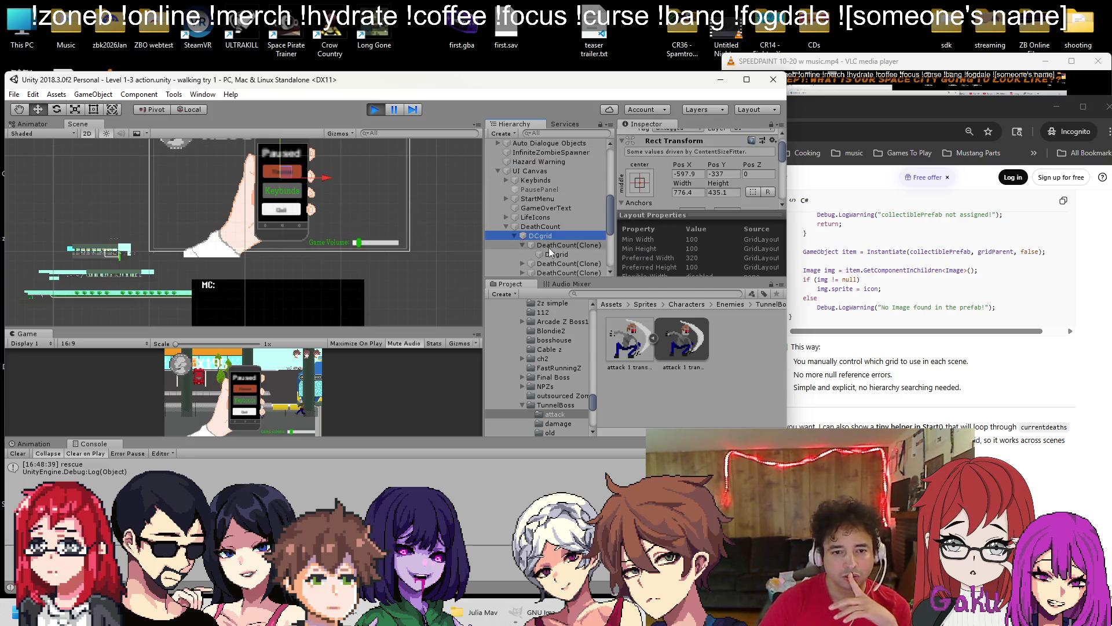
pyautogui.click(515, 237)
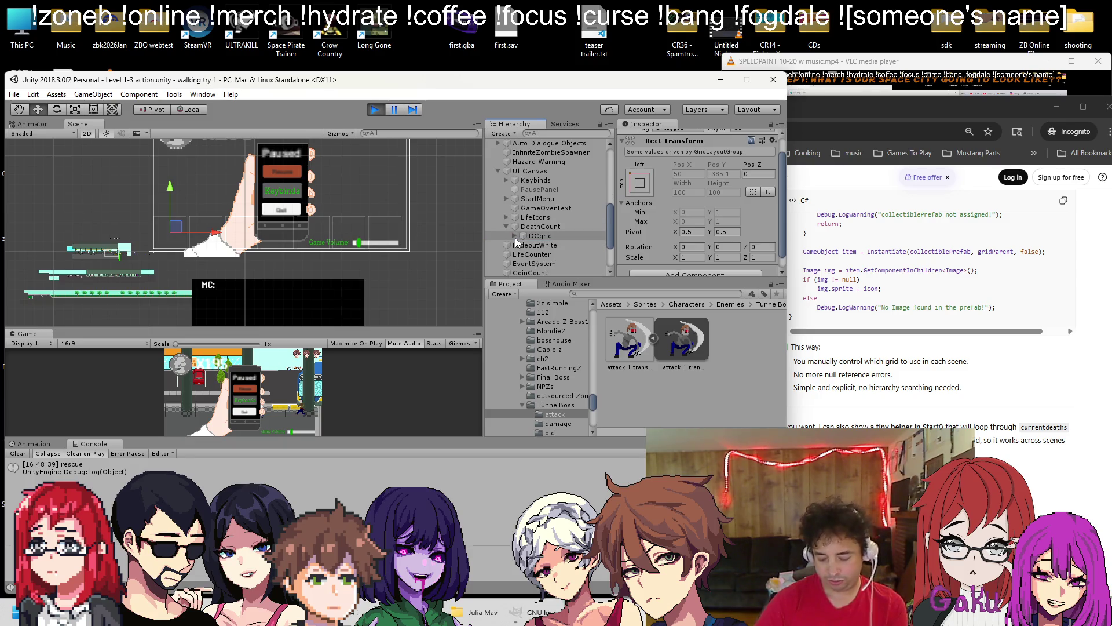
pyautogui.scroll(-4, 259, 195)
pyautogui.scroll(3, 259, 195)
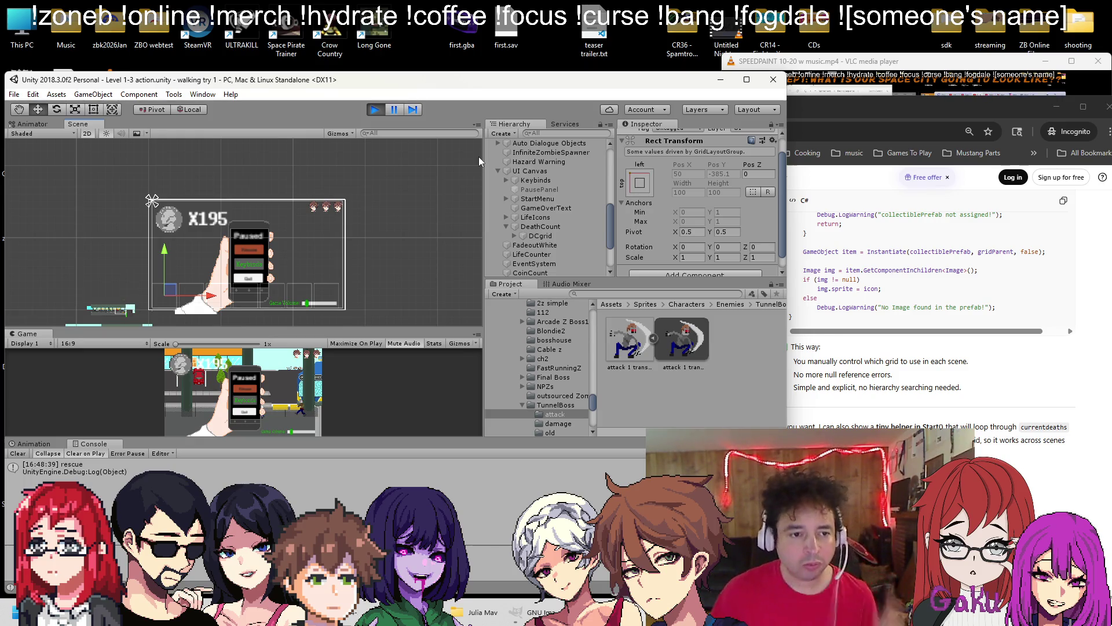
# Stop the run, select DCgrid, try moving it up the canvas, then undo the move
pyautogui.click(378, 109)
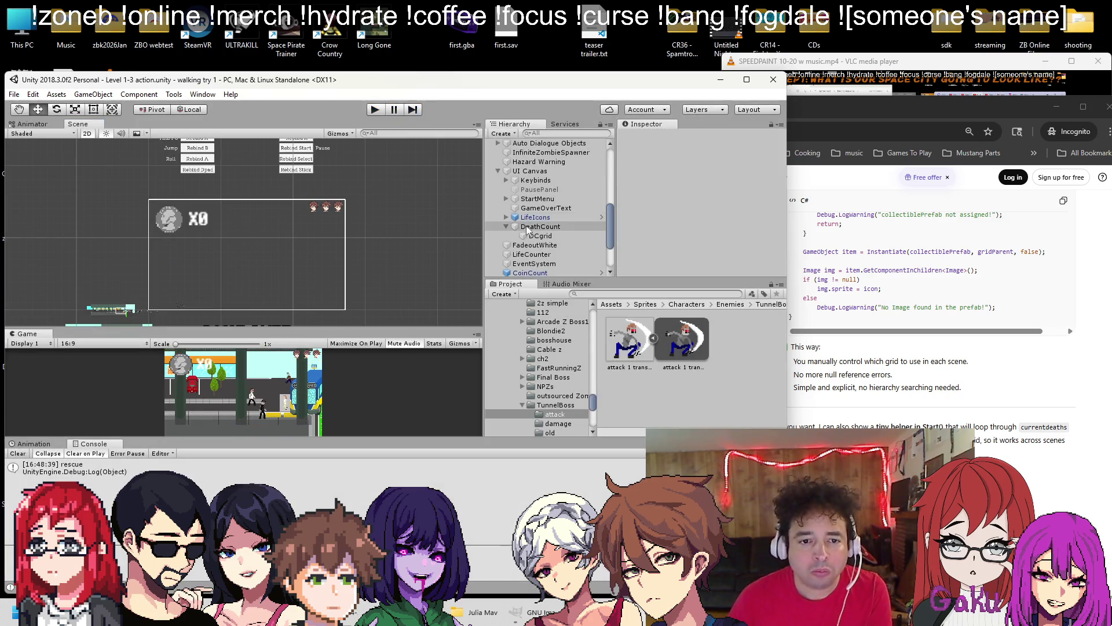
pyautogui.click(526, 227)
pyautogui.scroll(-2, 296, 217)
pyautogui.press('Down')
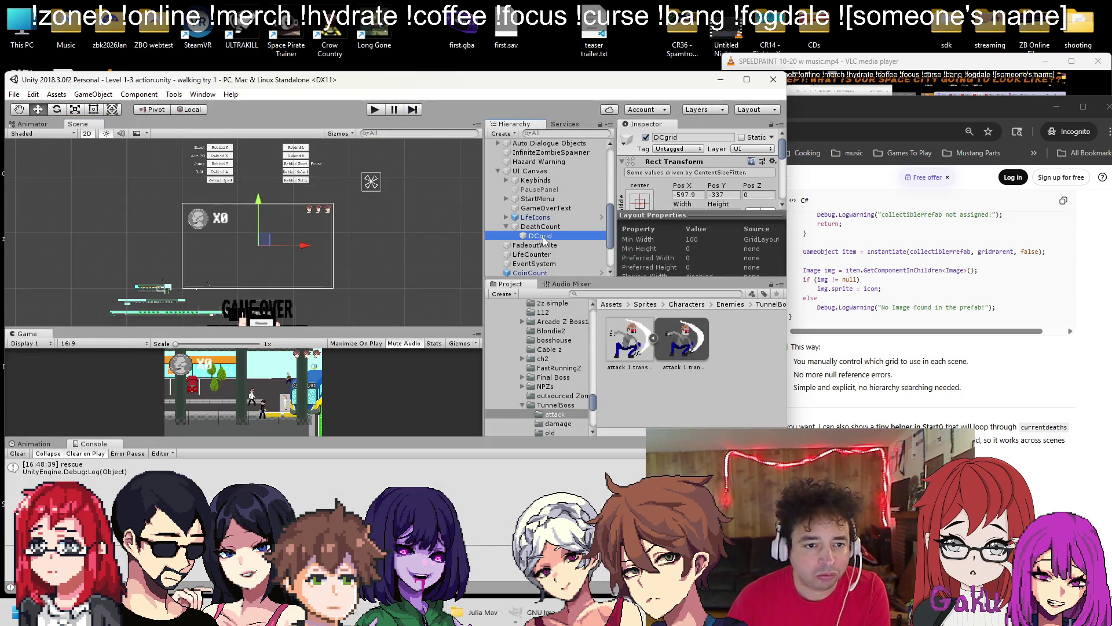
pyautogui.moveTo(259, 200); pyautogui.dragTo(264, 144)
pyautogui.hotkey('ctrl', 'z')
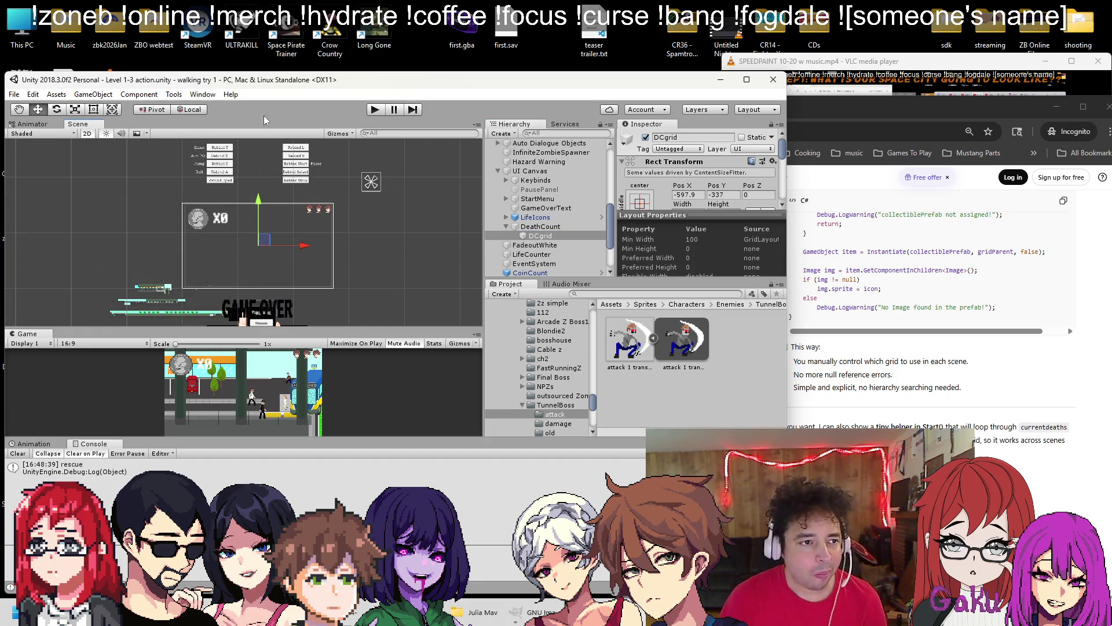
# Run and pause the level, expand DCgrid and bring the first DeathCount clone into view
pyautogui.click(375, 110)
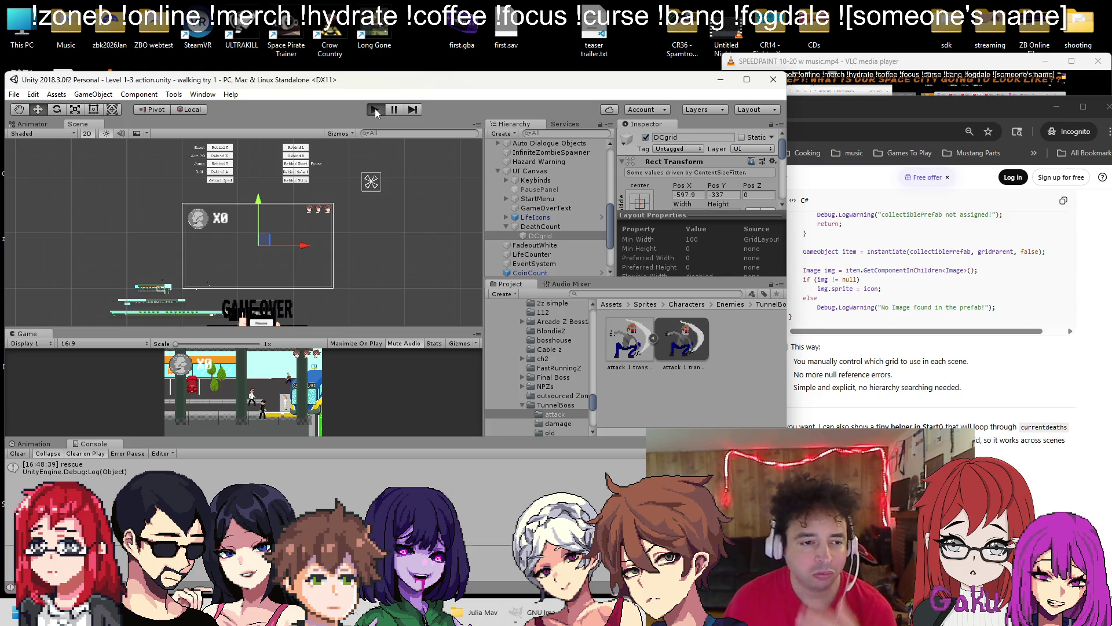
pyautogui.click(395, 110)
pyautogui.click(513, 235)
pyautogui.click(533, 244)
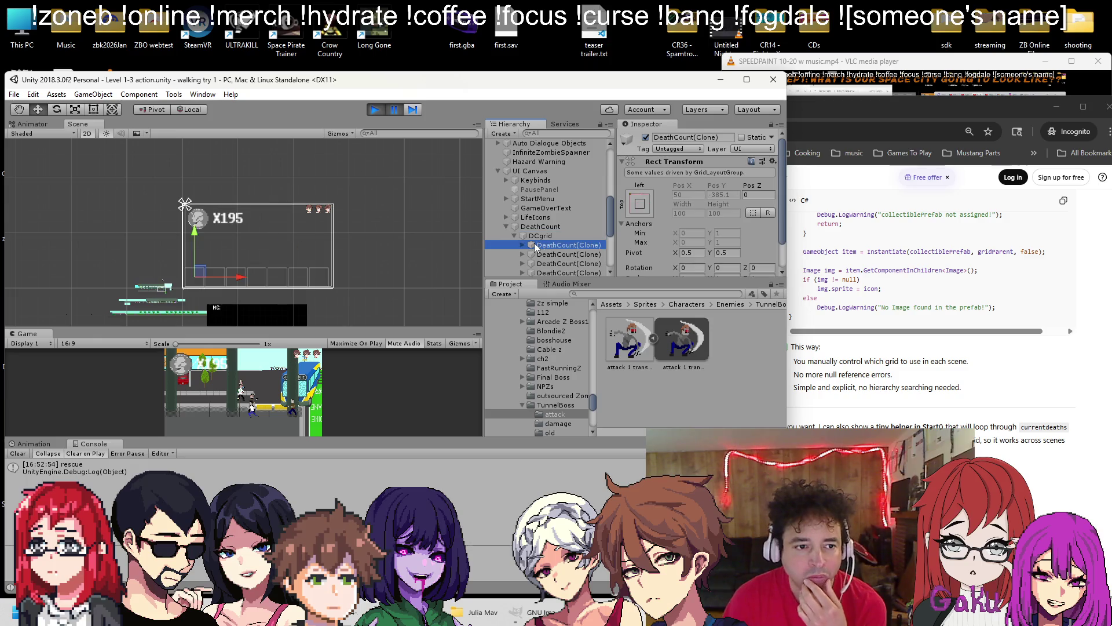
pyautogui.scroll(-2, 415, 241)
pyautogui.moveTo(415, 241); pyautogui.dragTo(349, 211)
pyautogui.scroll(2, 261, 219)
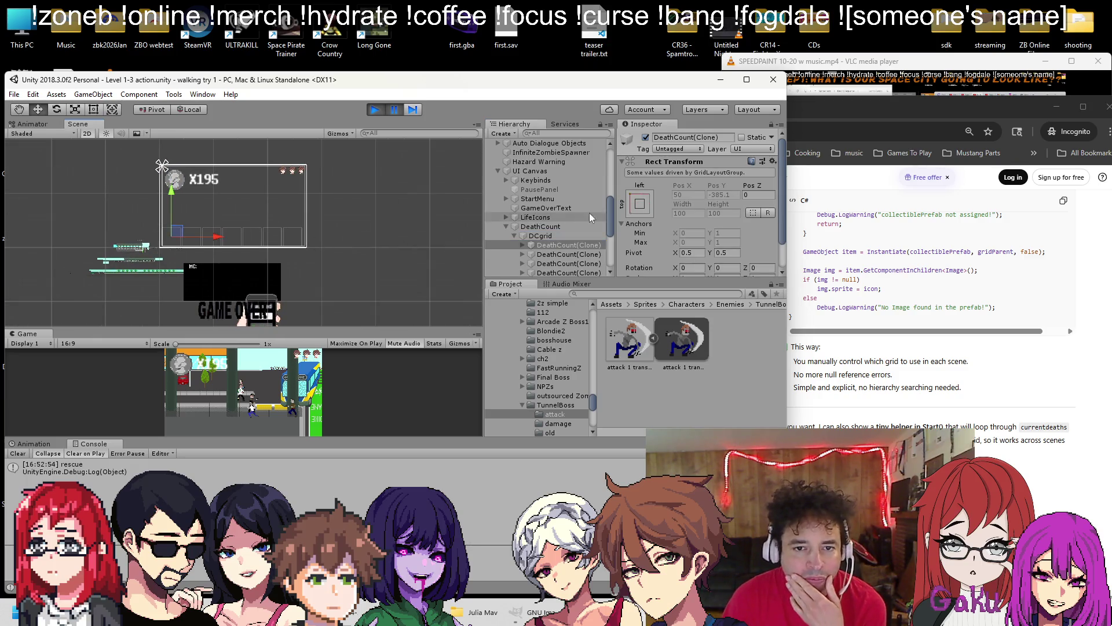
pyautogui.scroll(-1, 678, 222)
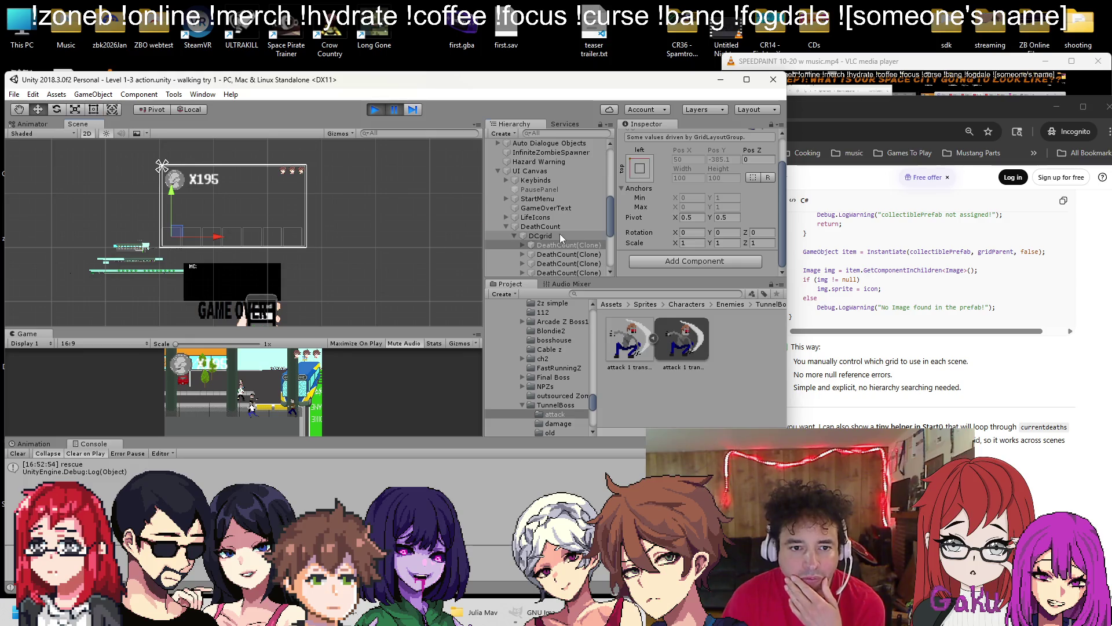
# Inspect the UI Canvas, DeathCount and DCgrid layout settings, then the first clone
pyautogui.click(542, 171)
pyautogui.scroll(-6, 672, 185)
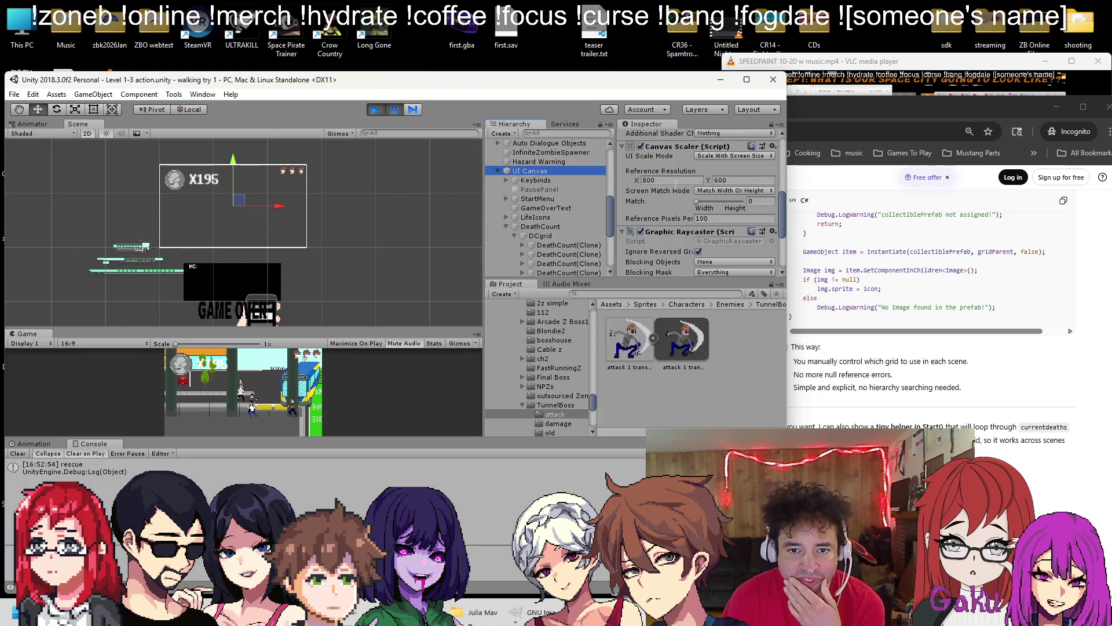
pyautogui.click(547, 226)
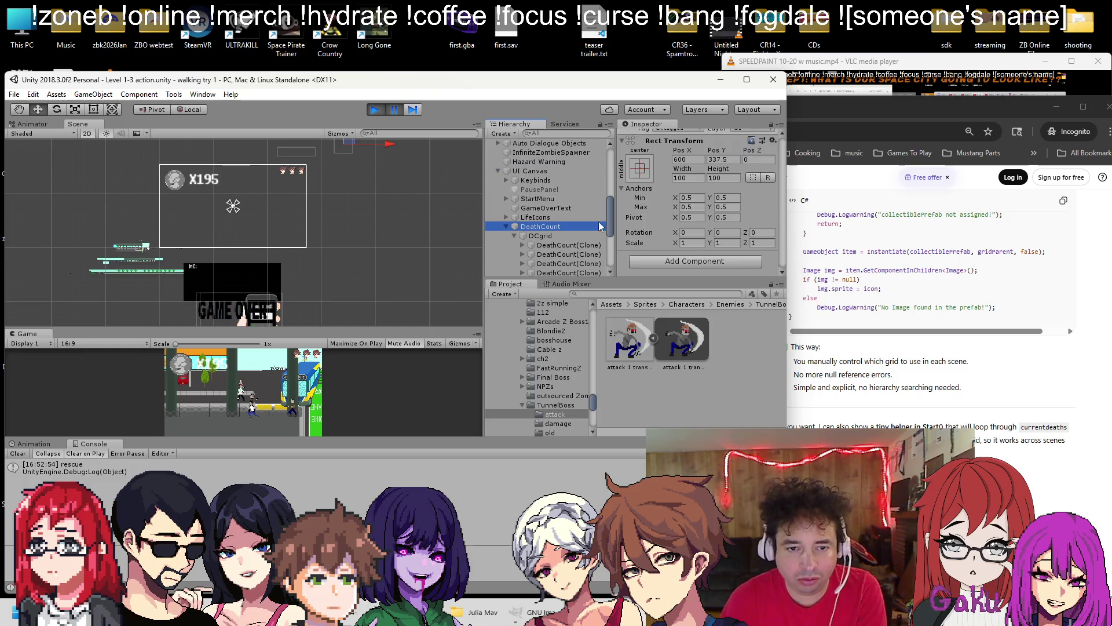
pyautogui.click(534, 236)
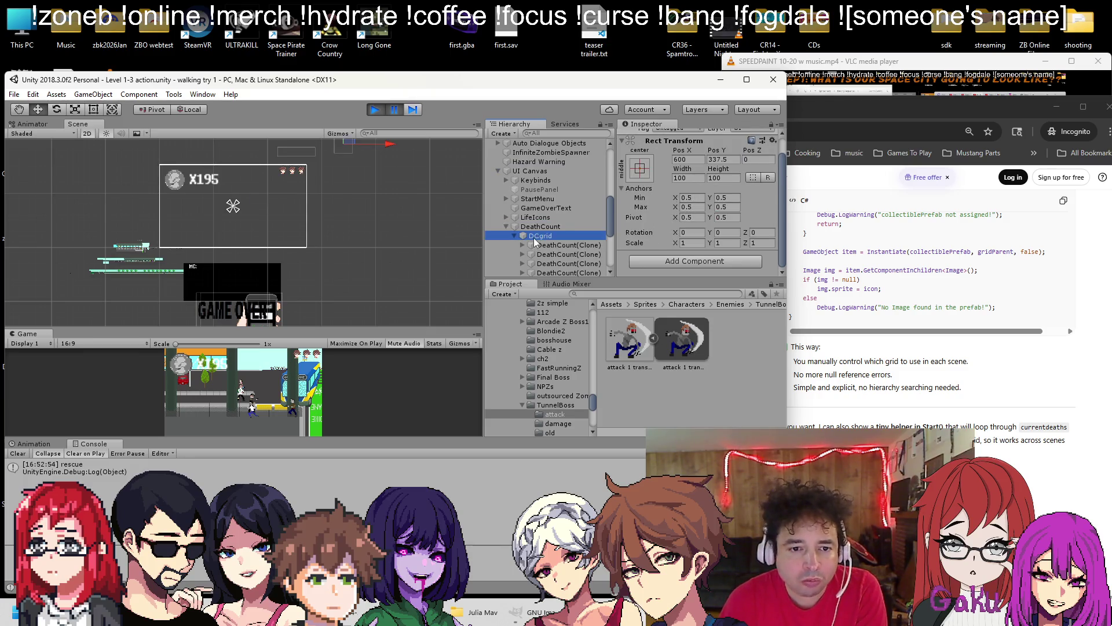
pyautogui.scroll(-5, 684, 200)
pyautogui.scroll(10, 677, 184)
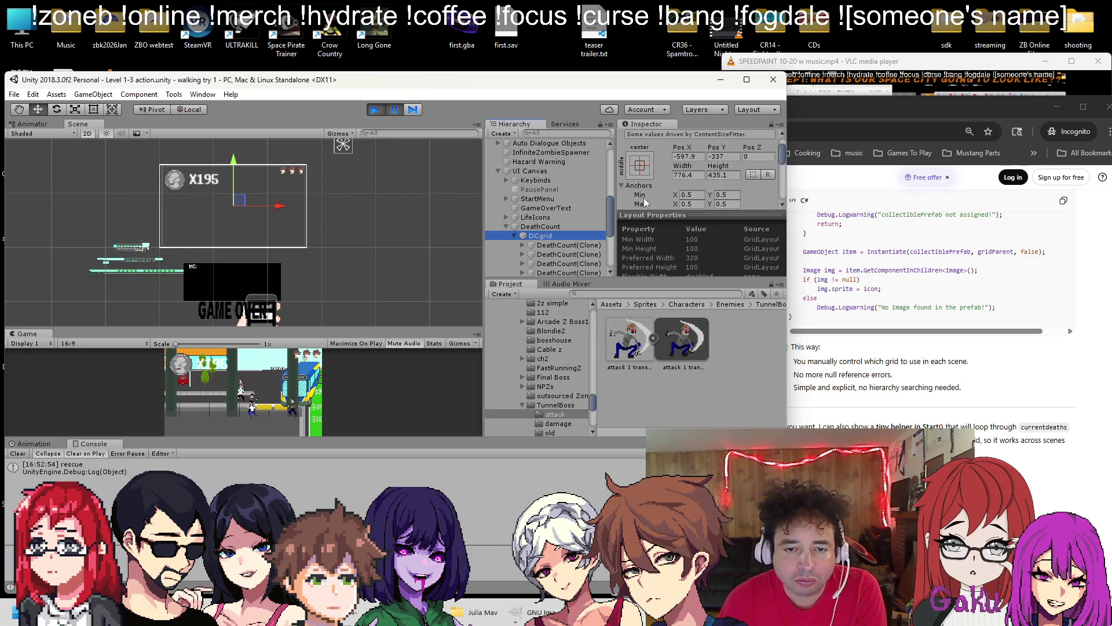
pyautogui.click(555, 245)
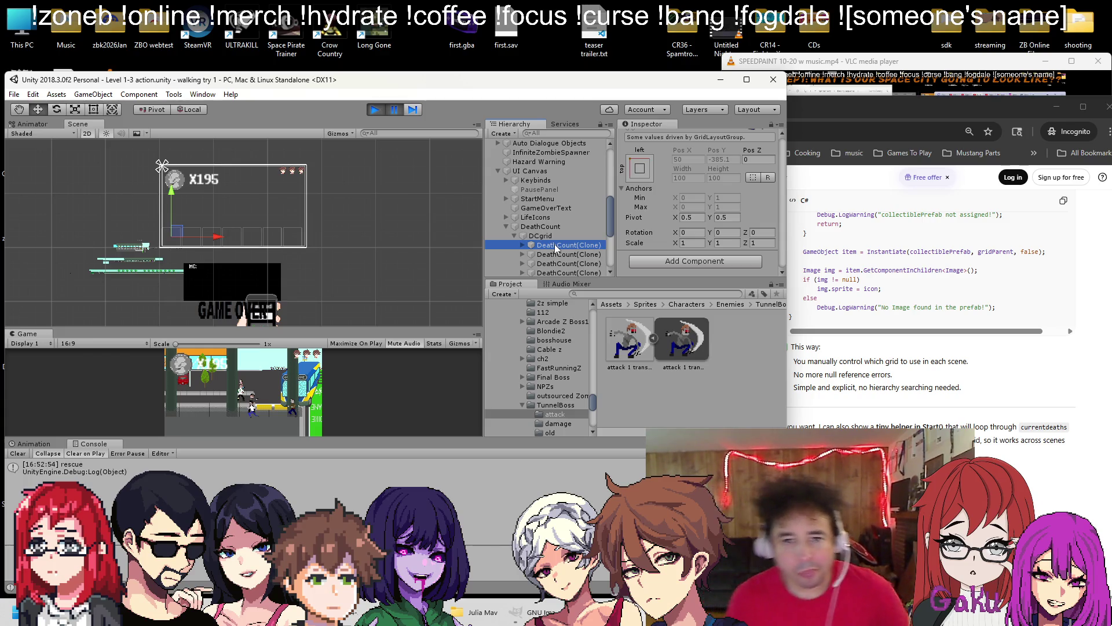
pyautogui.scroll(2, 700, 169)
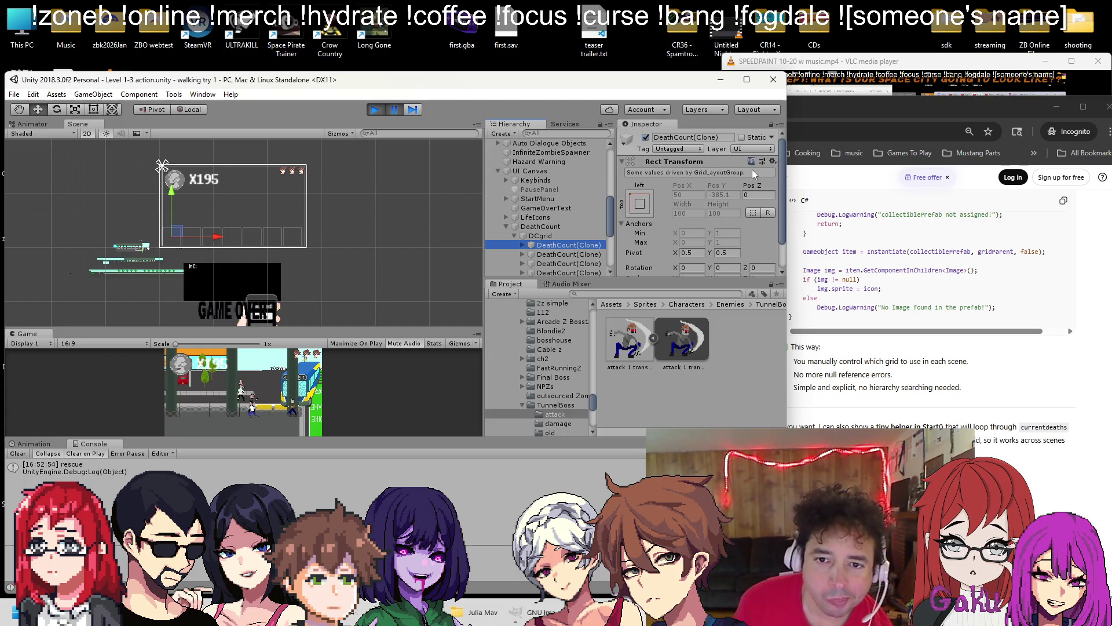
# Change the icon clone's Z position, check the DCgrid nested inside it, and stop the run
pyautogui.moveTo(749, 186); pyautogui.dragTo(901, 169)
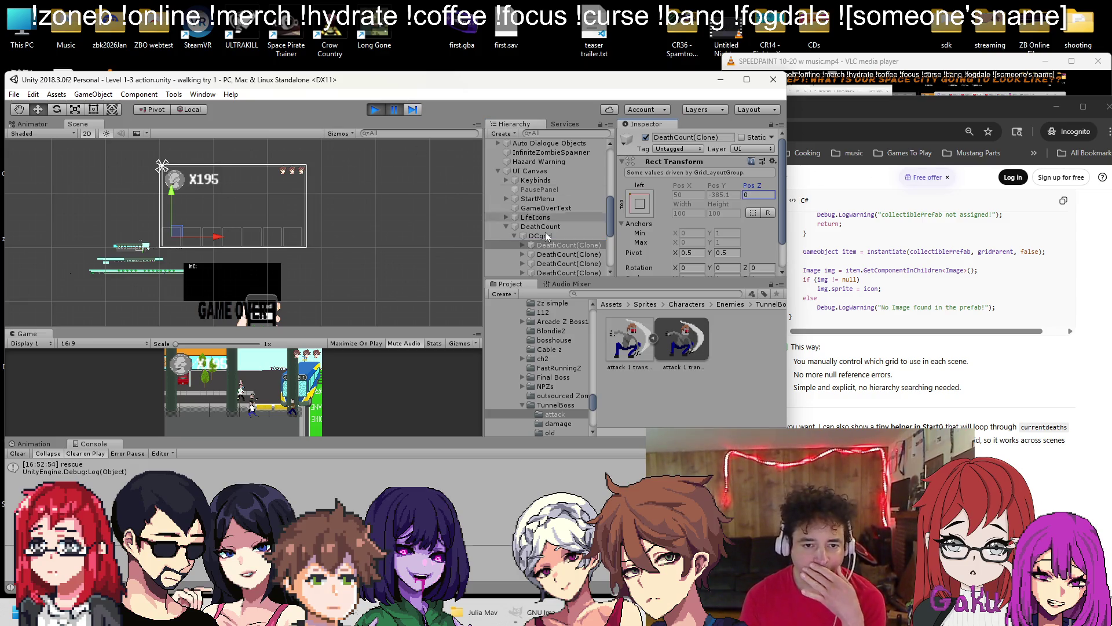
pyautogui.click(522, 246)
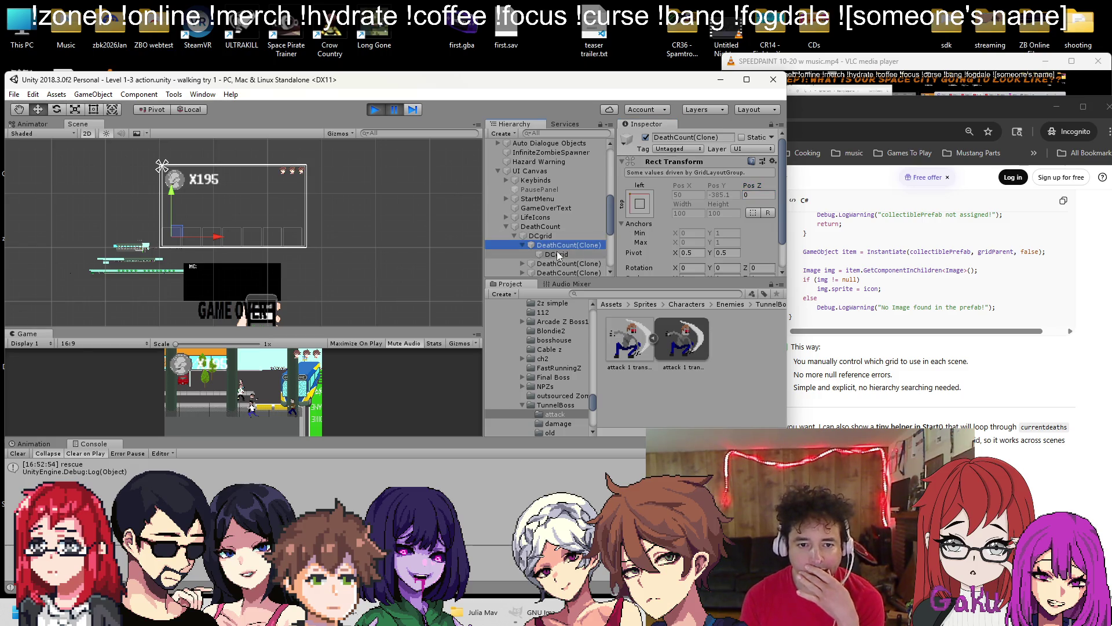
pyautogui.click(557, 255)
pyautogui.click(579, 246)
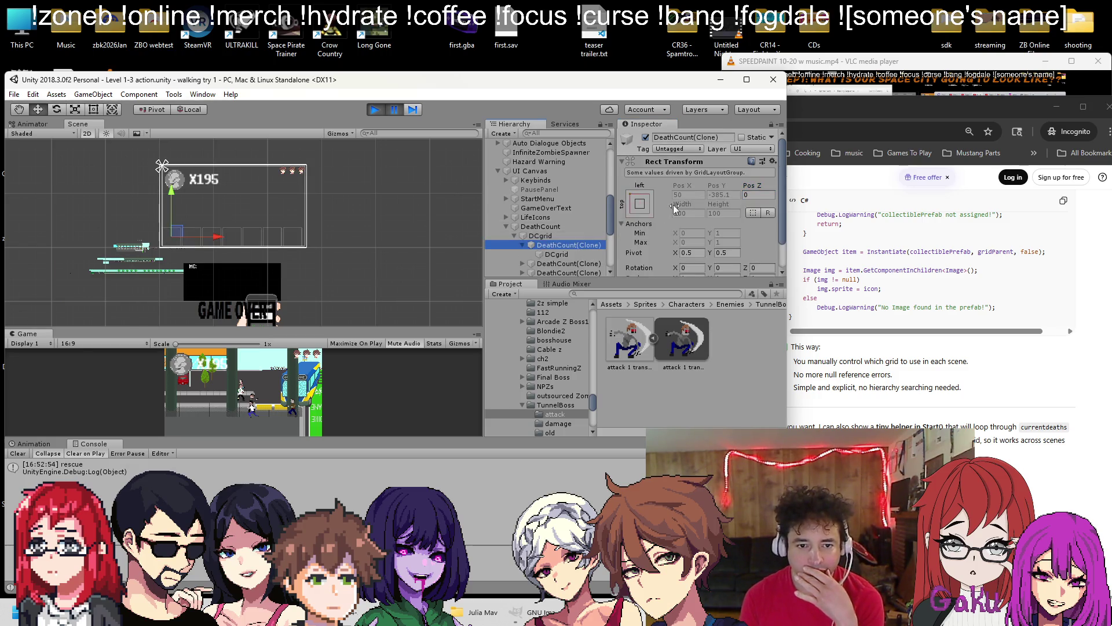
pyautogui.scroll(-3, 673, 204)
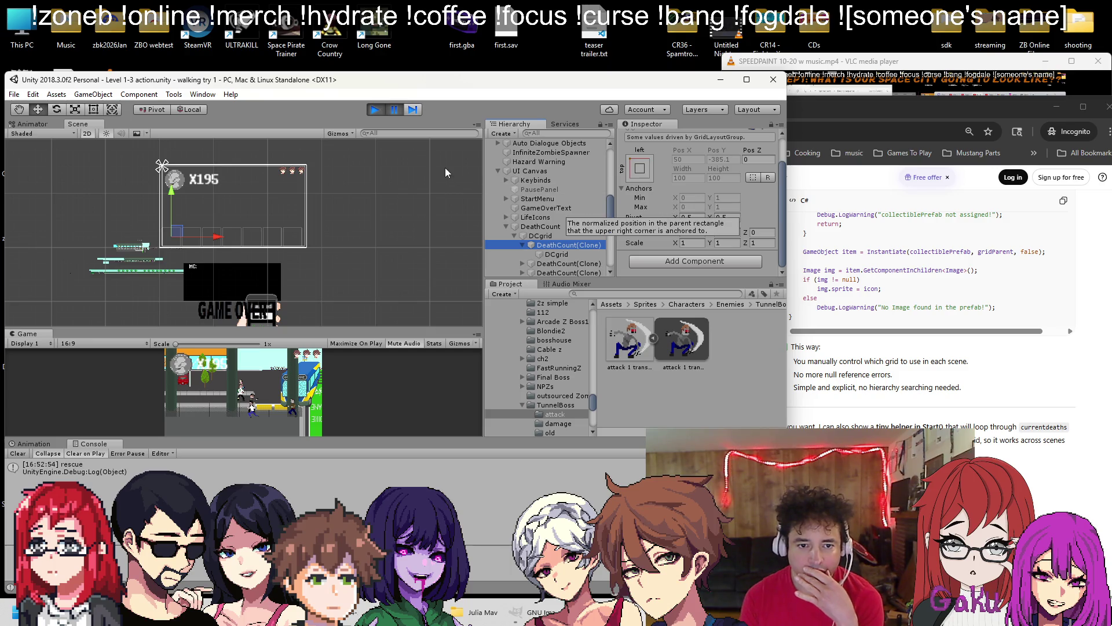
pyautogui.click(375, 109)
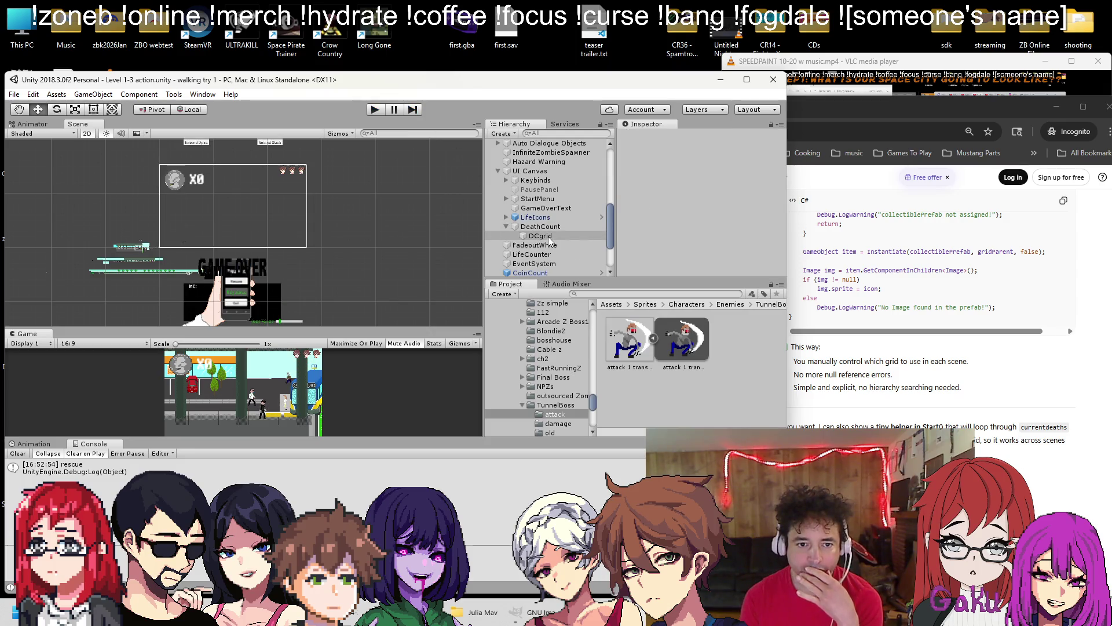
# Select Player and locate its Grid Parent, Collectible Prefab and Death Sprite assignments
pyautogui.scroll(10, 548, 231)
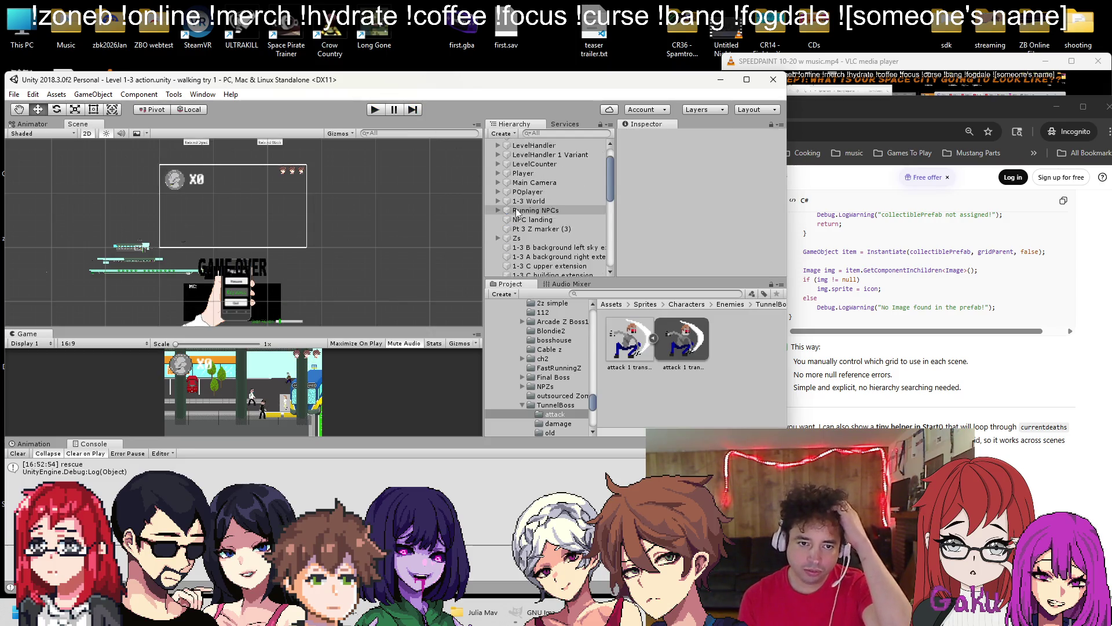
pyautogui.click(528, 201)
pyautogui.scroll(-10, 672, 231)
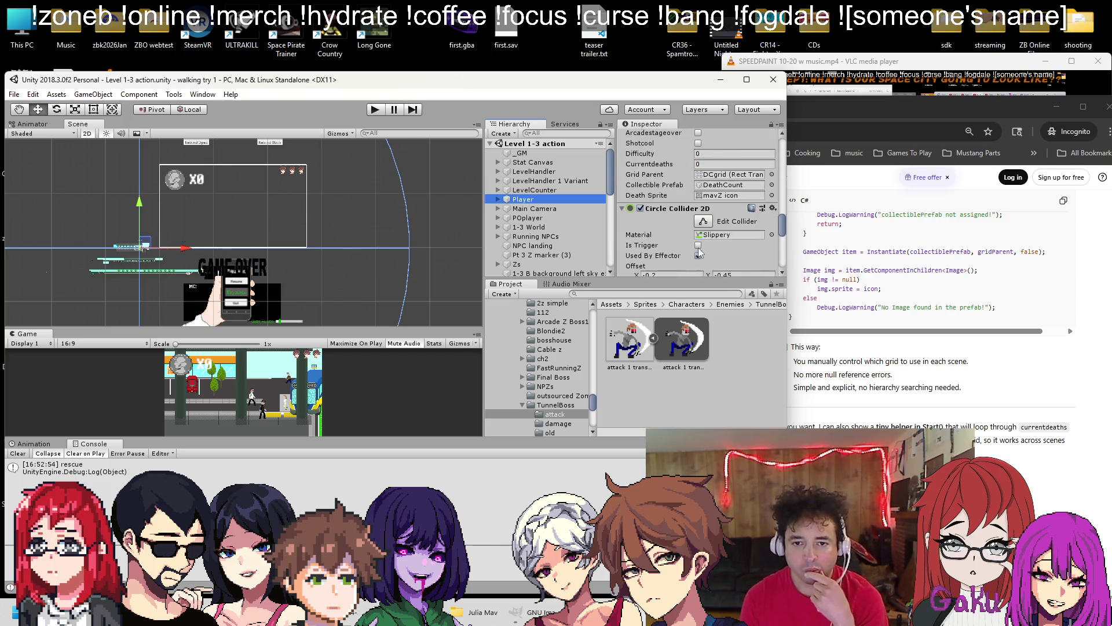
pyautogui.scroll(8, 702, 252)
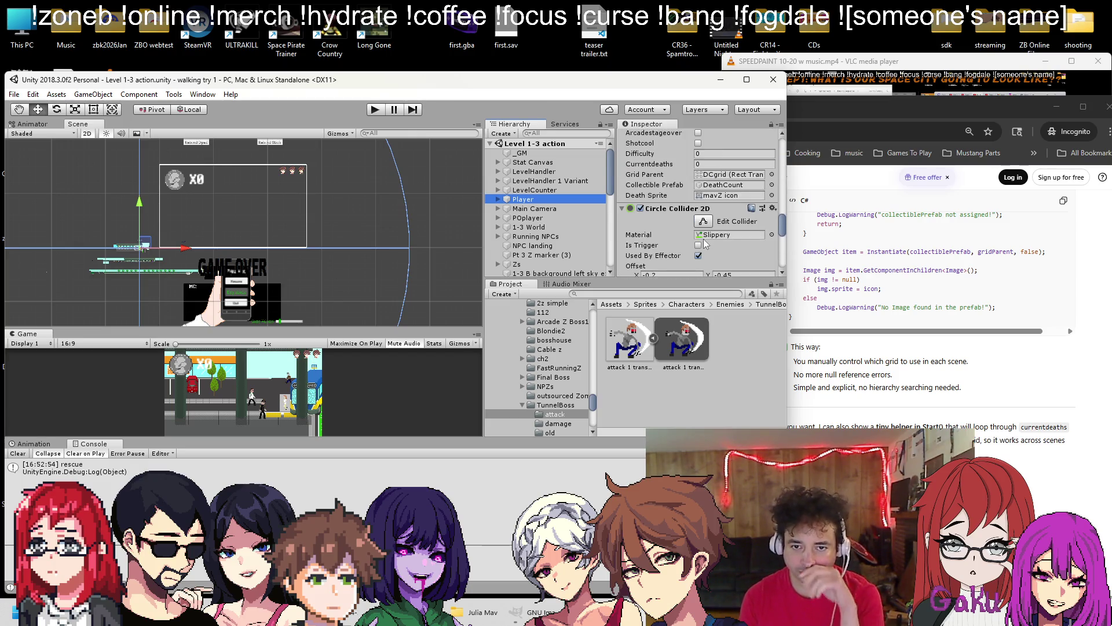
pyautogui.click(729, 175)
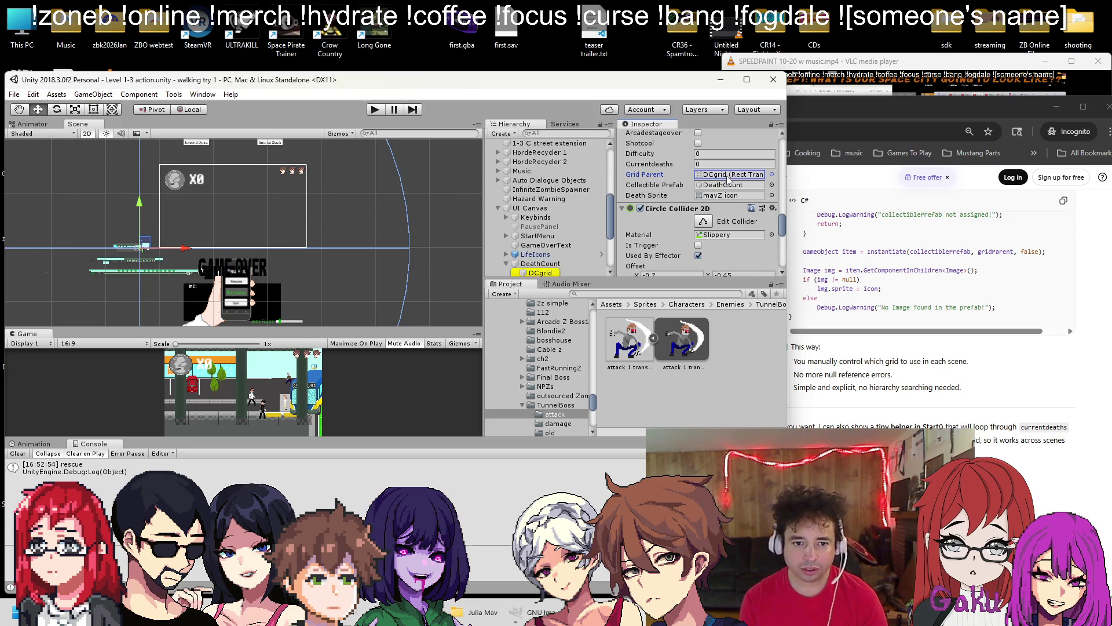
pyautogui.click(728, 185)
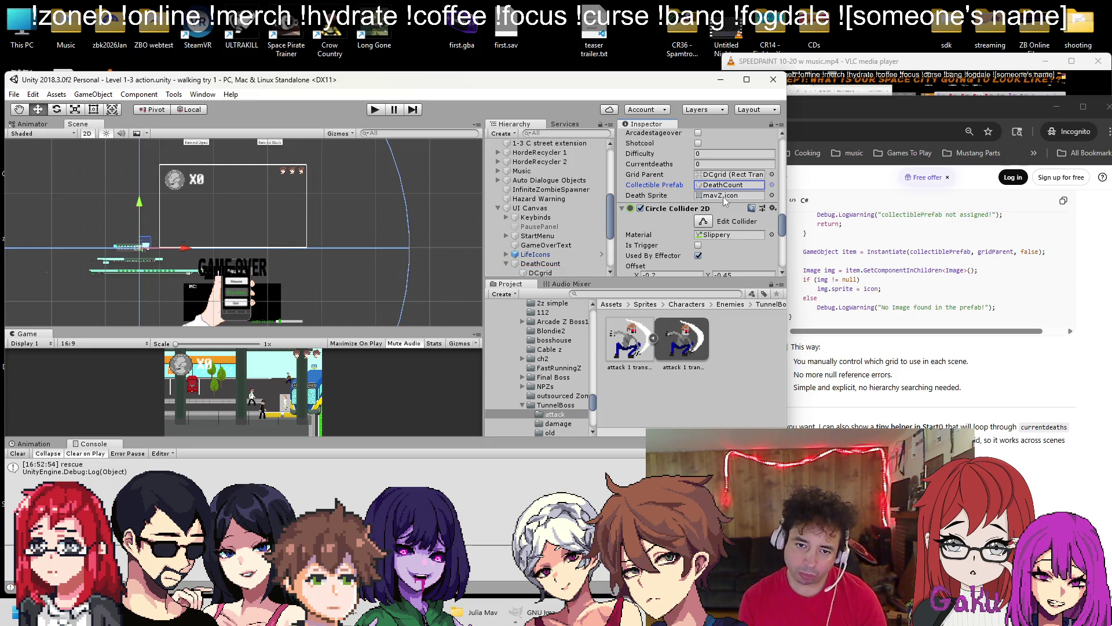
pyautogui.click(724, 197)
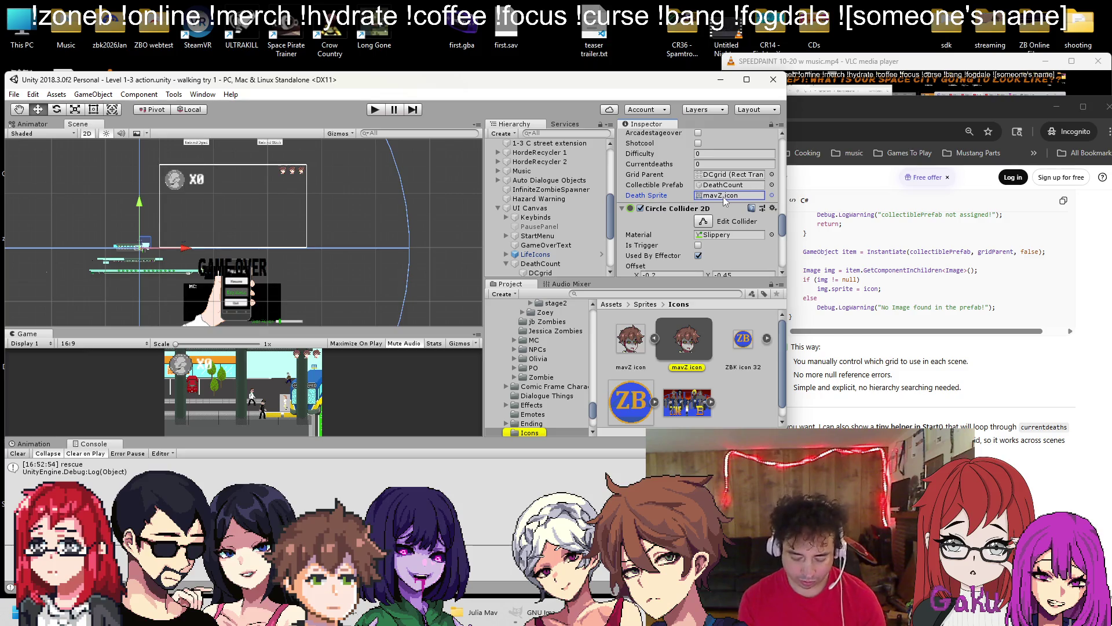
# Bring up the Open Scene dialog and browse into the Scenes folder
pyautogui.click(12, 94)
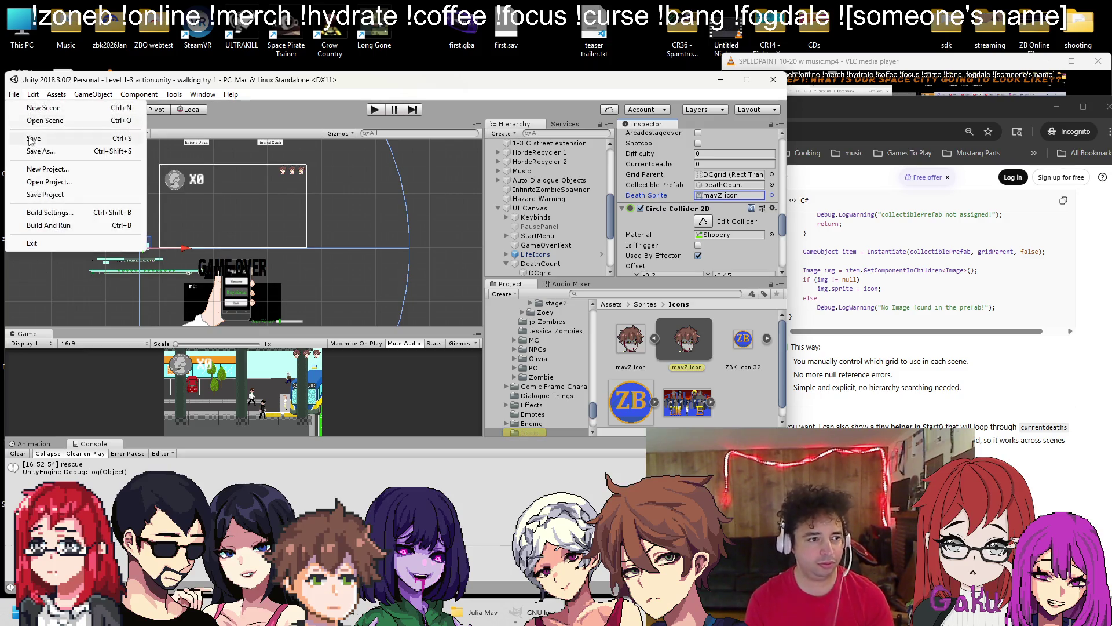
pyautogui.click(30, 119)
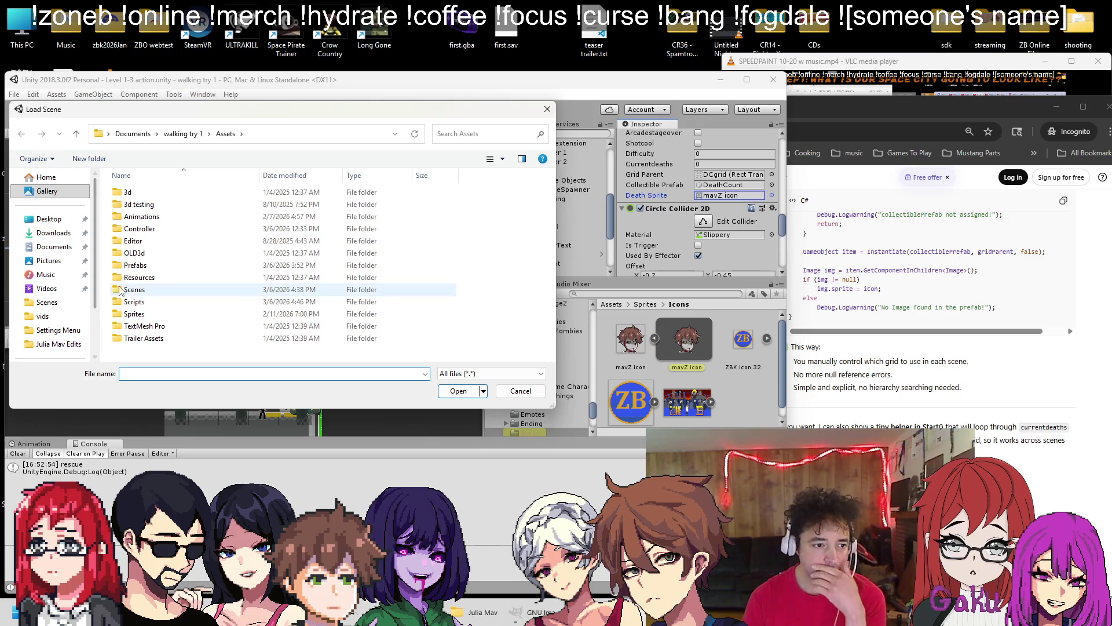
pyautogui.doubleClick(136, 289)
pyautogui.scroll(-3, 154, 278)
# Load Level 1-1, start a test run, and expand UI Canvas in the Hierarchy
pyautogui.doubleClick(146, 233)
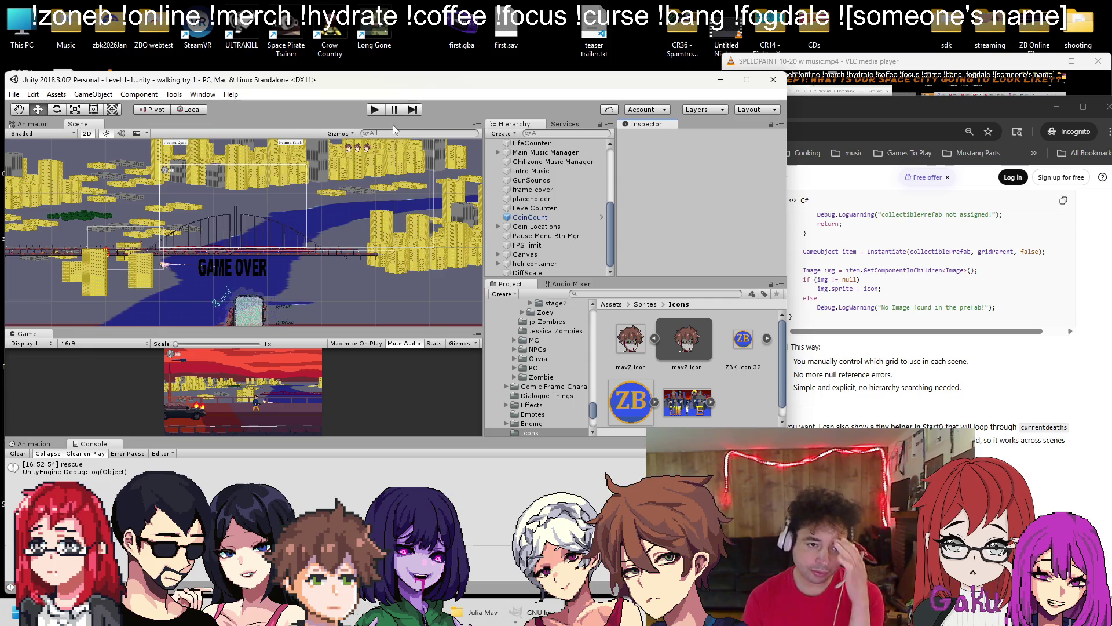
pyautogui.click(380, 112)
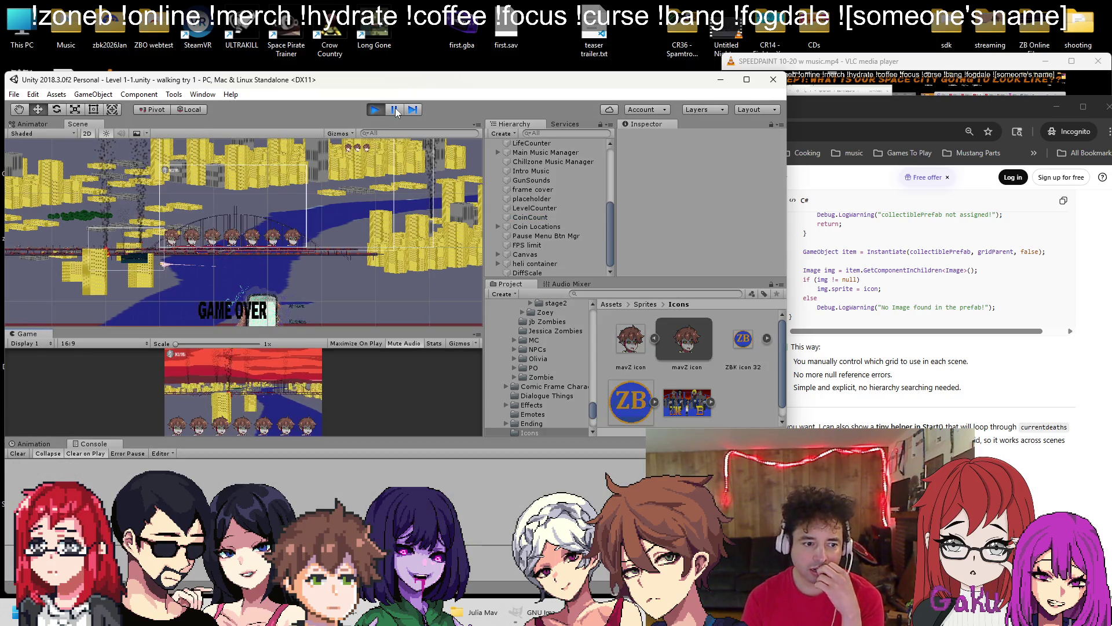
pyautogui.click(498, 255)
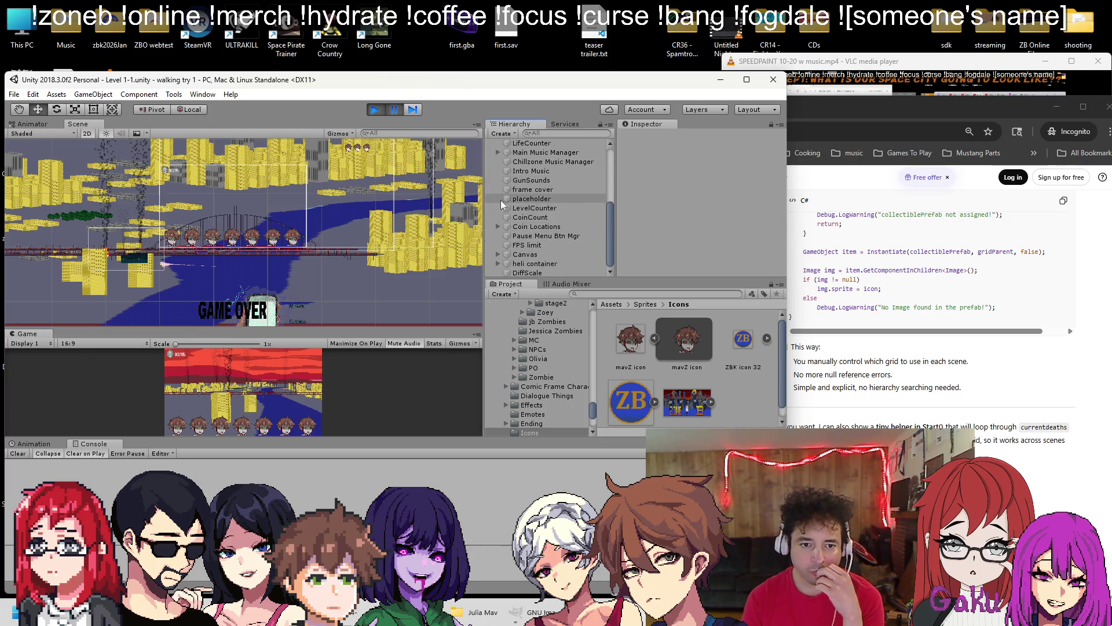
pyautogui.scroll(5, 501, 202)
pyautogui.click(498, 255)
pyautogui.scroll(-3, 516, 208)
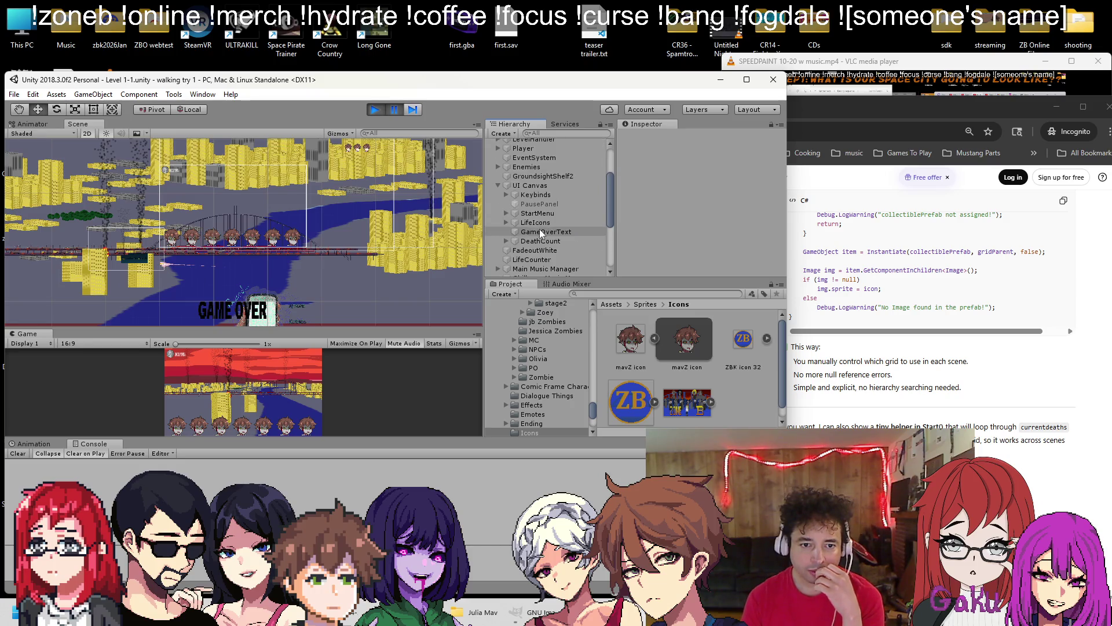
# Expand DeathCount > DCgrid and frame one of the spawned death icons
pyautogui.click(505, 240)
pyautogui.click(512, 250)
pyautogui.doubleClick(539, 259)
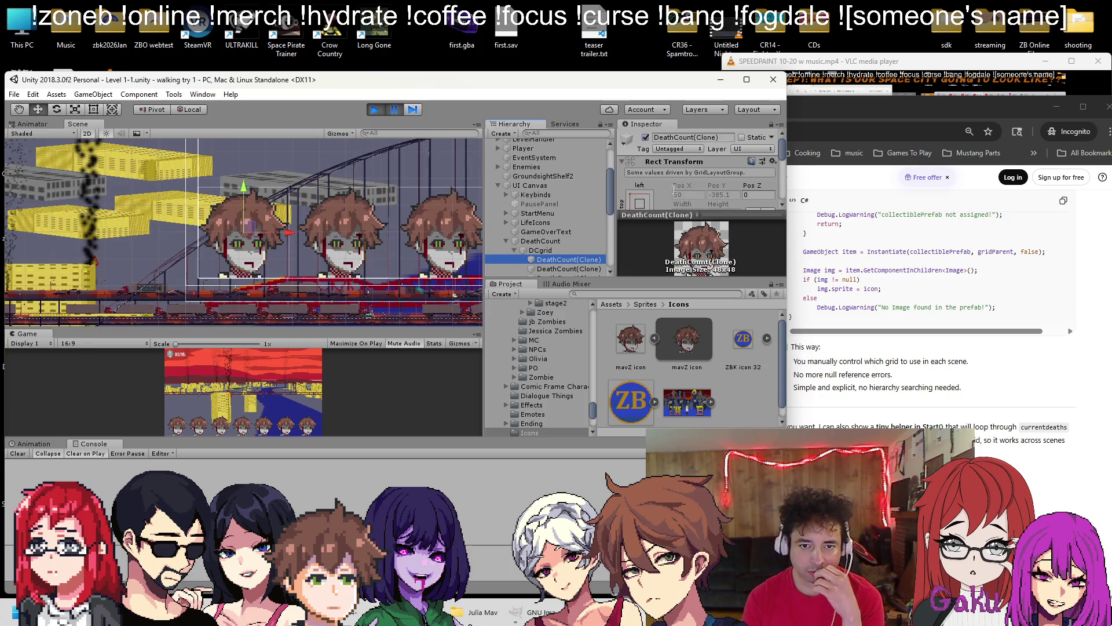
pyautogui.scroll(-6, 452, 220)
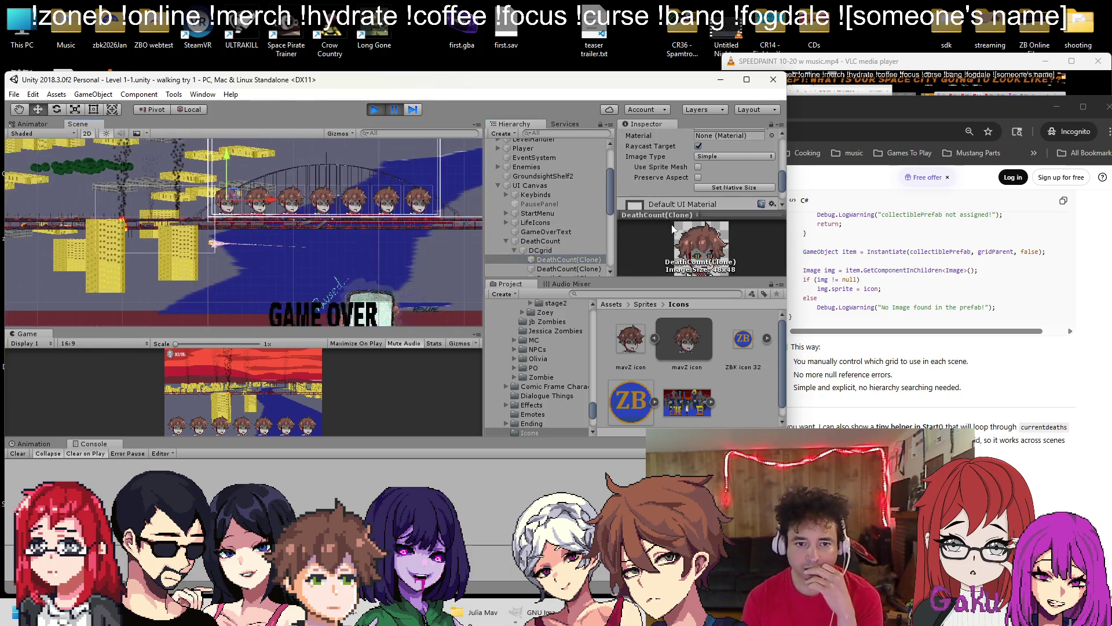
pyautogui.scroll(-3, 549, 255)
pyautogui.scroll(-2, 654, 187)
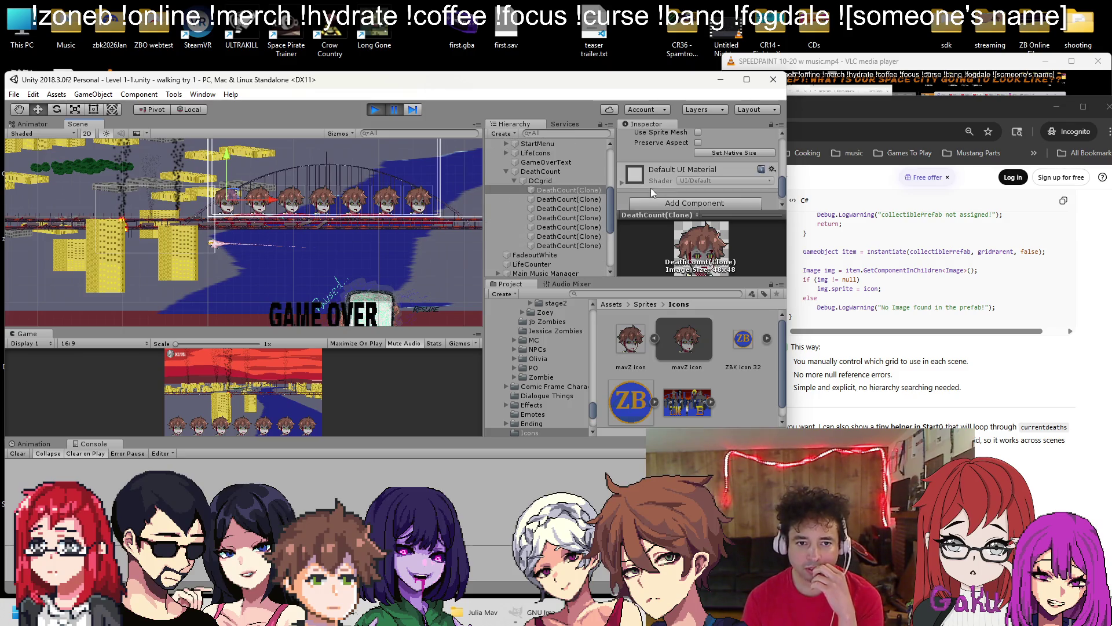
pyautogui.scroll(-1, 655, 180)
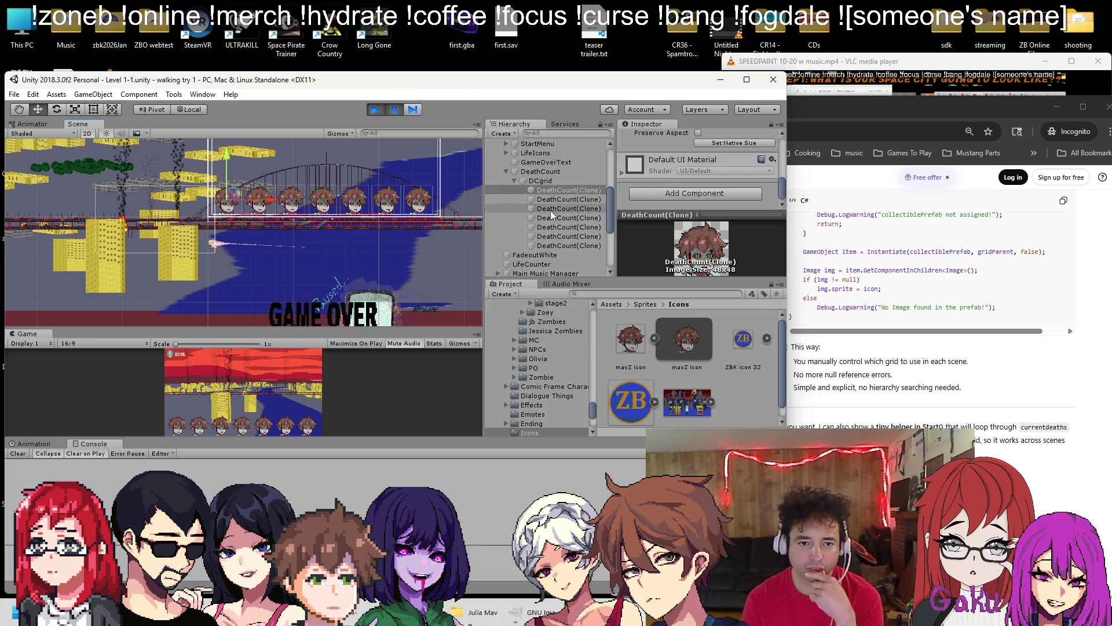
# Inspect the first spawned icon clone and the DeathCount container
pyautogui.click(581, 191)
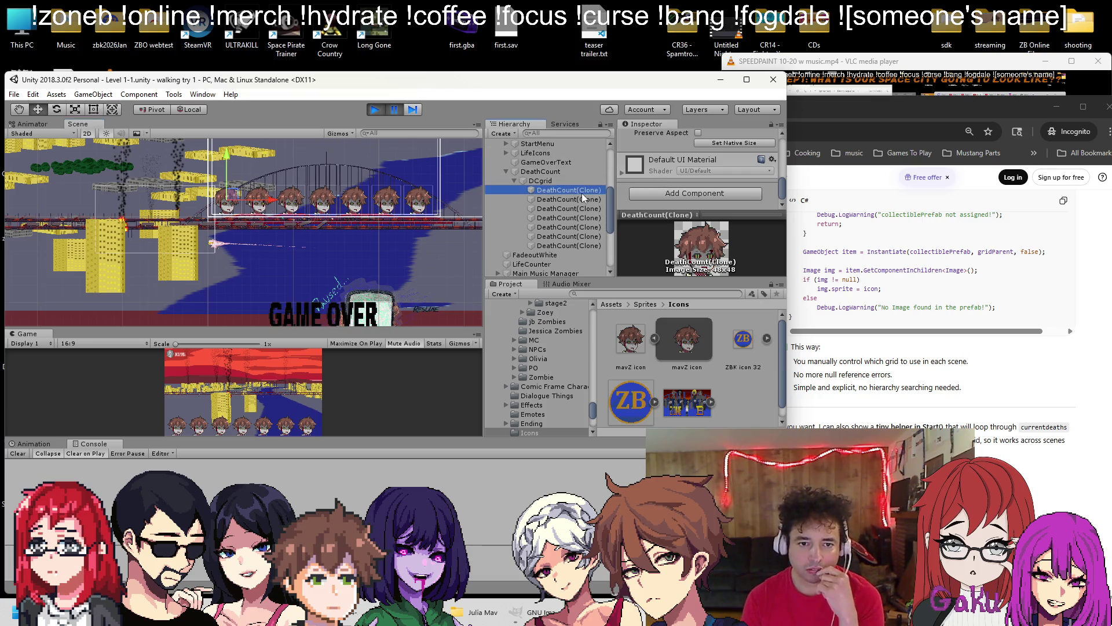
pyautogui.scroll(5, 655, 181)
pyautogui.scroll(-4, 655, 178)
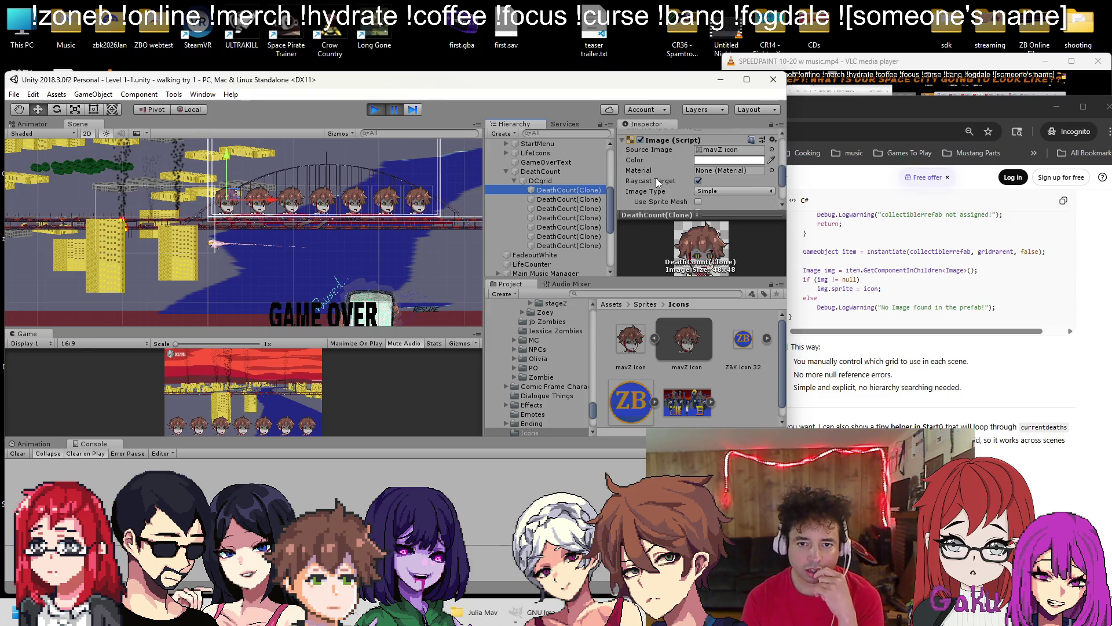
pyautogui.click(550, 189)
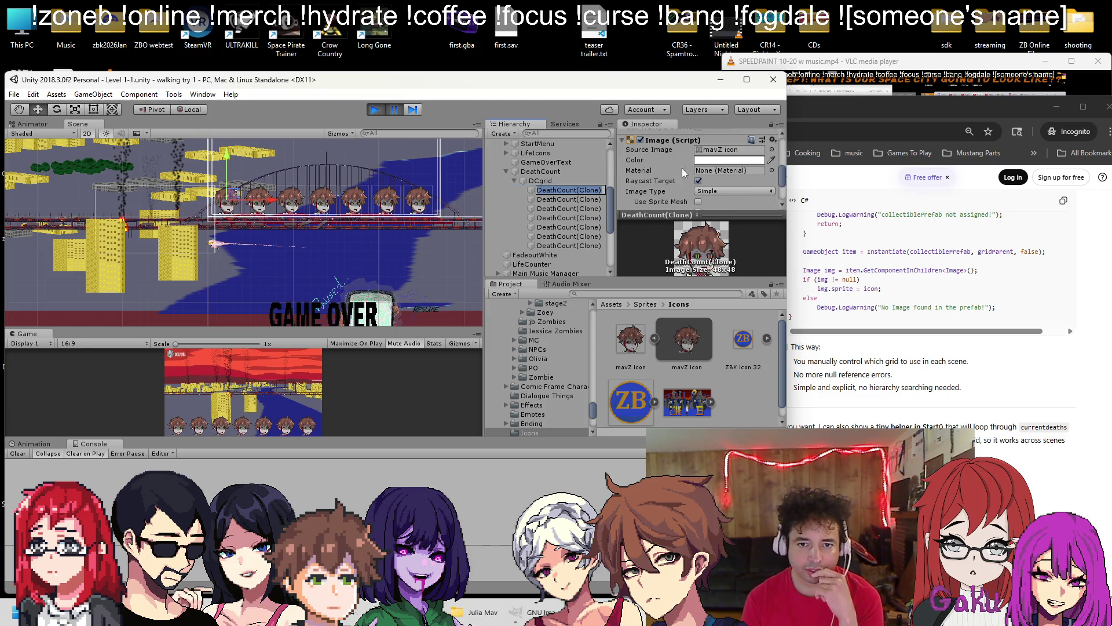
pyautogui.click(543, 172)
pyautogui.scroll(-4, 543, 185)
pyautogui.scroll(3, 523, 238)
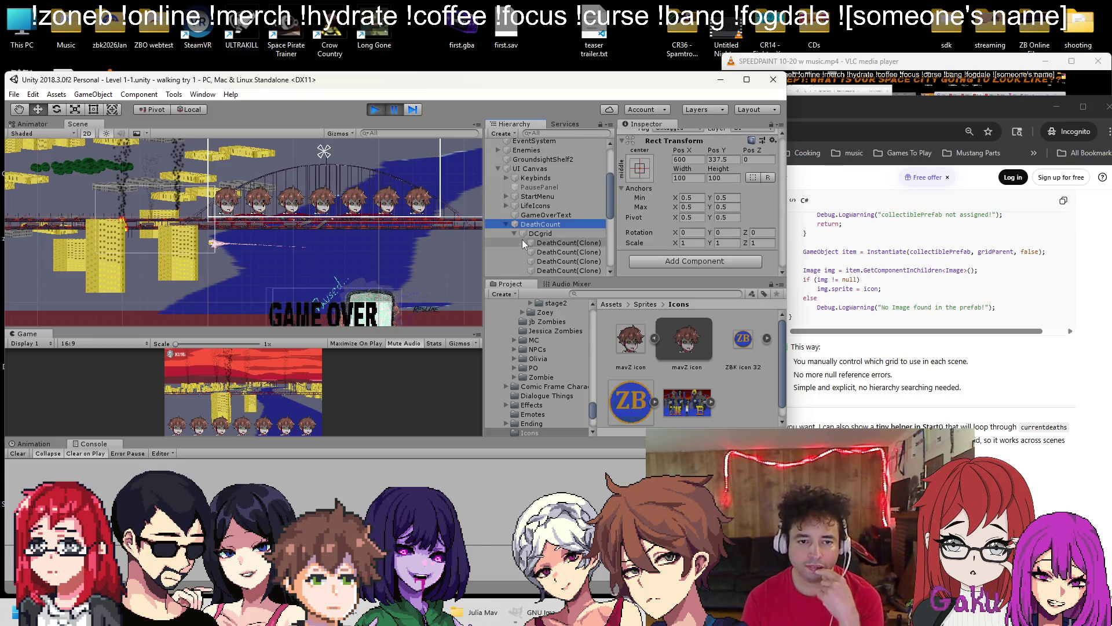
pyautogui.scroll(3, 536, 197)
# Check the Player's death icon prefab field, then stop the test run
pyautogui.click(535, 200)
pyautogui.scroll(-10, 688, 221)
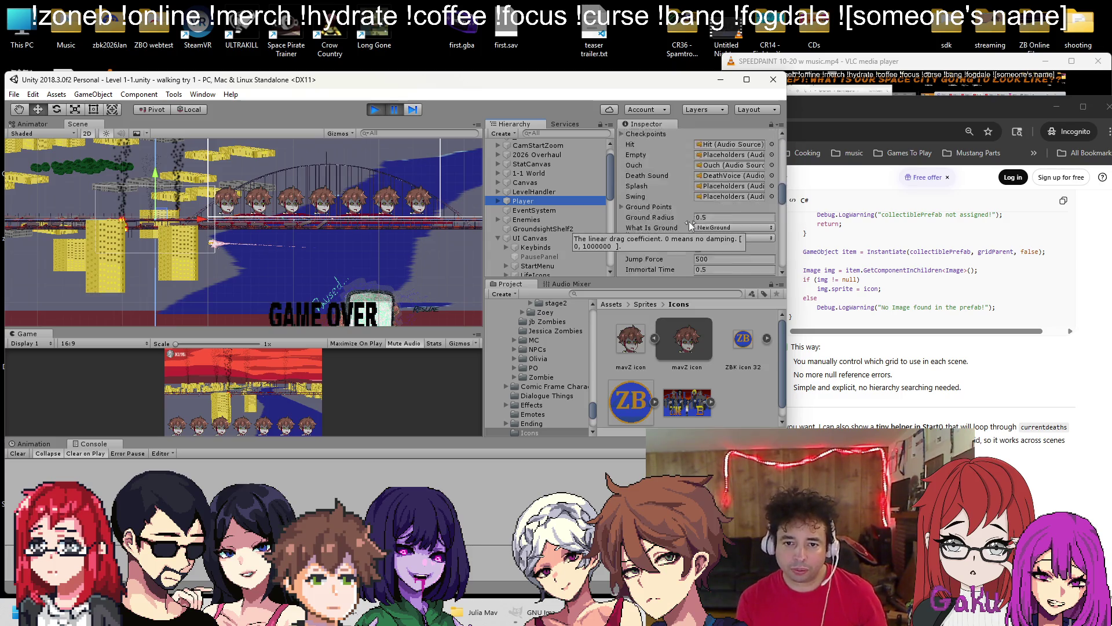
pyautogui.scroll(-5, 694, 211)
pyautogui.click(718, 166)
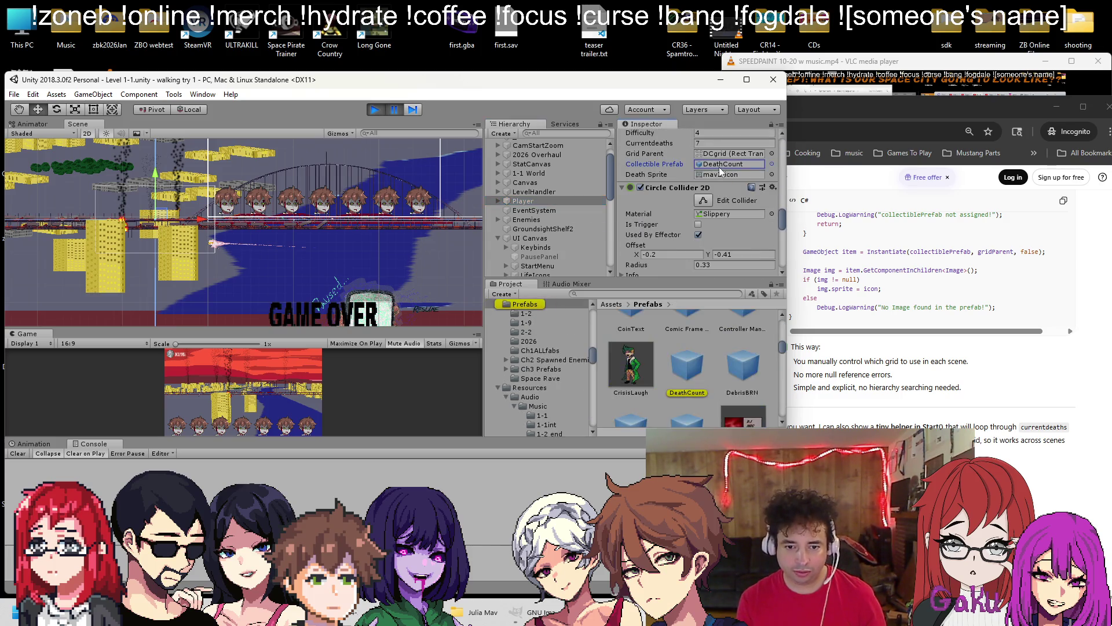
pyautogui.click(376, 109)
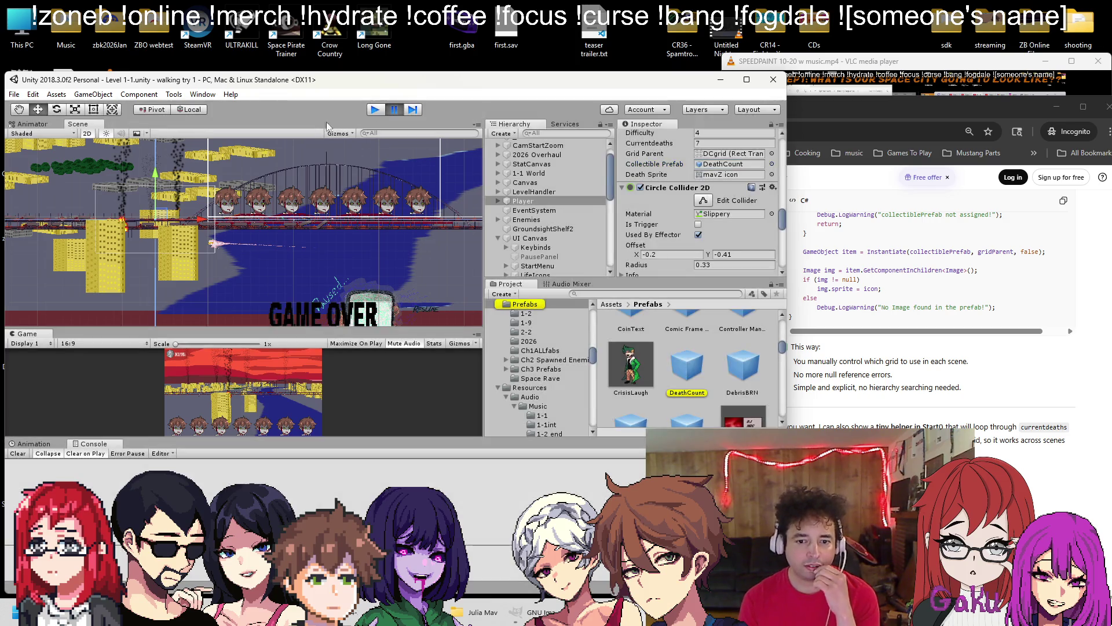
# Open the Level 1-3 action scene from the Scenes folder
pyautogui.click(18, 95)
pyautogui.click(41, 120)
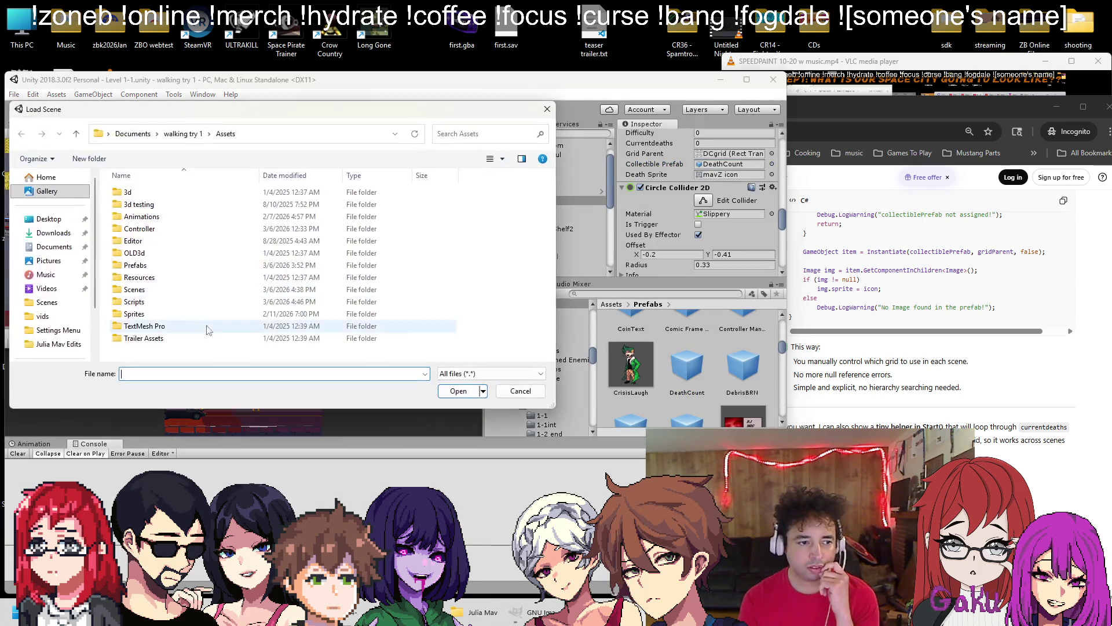
pyautogui.scroll(-10, 179, 261)
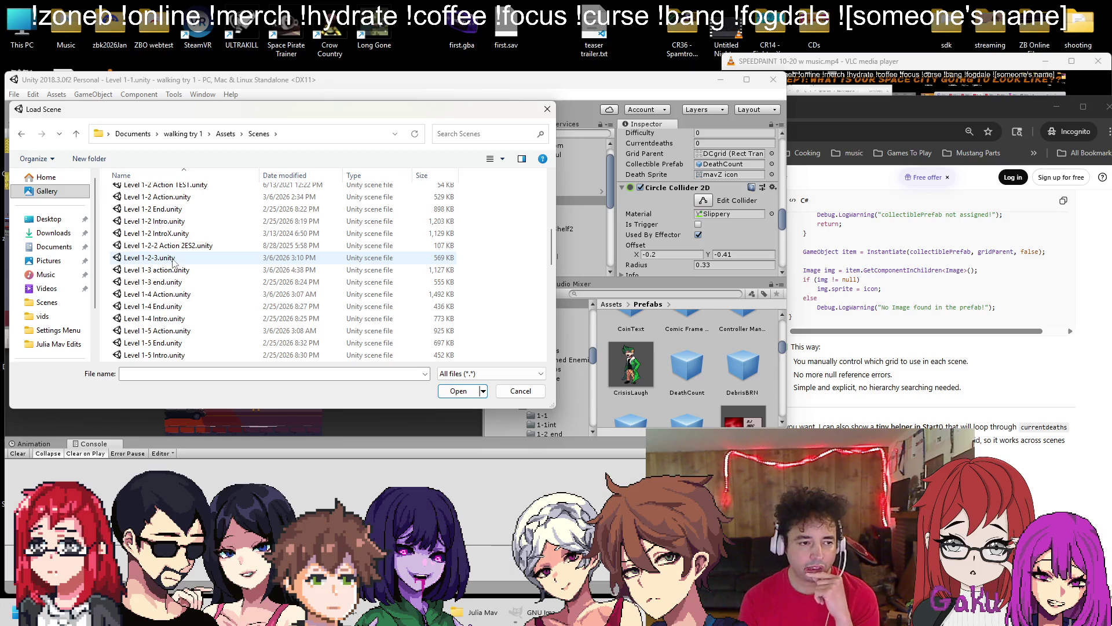
pyautogui.doubleClick(174, 270)
# Check Player's DCgrid, DeathCount and mavZ icon assignments, then play the level
pyautogui.click(549, 183)
pyautogui.scroll(-10, 715, 205)
pyautogui.scroll(-5, 715, 203)
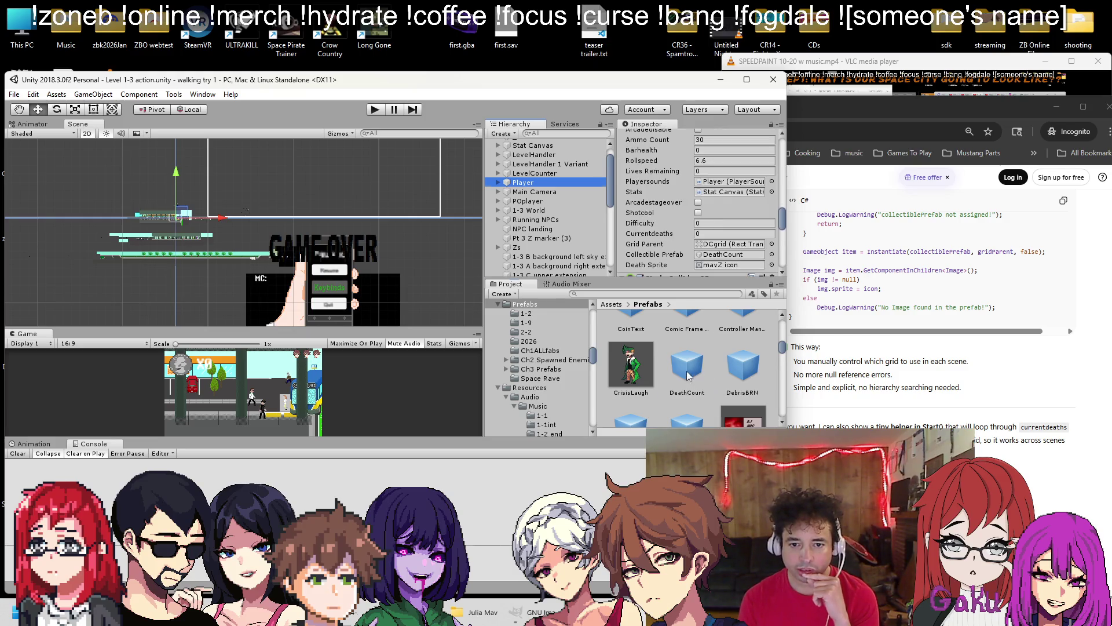
pyautogui.click(822, 270)
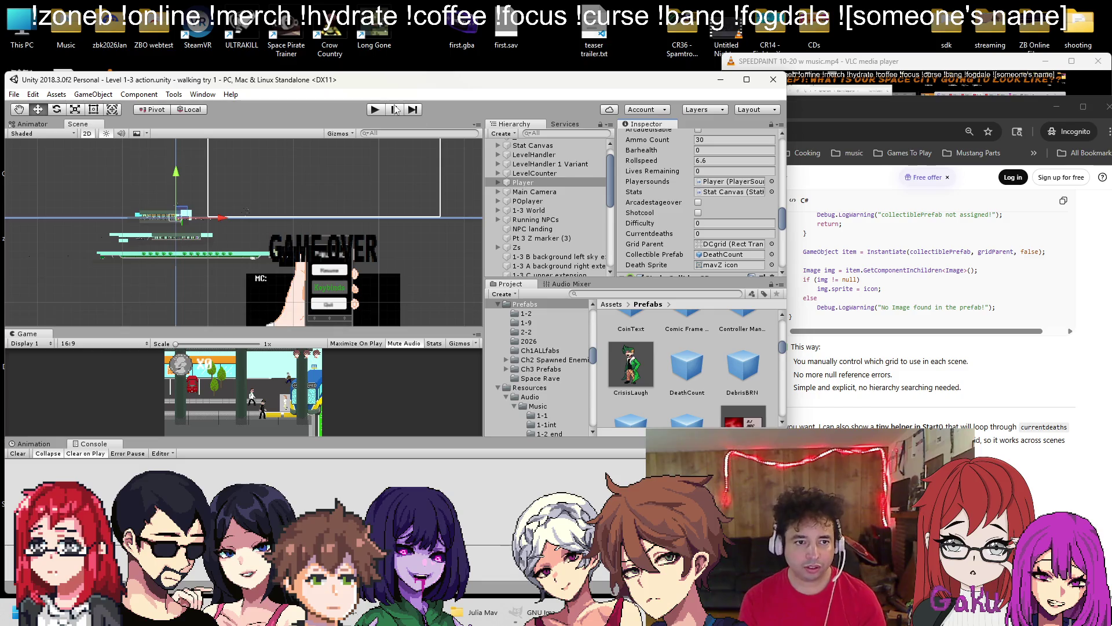
pyautogui.click(373, 110)
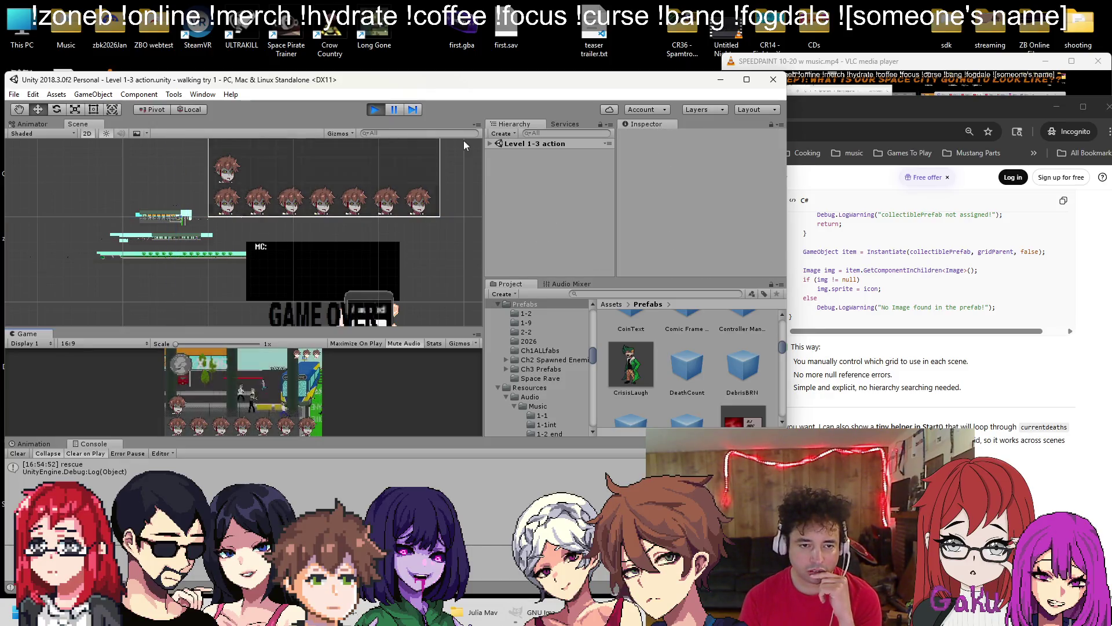
# Browse the running Level 1-3 Hierarchy, pause the game with Esc, then return to ChatGPT
pyautogui.click(491, 143)
pyautogui.scroll(-5, 560, 192)
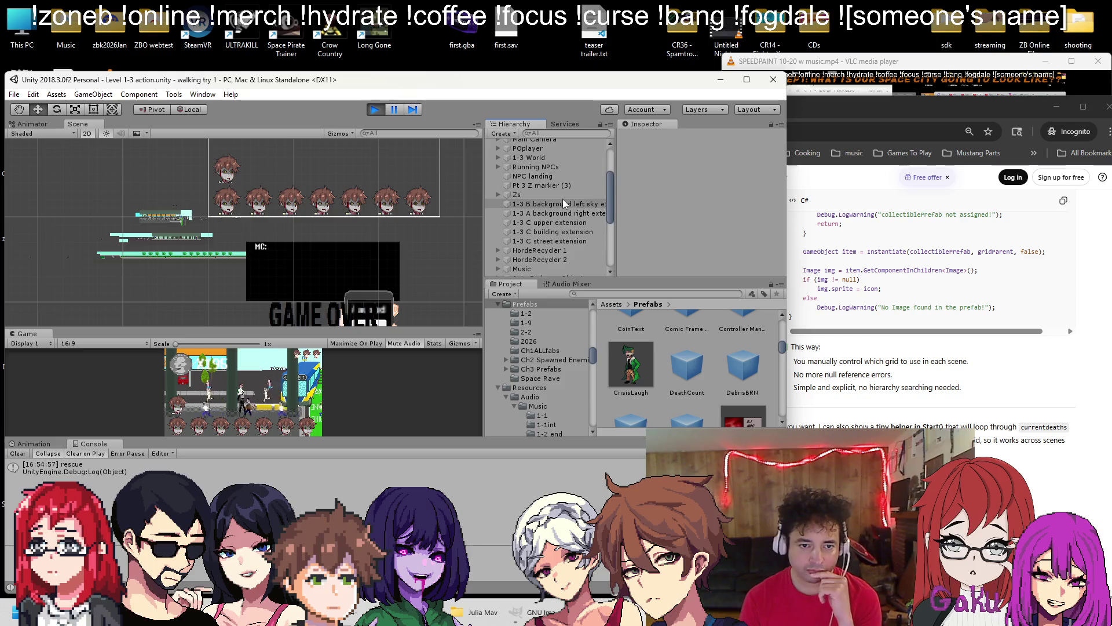
pyautogui.scroll(-3, 562, 199)
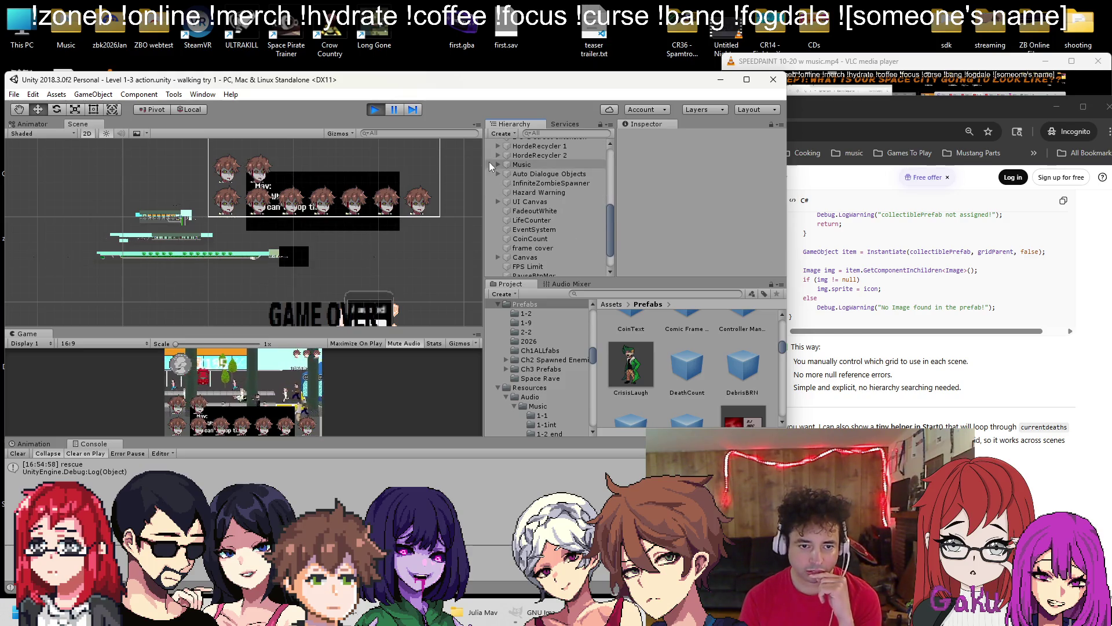
pyautogui.scroll(8, 531, 173)
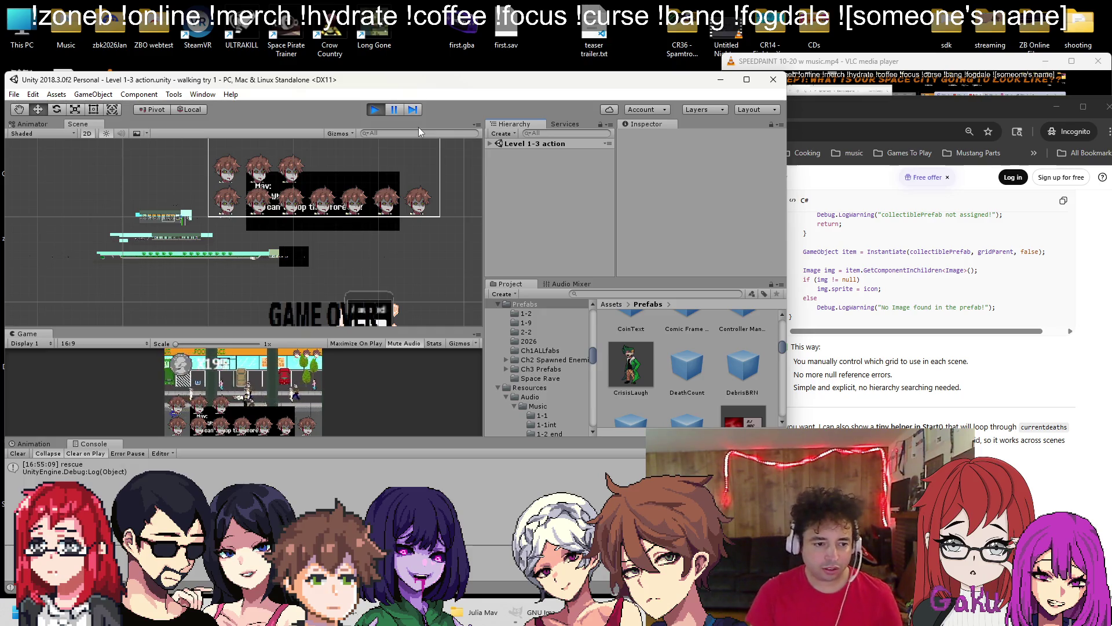
pyautogui.press('Escape')
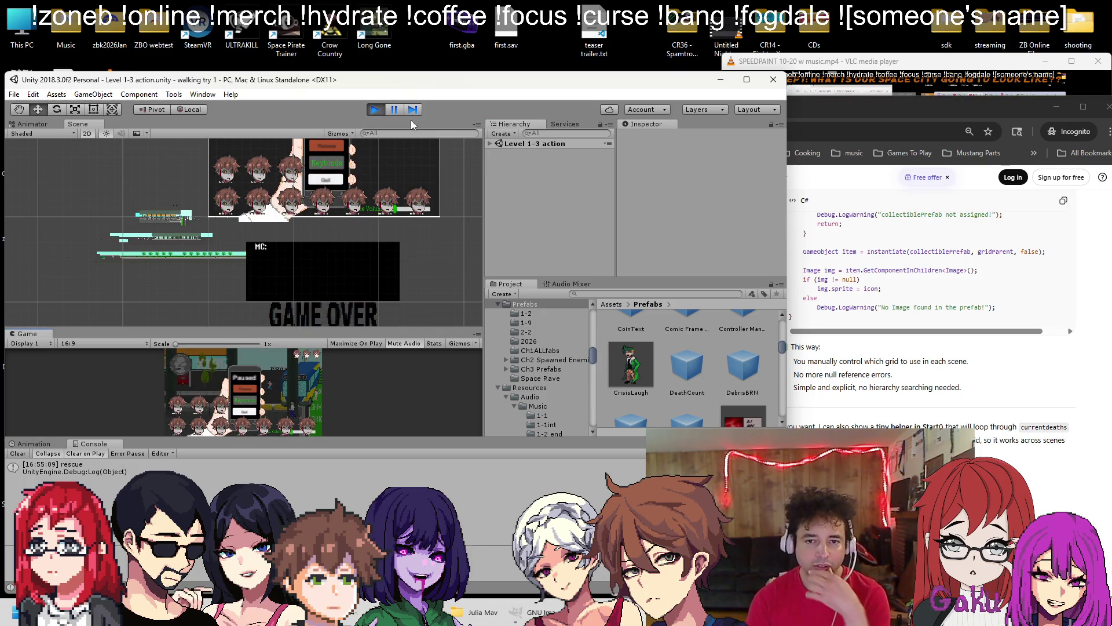
pyautogui.hotkey('alt', 'Tab')
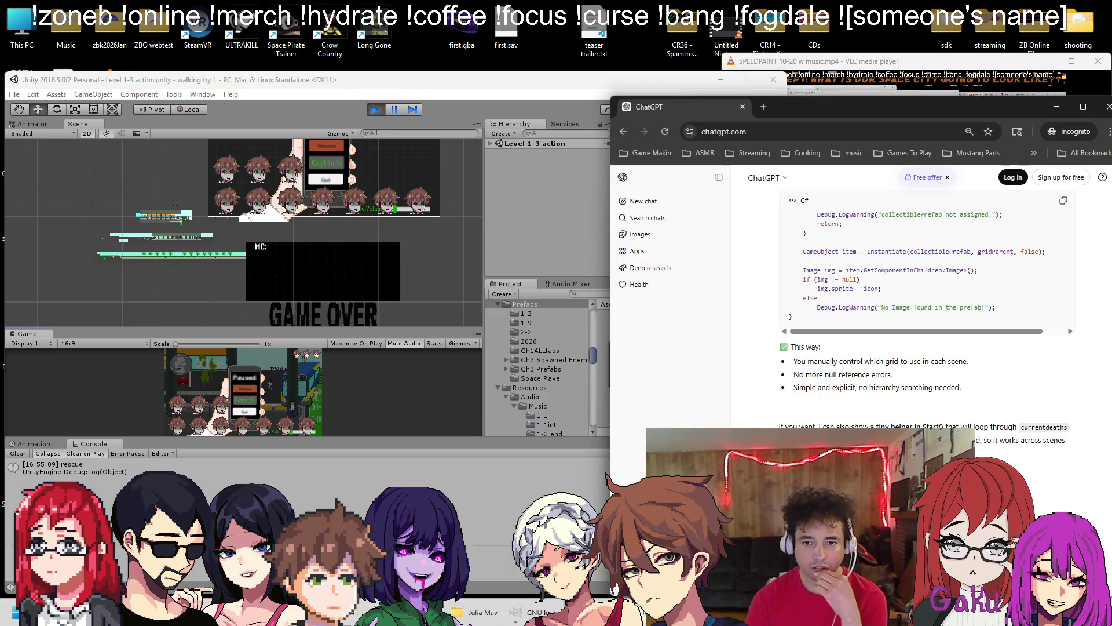
# Expand the Level 1-3 hierarchy and inspect Stat Canvas, Placeholder, Dialogue and Canvas
pyautogui.click(1056, 106)
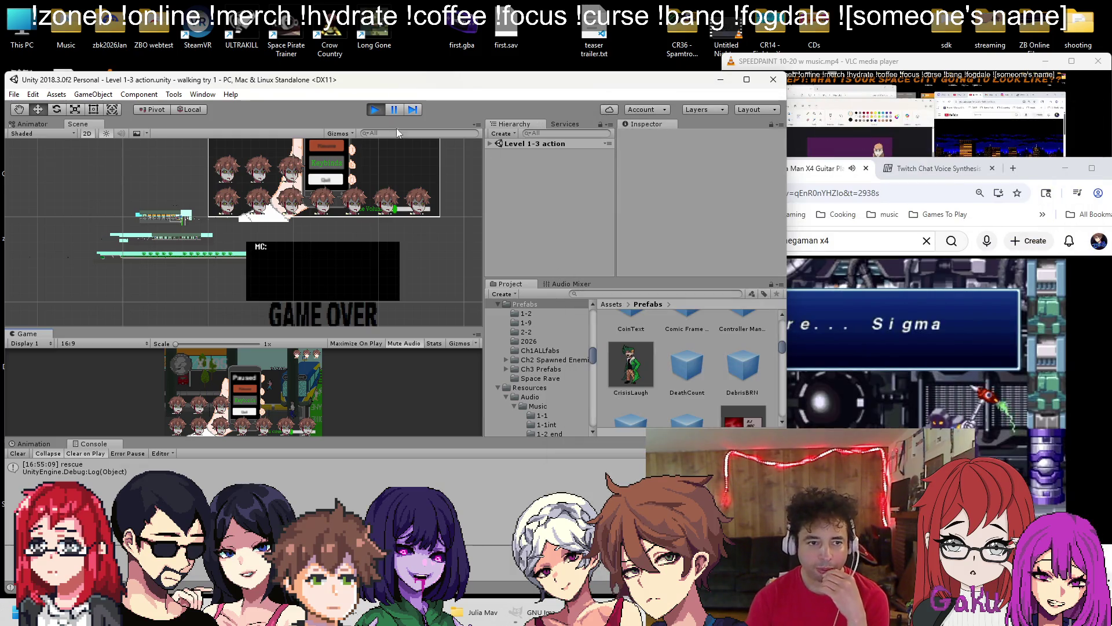
pyautogui.click(491, 144)
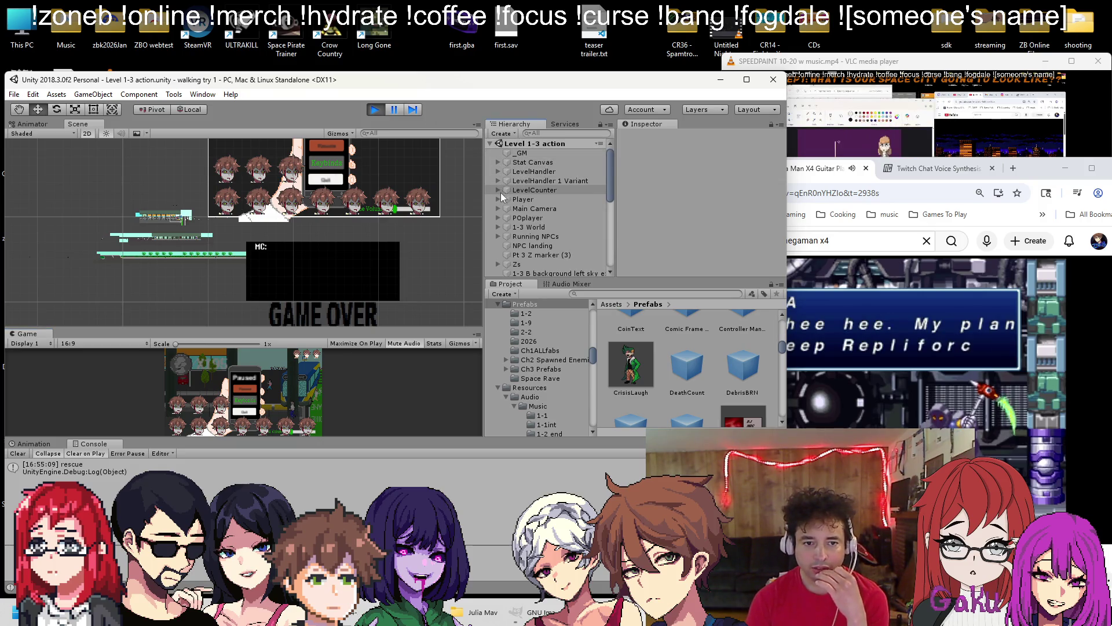
pyautogui.click(493, 160)
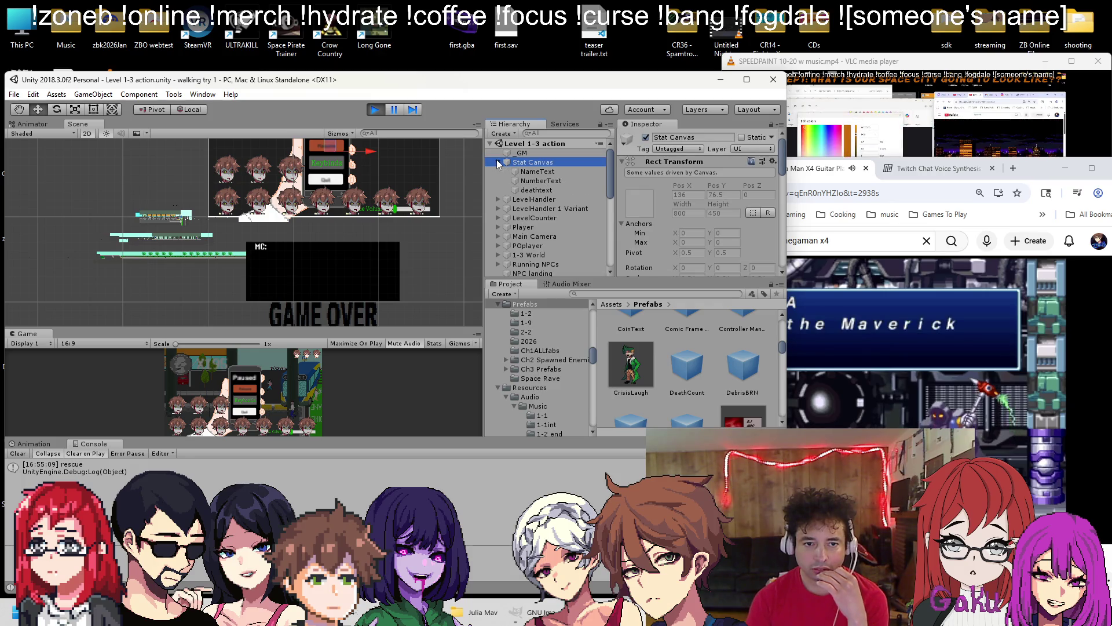
pyautogui.press('f')
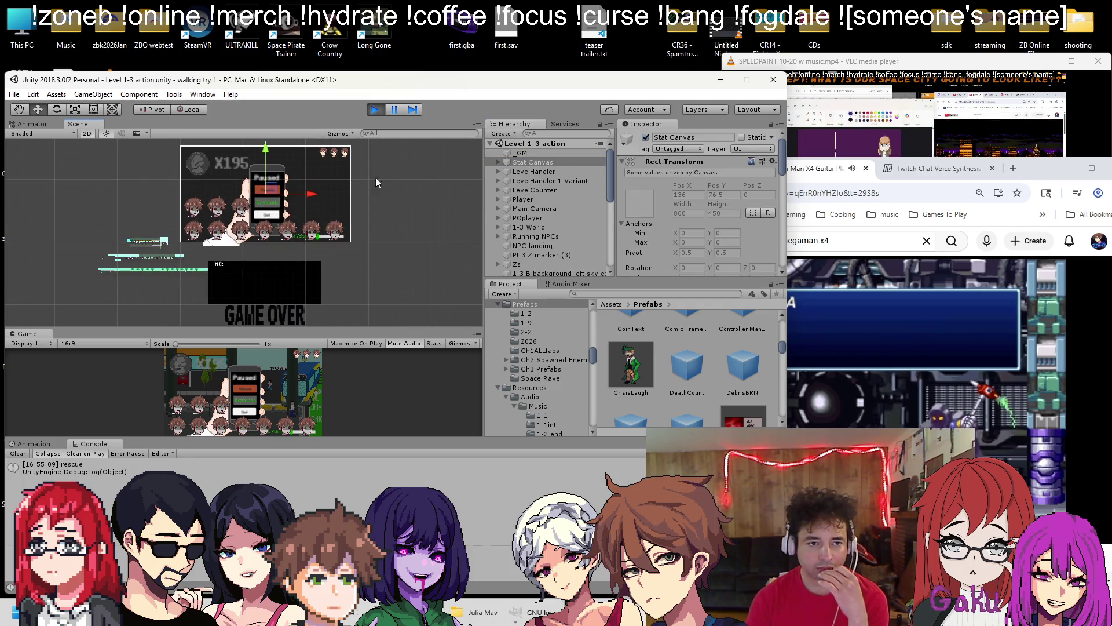
pyautogui.click(283, 283)
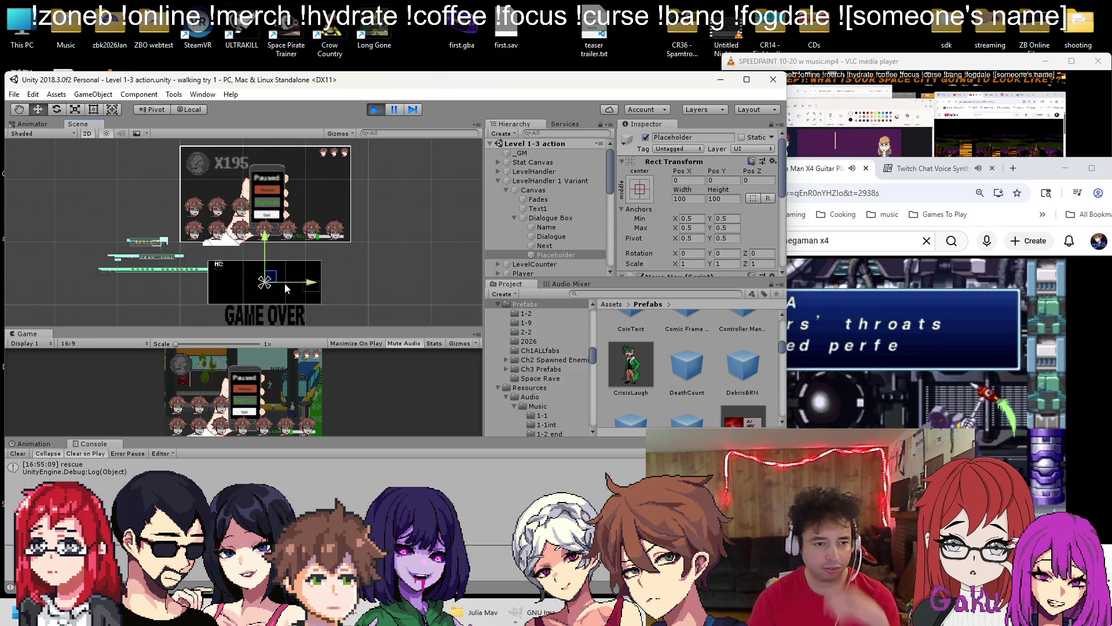
pyautogui.scroll(-5, 736, 223)
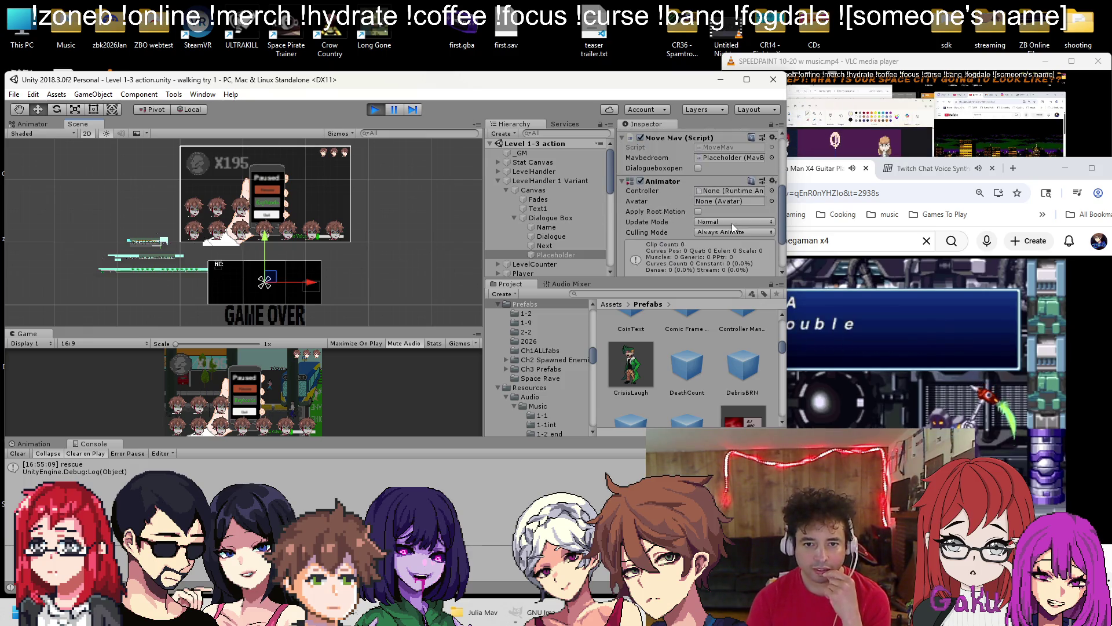
pyautogui.click(555, 235)
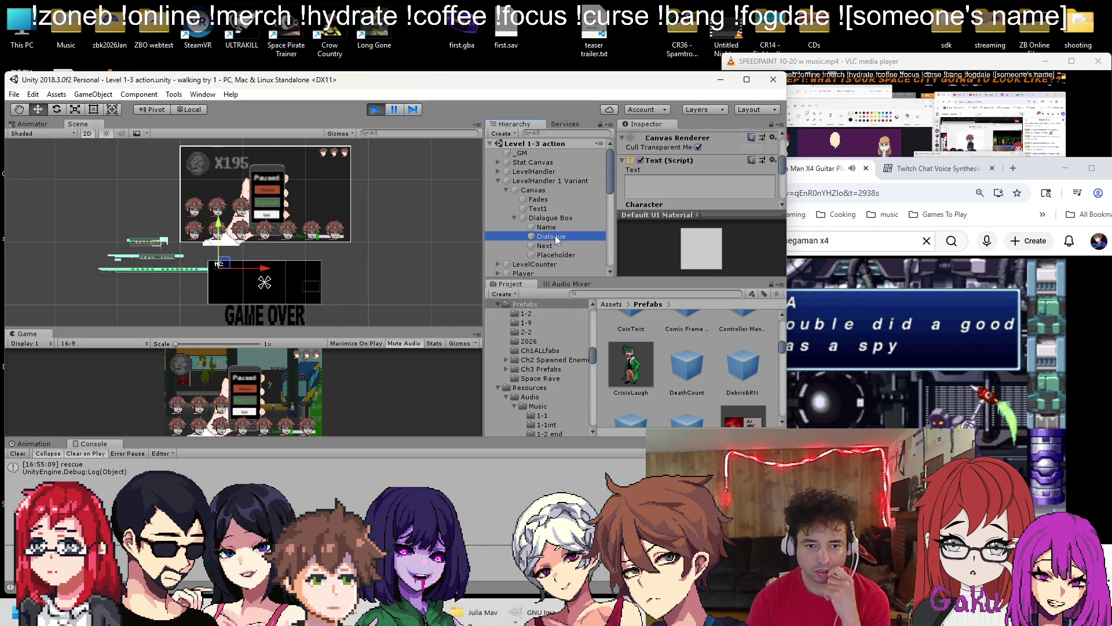
pyautogui.click(539, 190)
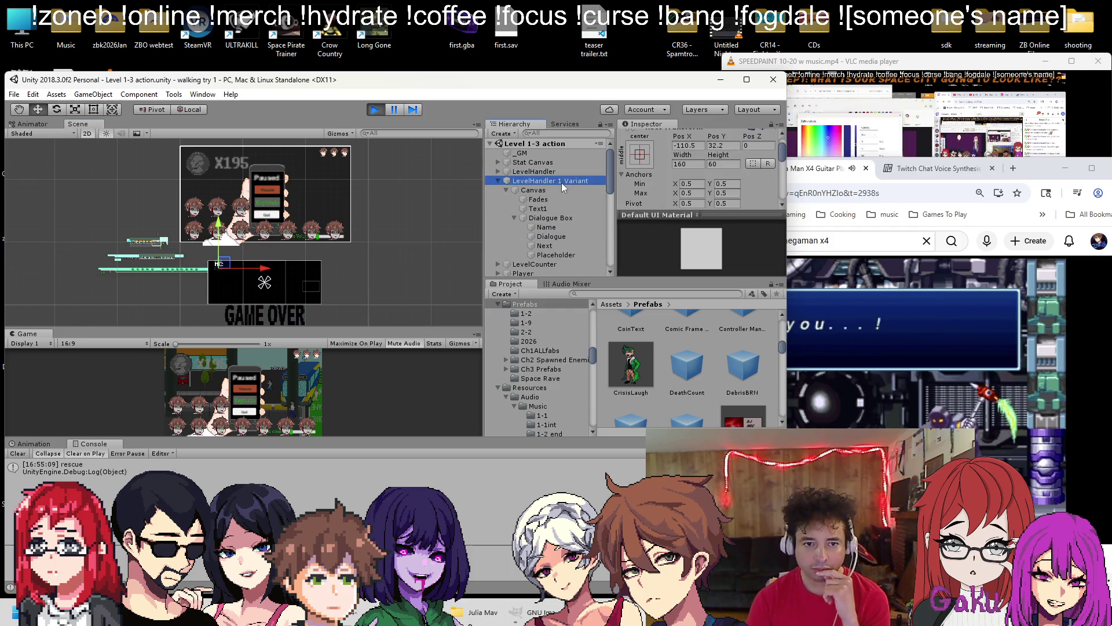
pyautogui.scroll(-4, 722, 197)
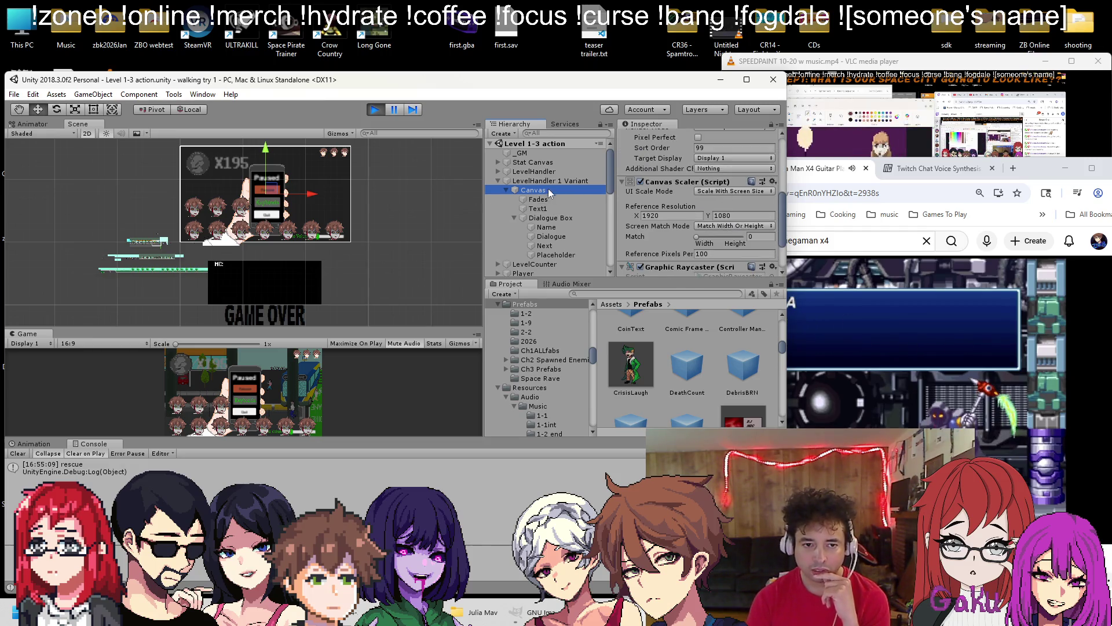
pyautogui.scroll(-8, 543, 196)
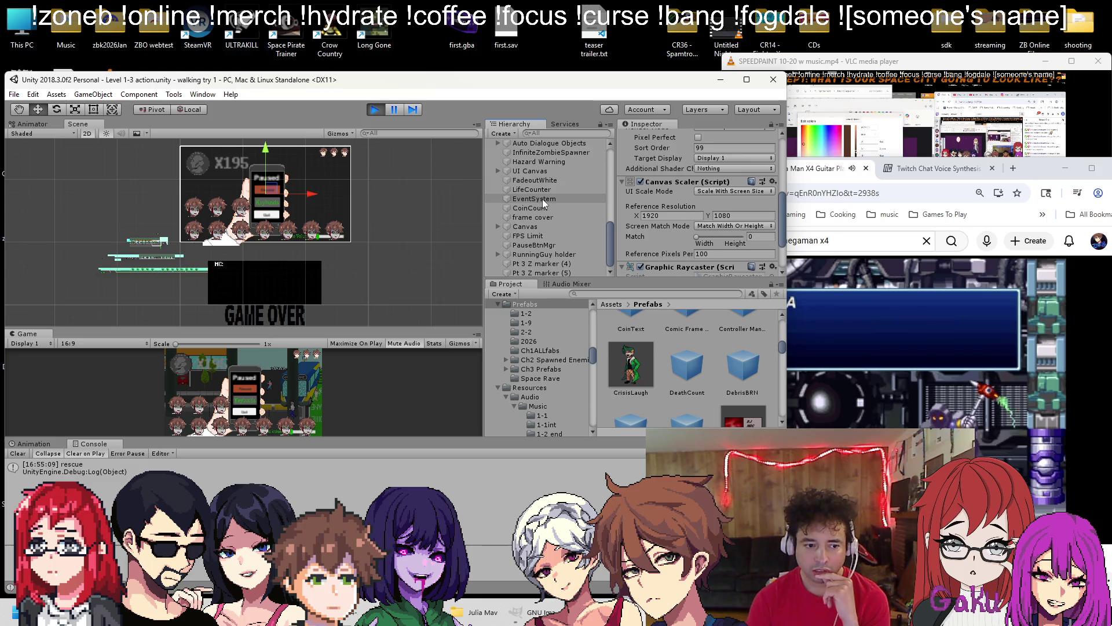
# Resume and re-pause the game, then move LevelHandler 1 Variant directly above UI Canvas
pyautogui.click(254, 390)
pyautogui.click(395, 111)
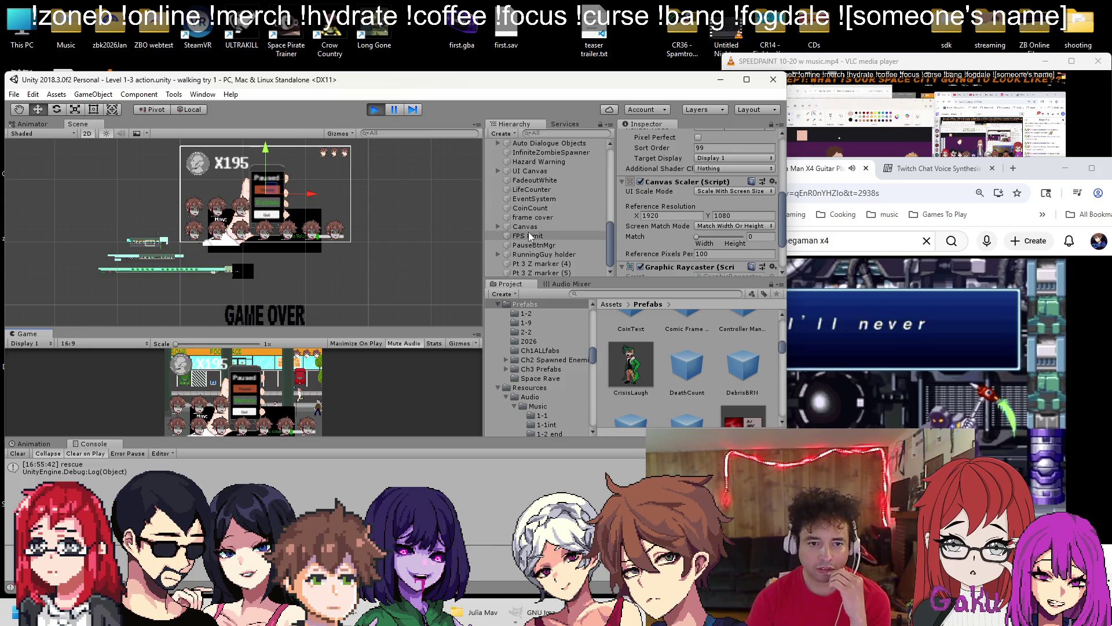
pyautogui.scroll(5, 533, 208)
pyautogui.scroll(5, 532, 231)
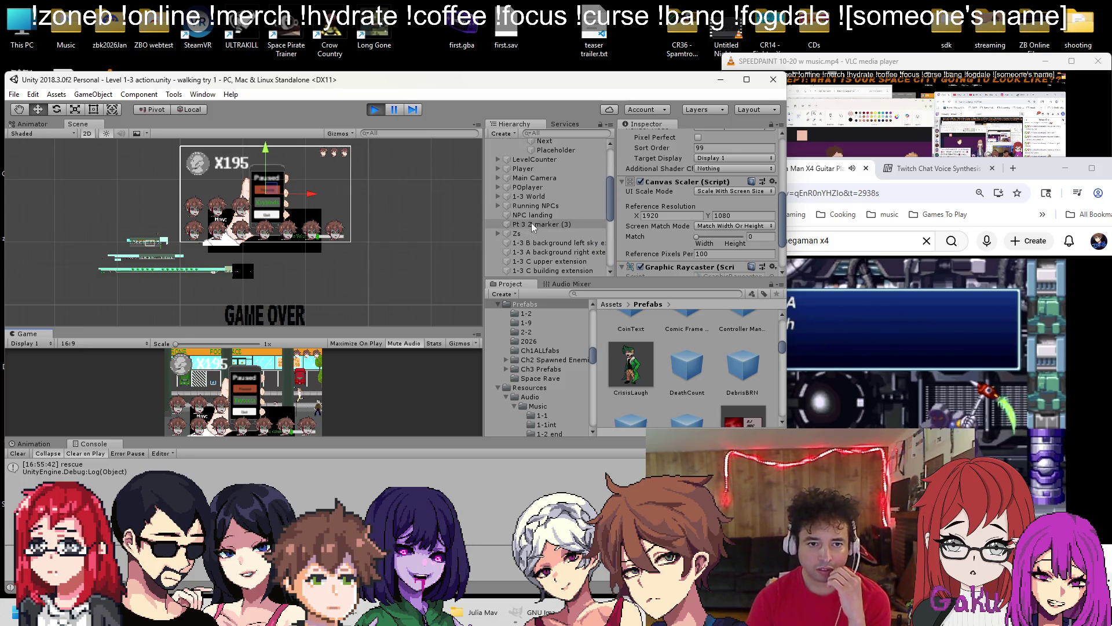
pyautogui.scroll(4, 535, 208)
pyautogui.moveTo(501, 183)
pyautogui.mouseDown()
pyautogui.moveTo(518, 183)
pyautogui.moveTo(523, 274)
pyautogui.moveTo(533, 211)
pyautogui.mouseUp()
pyautogui.click(534, 221)
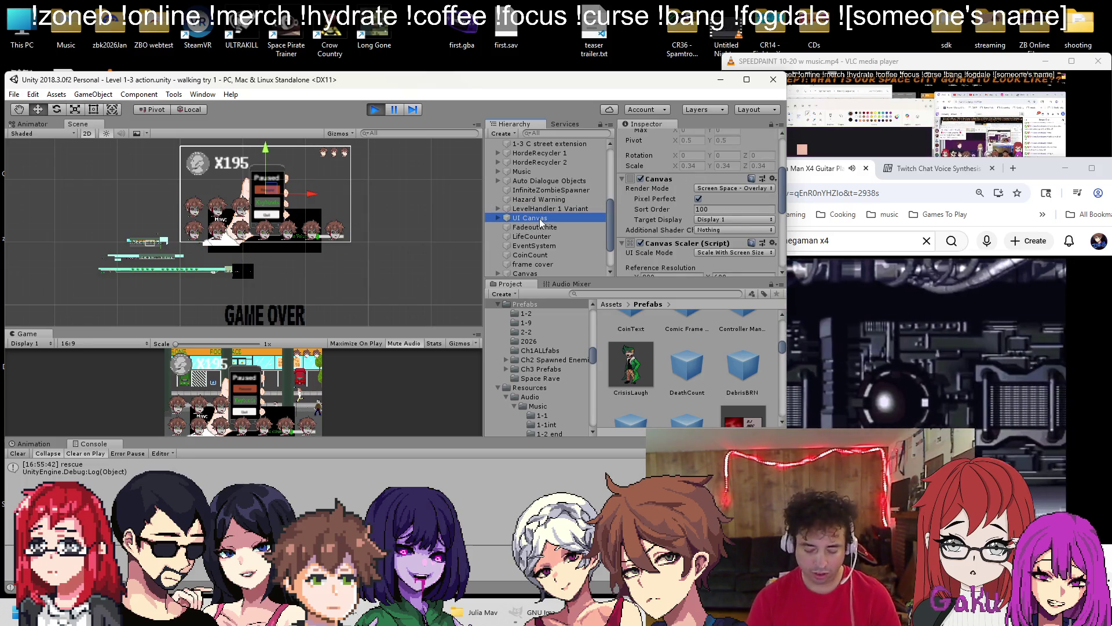
# Set the UI Canvas Sort Order to 98
pyautogui.moveTo(540, 221)
pyautogui.mouseDown()
pyautogui.moveTo(580, 202)
pyautogui.moveTo(566, 213)
pyautogui.mouseUp()
pyautogui.click(534, 215)
pyautogui.click(712, 210)
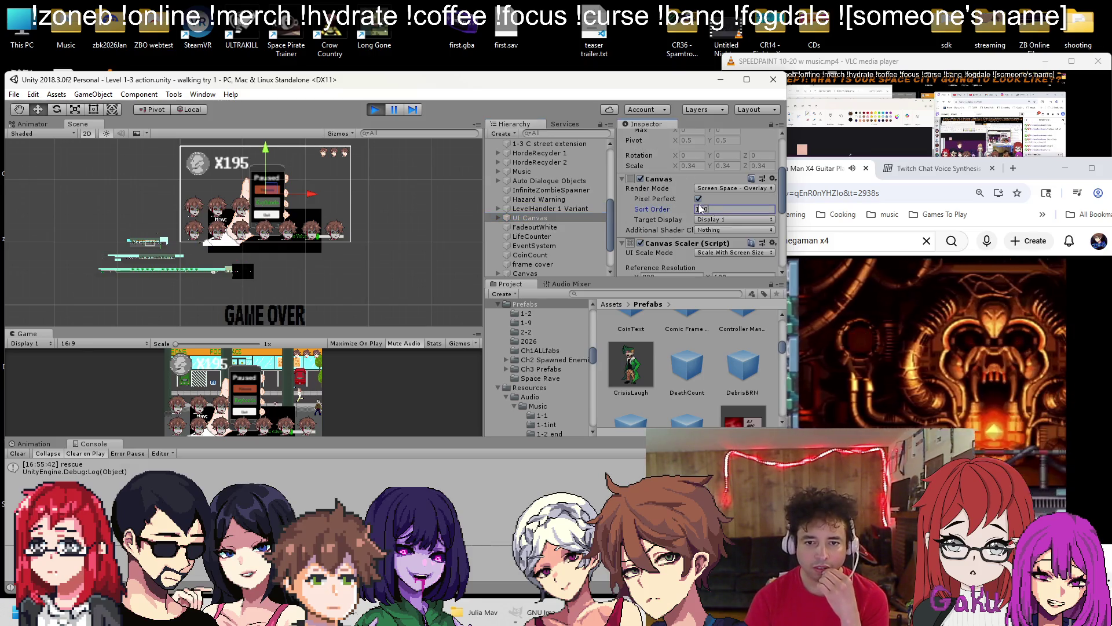
pyautogui.write('98')
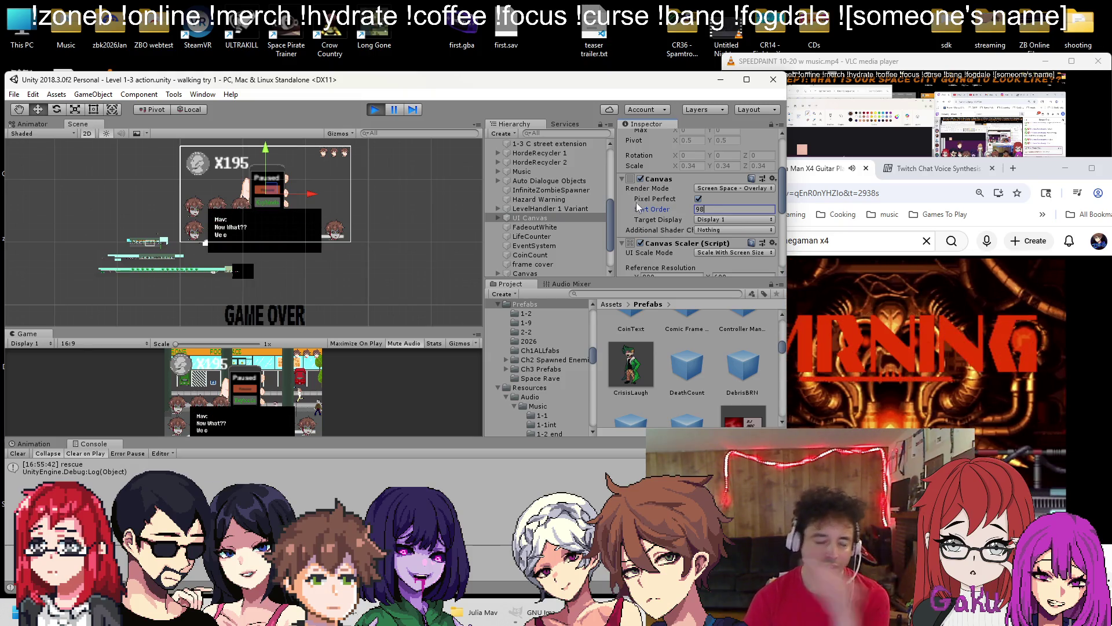
pyautogui.press('Return')
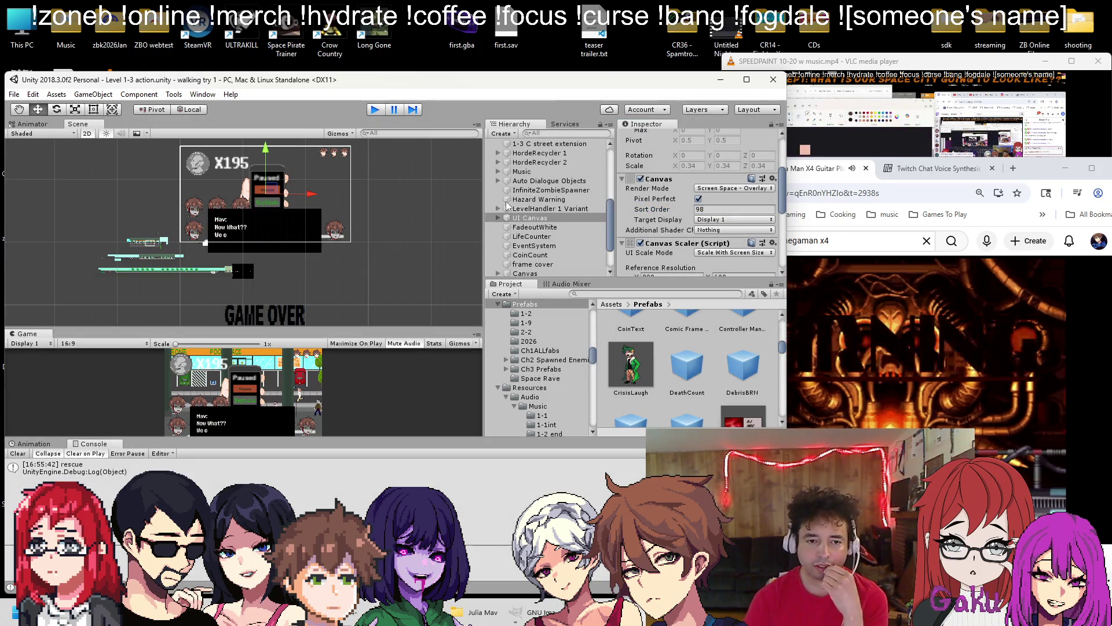
# Stop play mode, set UI Canvas Reference Pixels Per Unit to 98, and save
pyautogui.hotkey('ctrl', 'p')
pyautogui.click(530, 218)
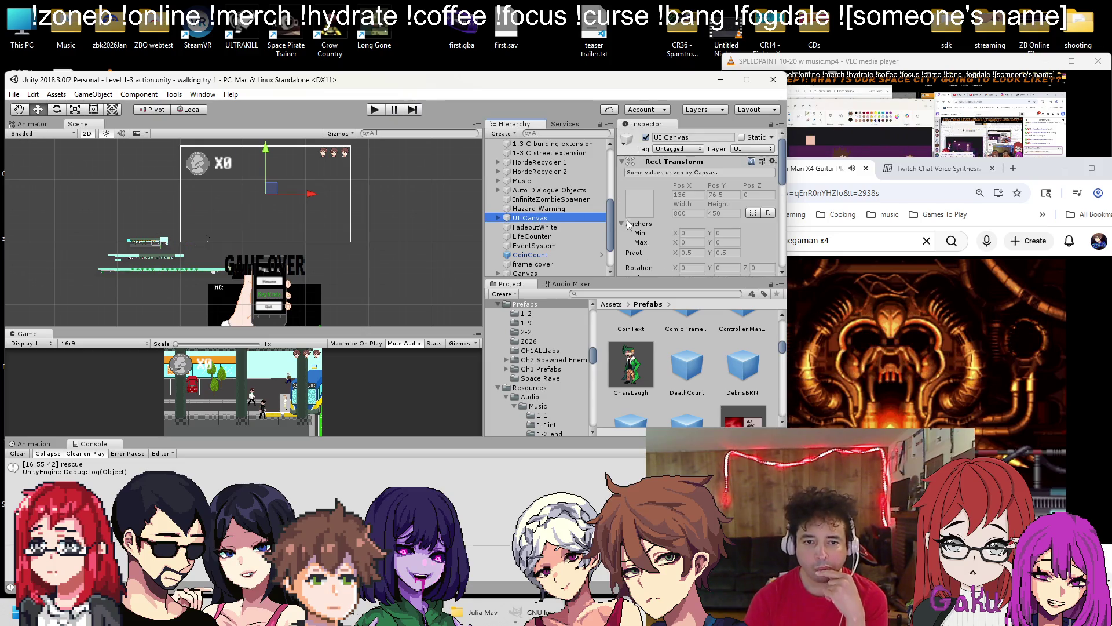
pyautogui.scroll(-5, 680, 218)
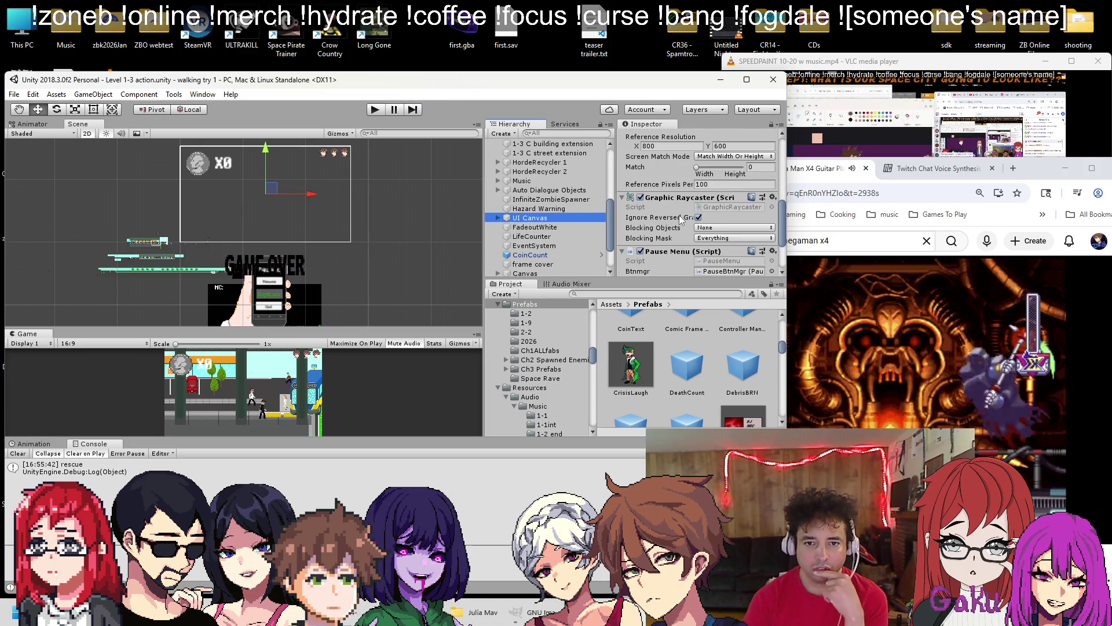
pyautogui.moveTo(654, 184); pyautogui.dragTo(613, 187)
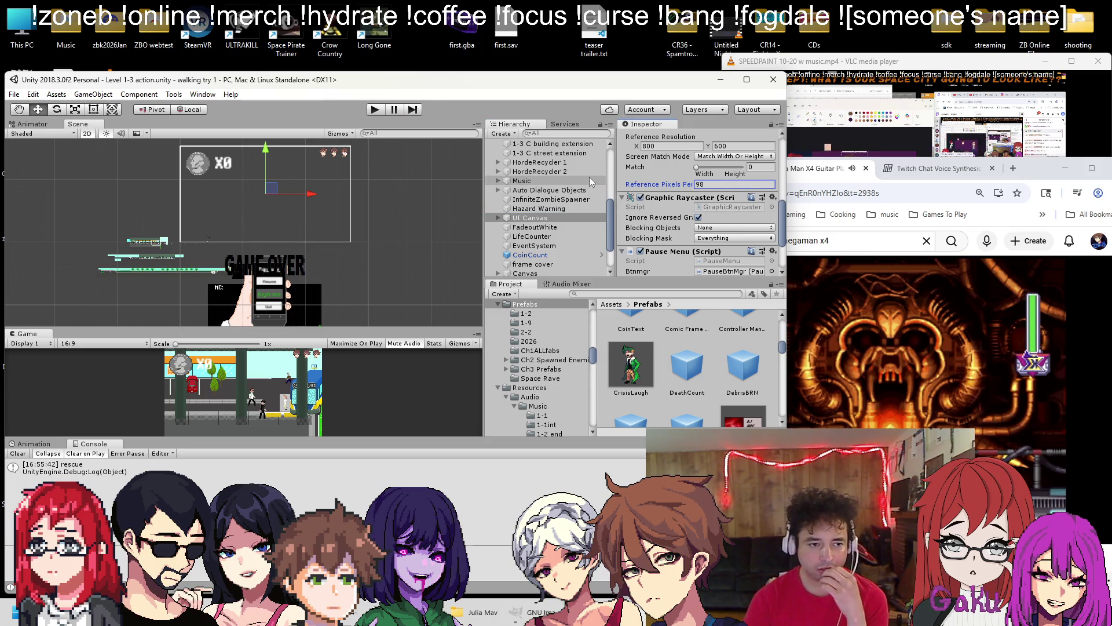
pyautogui.hotkey('ctrl', 's')
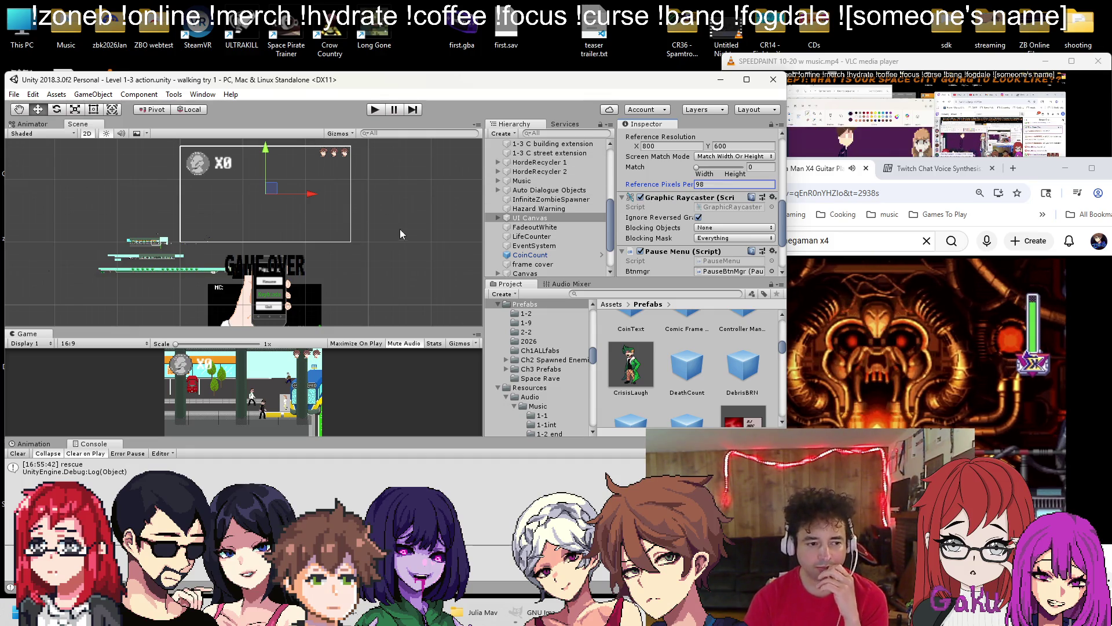
# Open the Level 1-4 Action scene from the Scenes folder
pyautogui.scroll(-3, 607, 208)
pyautogui.scroll(-2, 695, 208)
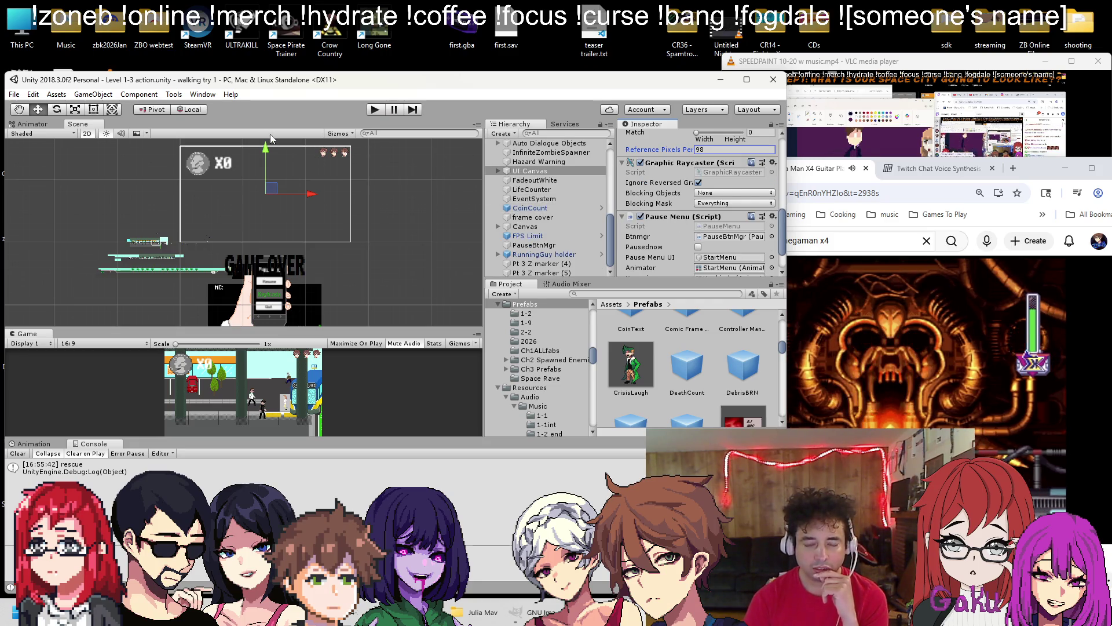
pyautogui.click(14, 94)
pyautogui.click(35, 118)
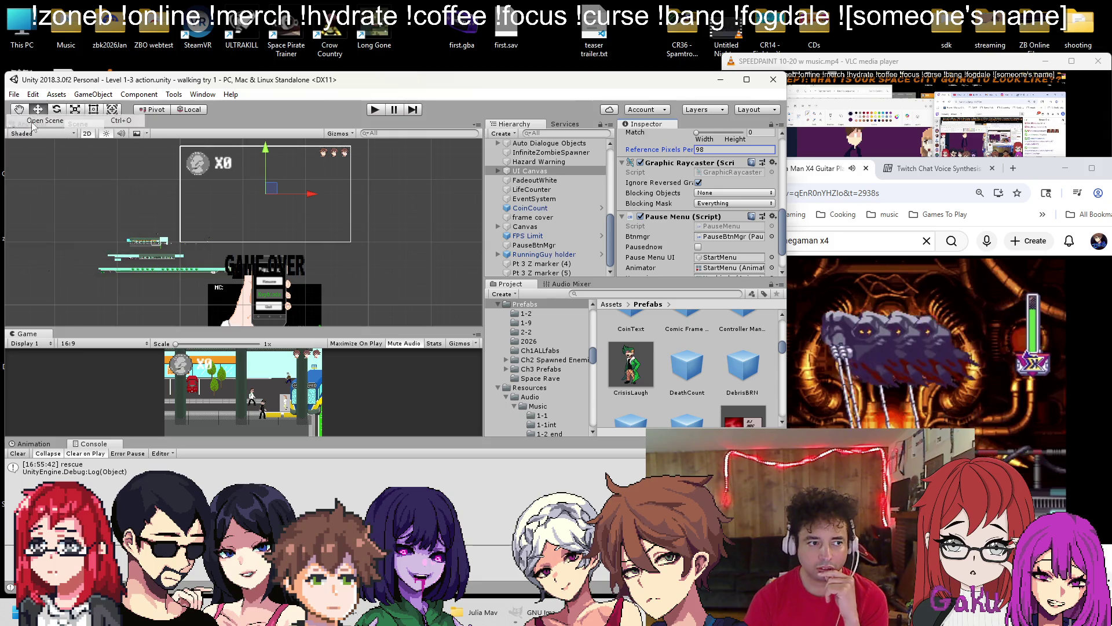
pyautogui.doubleClick(139, 290)
pyautogui.scroll(-8, 169, 311)
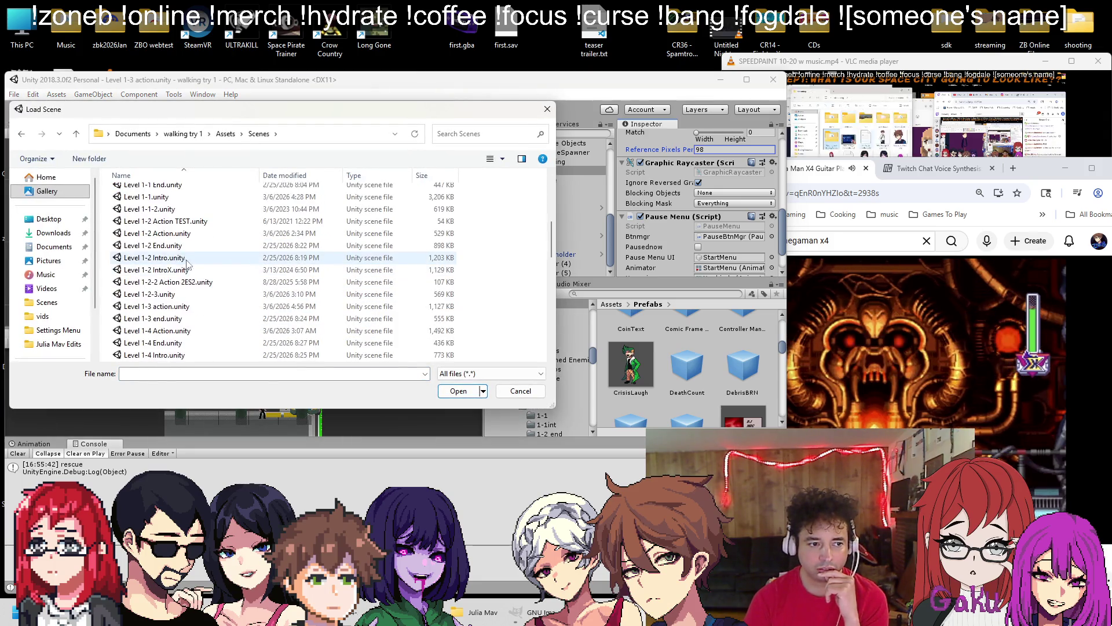
pyautogui.doubleClick(165, 331)
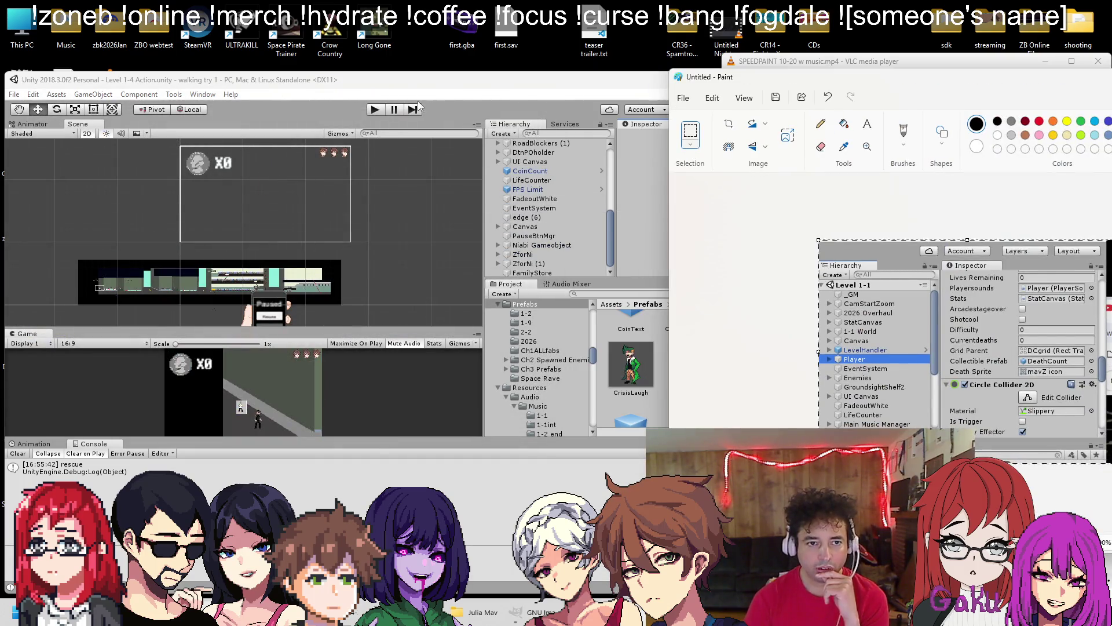
# Assign the DeathCount prefab to the Player's Collectible Prefab field
pyautogui.click(436, 98)
pyautogui.scroll(10, 532, 213)
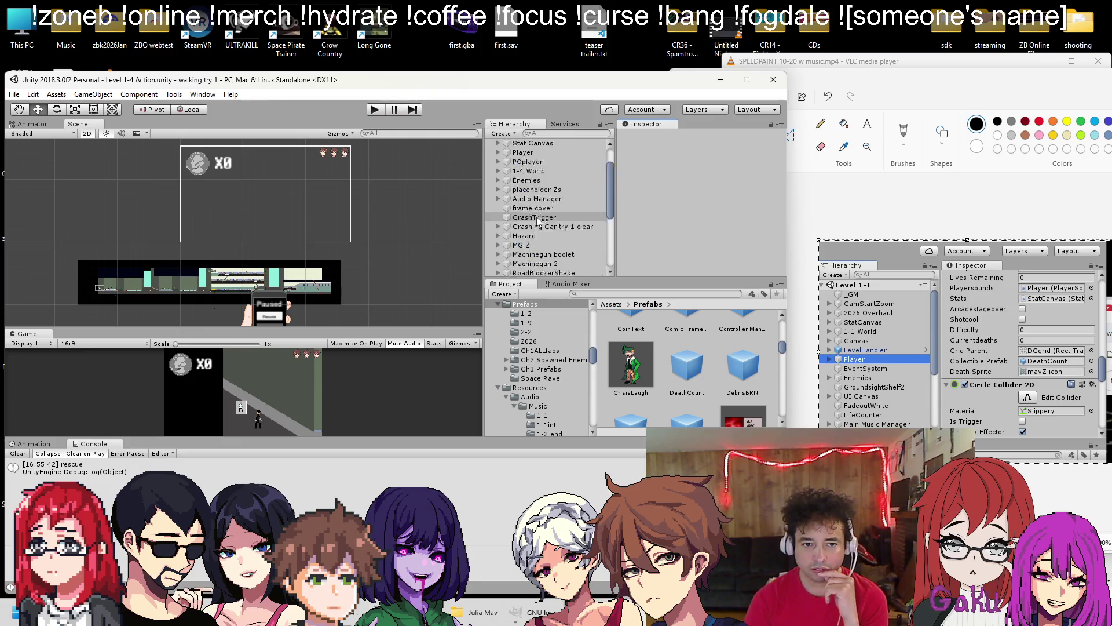
pyautogui.scroll(-15, 710, 227)
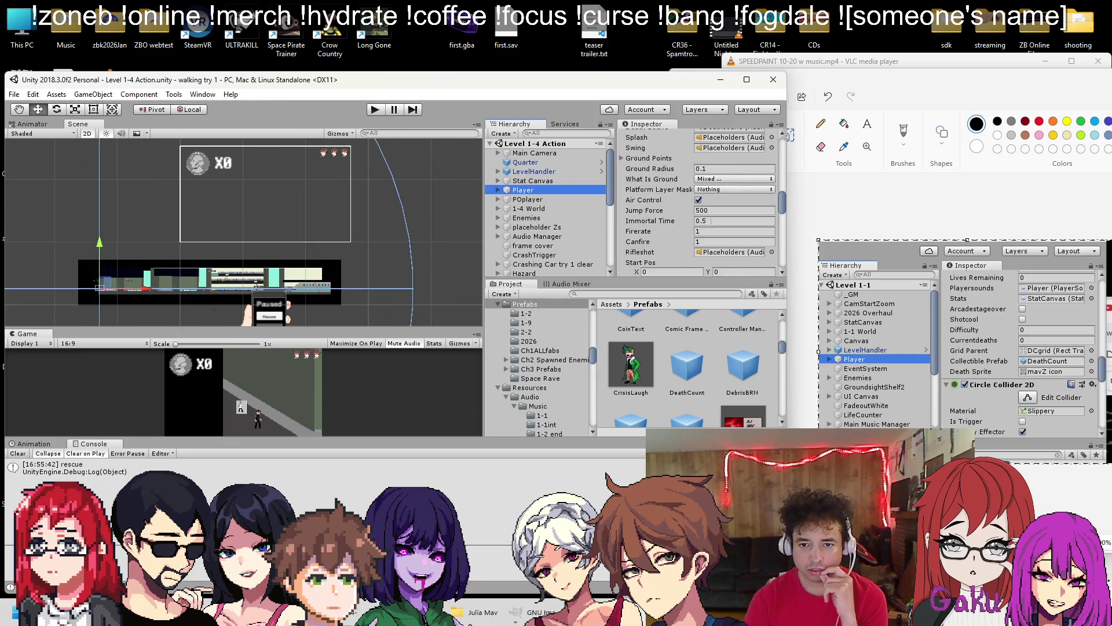
pyautogui.scroll(8, 709, 227)
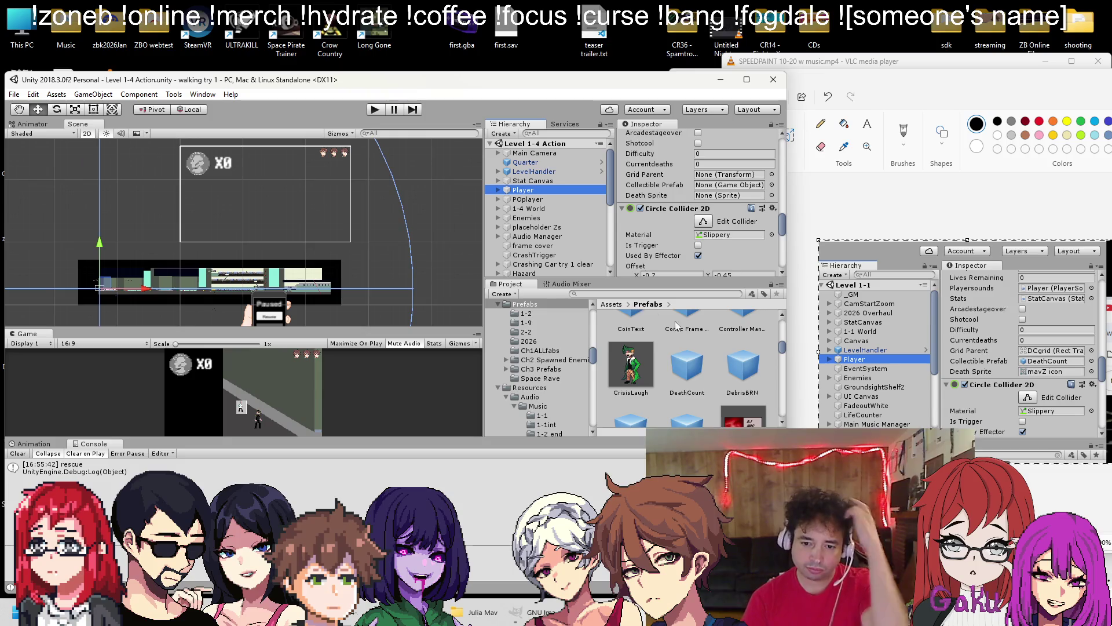
pyautogui.moveTo(706, 376); pyautogui.dragTo(739, 175)
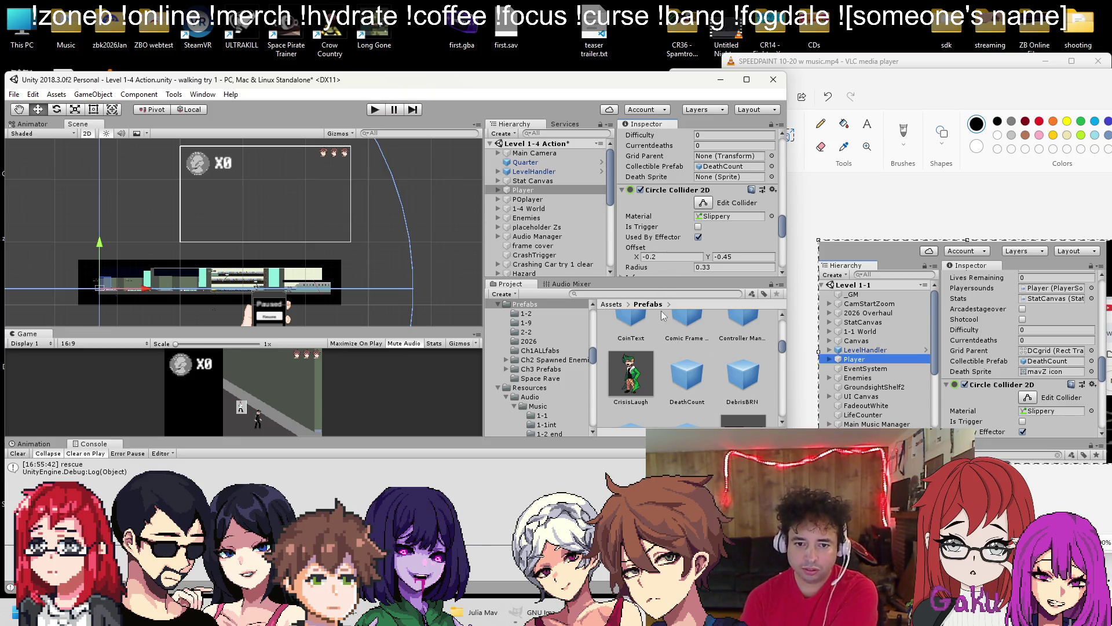
pyautogui.scroll(-1, 690, 375)
pyautogui.moveTo(695, 380)
pyautogui.mouseDown()
pyautogui.moveTo(688, 308)
pyautogui.moveTo(653, 332)
pyautogui.mouseUp()
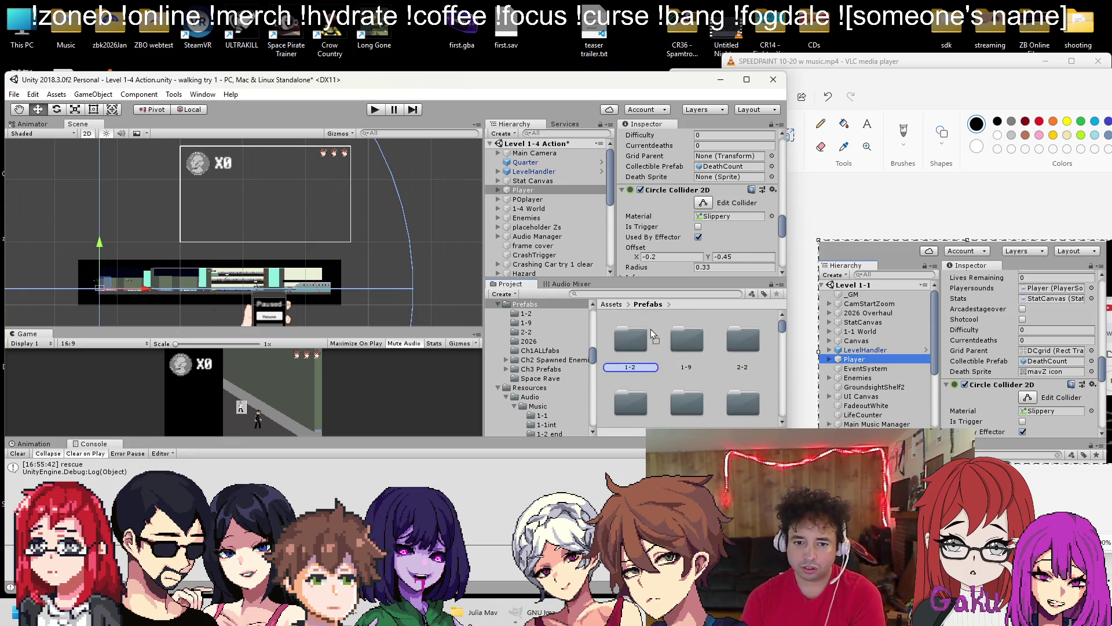
# Move the DeathCount prefab into Ch1ALLfabs and add an instance under UI Canvas
pyautogui.moveTo(693, 421); pyautogui.dragTo(700, 376)
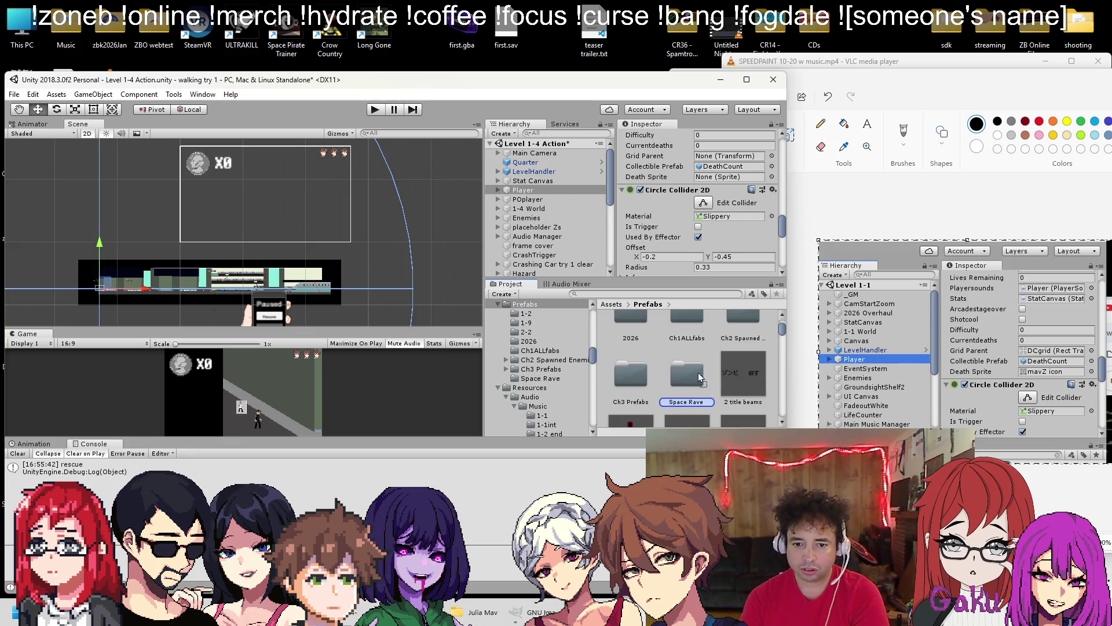
pyautogui.moveTo(687, 315); pyautogui.dragTo(687, 315)
pyautogui.doubleClick(687, 315)
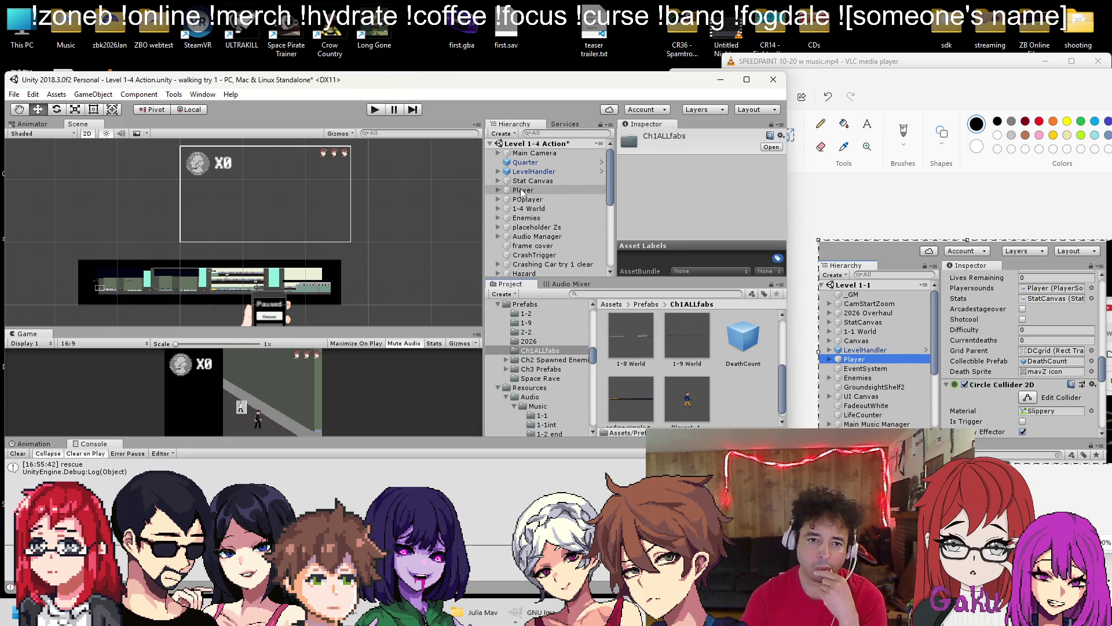
pyautogui.scroll(-3, 501, 237)
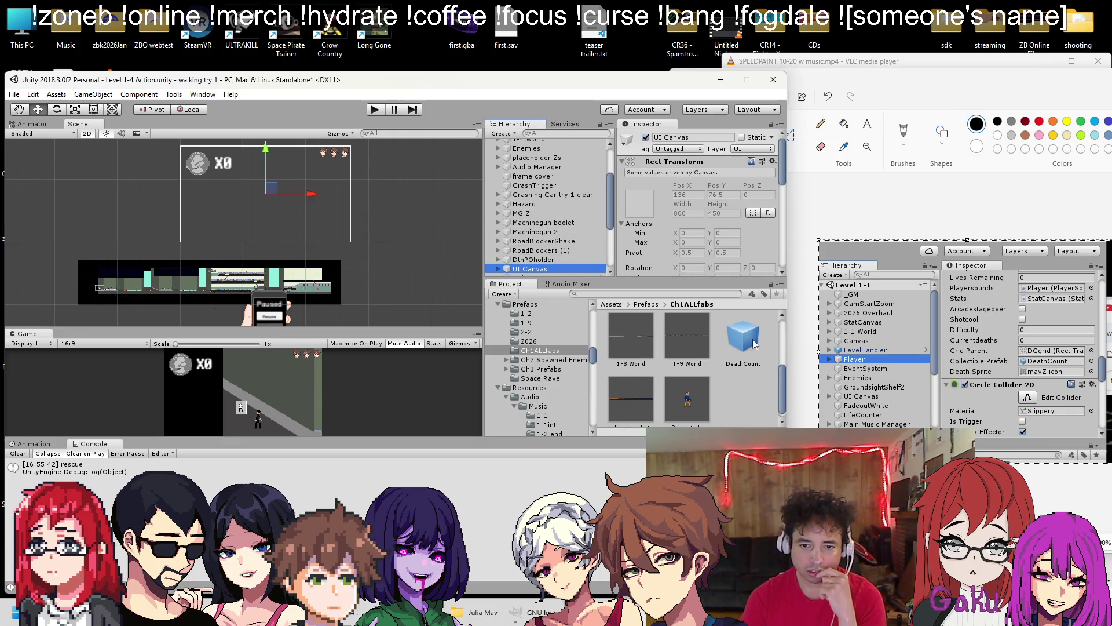
pyautogui.moveTo(755, 344); pyautogui.dragTo(539, 273)
pyautogui.moveTo(533, 208); pyautogui.dragTo(531, 210)
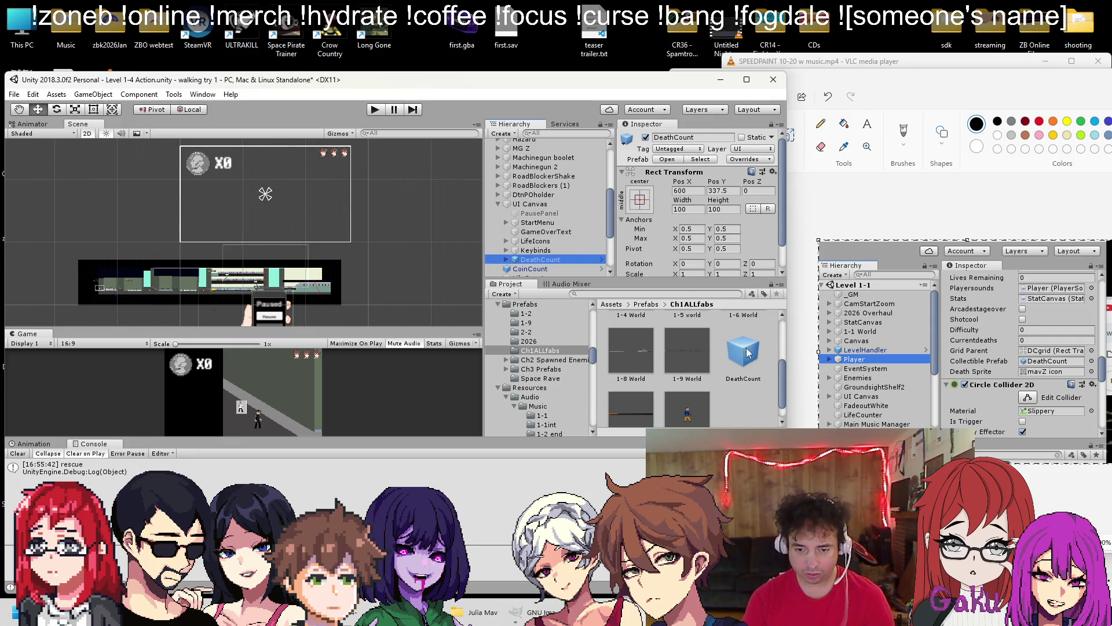
# Rename the DeathCount prefab to DeathCountUI
pyautogui.rightClick(740, 350)
pyautogui.click(801, 135)
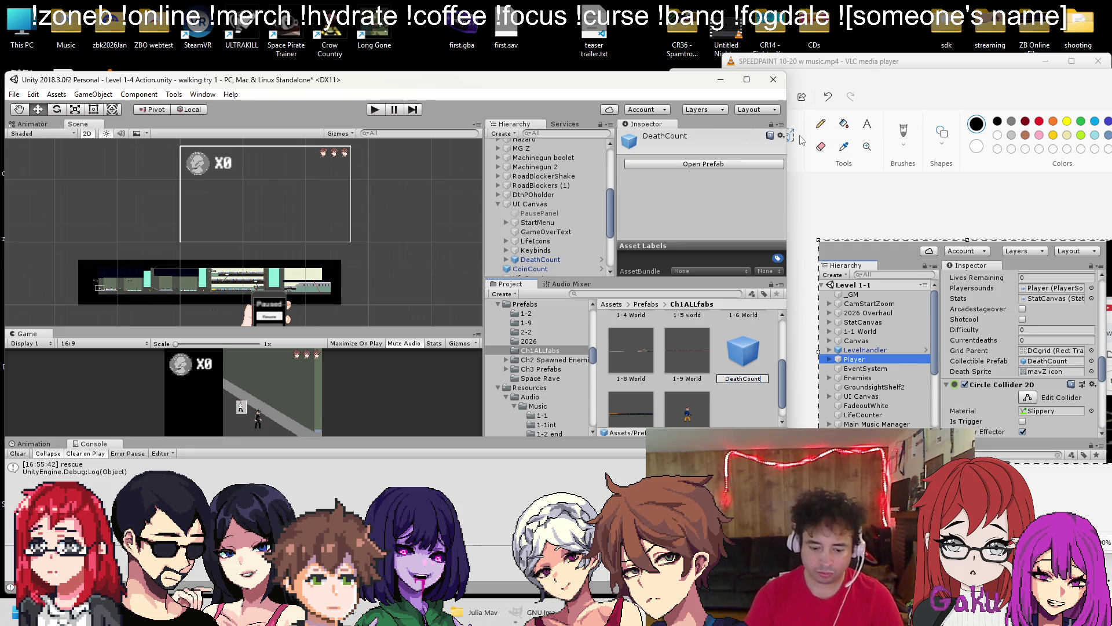
pyautogui.press('Return')
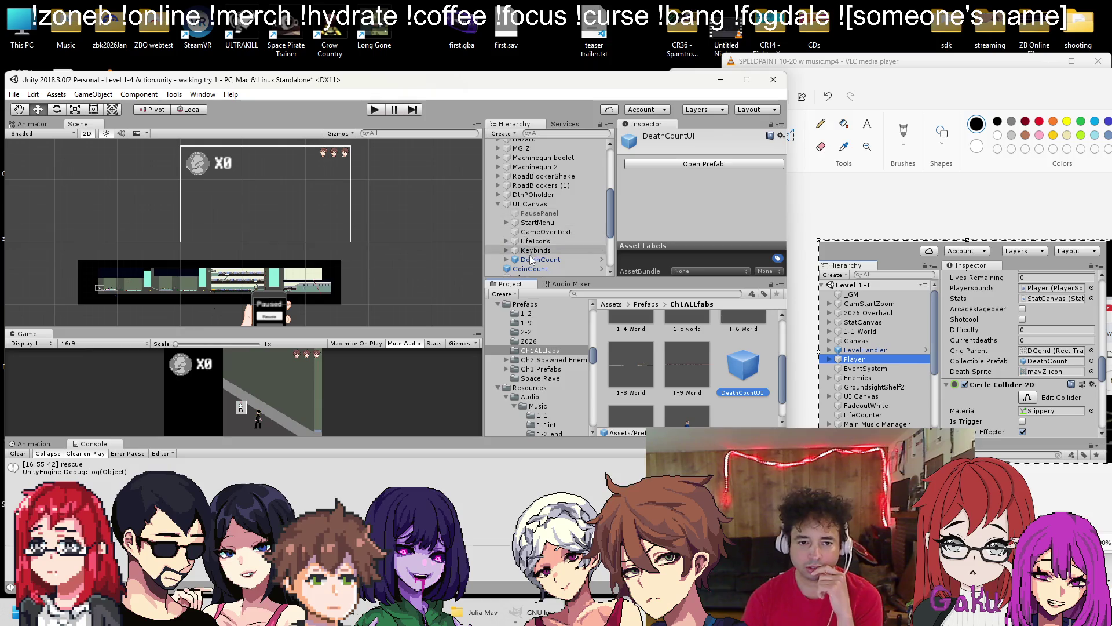
# Give the Level 1-4 Player Grid Parent DCgrid and Death Sprite mavZ icon, then playtest
pyautogui.scroll(-4, 576, 199)
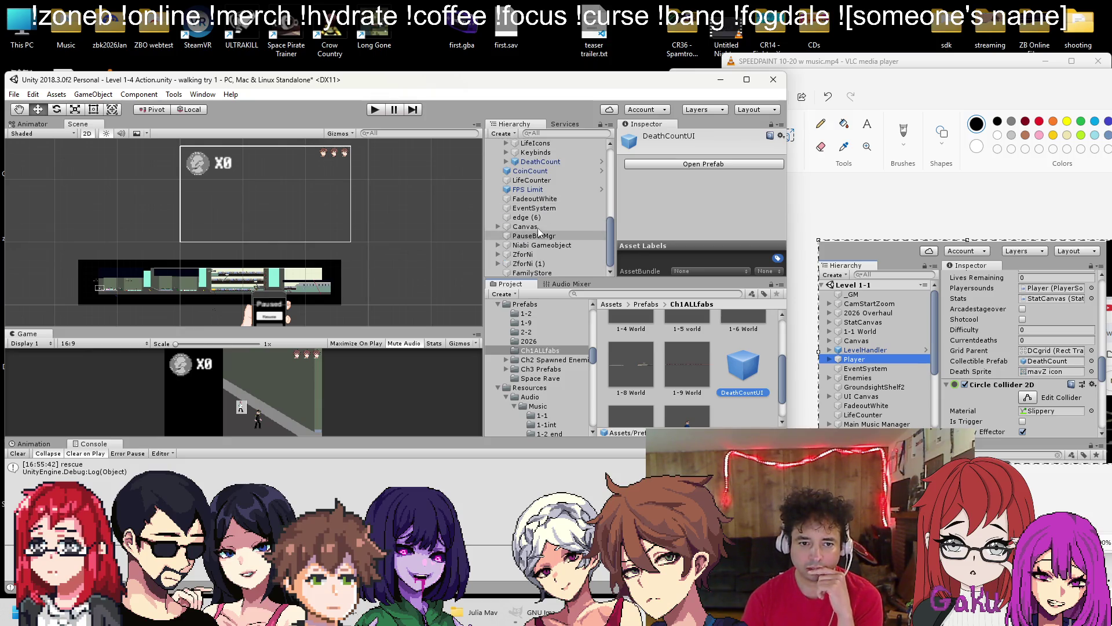
pyautogui.scroll(6, 535, 217)
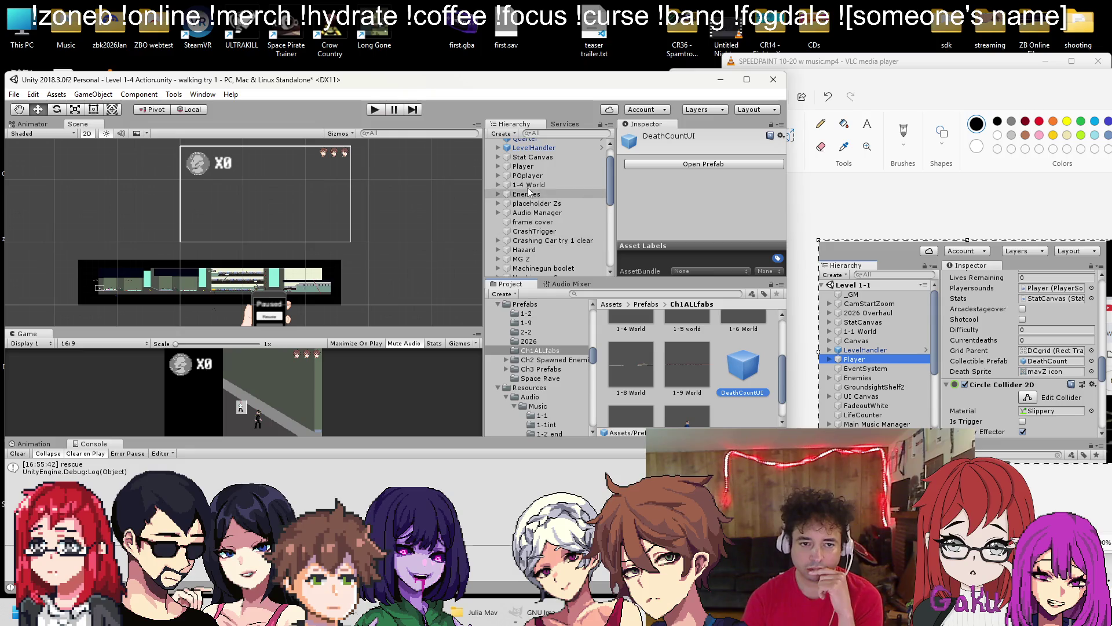
pyautogui.click(523, 166)
pyautogui.scroll(-10, 695, 231)
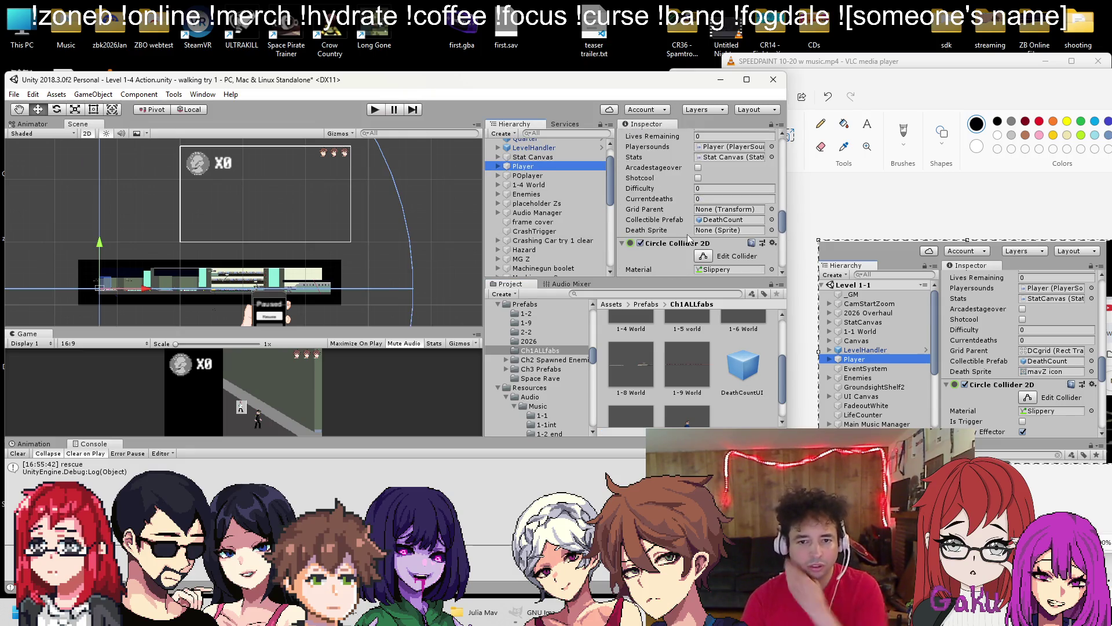
pyautogui.scroll(-8, 653, 223)
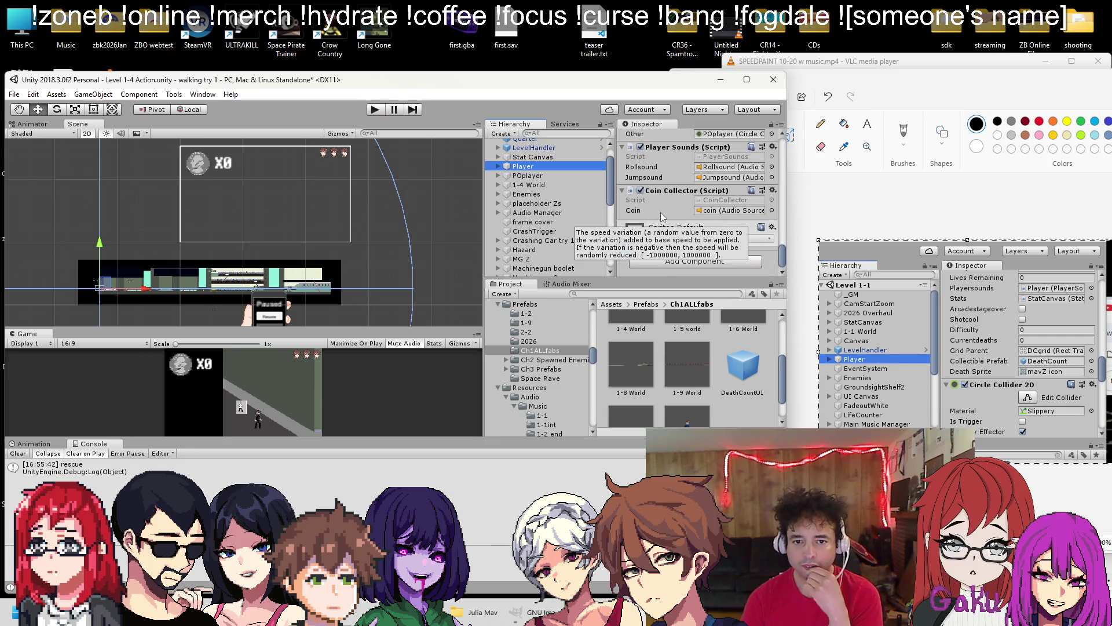
pyautogui.scroll(5, 695, 226)
pyautogui.scroll(1, 504, 194)
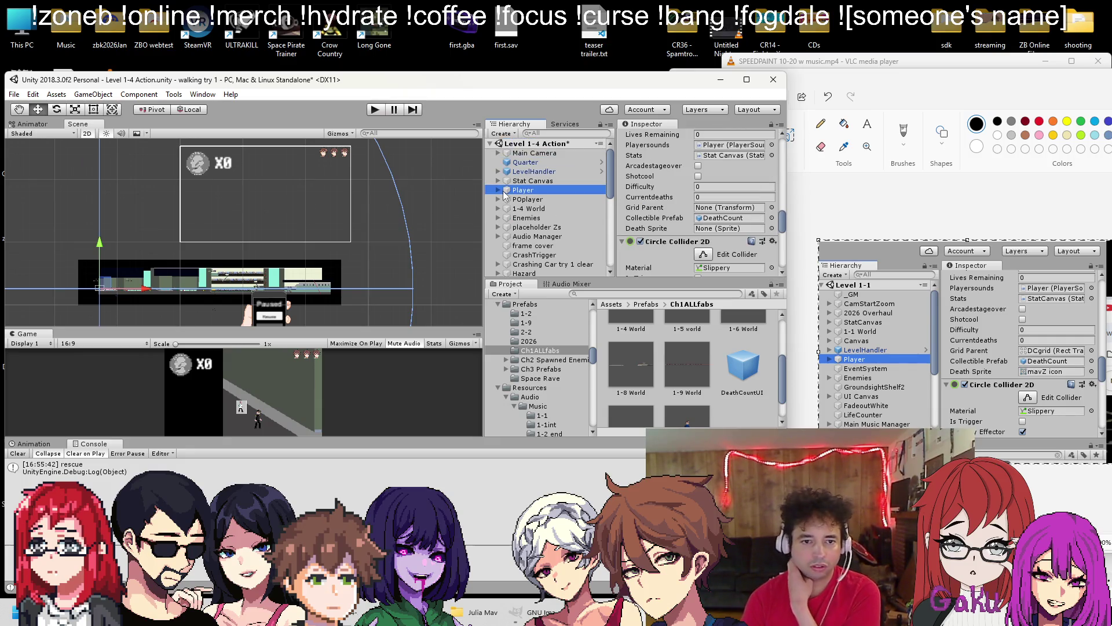
pyautogui.scroll(-10, 518, 200)
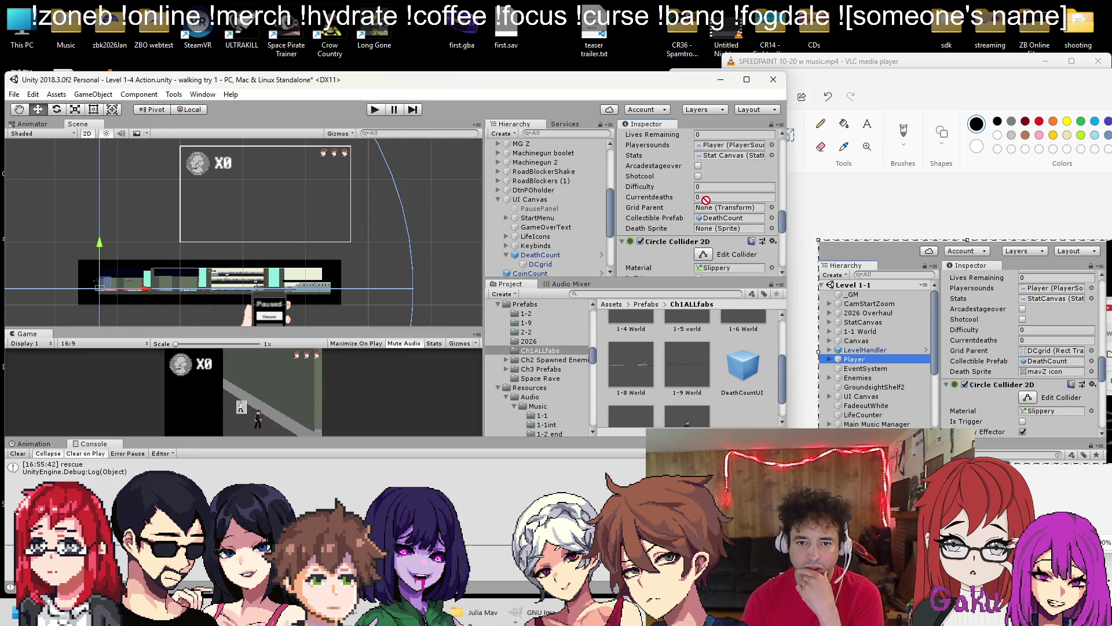
pyautogui.click(771, 228)
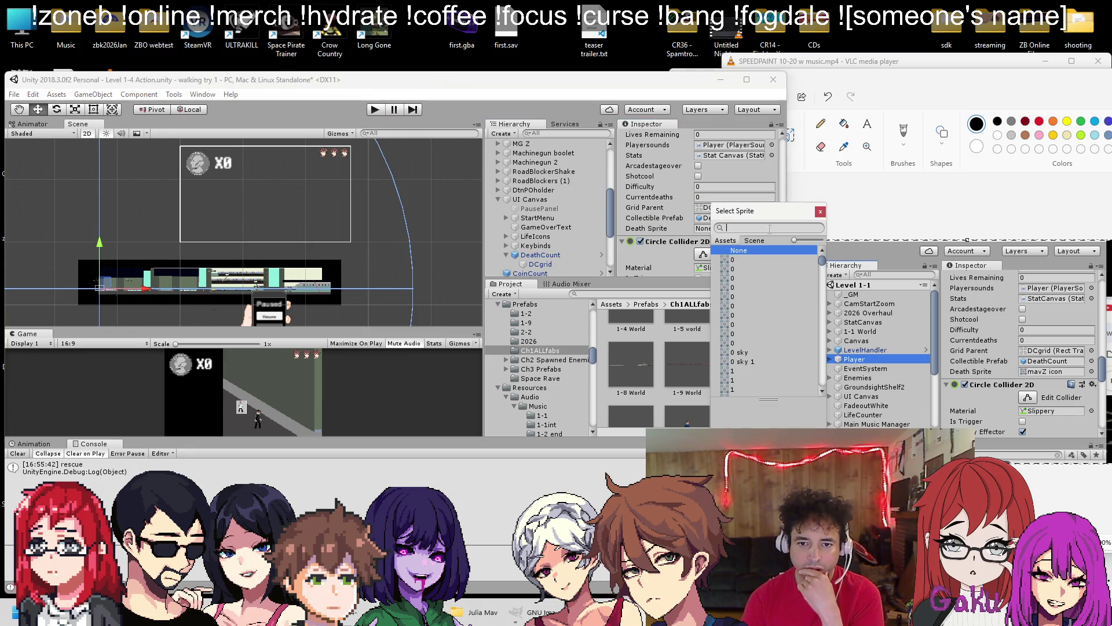
pyautogui.write('mavz')
pyautogui.doubleClick(764, 297)
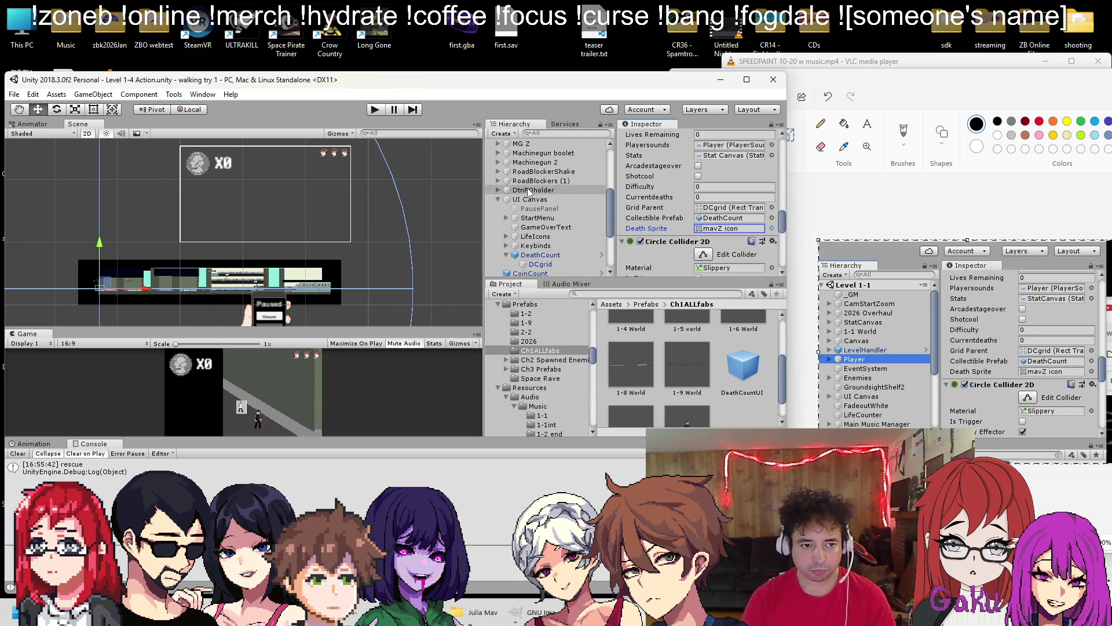
pyautogui.click(375, 111)
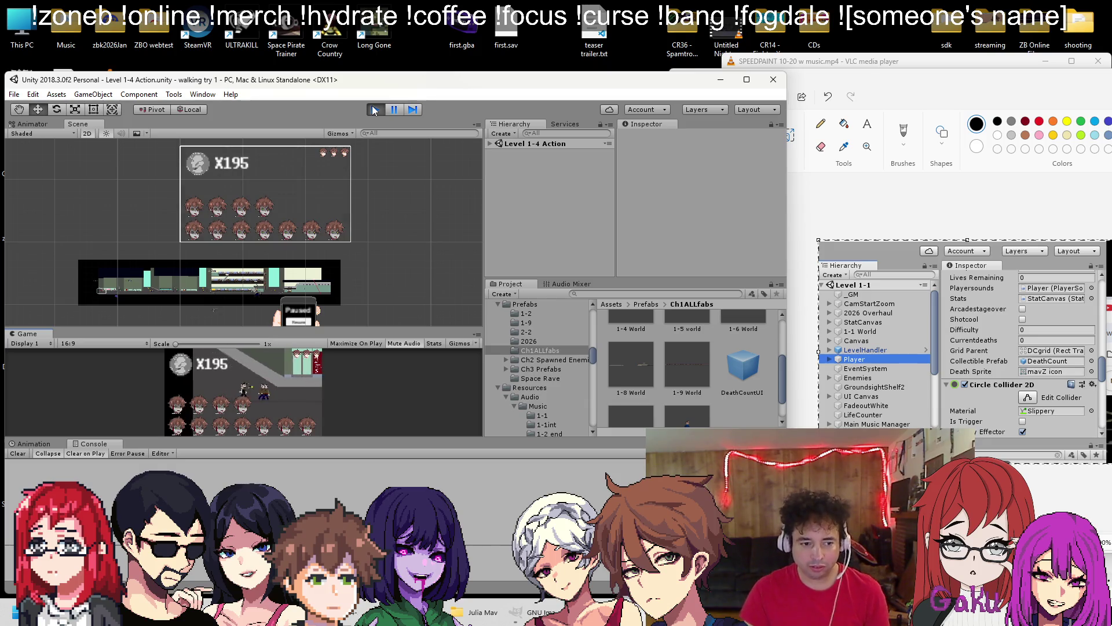
# Stop the Level 1-4 playtest and bring up the Load Scene dialog
pyautogui.hotkey('alt', 'Tab')
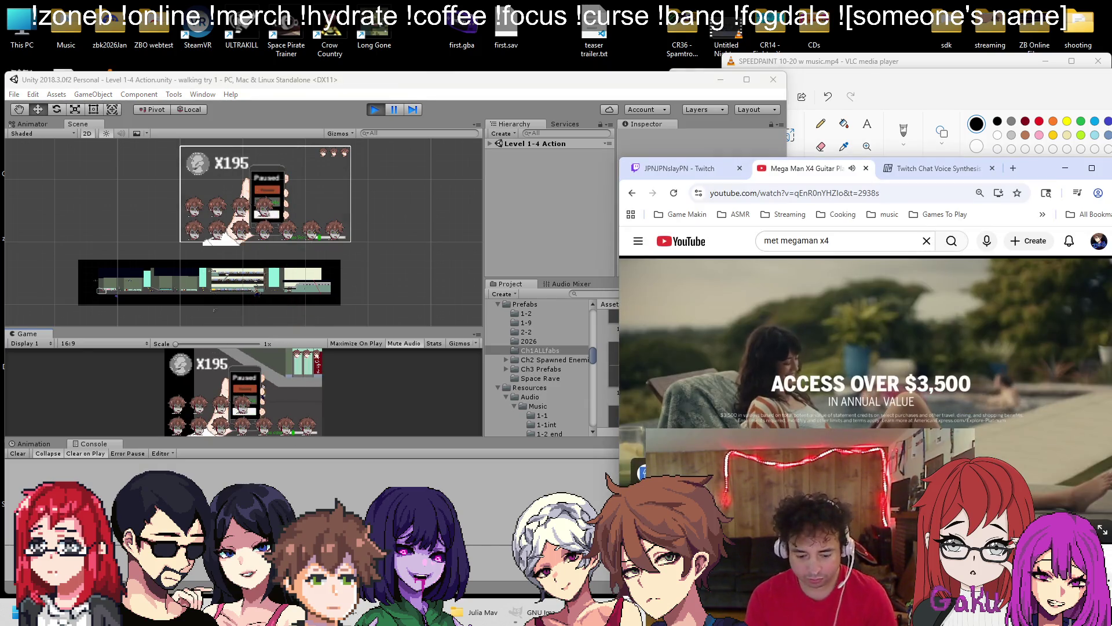
pyautogui.click(379, 114)
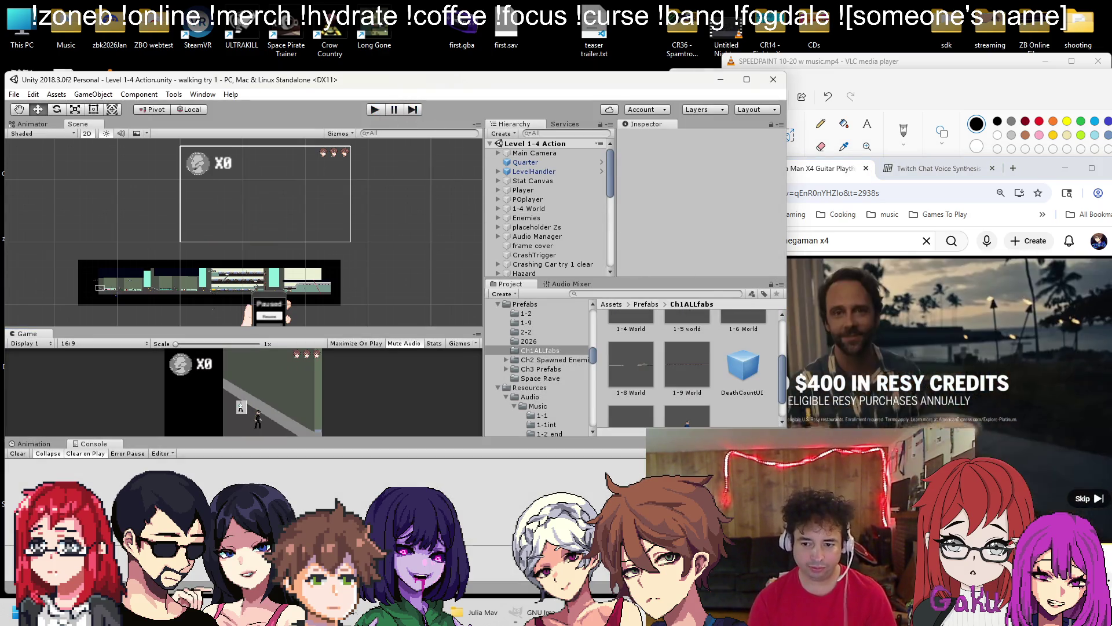
pyautogui.hotkey('alt', 'Tab')
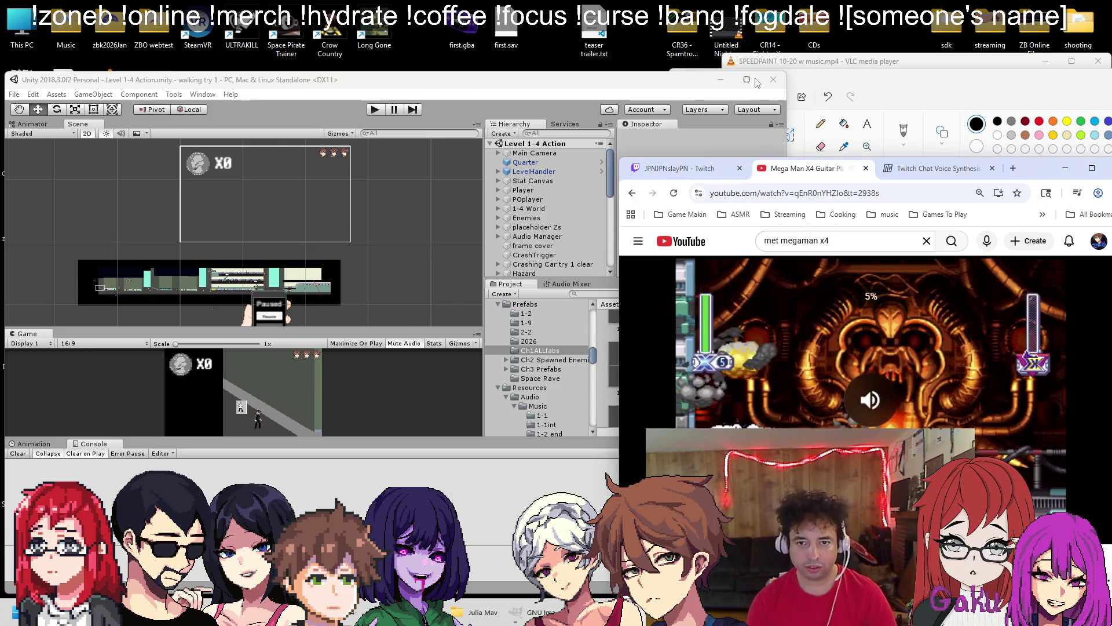
pyautogui.click(760, 63)
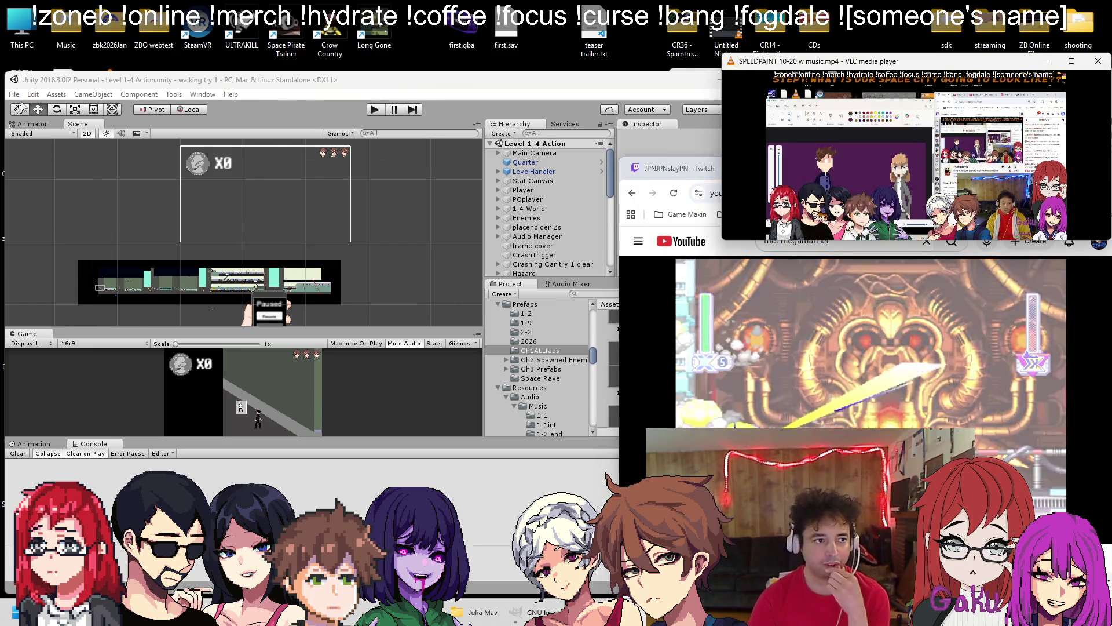
pyautogui.click(14, 95)
pyautogui.click(34, 121)
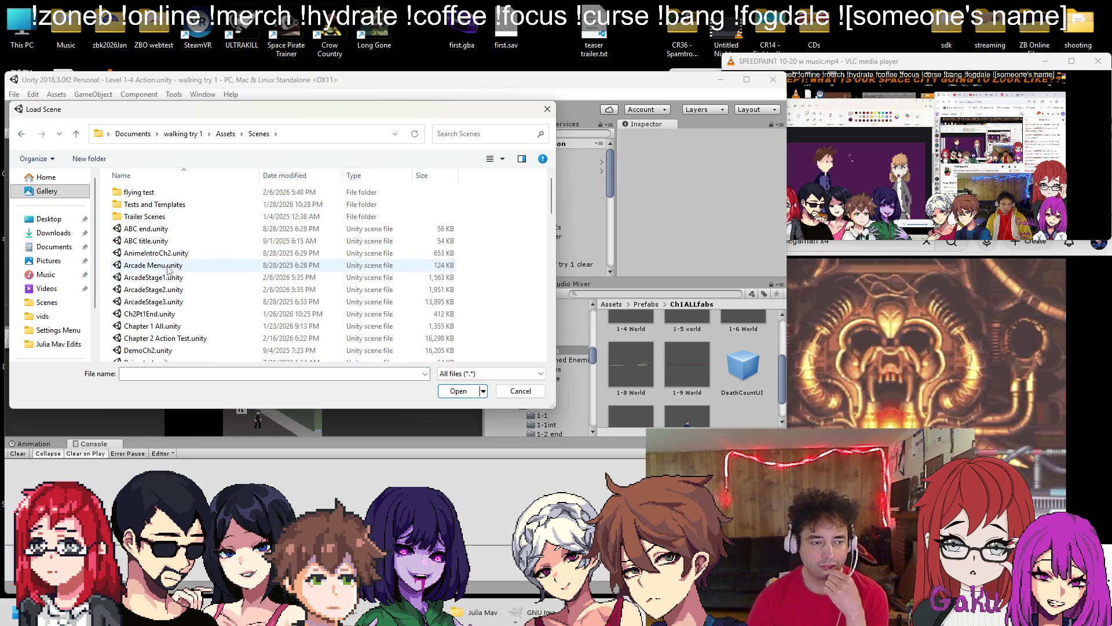
# Open Level 1-5 Action and place a DeathCountUI instance under its UI Canvas
pyautogui.scroll(-10, 168, 269)
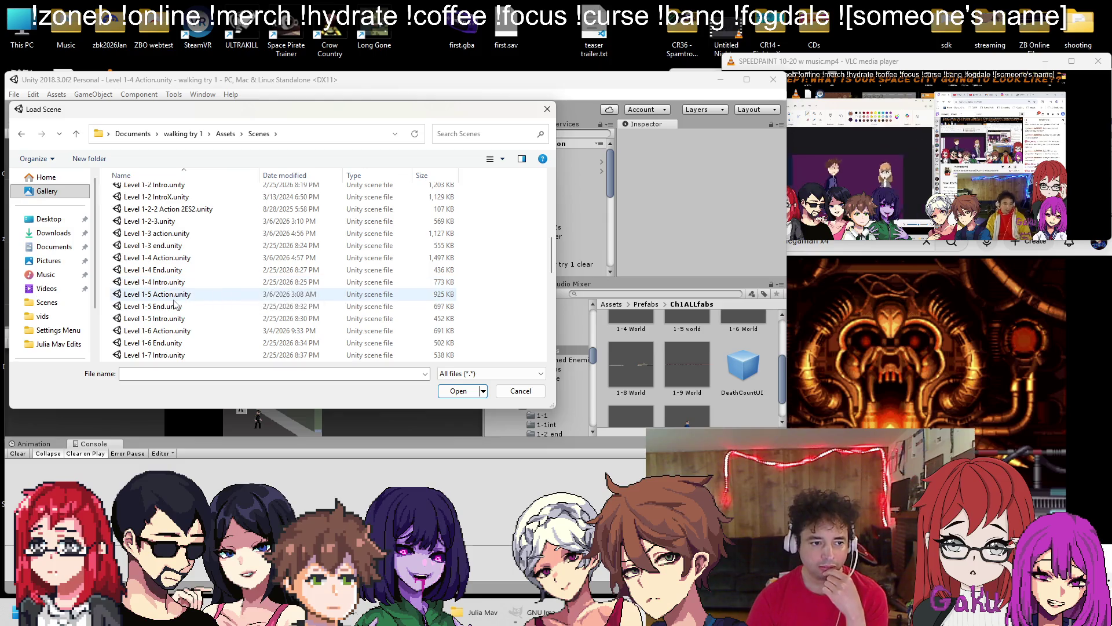
pyautogui.doubleClick(168, 294)
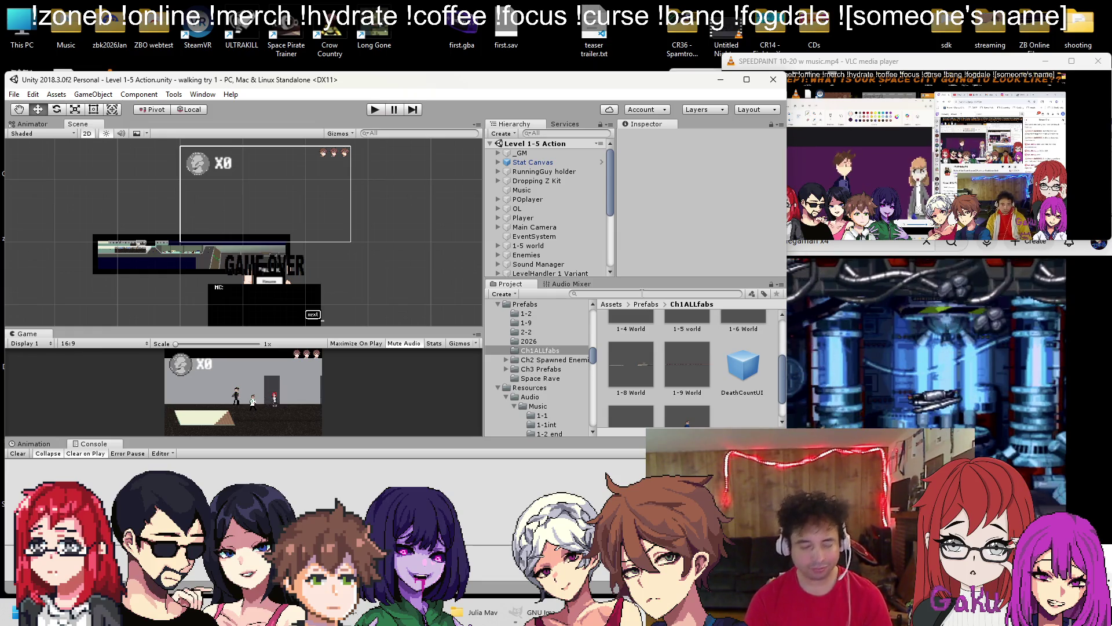
pyautogui.scroll(-2, 544, 235)
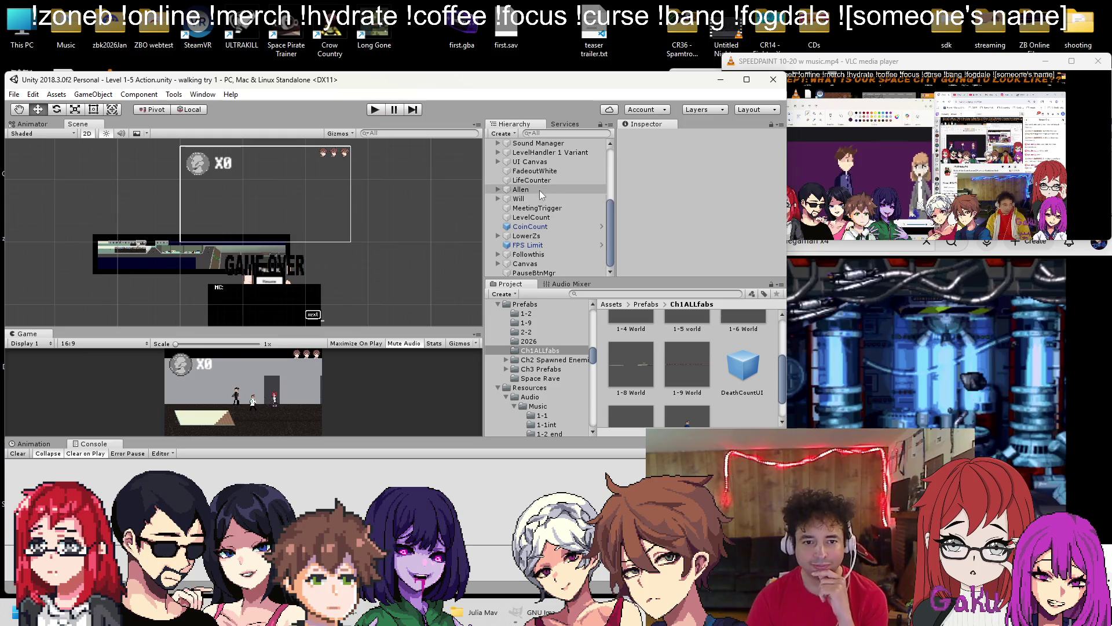
pyautogui.scroll(-2, 533, 231)
pyautogui.moveTo(739, 377)
pyautogui.mouseDown()
pyautogui.moveTo(557, 214)
pyautogui.moveTo(534, 216)
pyautogui.mouseUp()
# Select the Level 1-5 Player and scroll down its Inspector
pyautogui.scroll(-3, 522, 209)
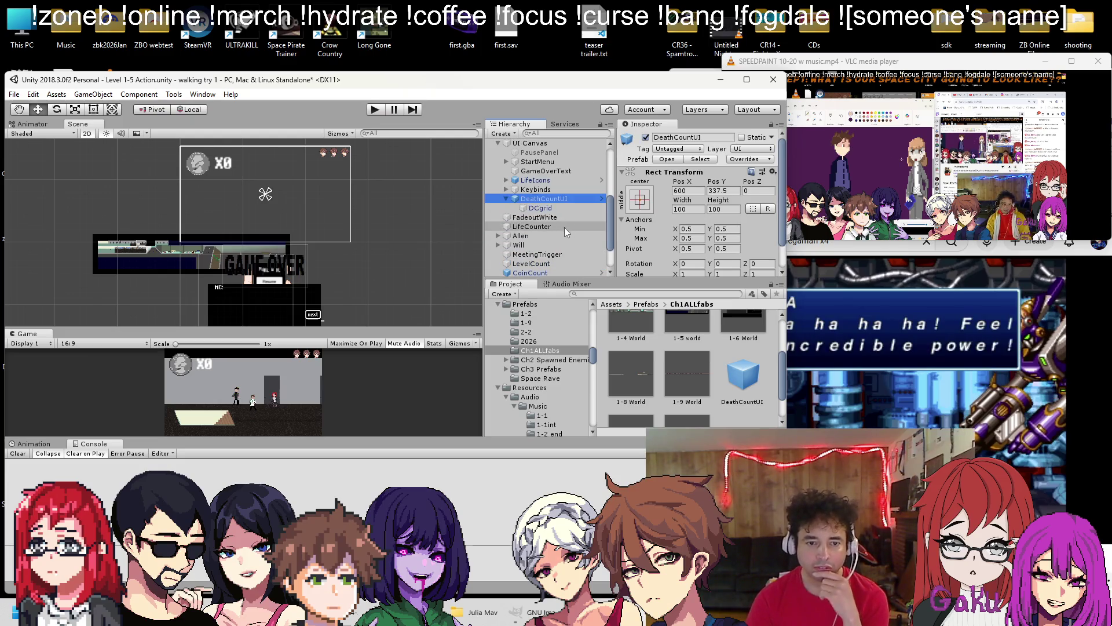
pyautogui.scroll(5, 539, 226)
pyautogui.click(523, 218)
pyautogui.scroll(-10, 676, 216)
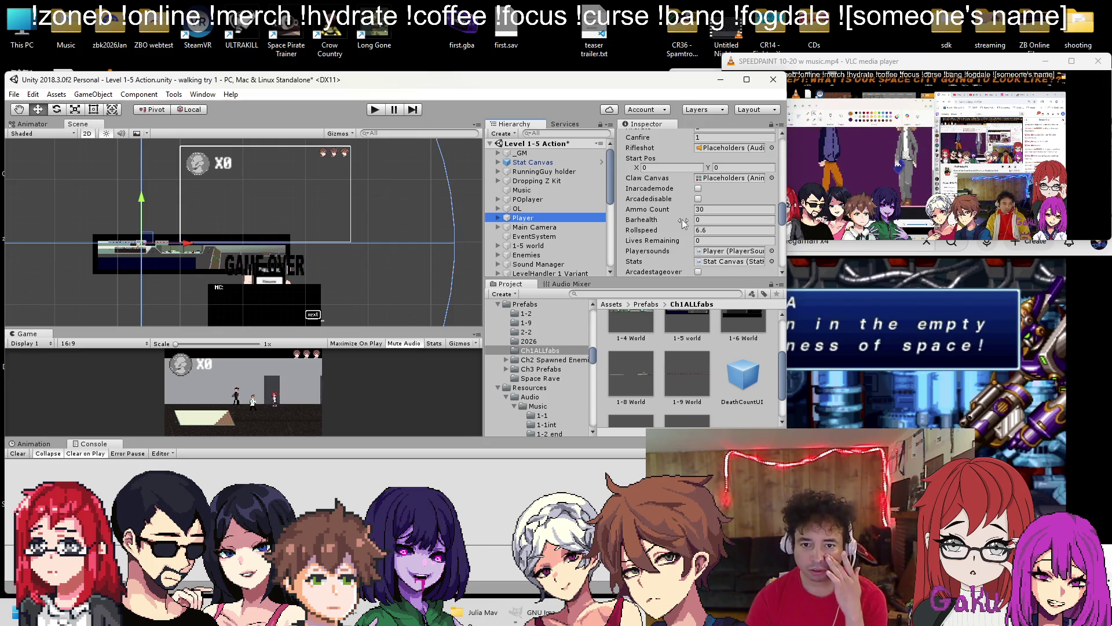
pyautogui.scroll(-3, 679, 237)
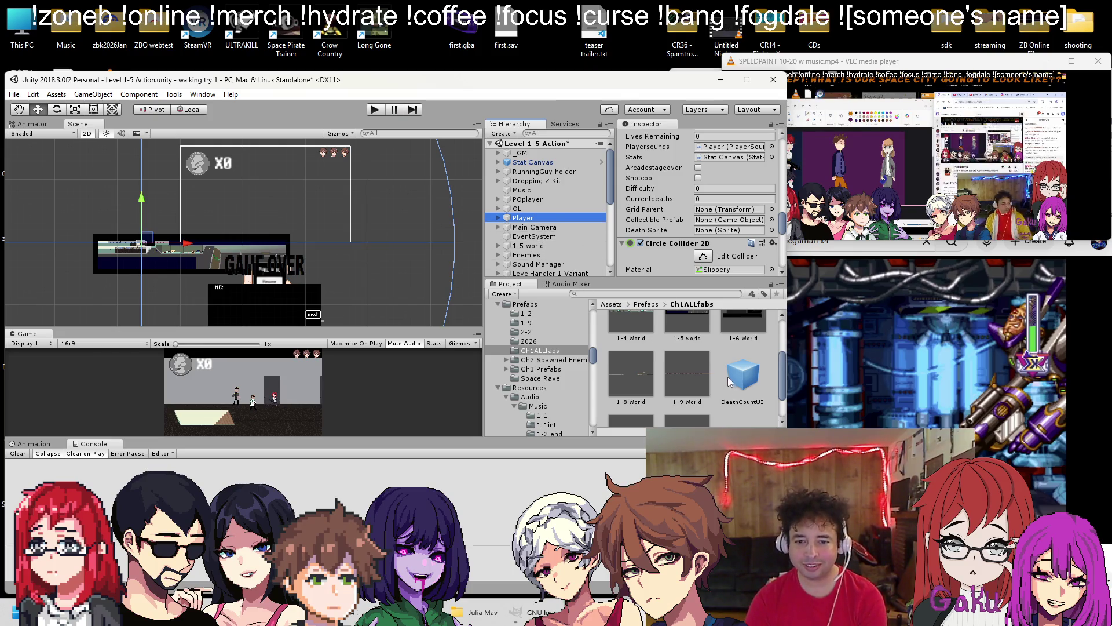
# Assign the DeathCount prefab as the Level 1-5 Player's Collectible Prefab
pyautogui.click(642, 305)
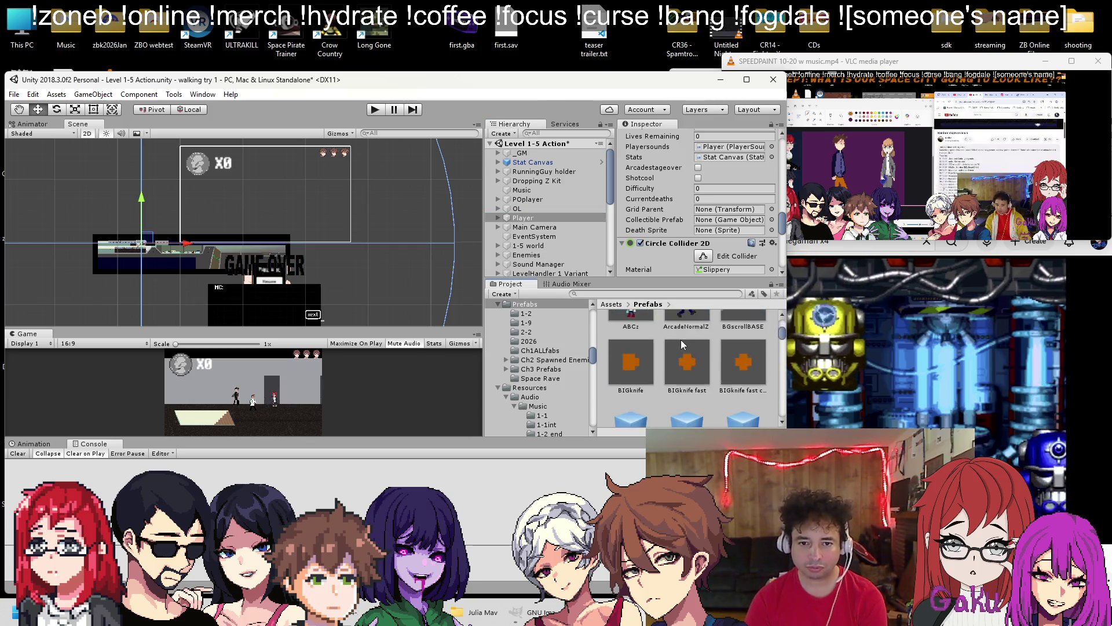
pyautogui.scroll(-5, 681, 345)
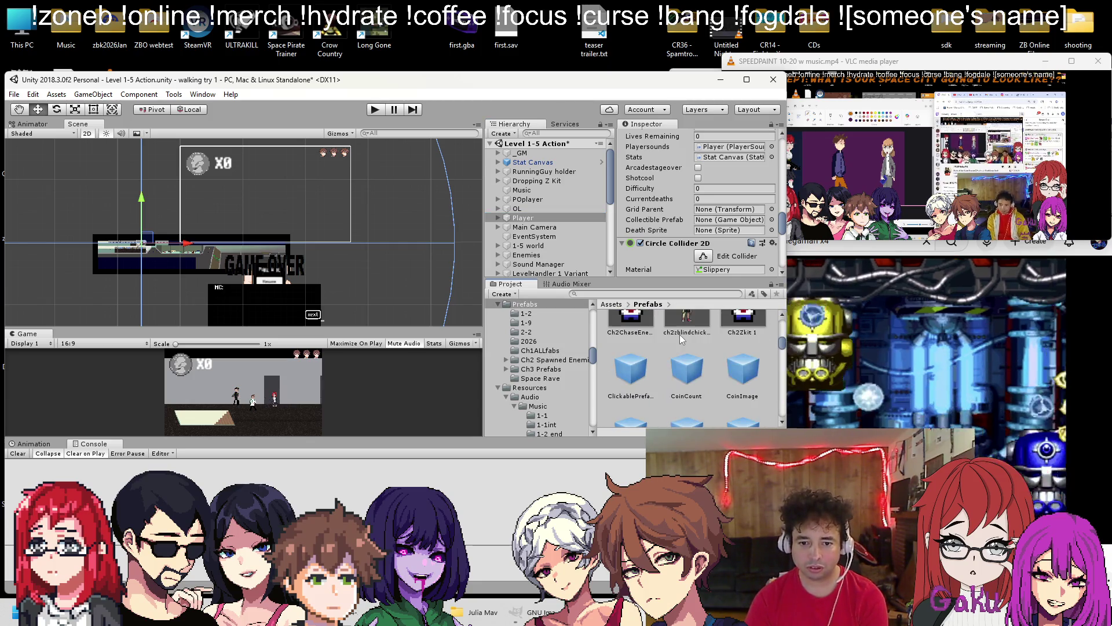
pyautogui.scroll(-2, 681, 342)
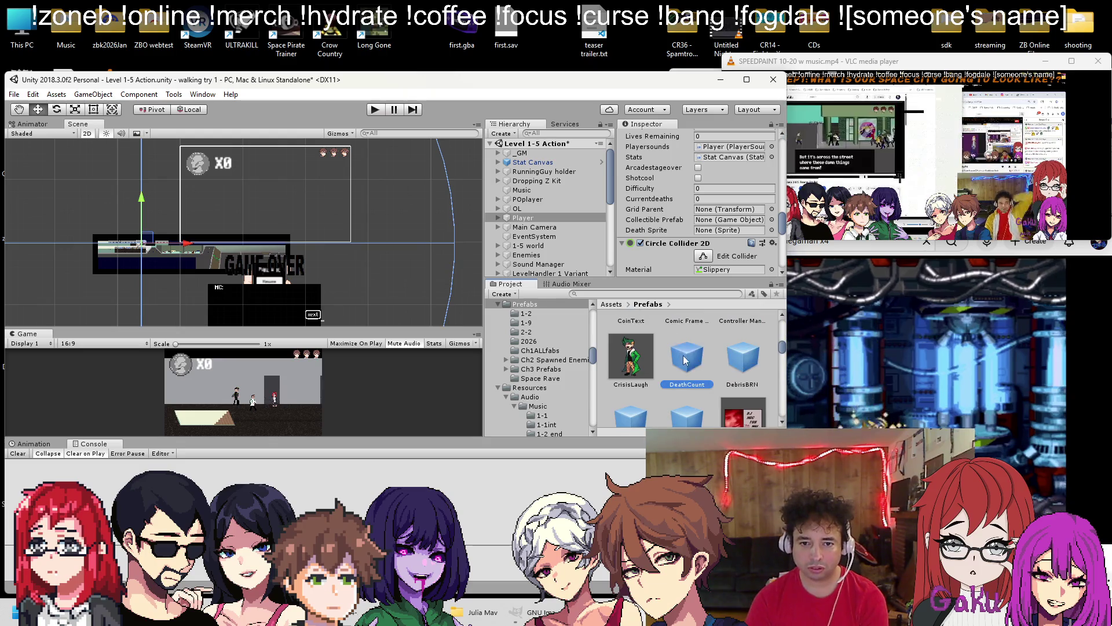
pyautogui.scroll(-1, 715, 206)
pyautogui.click(715, 201)
pyautogui.moveTo(716, 206); pyautogui.dragTo(716, 203)
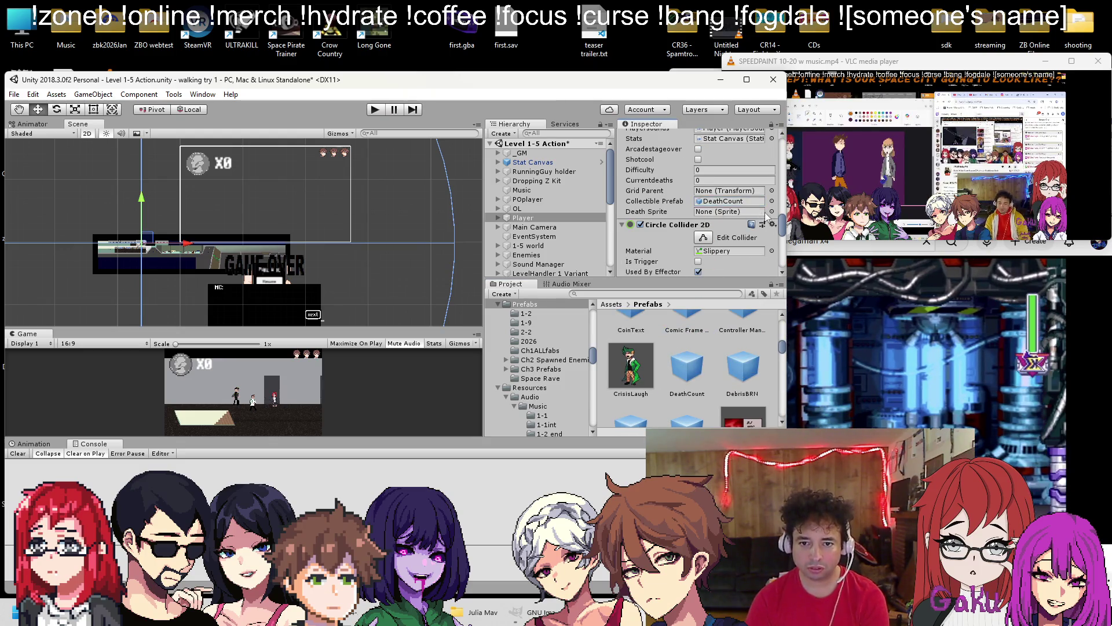
# Set Death Sprite to mavZ icon and Grid Parent to DCgrid, then start a test run
pyautogui.click(772, 211)
pyautogui.write('mavz')
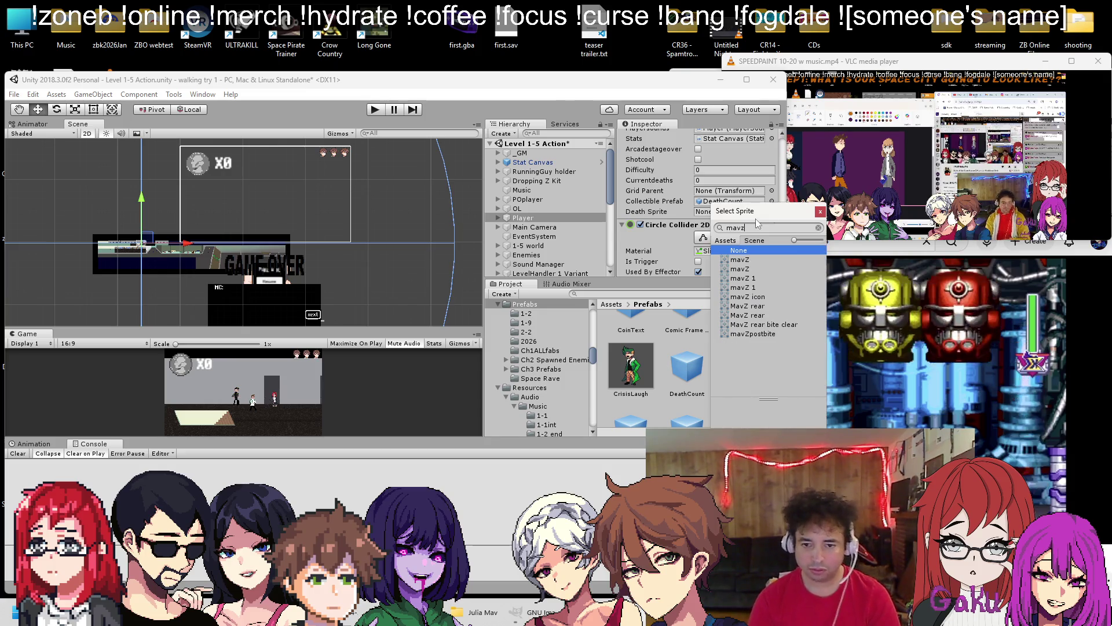
pyautogui.doubleClick(748, 297)
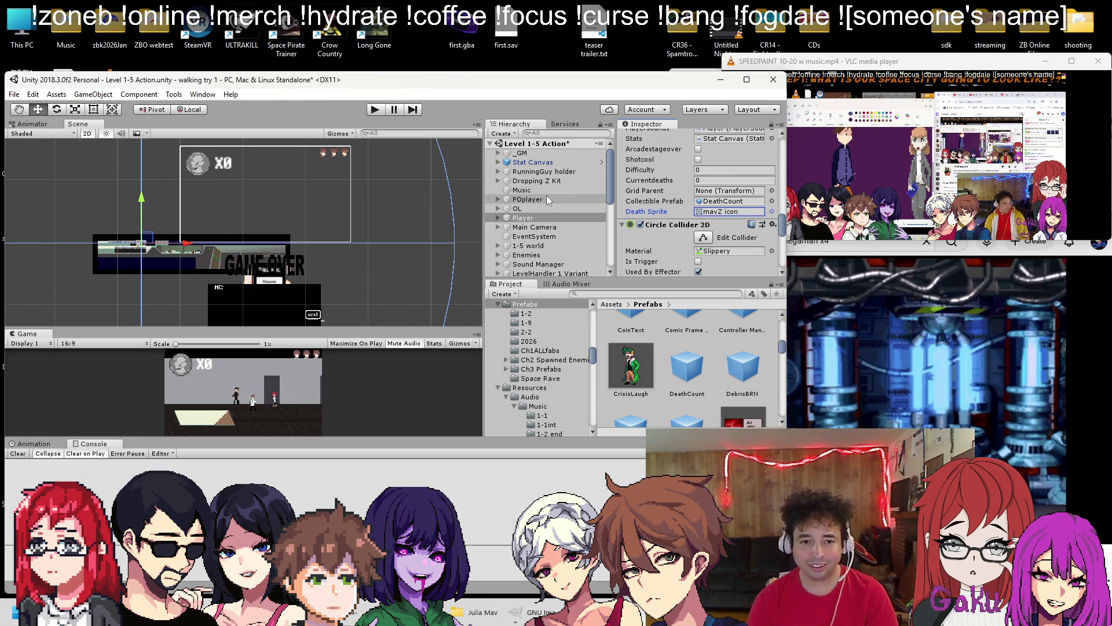
pyautogui.scroll(-4, 546, 199)
pyautogui.moveTo(547, 206); pyautogui.dragTo(669, 204)
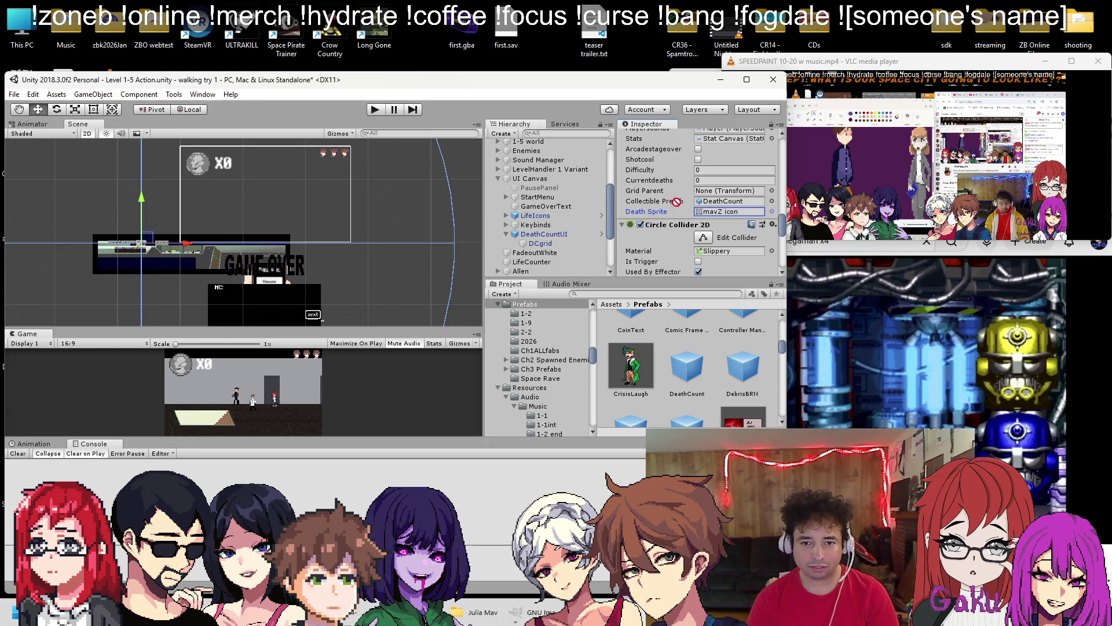
pyautogui.click(375, 109)
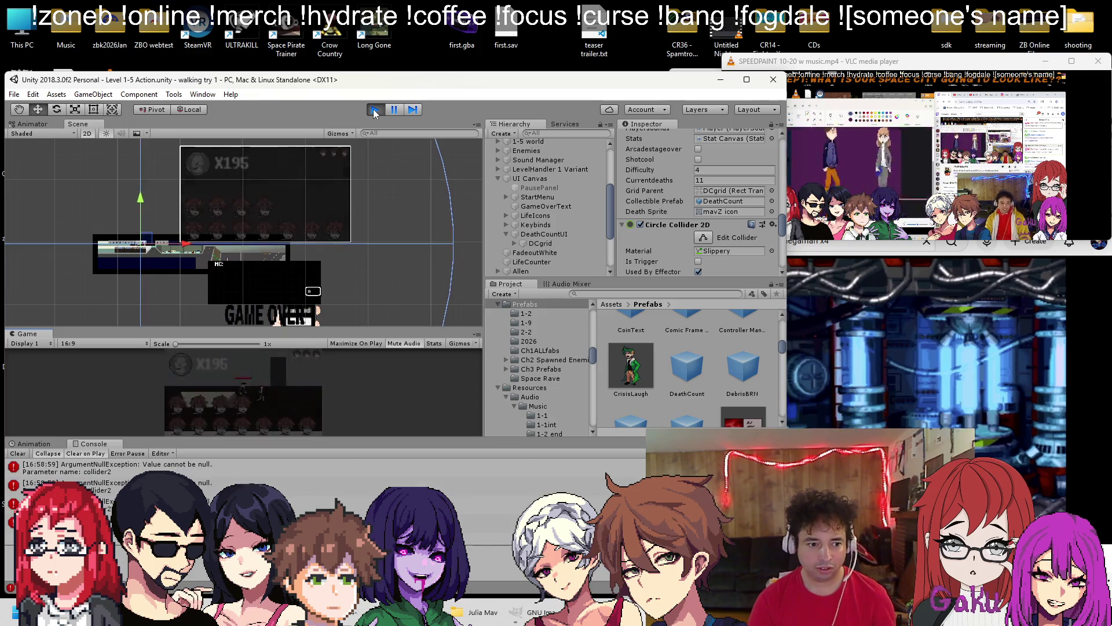
# Stop the test run and open the Level 1-6 Action scene
pyautogui.click(375, 110)
pyautogui.click(14, 94)
pyautogui.click(29, 120)
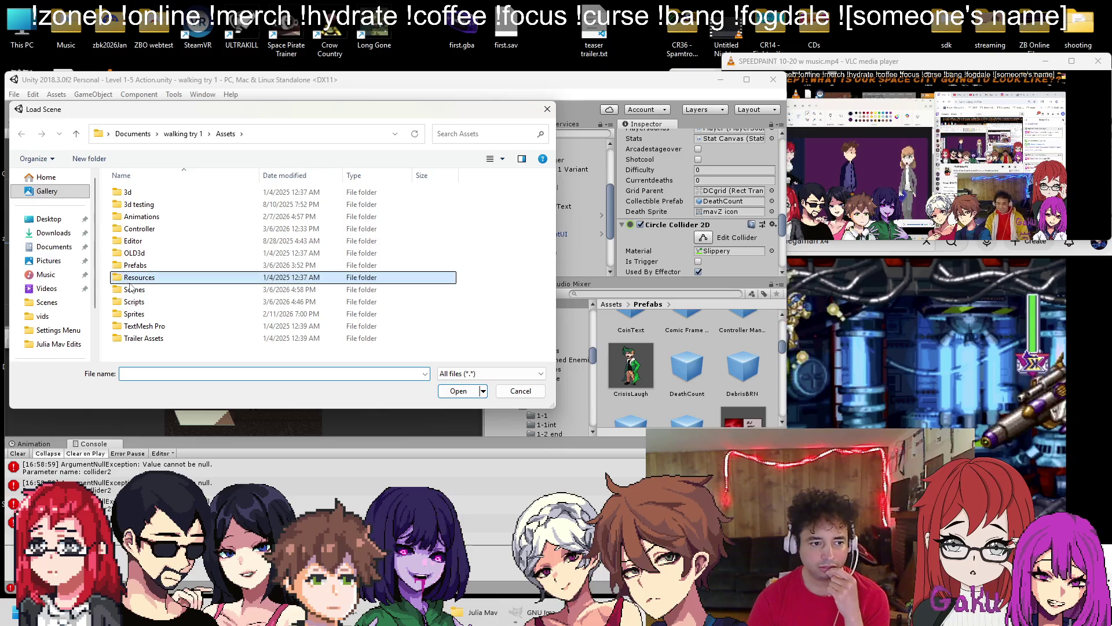
pyautogui.doubleClick(134, 289)
pyautogui.scroll(-5, 230, 255)
pyautogui.scroll(-4, 216, 255)
pyautogui.doubleClick(412, 246)
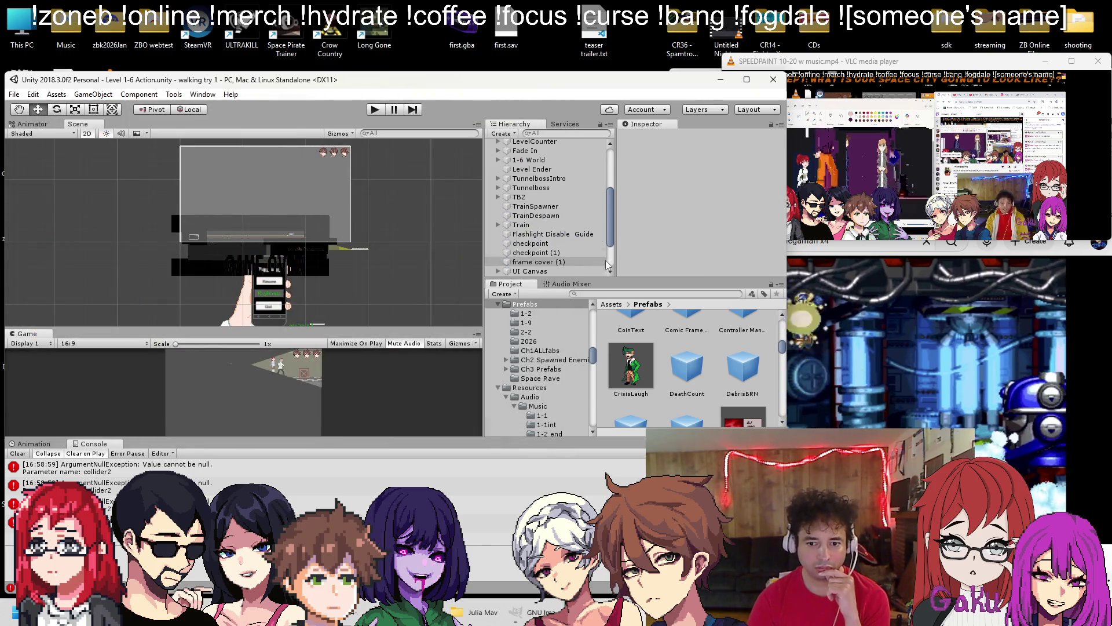
# Select the Player object in Level 1-6
pyautogui.scroll(3, 531, 173)
pyautogui.scroll(3, 532, 172)
pyautogui.click(523, 192)
# Assign DeathCount to Collectible Prefab and the mavZ icon to Death Sprite
pyautogui.scroll(-10, 706, 231)
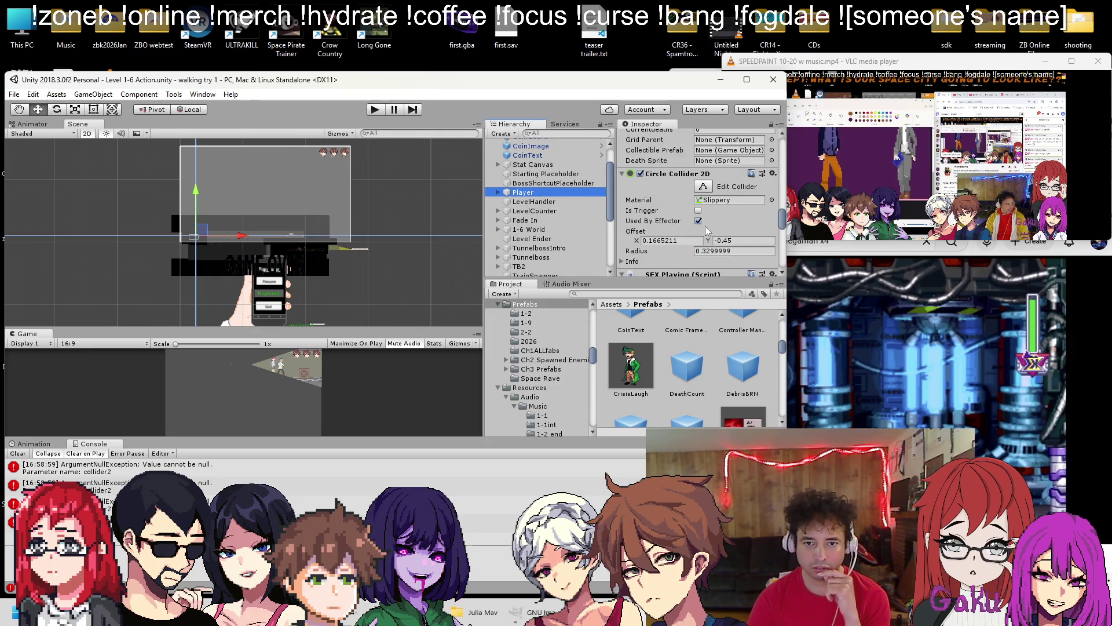
pyautogui.click(712, 151)
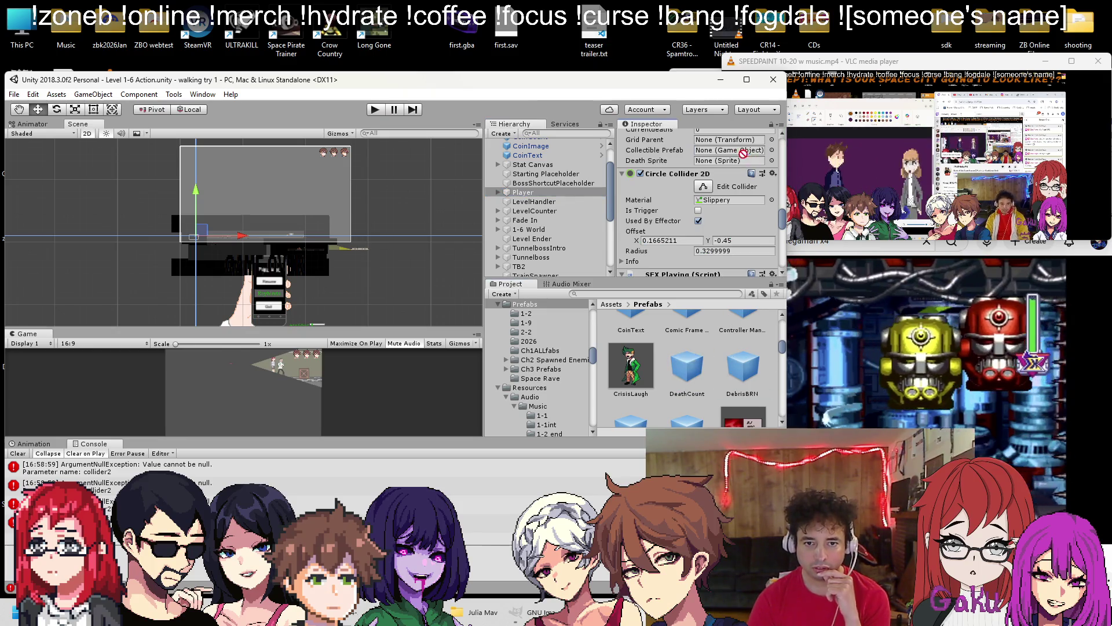
pyautogui.moveTo(687, 367); pyautogui.dragTo(724, 150)
pyautogui.click(772, 160)
pyautogui.write('mavz')
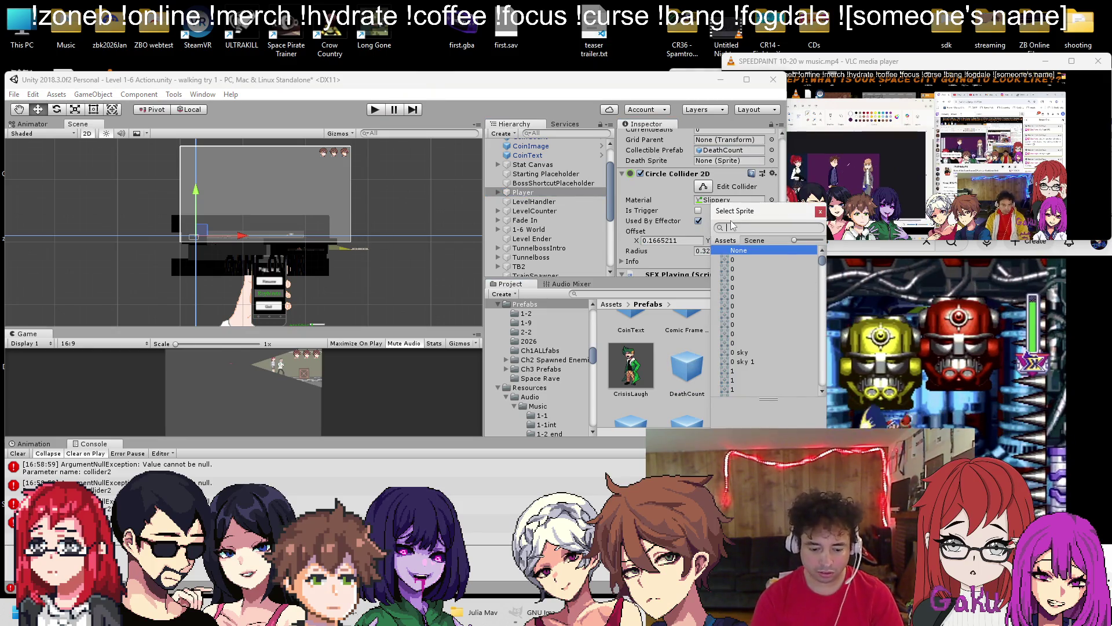
pyautogui.doubleClick(747, 297)
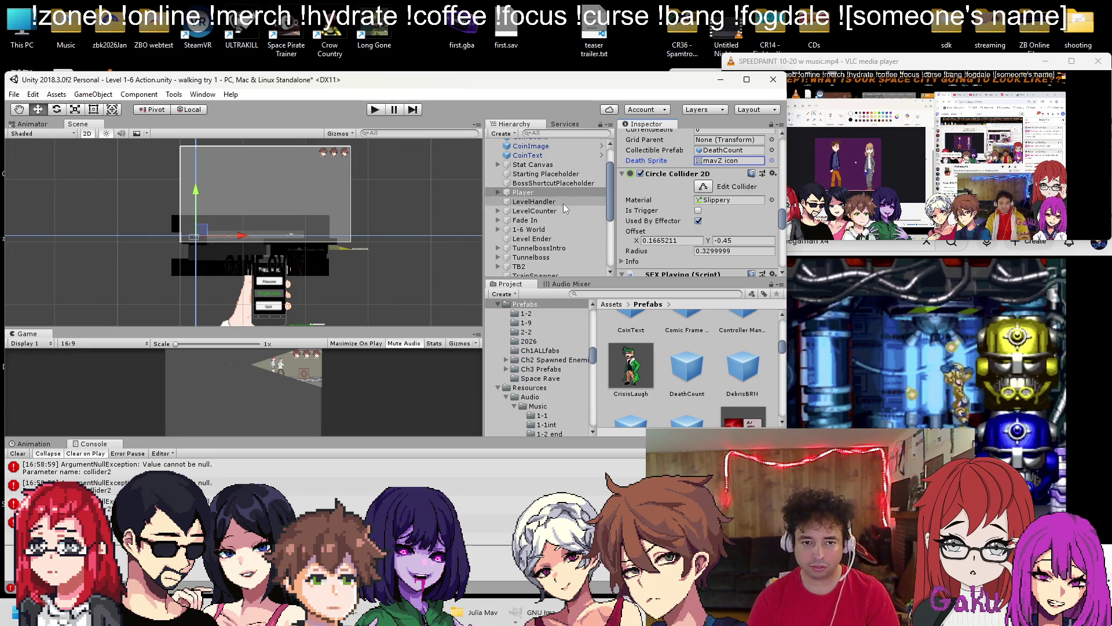
# Browse to the Ch1ALLfabs folder in the Project panel
pyautogui.scroll(-2, 568, 232)
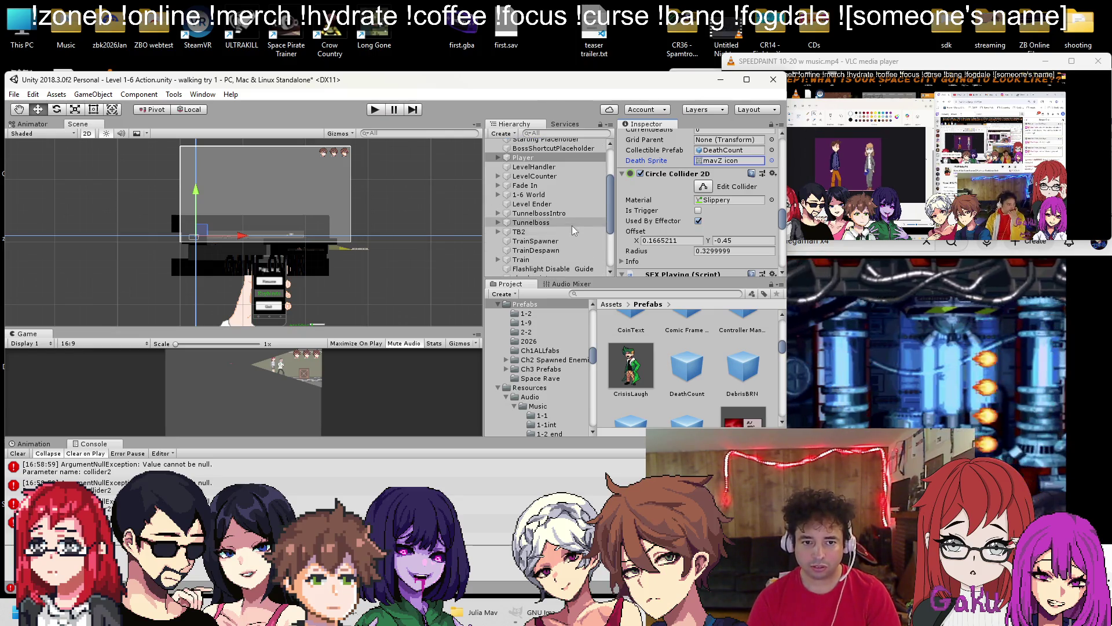
pyautogui.scroll(-4, 561, 216)
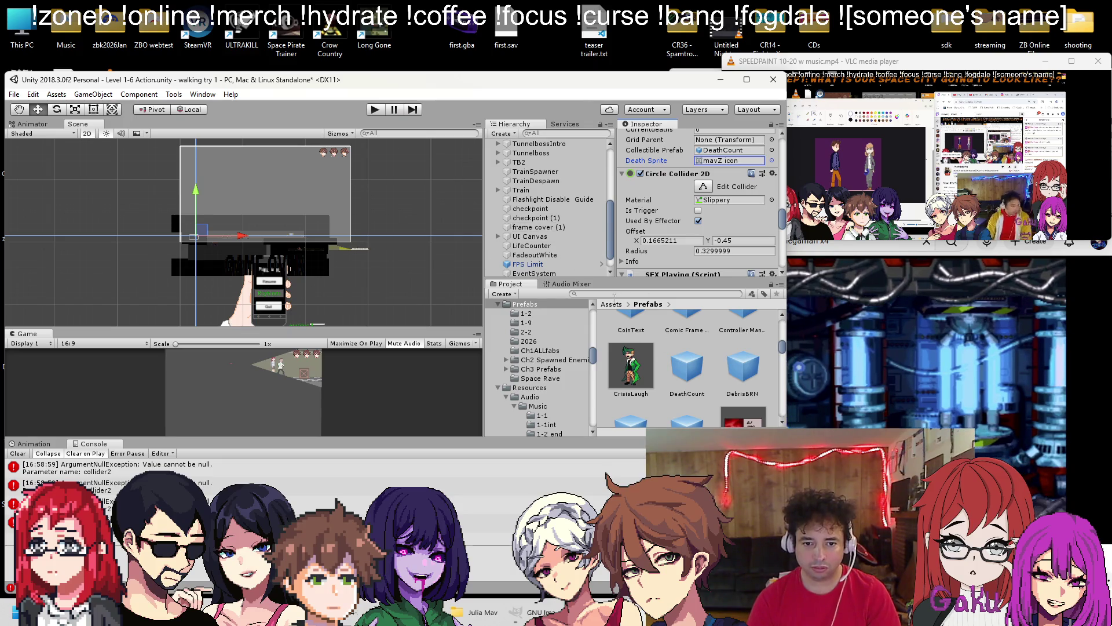
pyautogui.scroll(5, 687, 347)
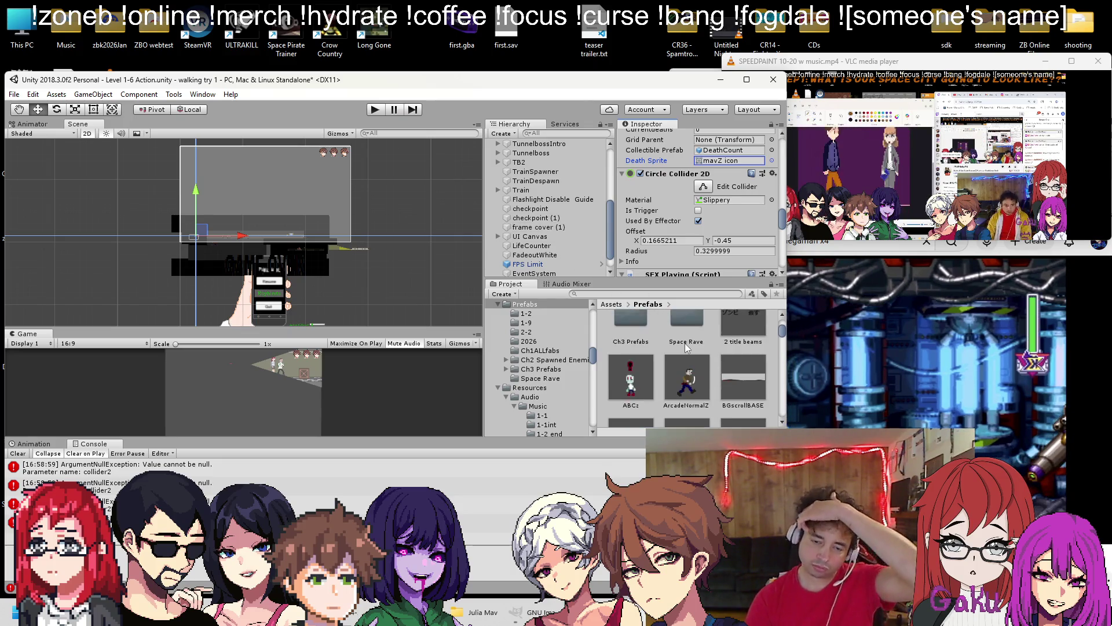
pyautogui.scroll(2, 686, 347)
pyautogui.click(676, 351)
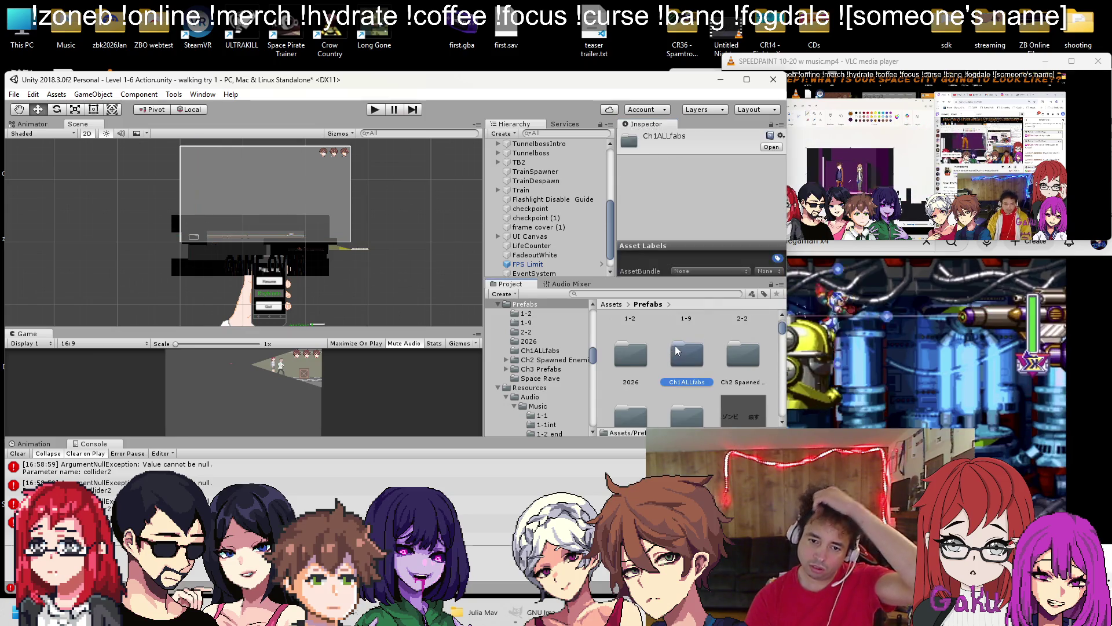
# From the Ch1ALLfabs folder, place the DeathCountUI prefab inside UI Canvas
pyautogui.doubleClick(676, 350)
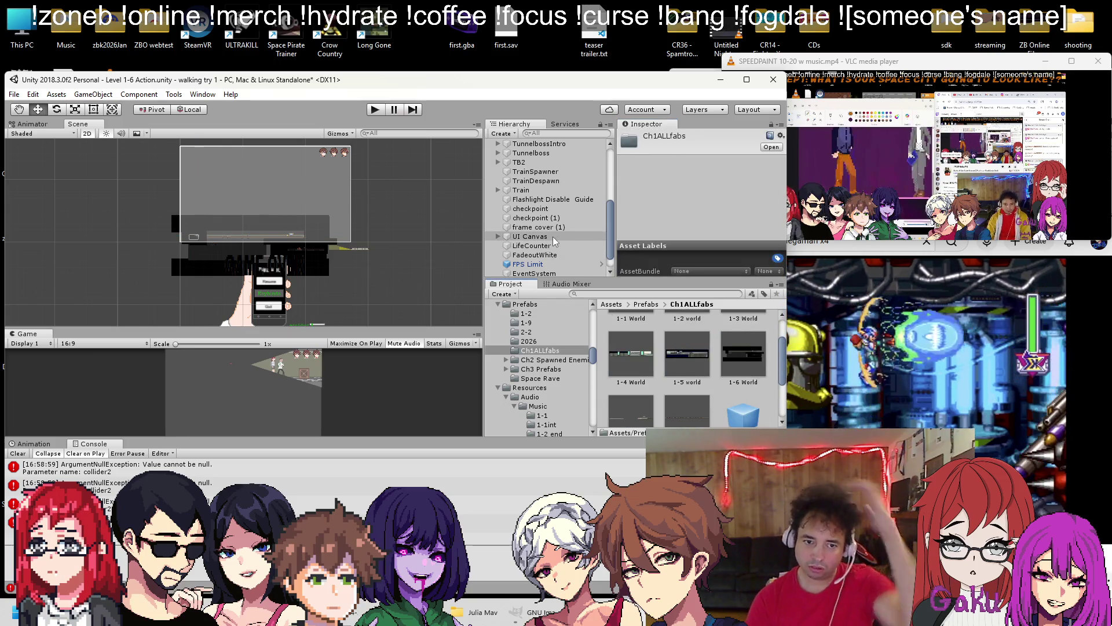
pyautogui.scroll(-1, 686, 365)
pyautogui.moveTo(744, 394)
pyautogui.mouseDown()
pyautogui.moveTo(544, 307)
pyautogui.moveTo(542, 219)
pyautogui.mouseUp()
# Rename the DeathCount prefab in the Prefabs folder to DeathCountIcon
pyautogui.click(648, 304)
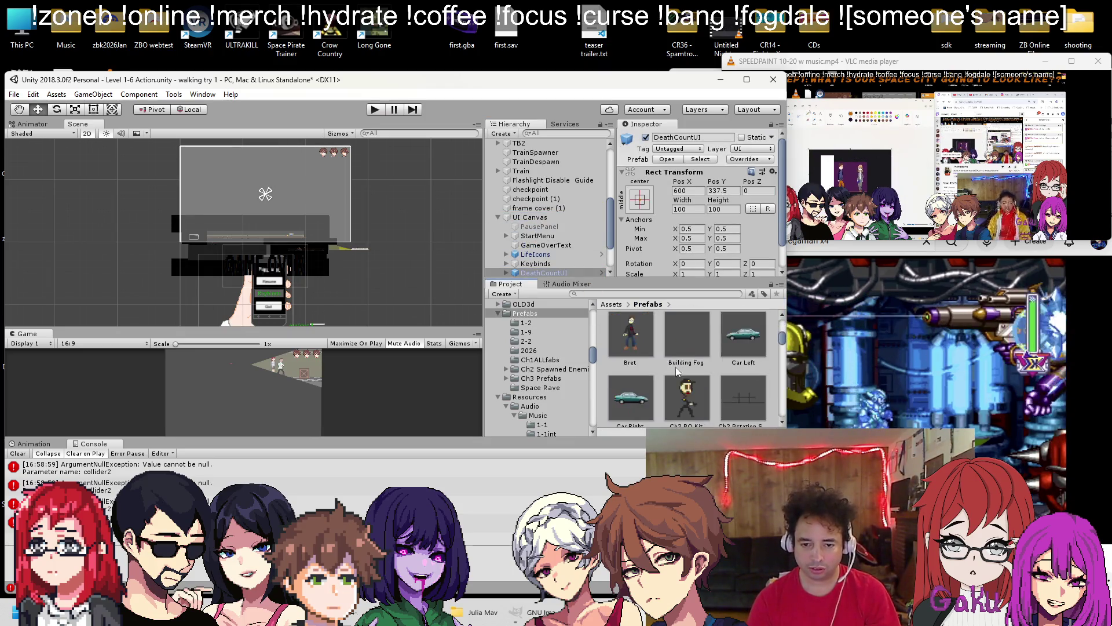
pyautogui.scroll(-3, 676, 370)
pyautogui.click(679, 372)
pyautogui.scroll(-2, 705, 400)
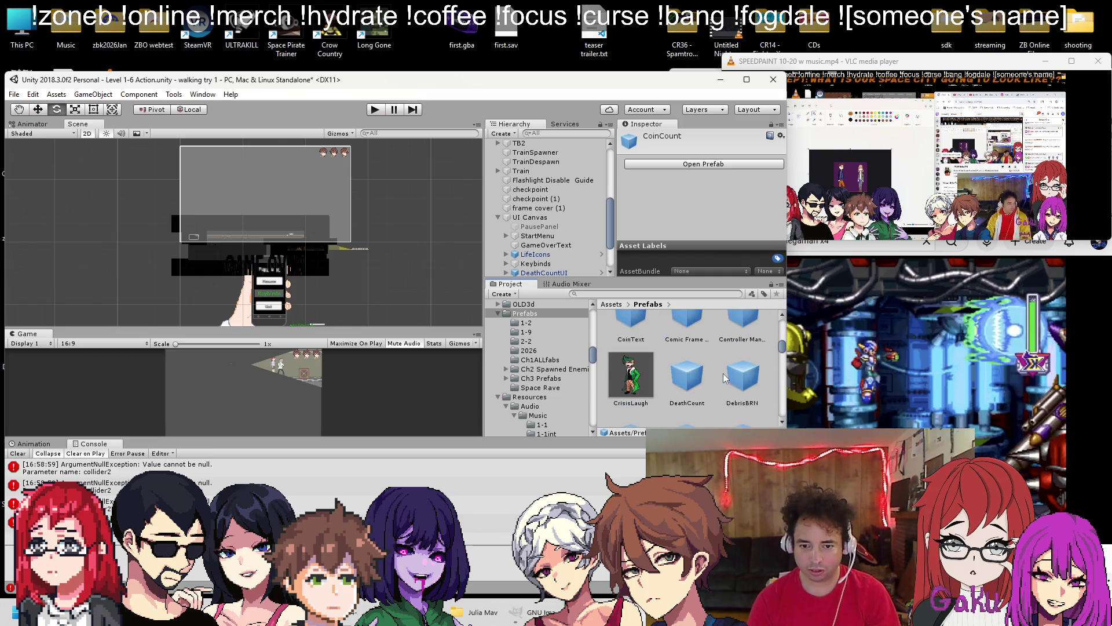
pyautogui.rightClick(695, 380)
pyautogui.click(729, 148)
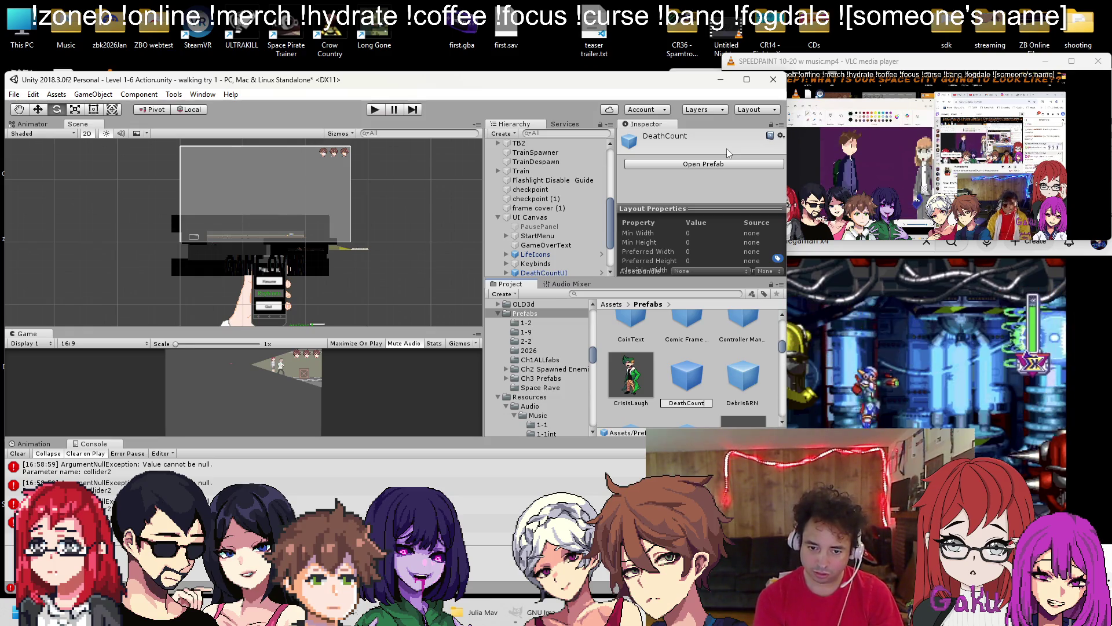
pyautogui.write('Icon')
pyautogui.press('Return')
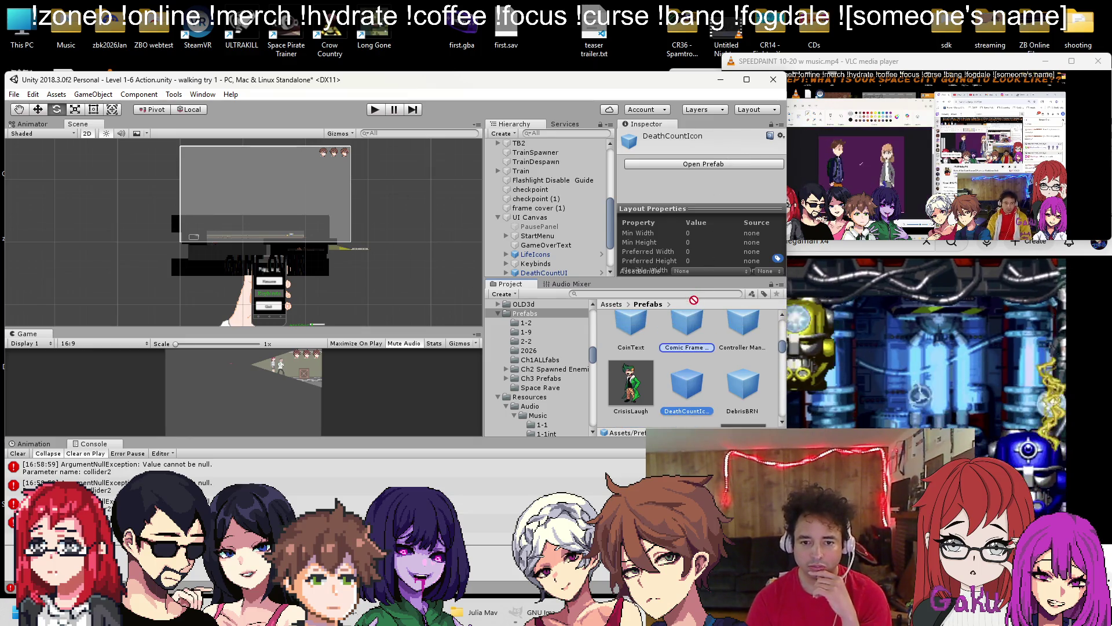
# Return to the Ch1ALLfabs prefab folder
pyautogui.scroll(3, 694, 321)
pyautogui.scroll(5, 697, 318)
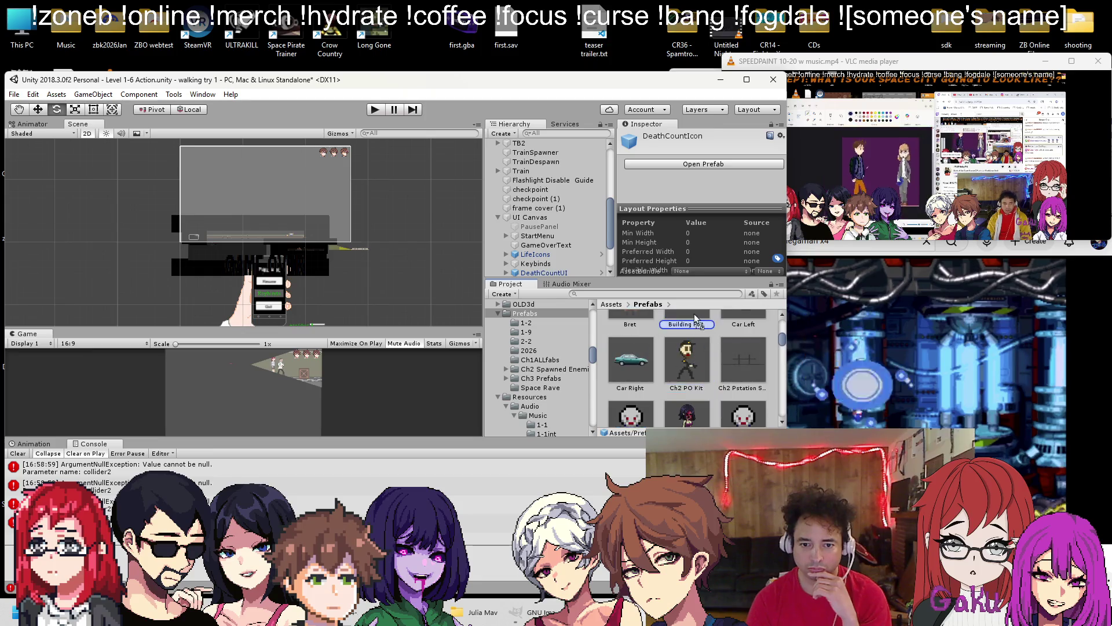
pyautogui.scroll(3, 692, 348)
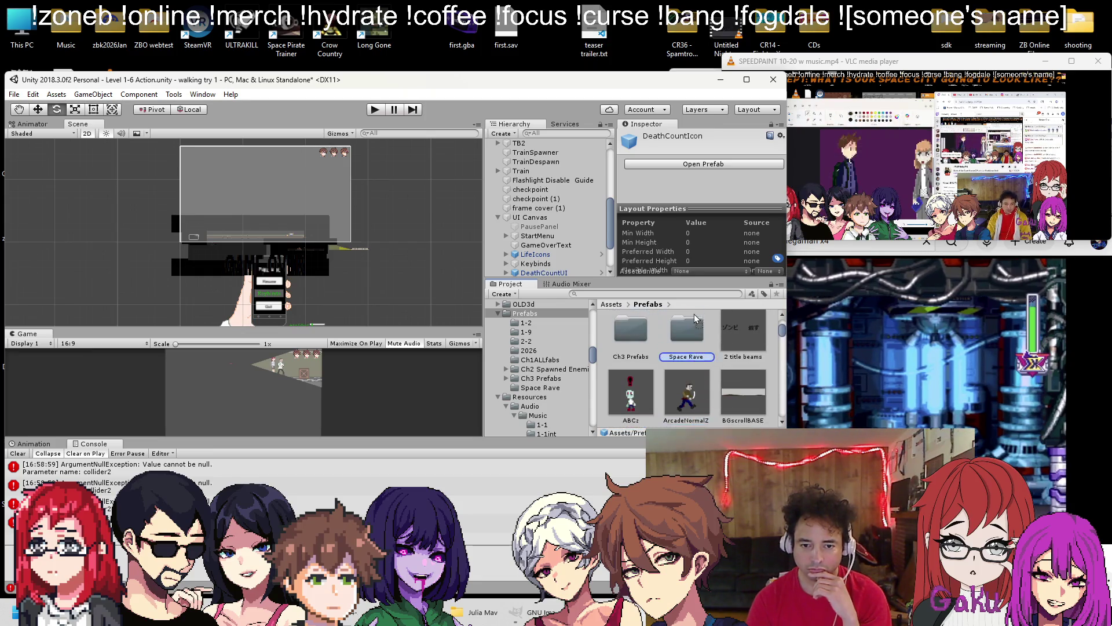
pyautogui.doubleClick(687, 384)
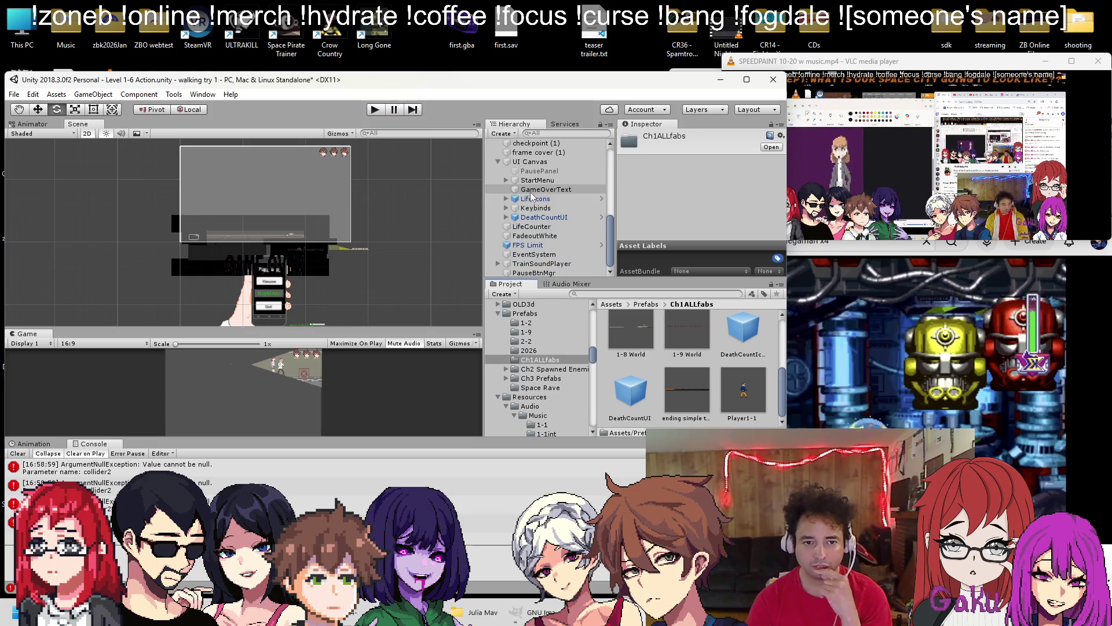
pyautogui.scroll(2, 535, 238)
# Select the Player and check that its Grid Parent shows DCgrid
pyautogui.scroll(3, 536, 237)
pyautogui.click(524, 222)
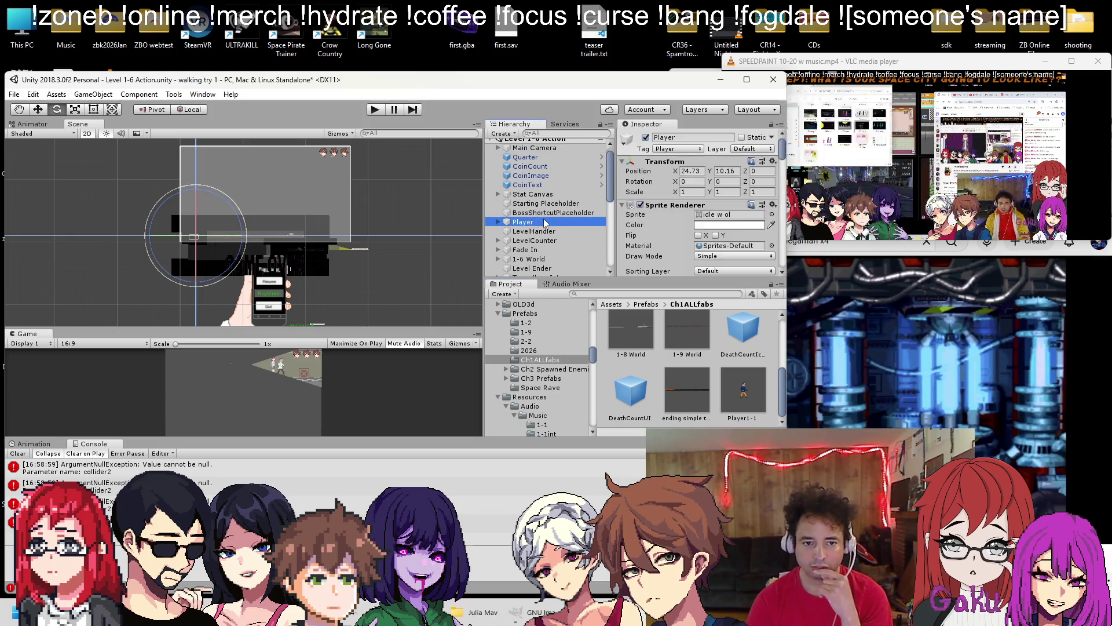
pyautogui.scroll(-5, 705, 230)
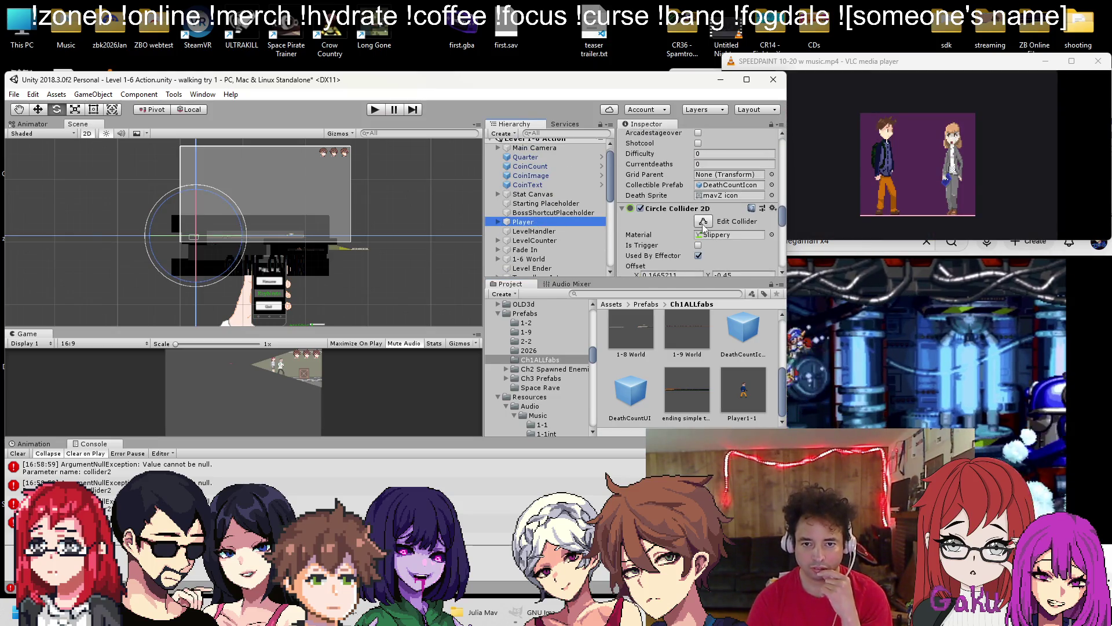
pyautogui.scroll(-5, 556, 243)
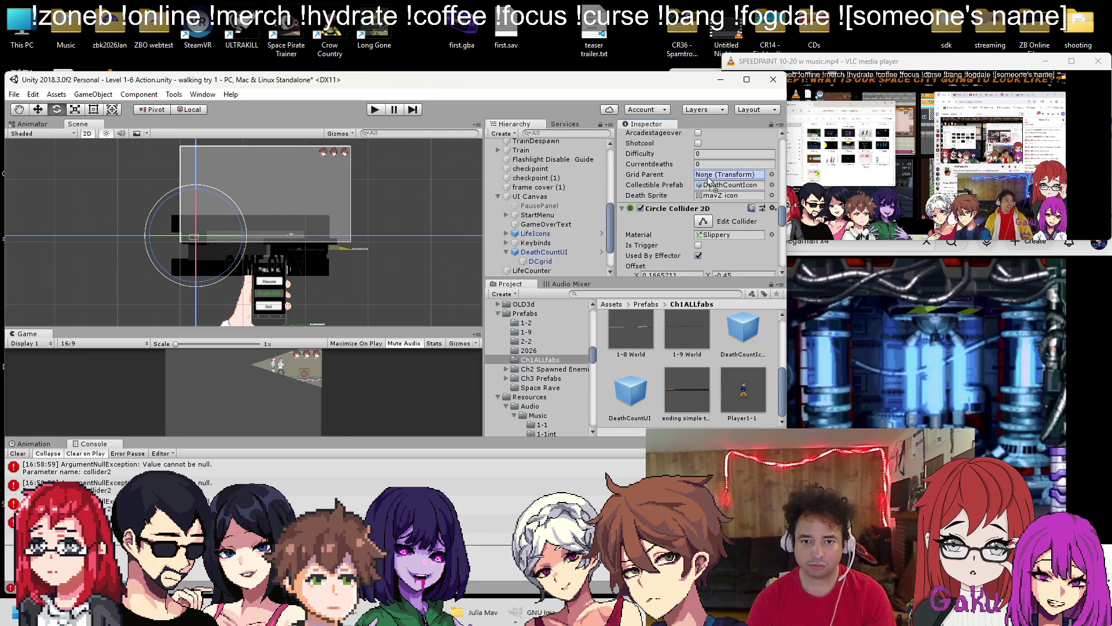
# Test-play Level 1-6 to see death icons spawn into DCgrid, then stop
pyautogui.click(385, 111)
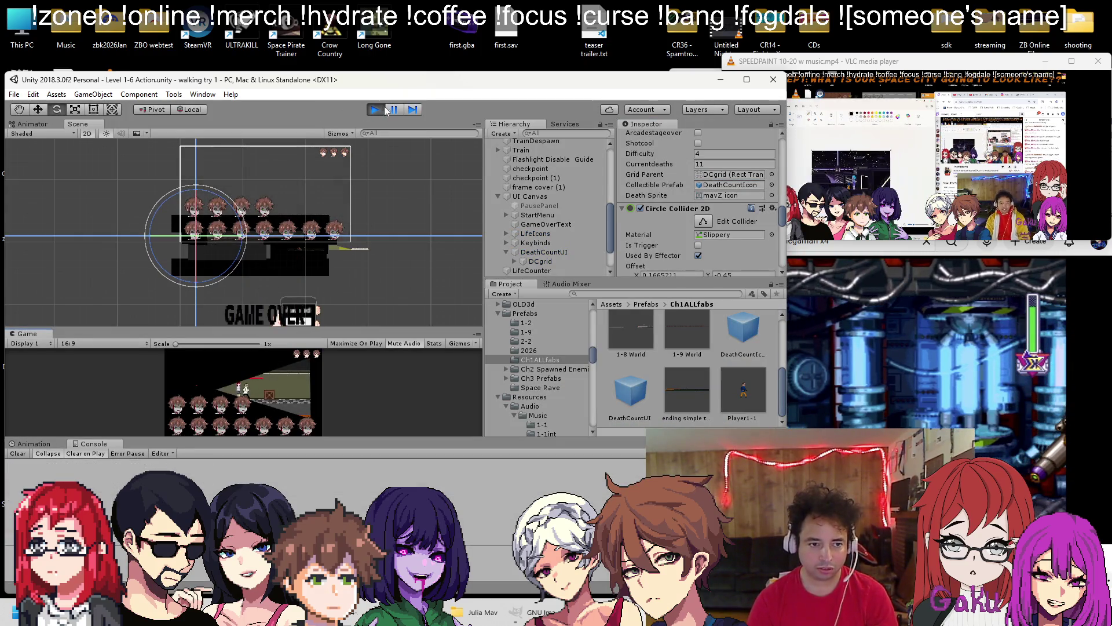
pyautogui.click(381, 111)
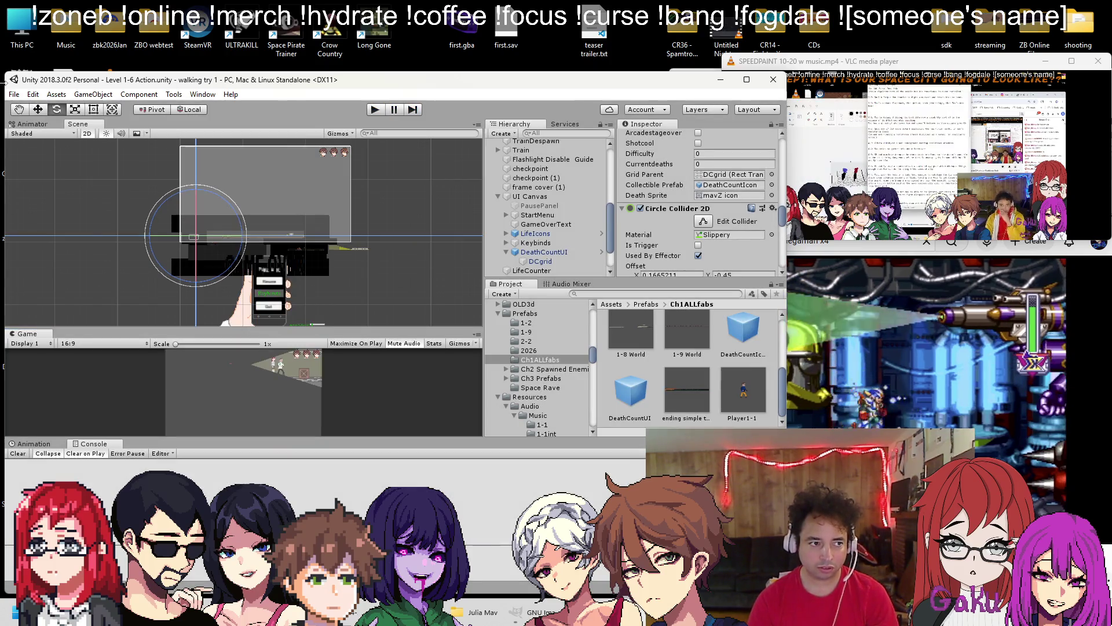
pyautogui.click(14, 95)
# Load the Level 1-8 Action scene from the Scenes folder
pyautogui.click(40, 119)
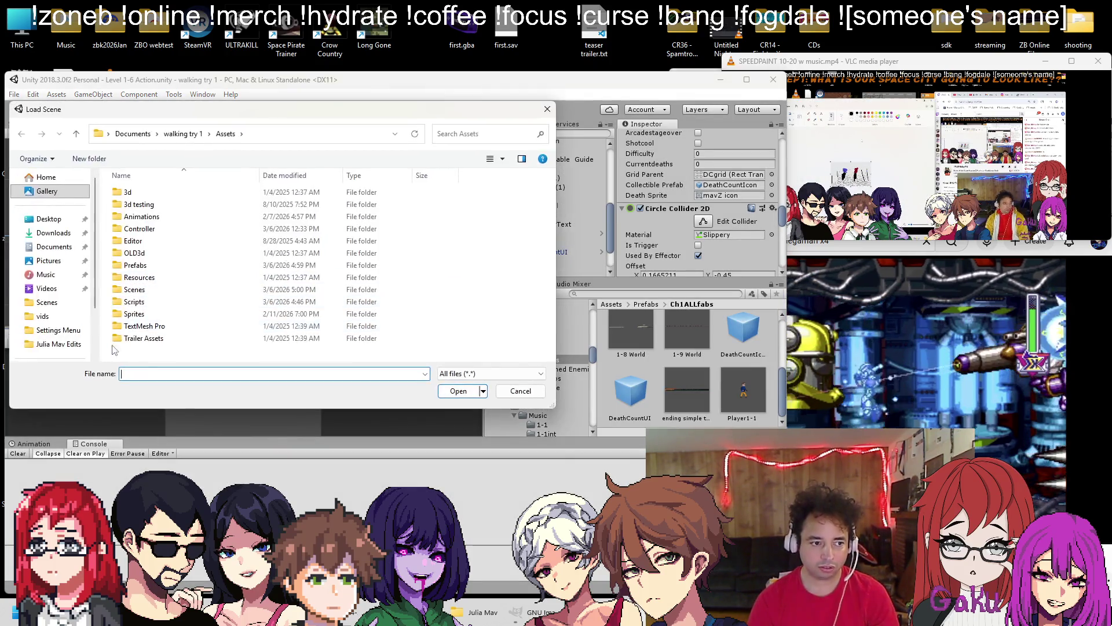
pyautogui.doubleClick(135, 289)
pyautogui.scroll(-6, 165, 307)
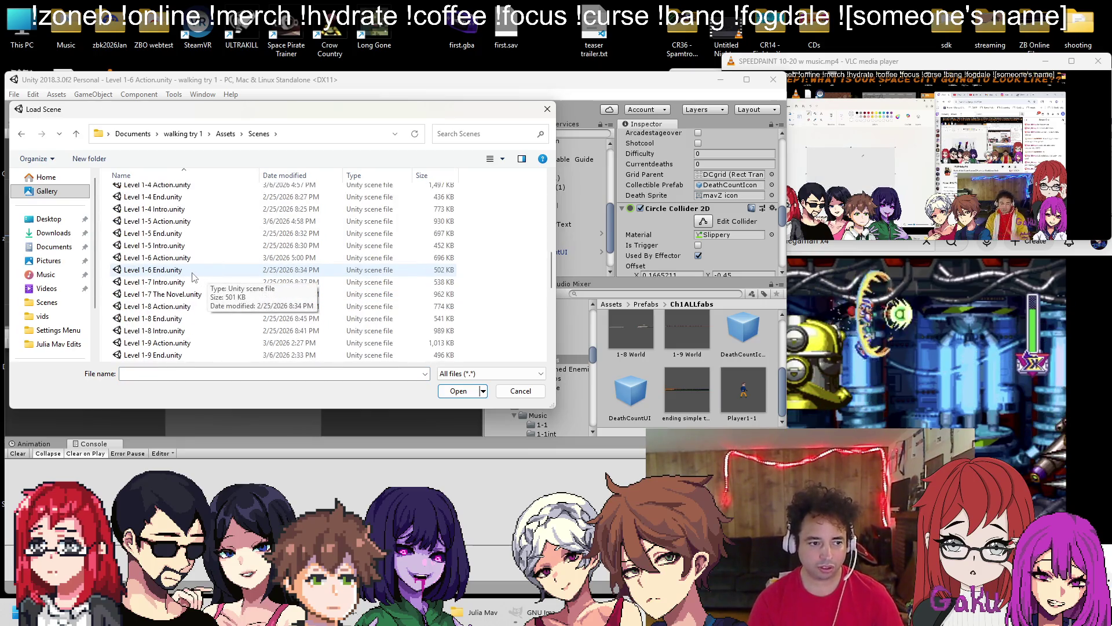
pyautogui.doubleClick(166, 311)
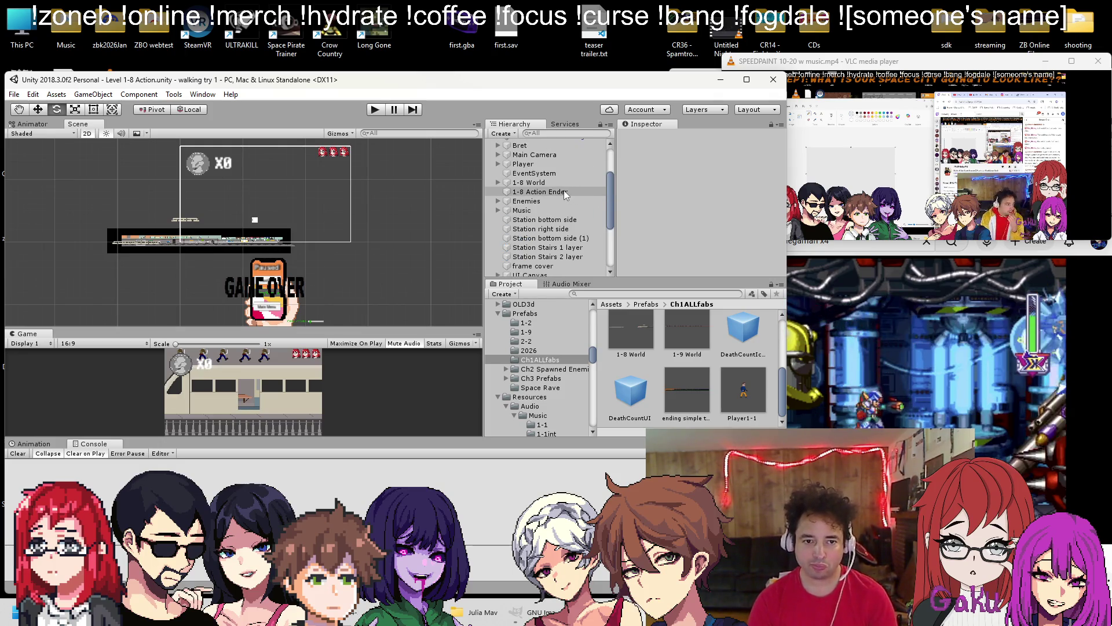
# Assign the DeathCountIcon prefab as the Level 1-8 Player's Collectible Prefab
pyautogui.click(523, 164)
pyautogui.scroll(-10, 697, 218)
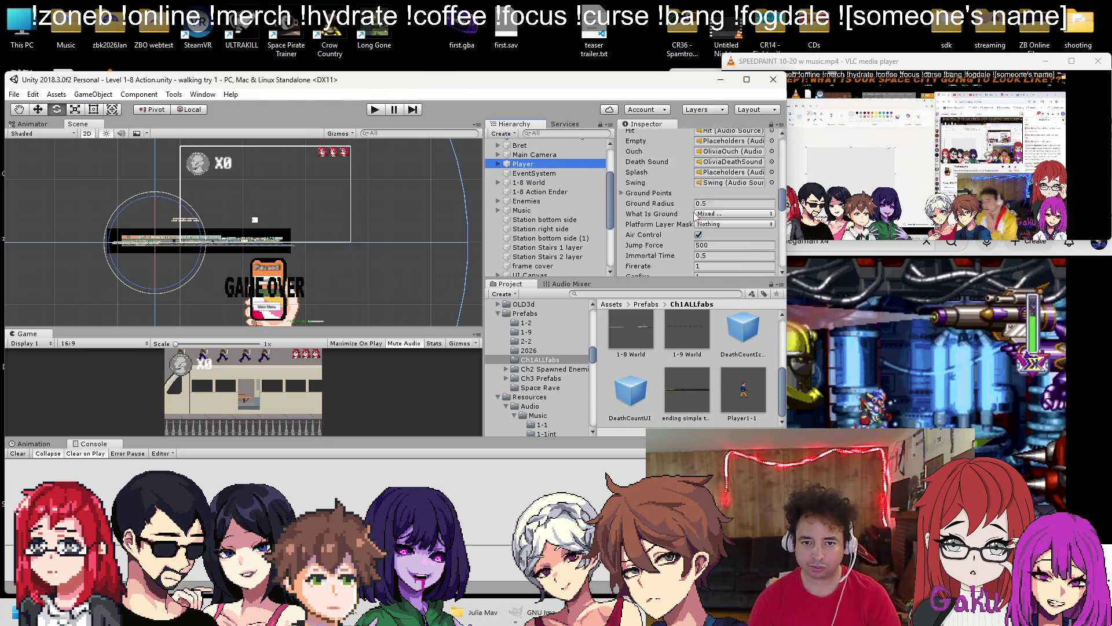
pyautogui.scroll(3, 698, 218)
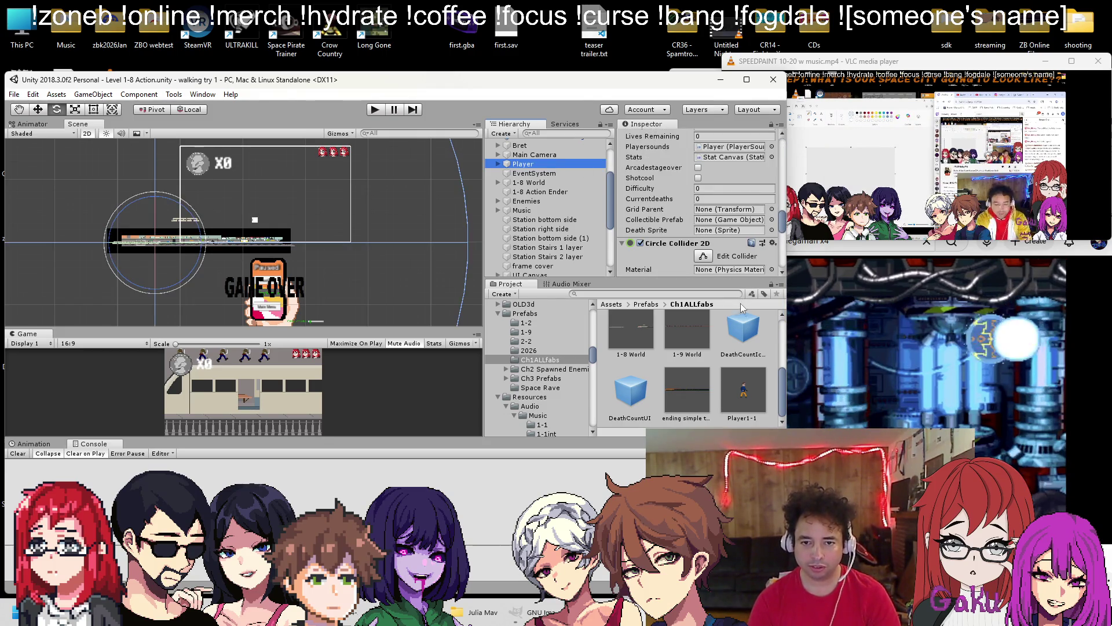
pyautogui.moveTo(680, 365); pyautogui.dragTo(740, 220)
# Set the Player's Death Sprite to mavZ icon, then browse olivia sprites without changing it
pyautogui.click(771, 230)
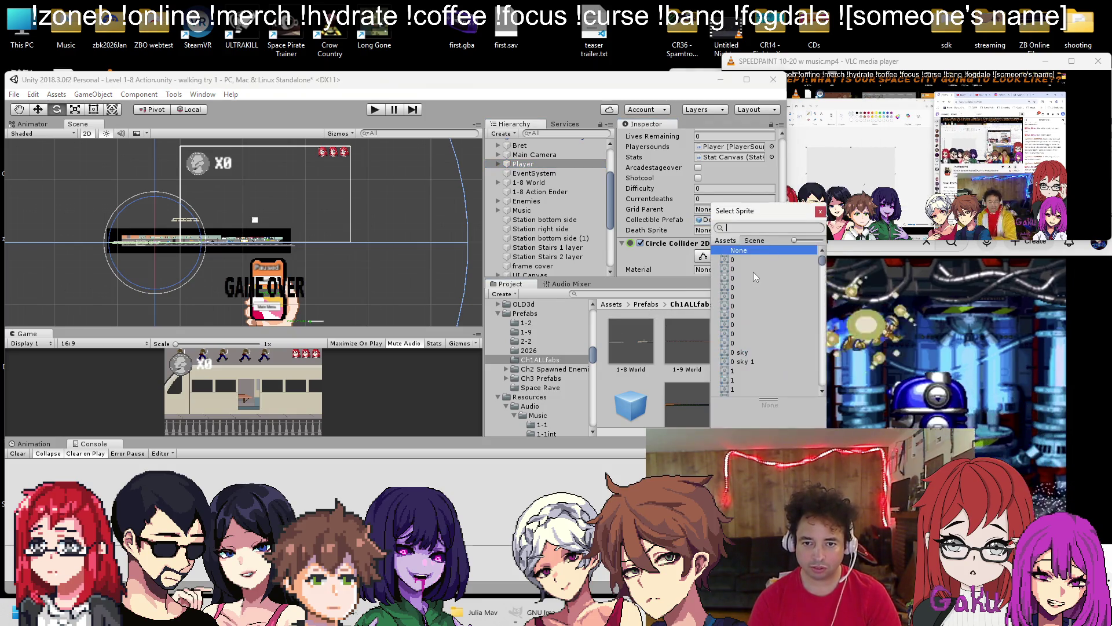
pyautogui.write('mavz')
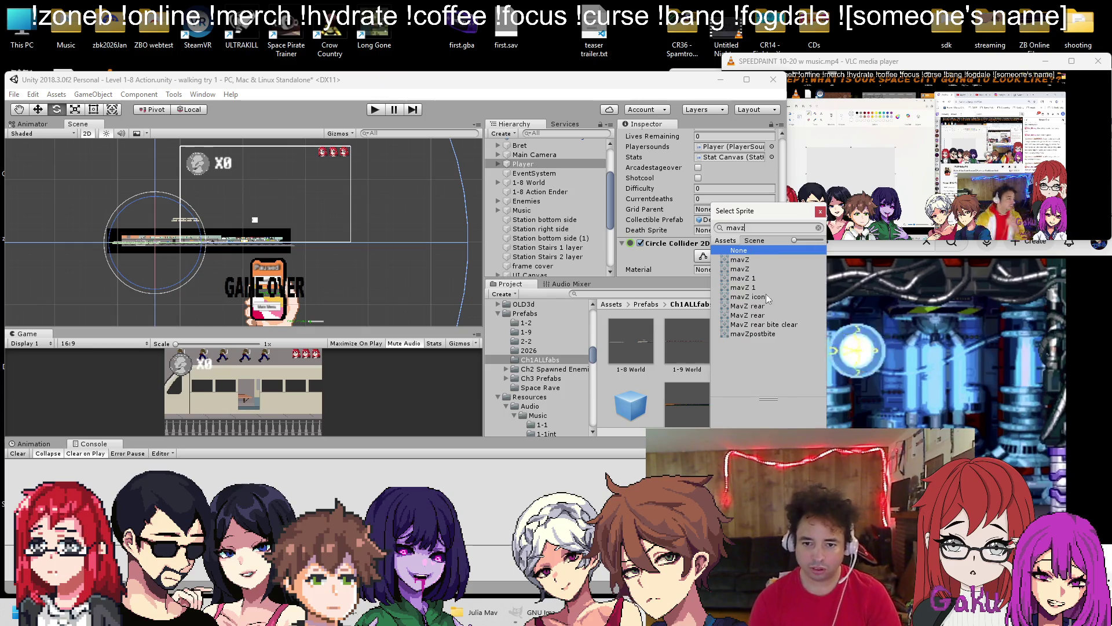
pyautogui.doubleClick(759, 297)
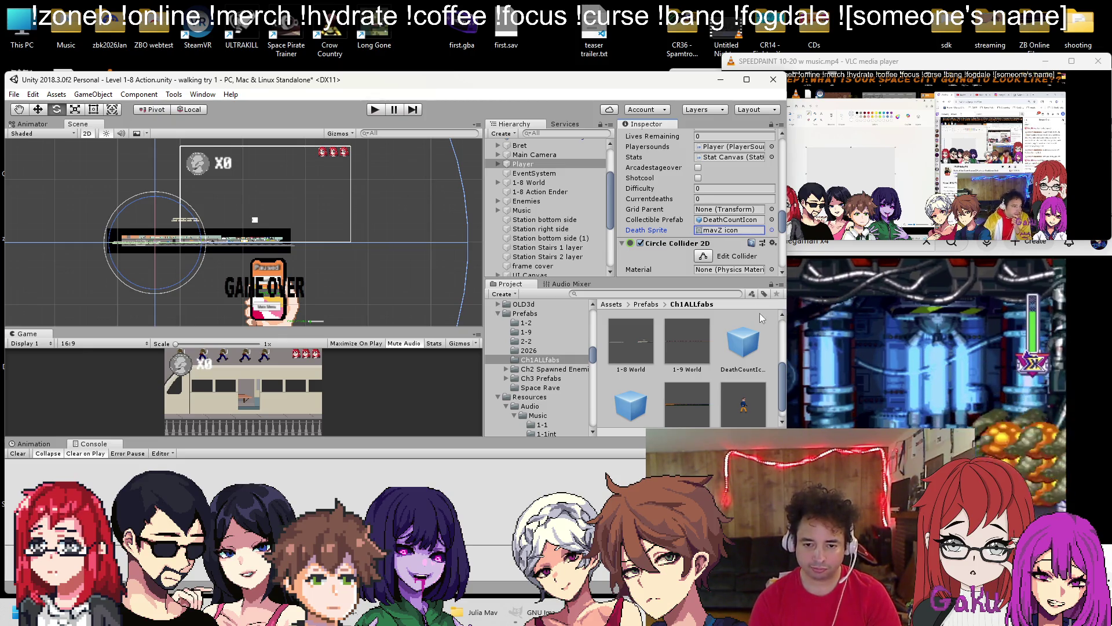
pyautogui.click(772, 230)
pyautogui.write('ol')
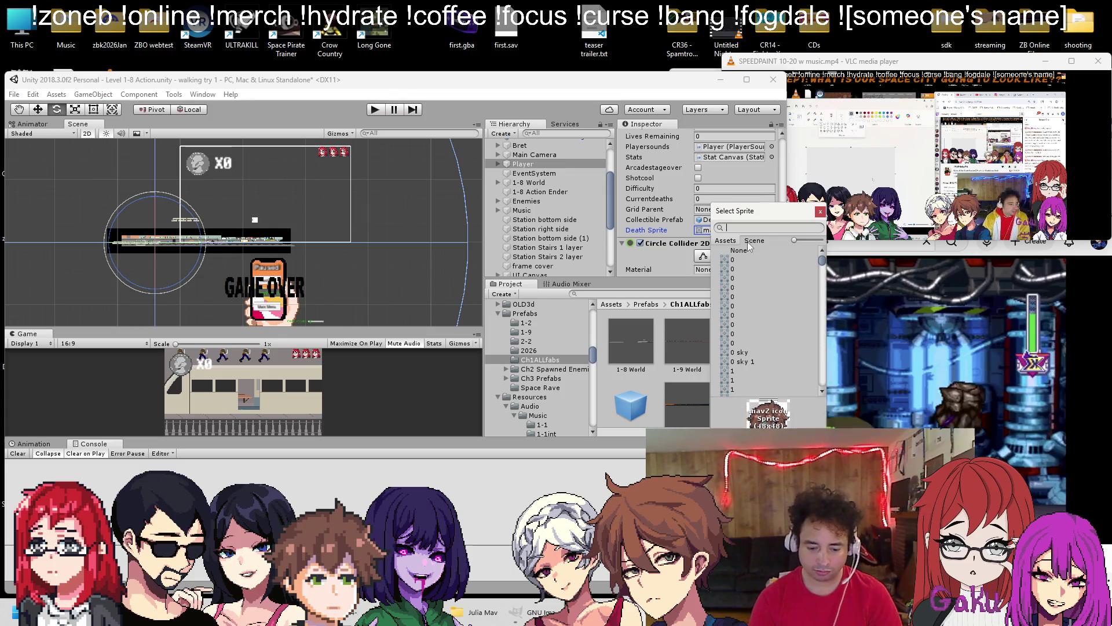
pyautogui.write('ivia')
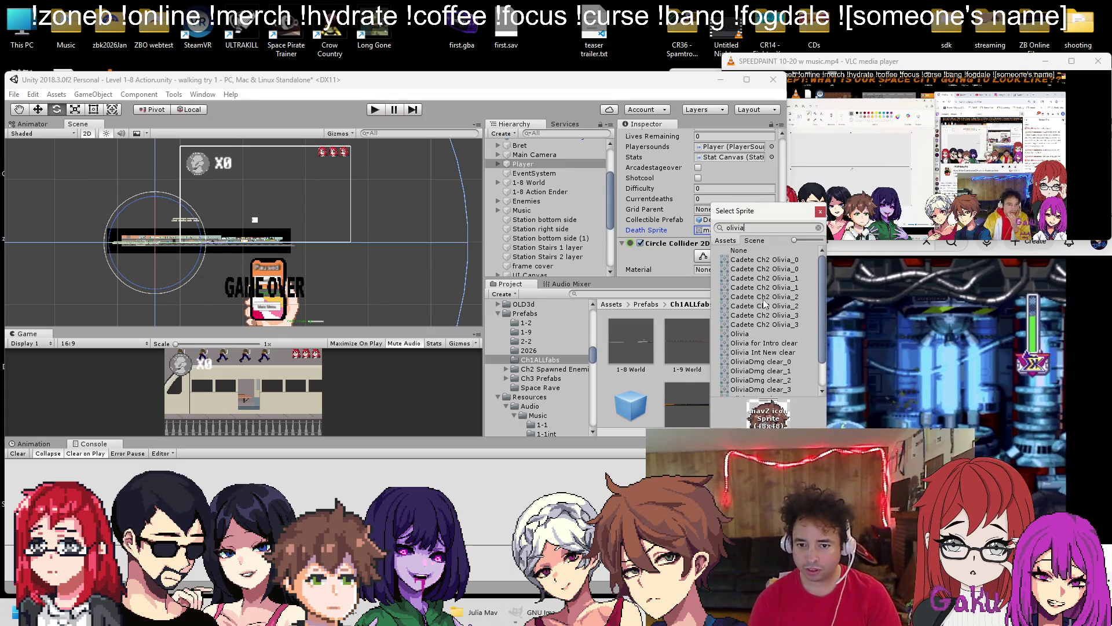
pyautogui.scroll(-2, 764, 305)
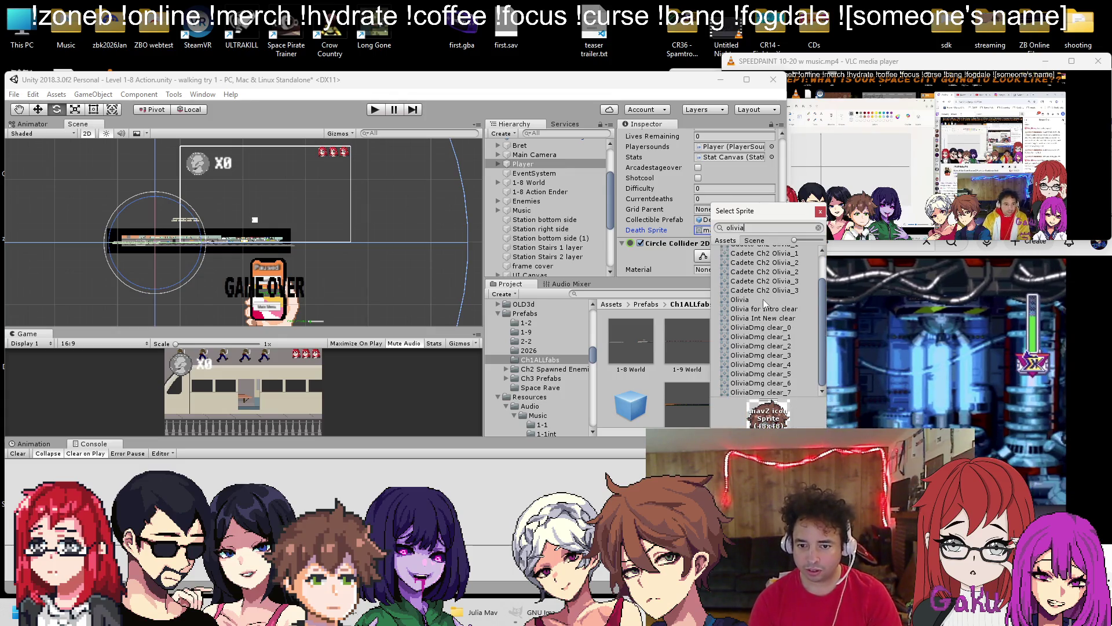
pyautogui.click(821, 212)
pyautogui.click(315, 157)
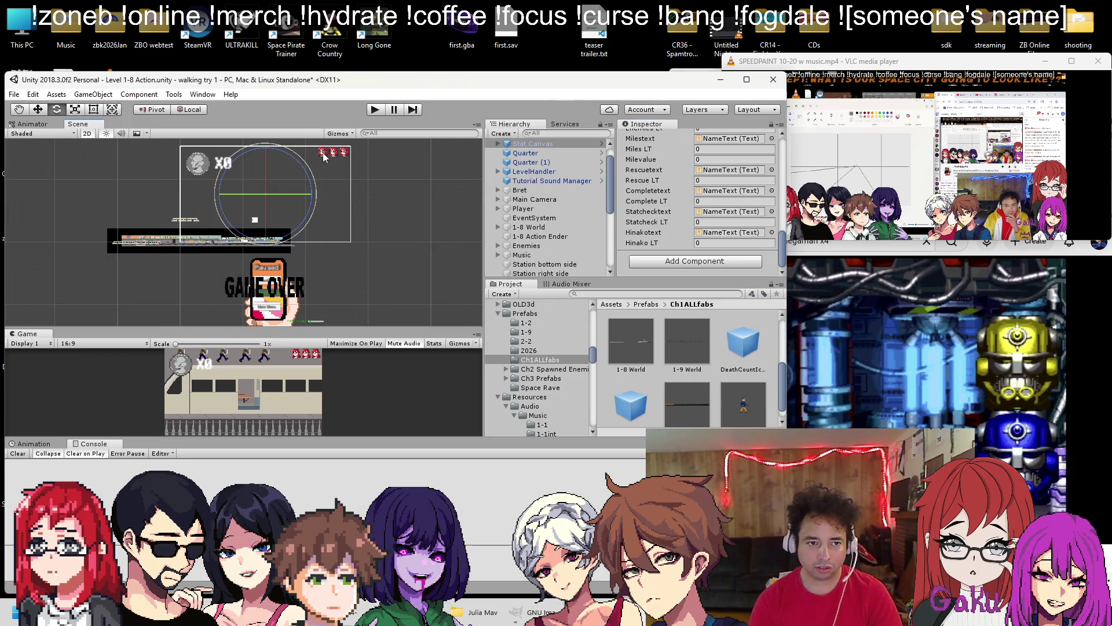
# Find the OLhead sprite used by LifeOne under UI Canvas > LifeIcons
pyautogui.scroll(5, 347, 151)
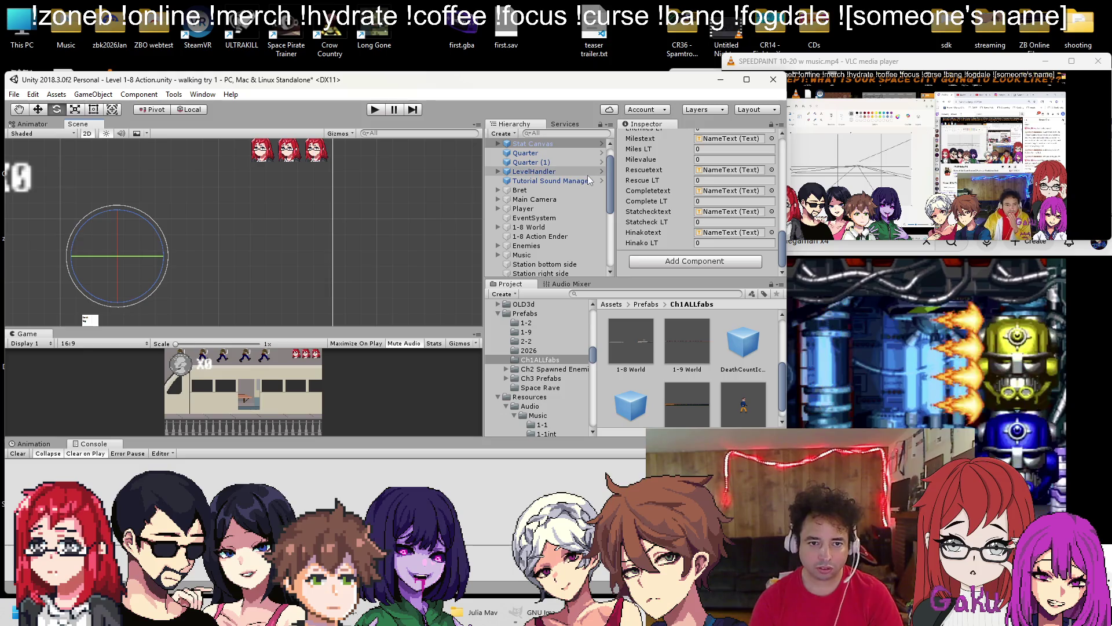
pyautogui.scroll(2, 573, 175)
pyautogui.scroll(-4, 535, 192)
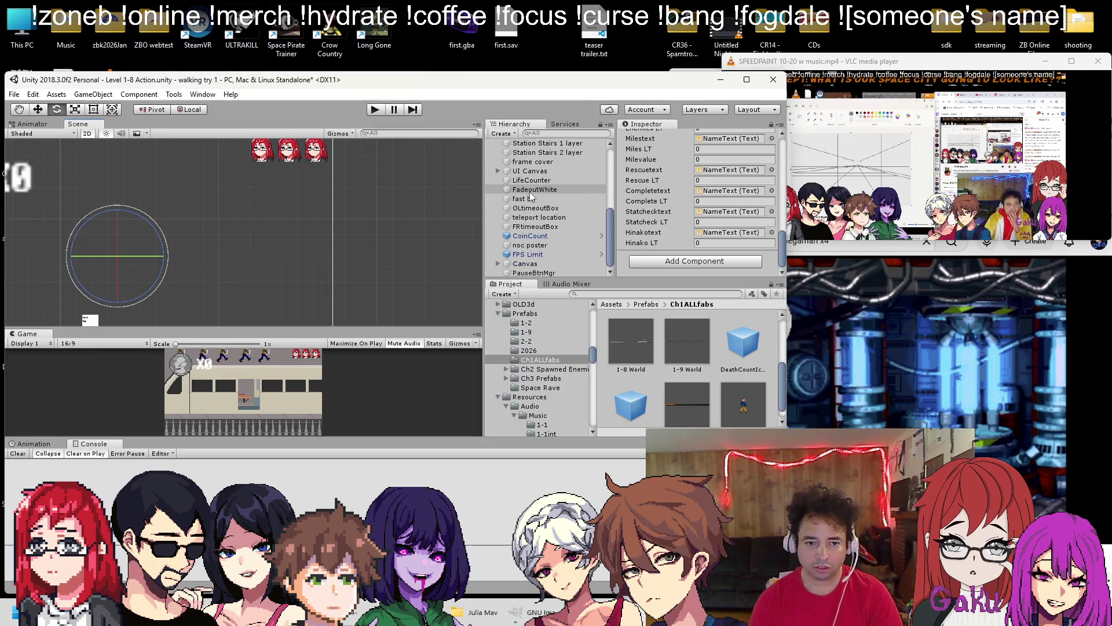
pyautogui.click(497, 171)
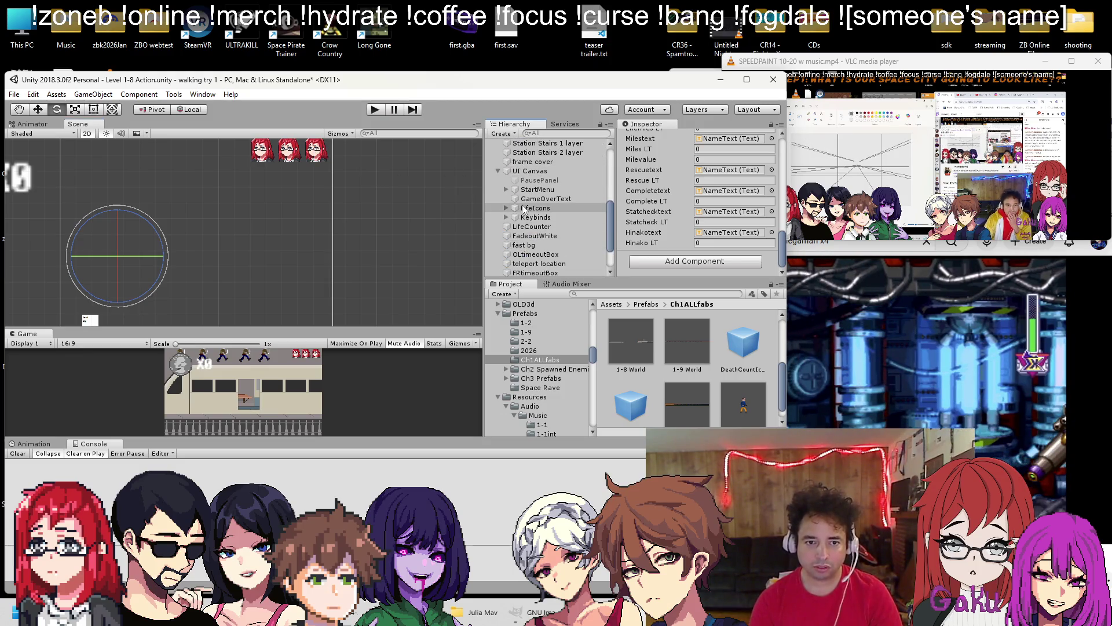
pyautogui.click(506, 208)
pyautogui.click(541, 217)
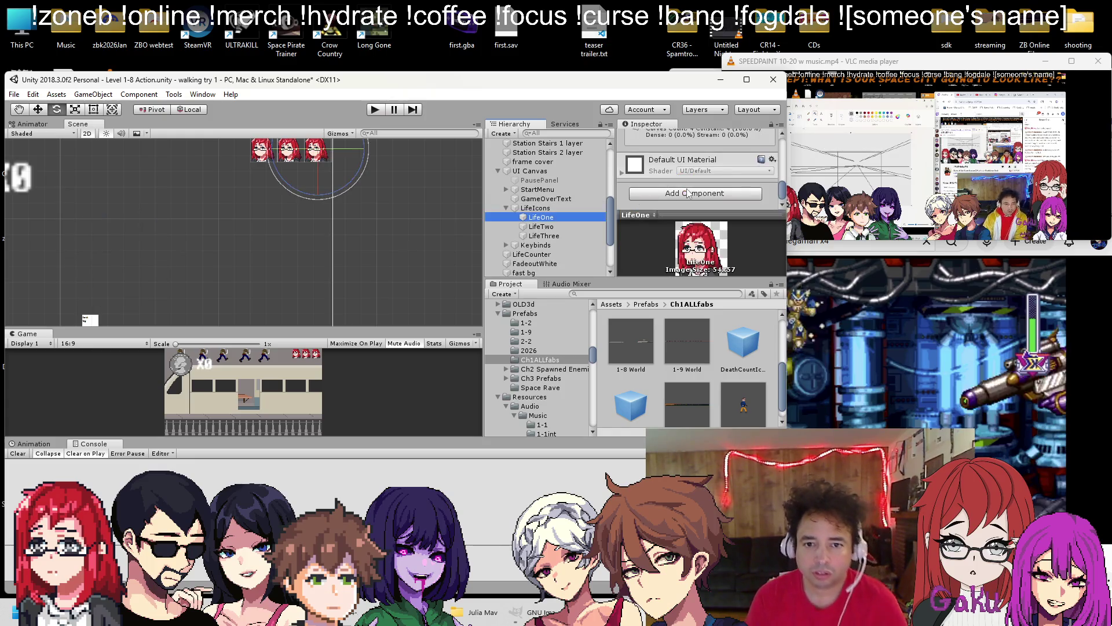
pyautogui.click(724, 171)
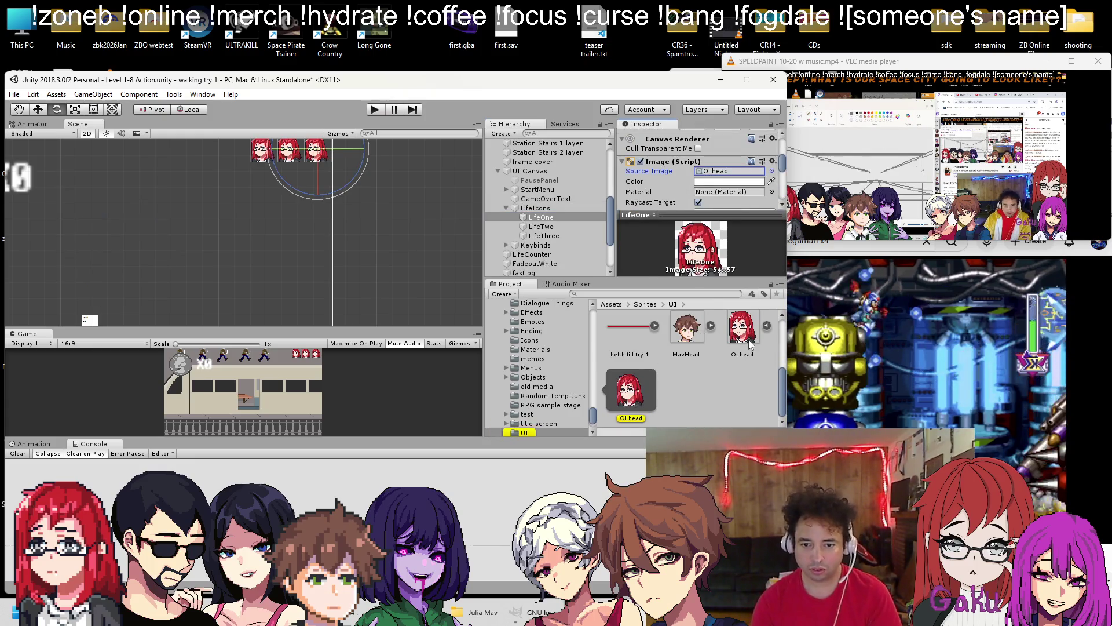
pyautogui.click(724, 352)
# Duplicate OLhead as 'OLdead icon' and open it in Paint
pyautogui.hotkey('ctrl', 'd')
pyautogui.rightClick(703, 394)
pyautogui.click(727, 164)
pyautogui.press('Right')
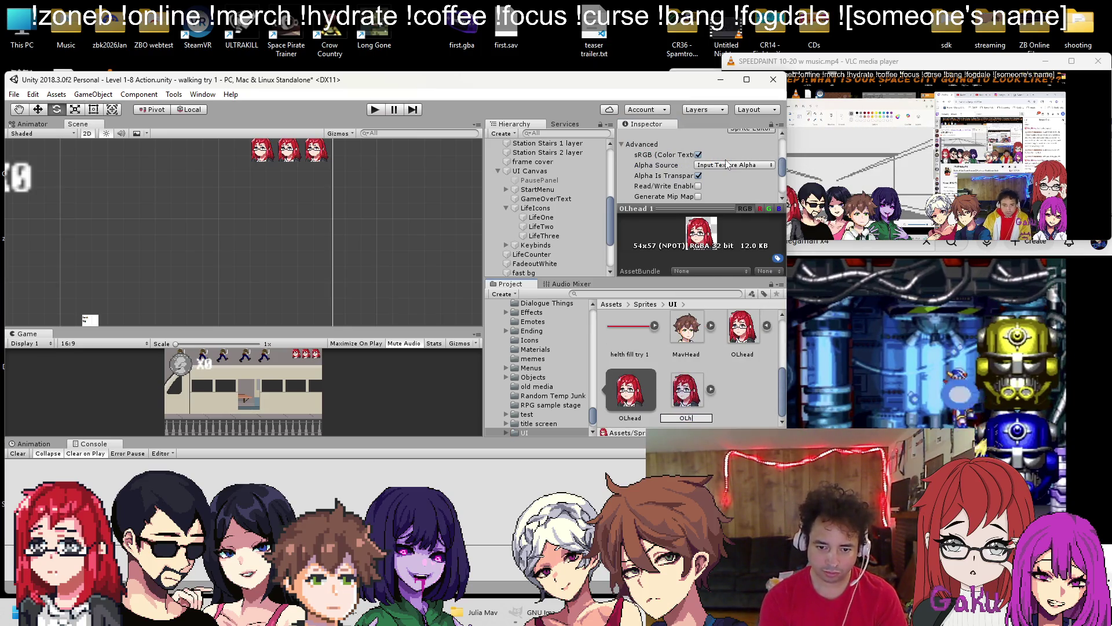
pyautogui.write('dead icon')
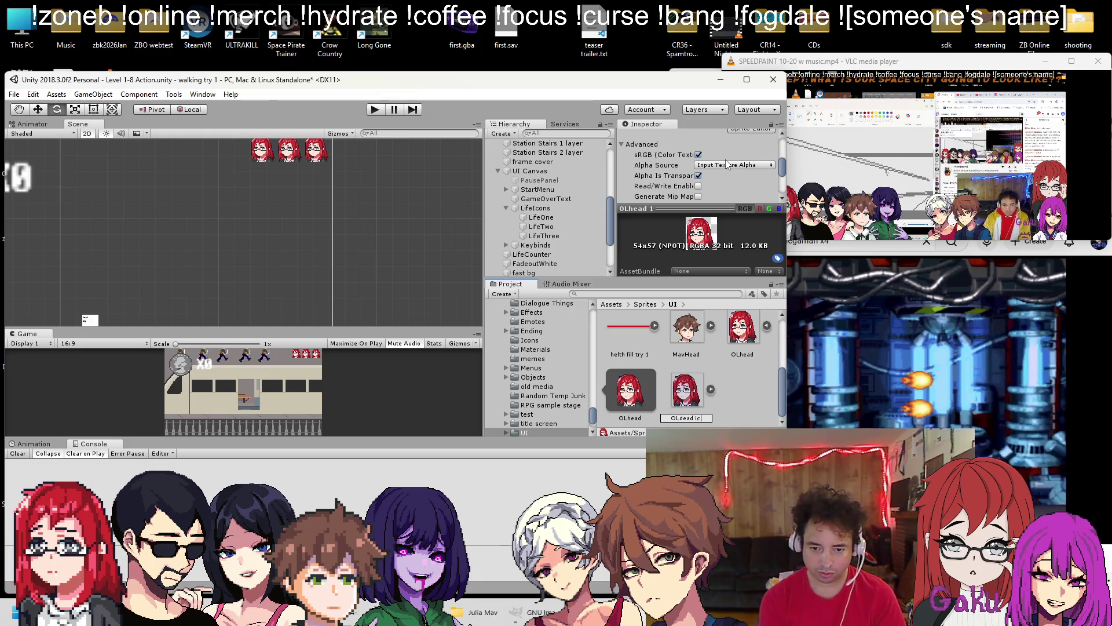
pyautogui.press('Return')
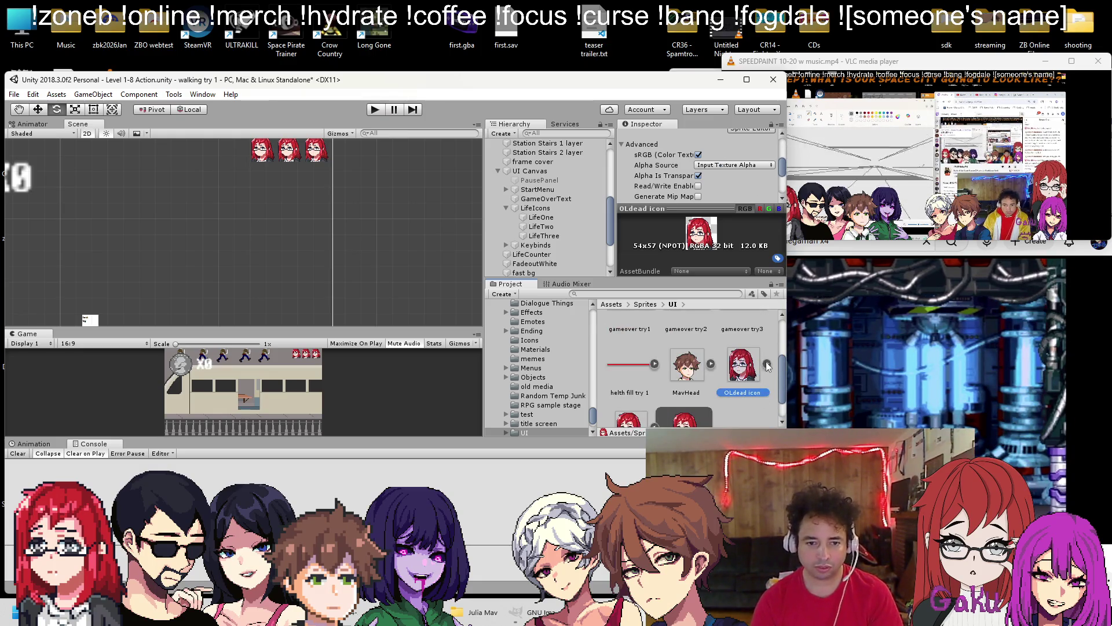
pyautogui.doubleClick(744, 356)
pyautogui.scroll(3, 496, 317)
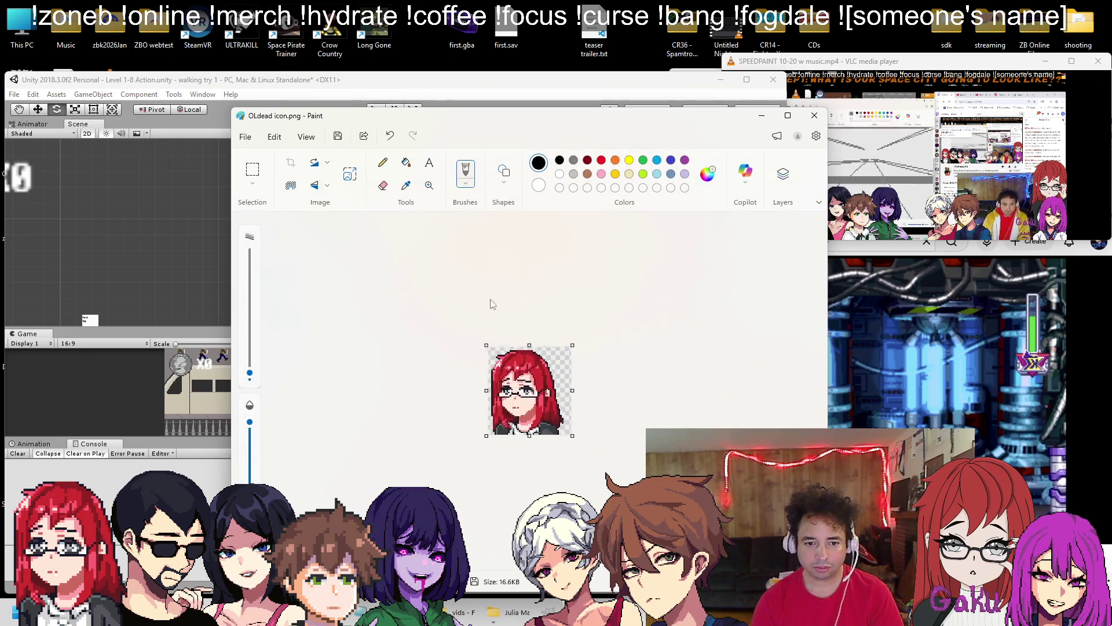
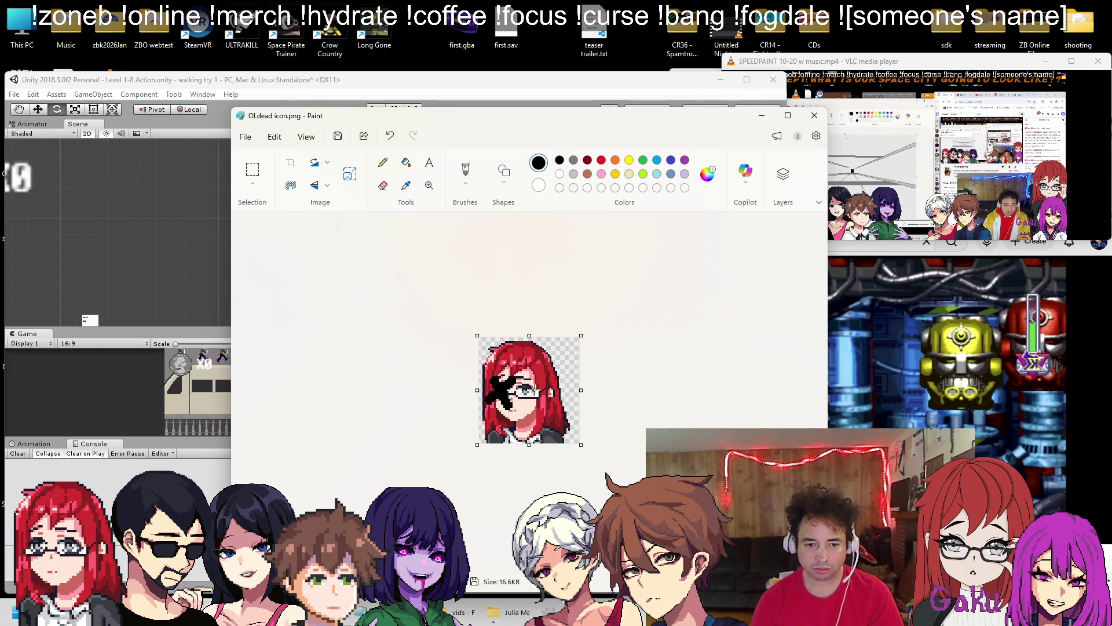
# Scribble black X marks over the red-haired portrait's eyes in Paint, then minimize Paint
pyautogui.moveTo(521, 379); pyautogui.dragTo(528, 385)
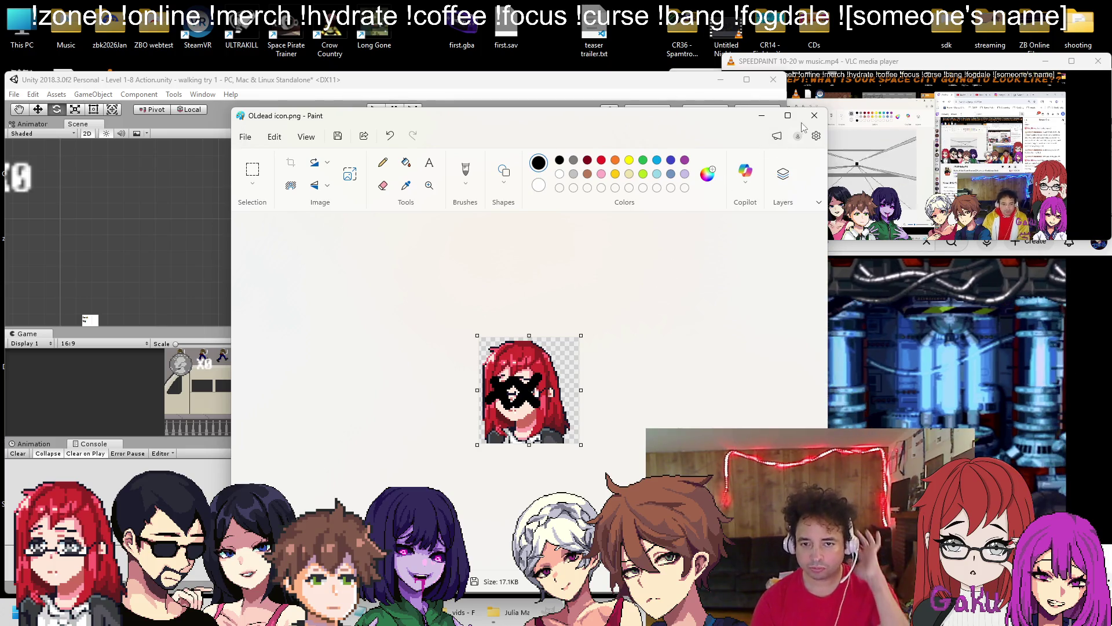
pyautogui.click(762, 115)
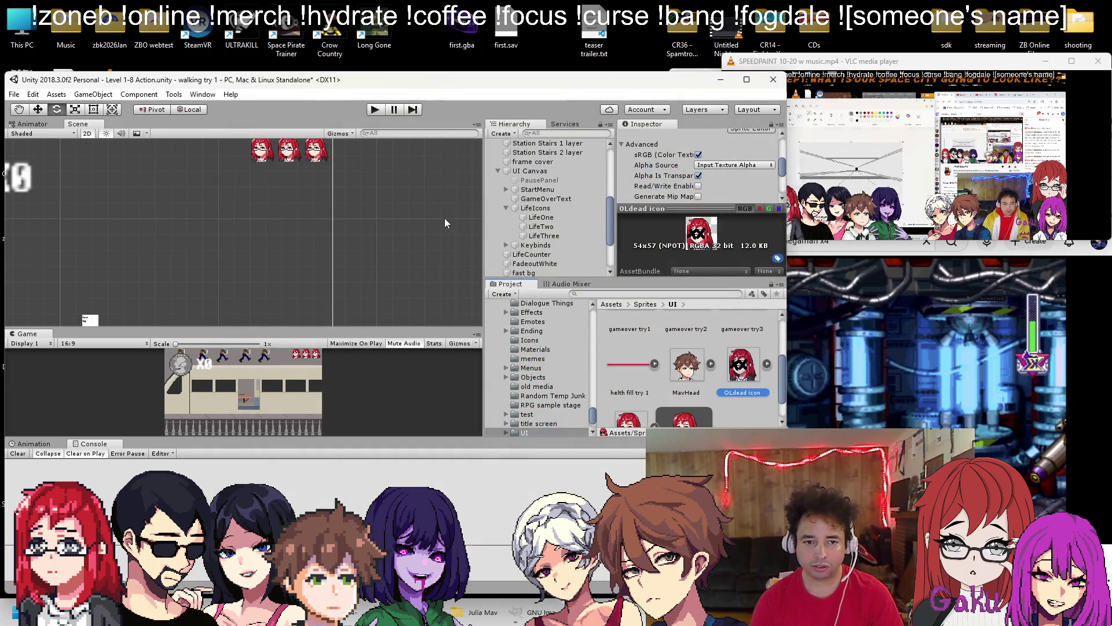
# Set the Player's Death Sprite to OLdead icon
pyautogui.scroll(-3, 556, 221)
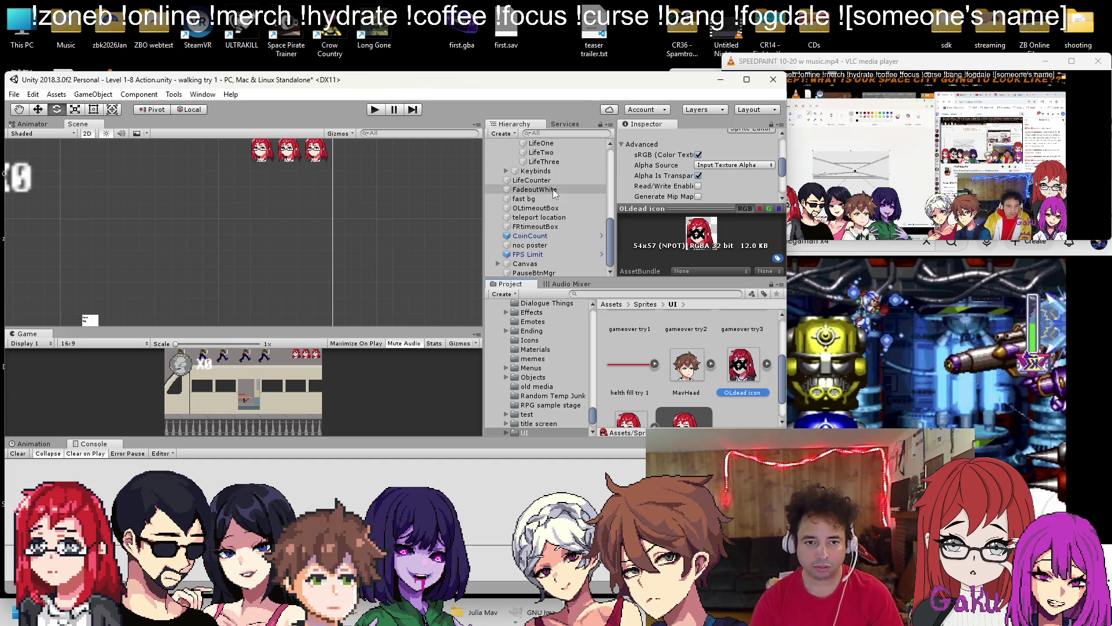
pyautogui.scroll(3, 554, 193)
pyautogui.click(522, 226)
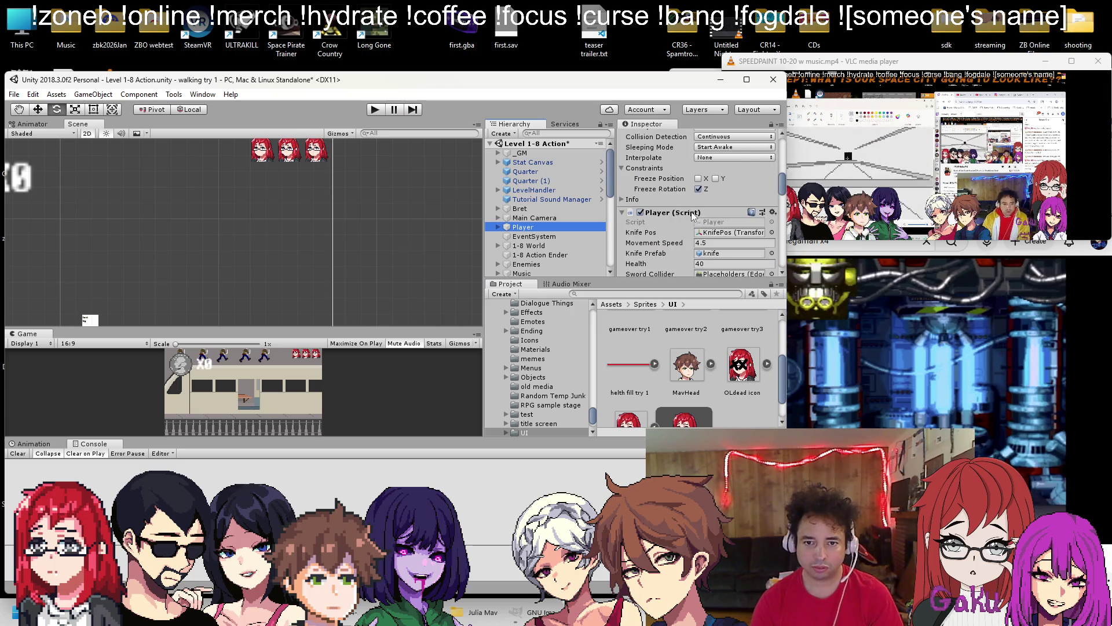
pyautogui.scroll(-10, 695, 214)
pyautogui.scroll(-2, 753, 218)
pyautogui.click(771, 161)
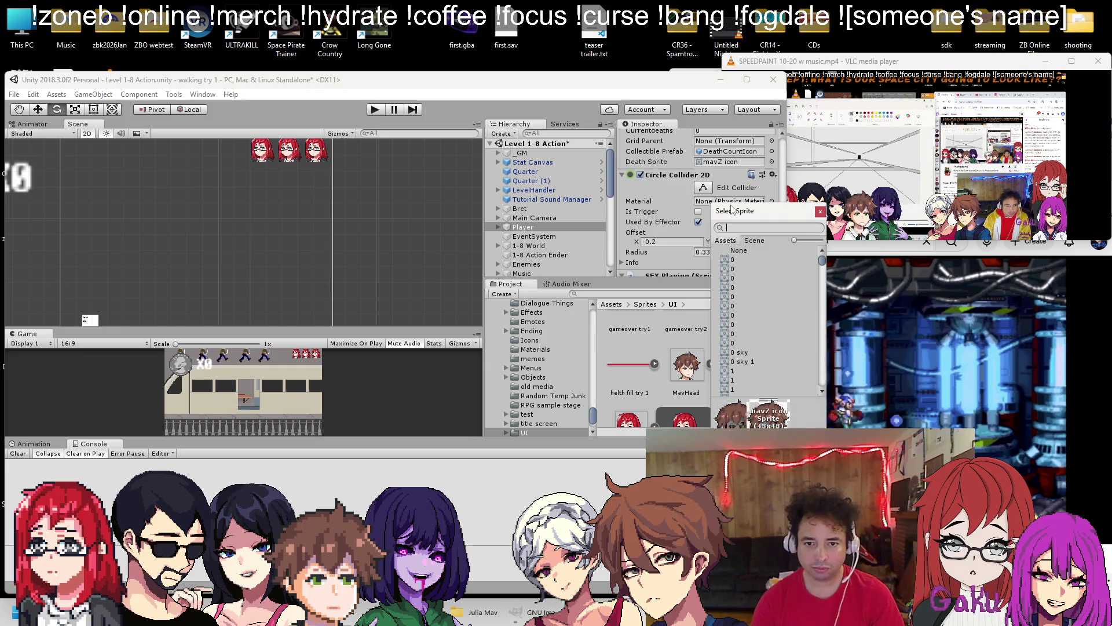
pyautogui.press('Escape')
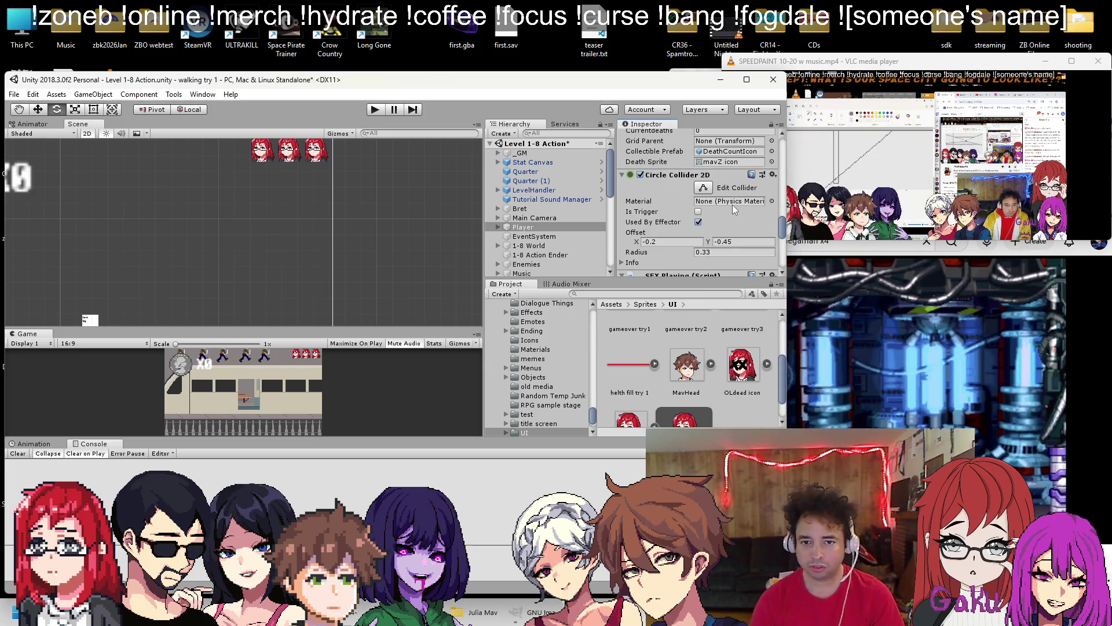
pyautogui.click(771, 161)
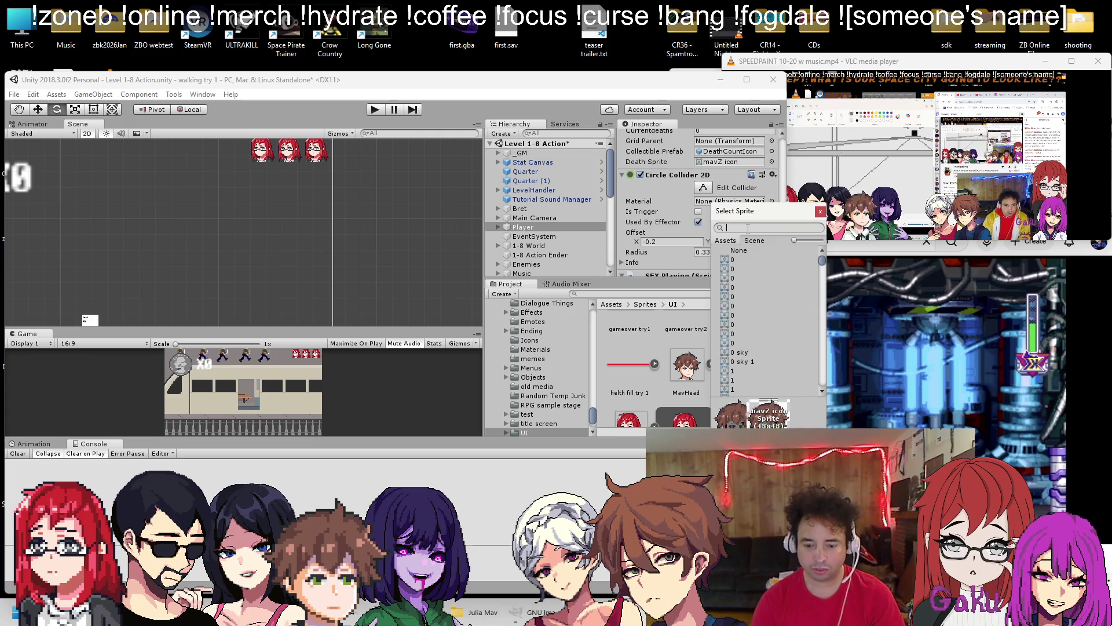
pyautogui.write('o')
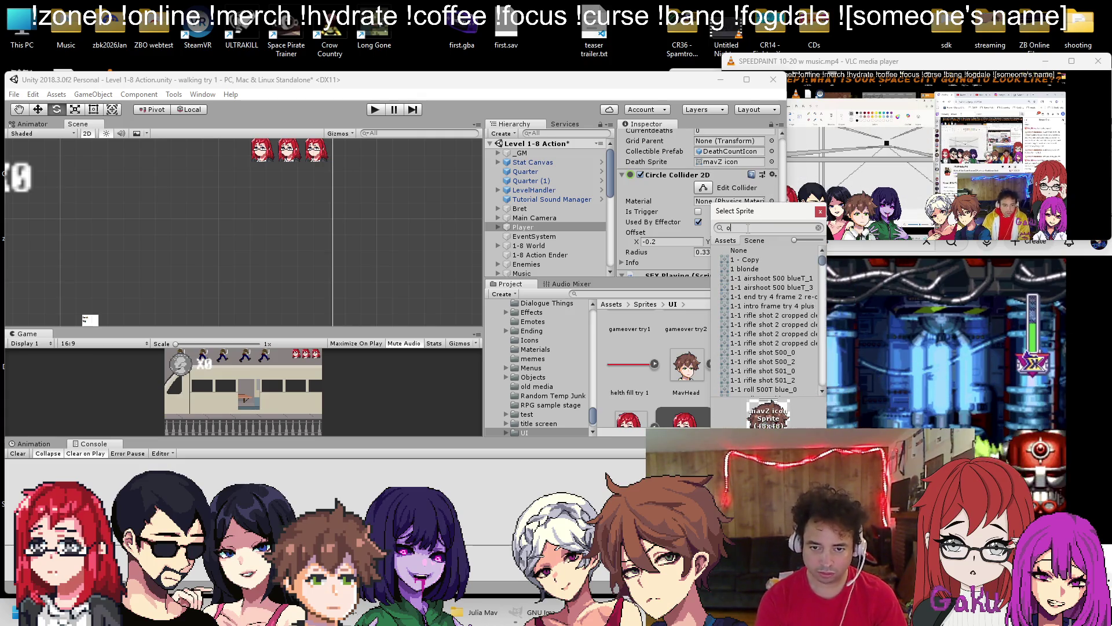
pyautogui.write('plead')
pyautogui.doubleClick(747, 260)
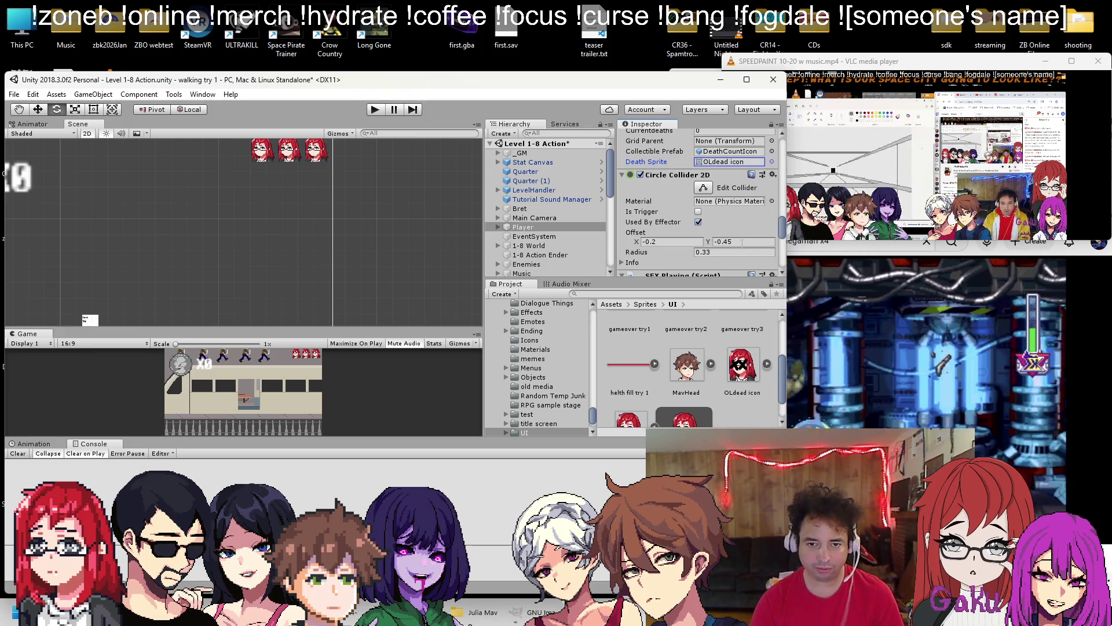
# Browse the Project to Assets > Prefabs > Ch1ALLfabs and pick the DeathCountUI prefab
pyautogui.scroll(-3, 545, 216)
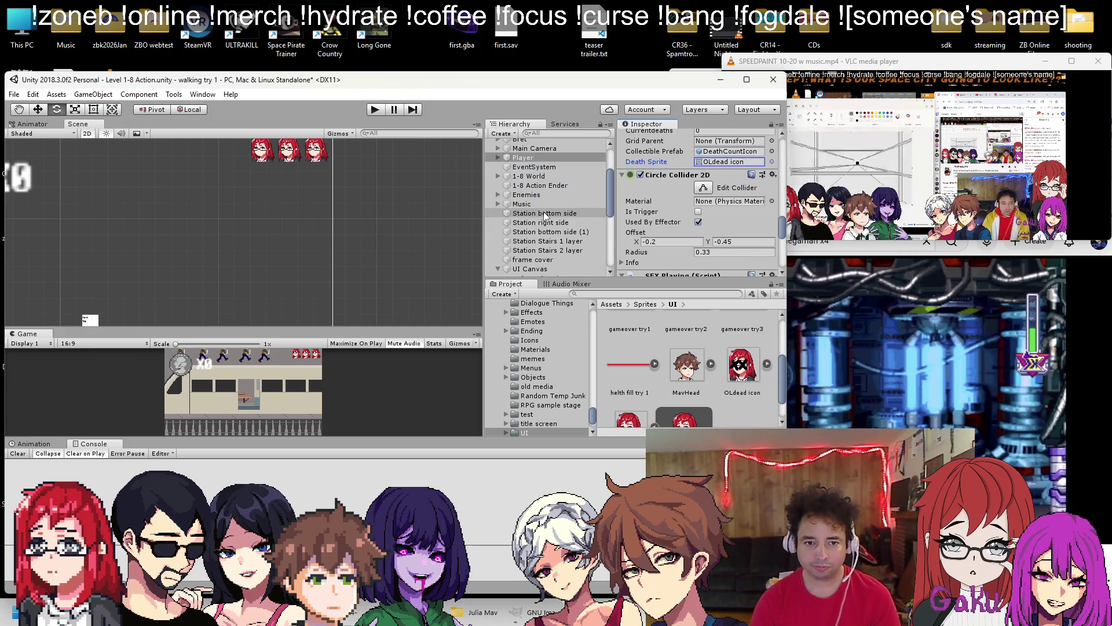
pyautogui.scroll(1, 512, 216)
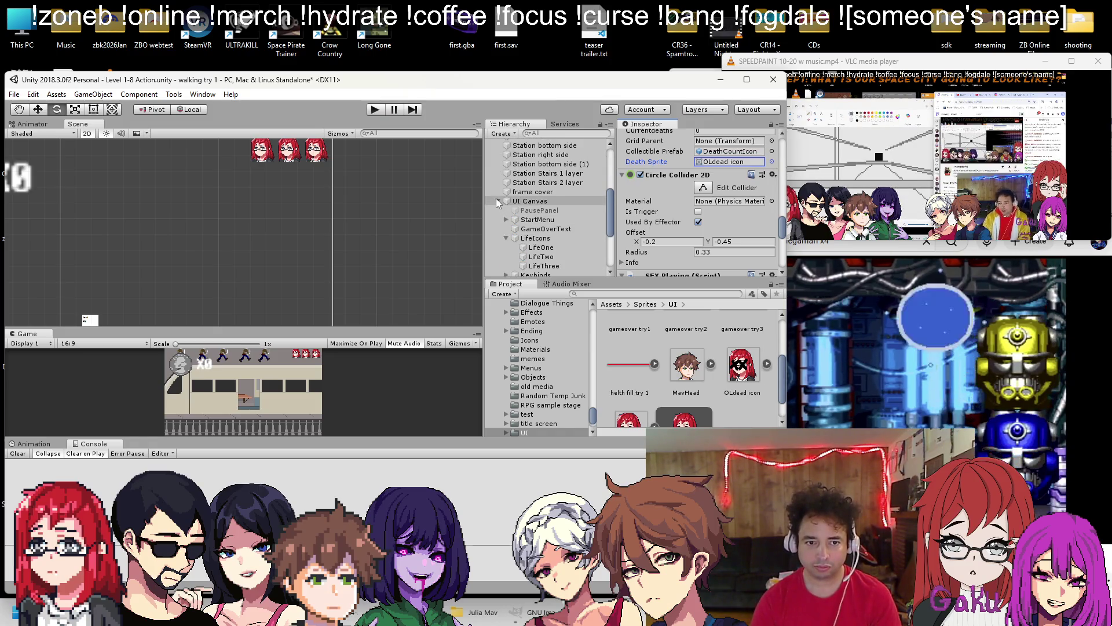
pyautogui.click(498, 201)
pyautogui.scroll(3, 655, 347)
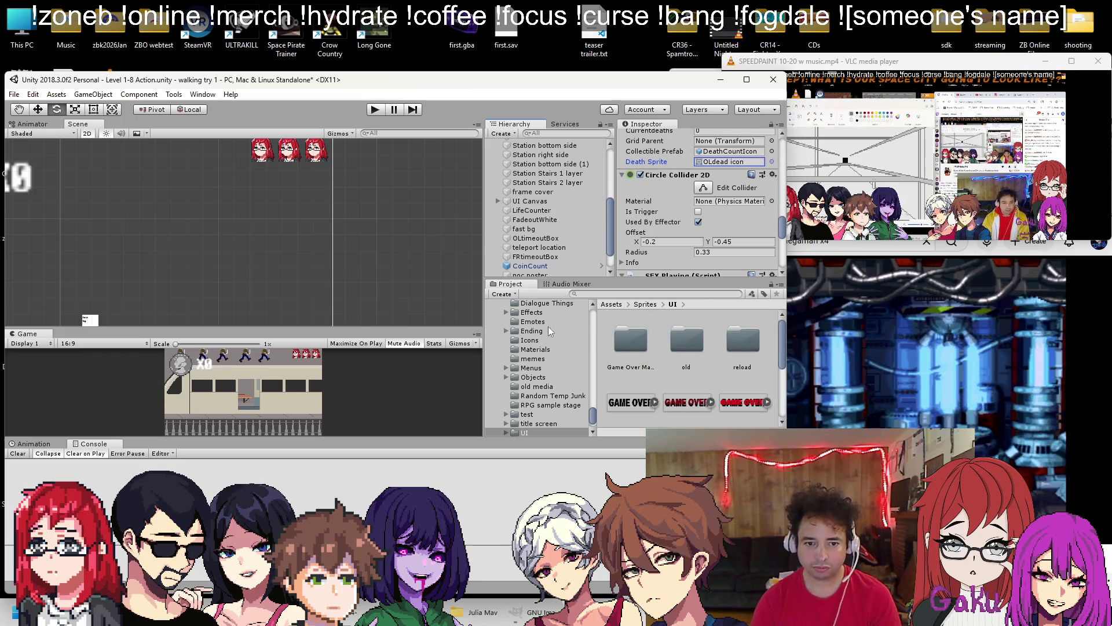
pyautogui.click(611, 304)
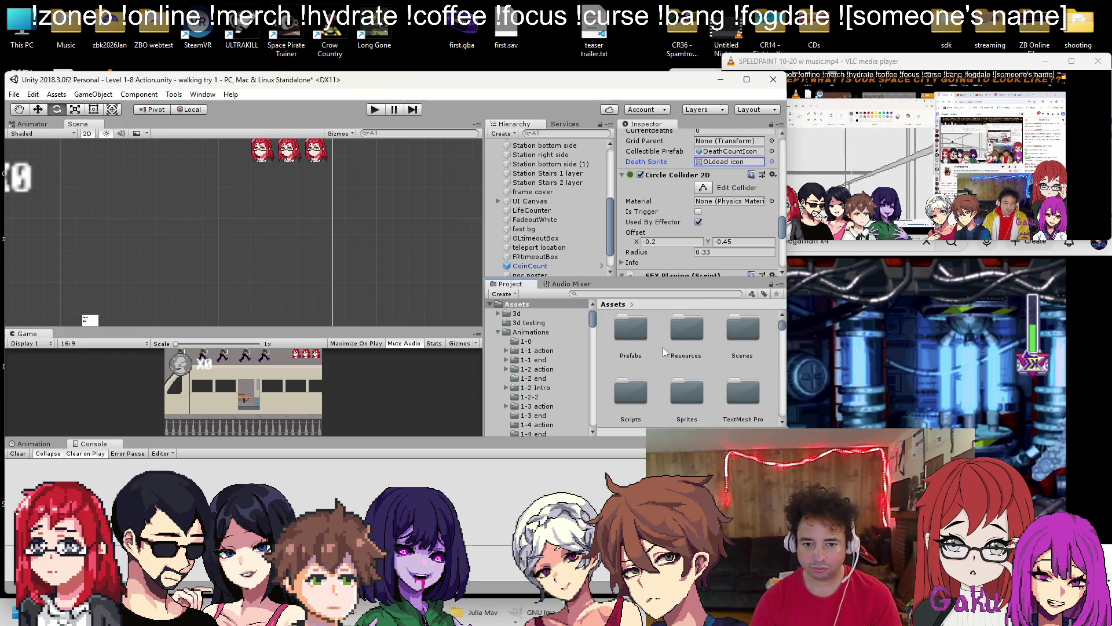
pyautogui.doubleClick(631, 333)
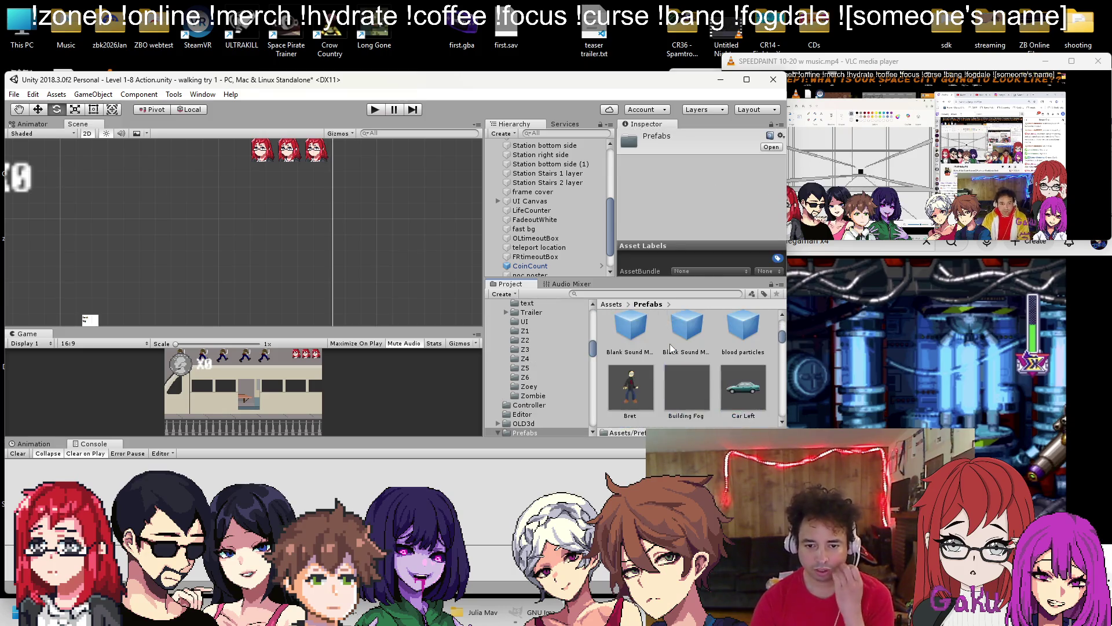
pyautogui.scroll(2, 672, 343)
pyautogui.doubleClick(679, 337)
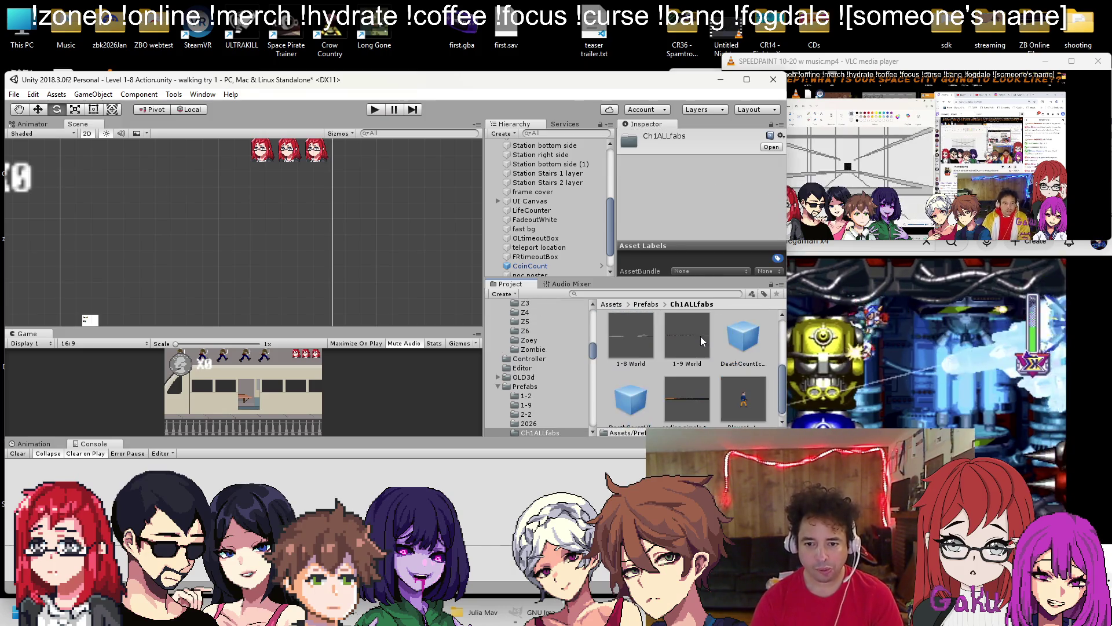
pyautogui.click(635, 399)
# Add the DeathCountUI prefab under UI Canvas and use its DCgrid as the Player's Grid Parent
pyautogui.moveTo(635, 399); pyautogui.dragTo(531, 185)
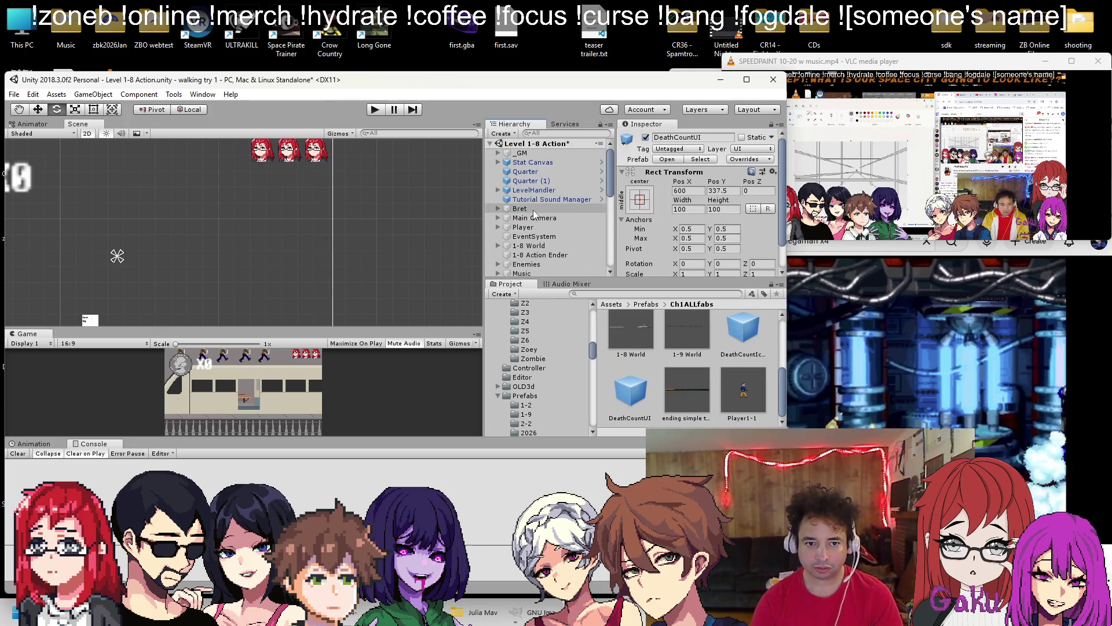
pyautogui.click(519, 228)
pyautogui.scroll(-10, 692, 229)
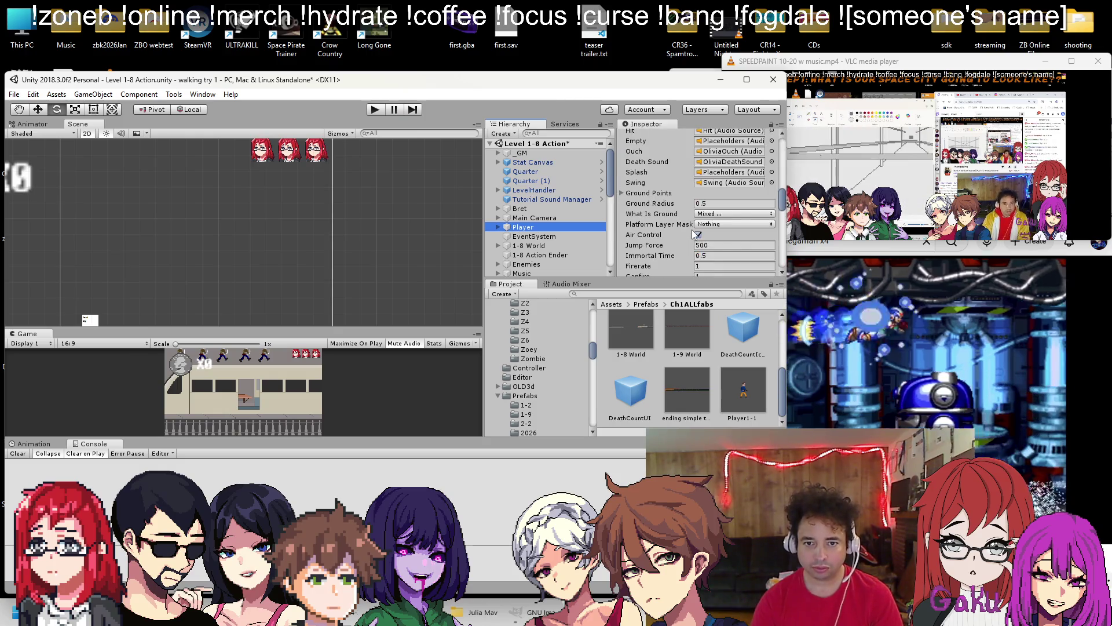
pyautogui.scroll(-5, 693, 229)
pyautogui.scroll(-10, 527, 218)
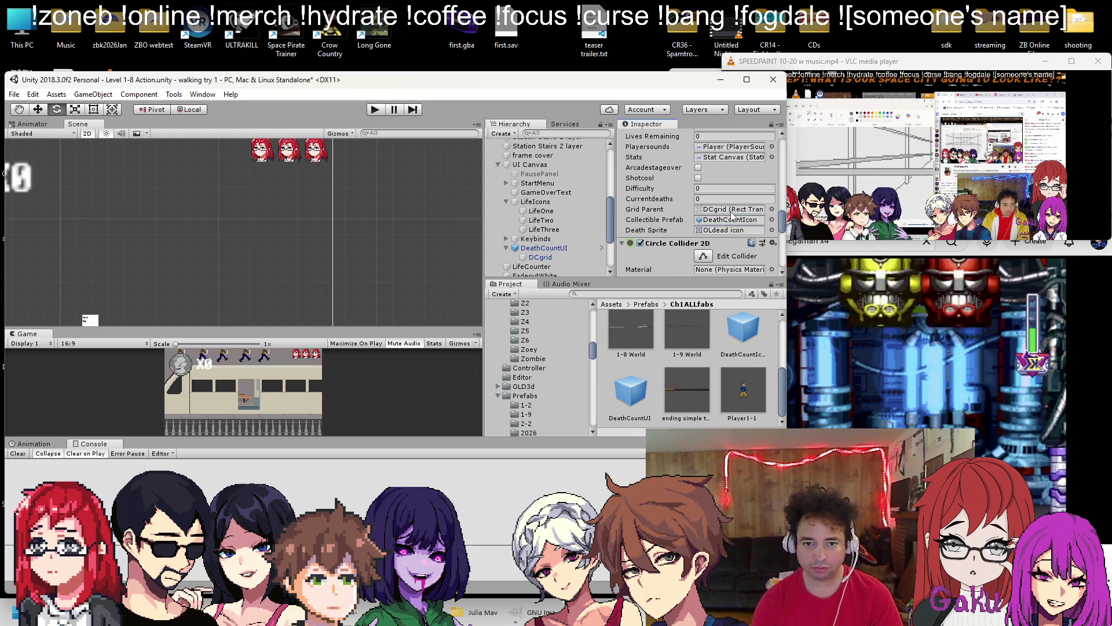
# Playtest Level 1-8 to watch X-eyed death heads pile up
pyautogui.click(377, 110)
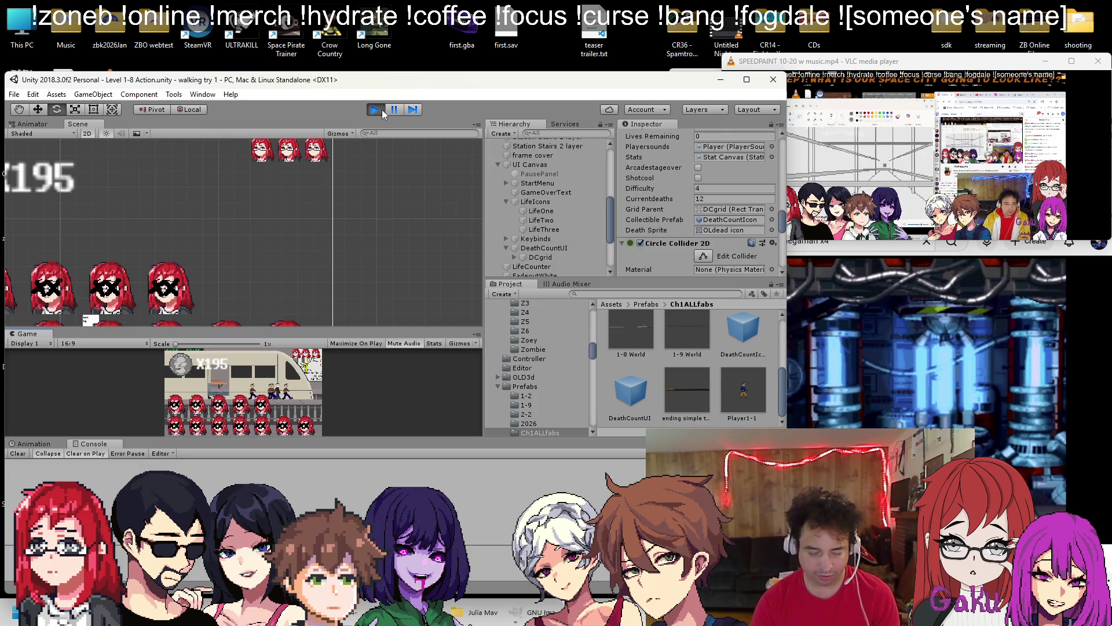
pyautogui.click(382, 109)
pyautogui.click(13, 94)
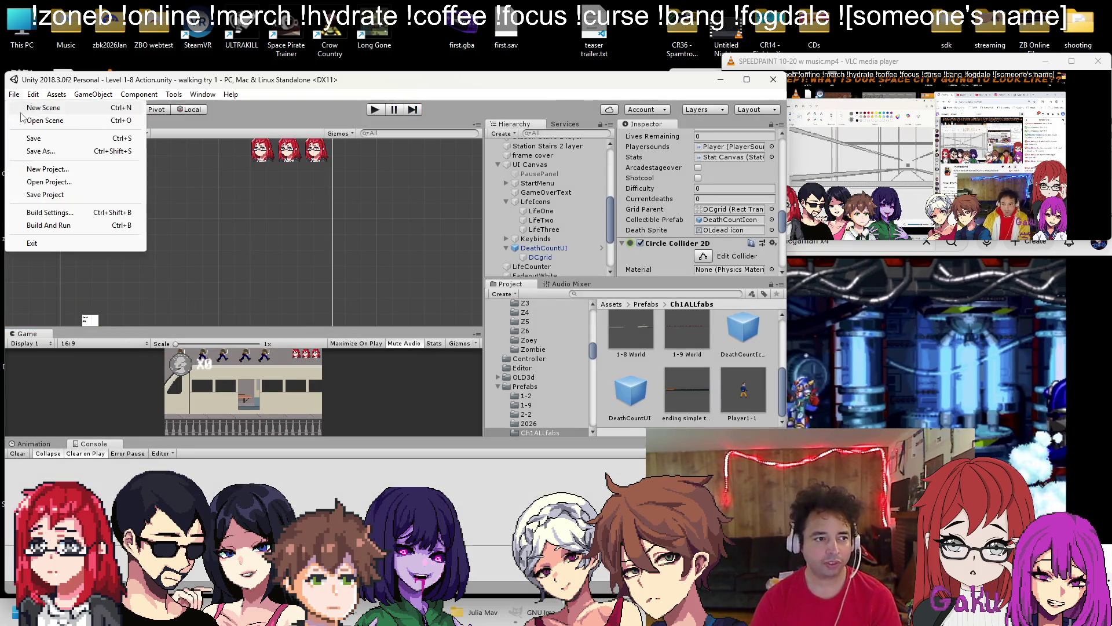
# Open the Level 1-9 Action scene and add DeathCountUI under its UI Canvas
pyautogui.click(27, 120)
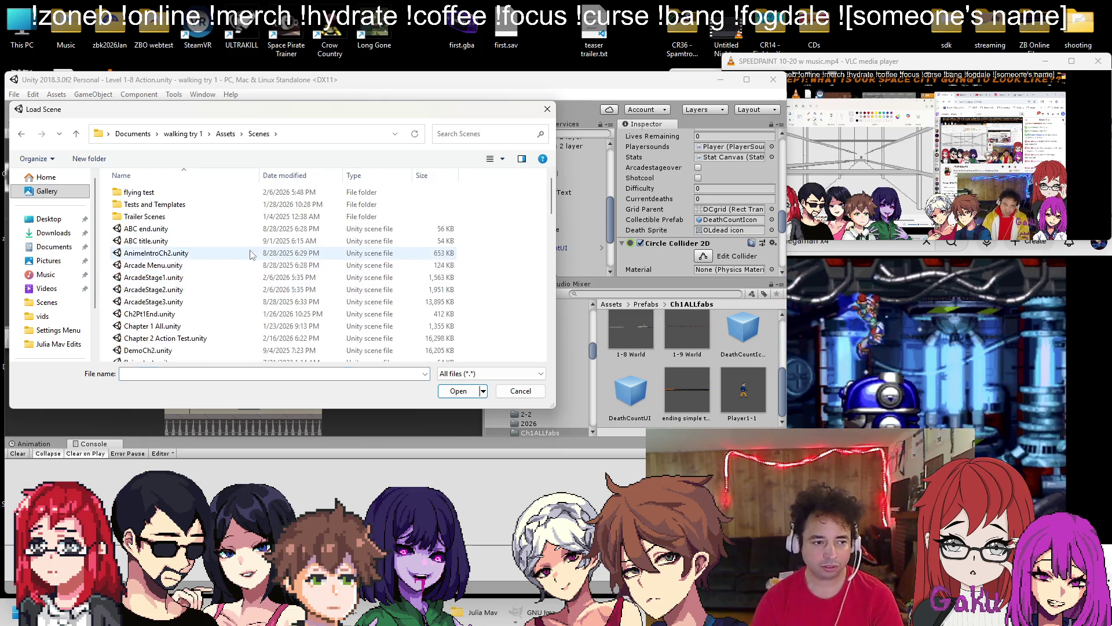
pyautogui.scroll(-10, 232, 264)
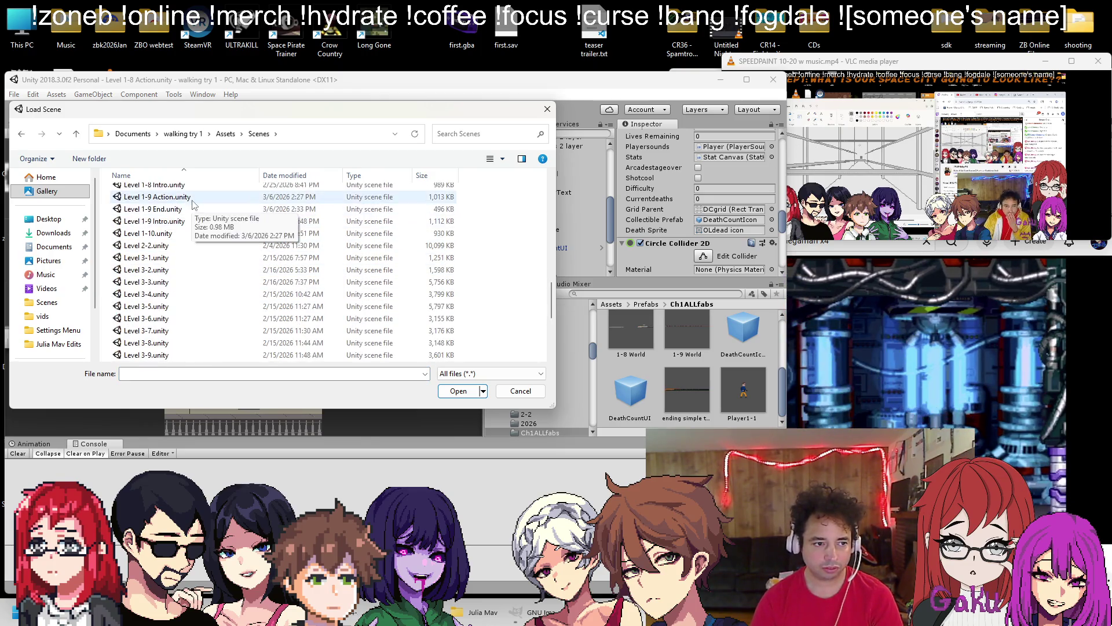
pyautogui.doubleClick(191, 197)
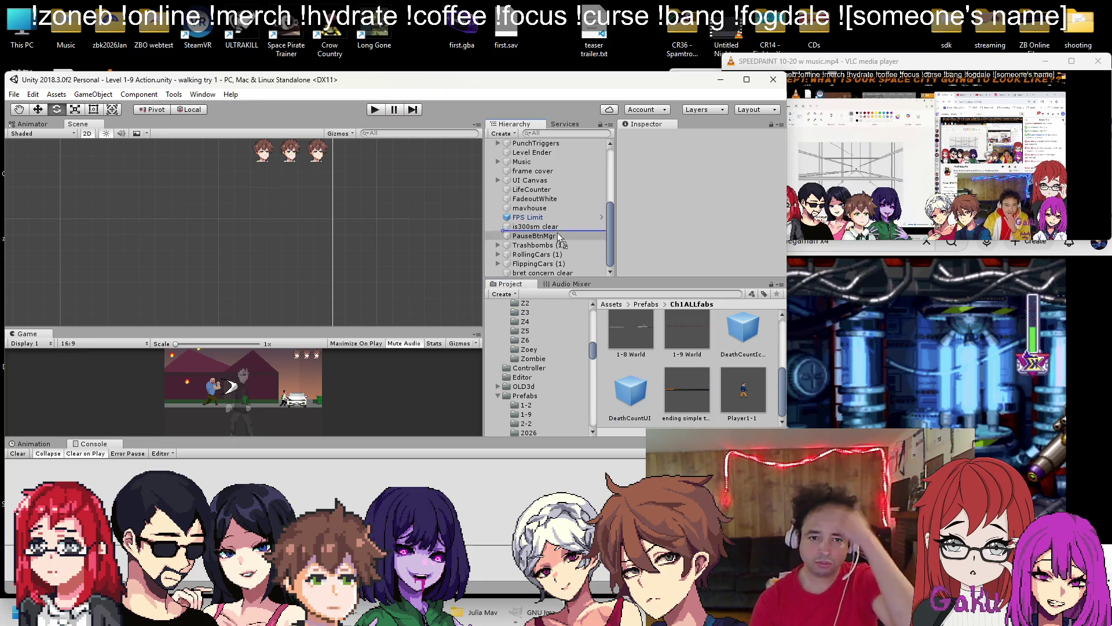
pyautogui.moveTo(549, 181); pyautogui.dragTo(547, 179)
pyautogui.scroll(5, 550, 185)
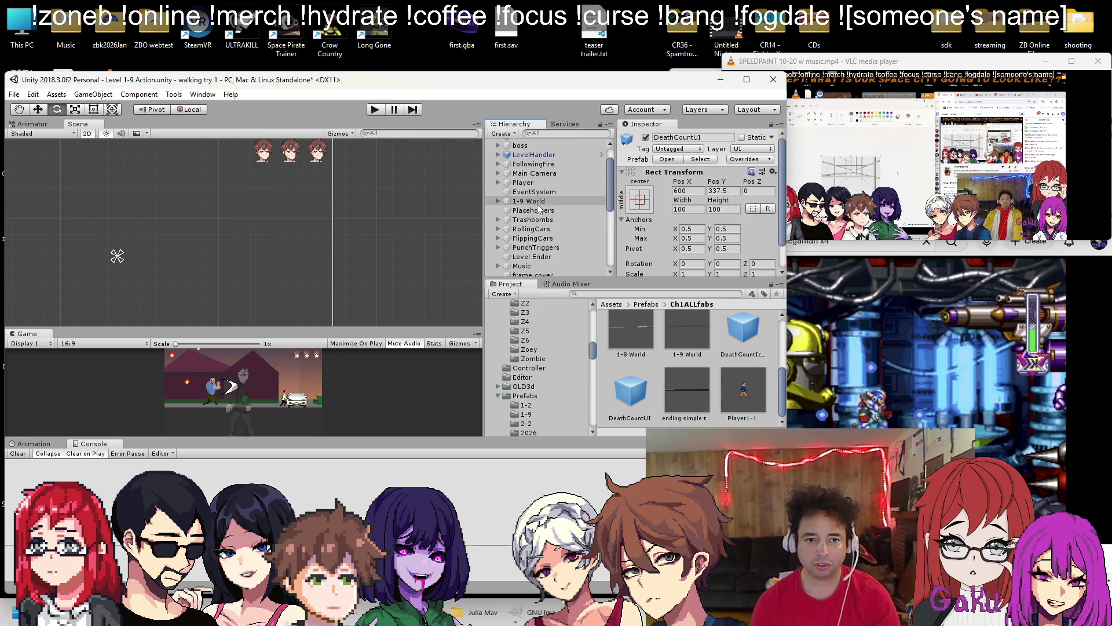
# Give the Level 1-9 Player the mavZ icon Death Sprite and start a test run
pyautogui.click(537, 183)
pyautogui.scroll(-10, 724, 224)
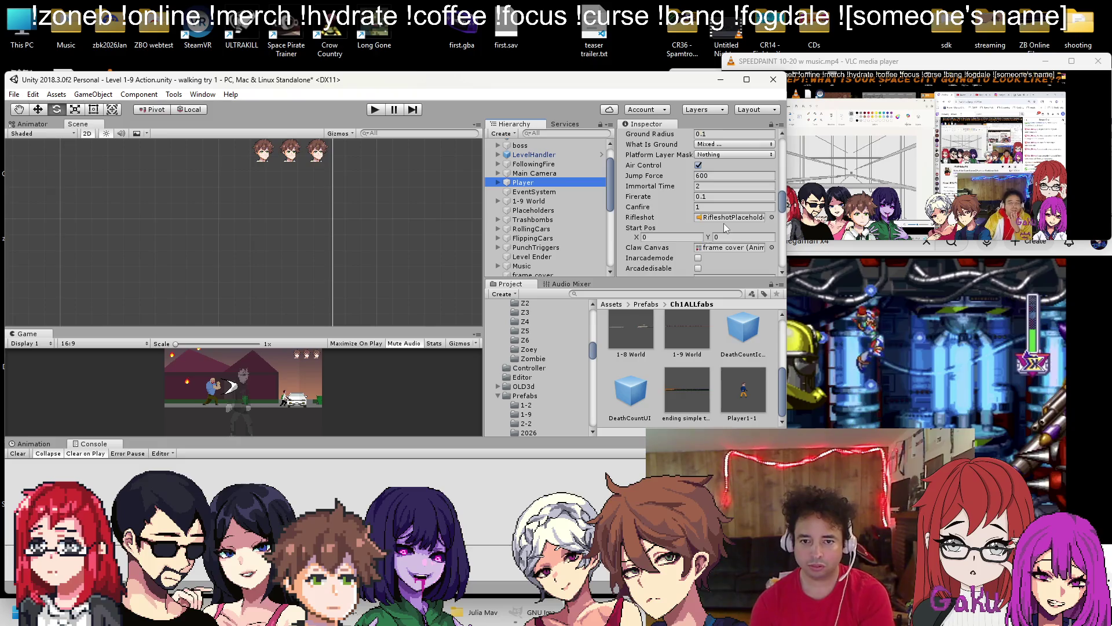
pyautogui.scroll(-5, 724, 224)
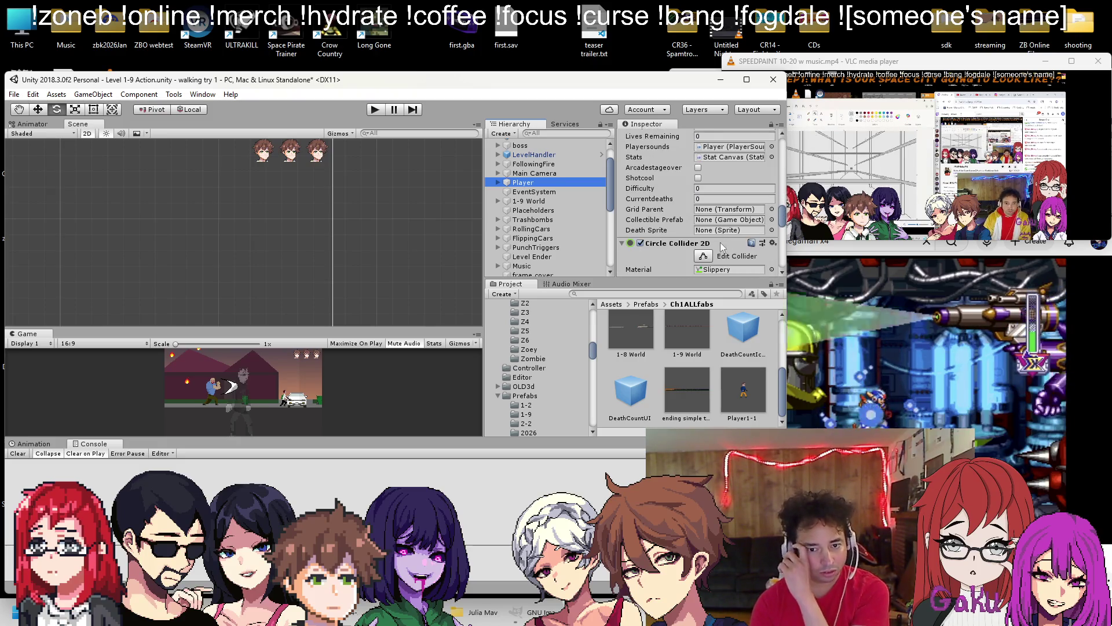
pyautogui.scroll(2, 754, 320)
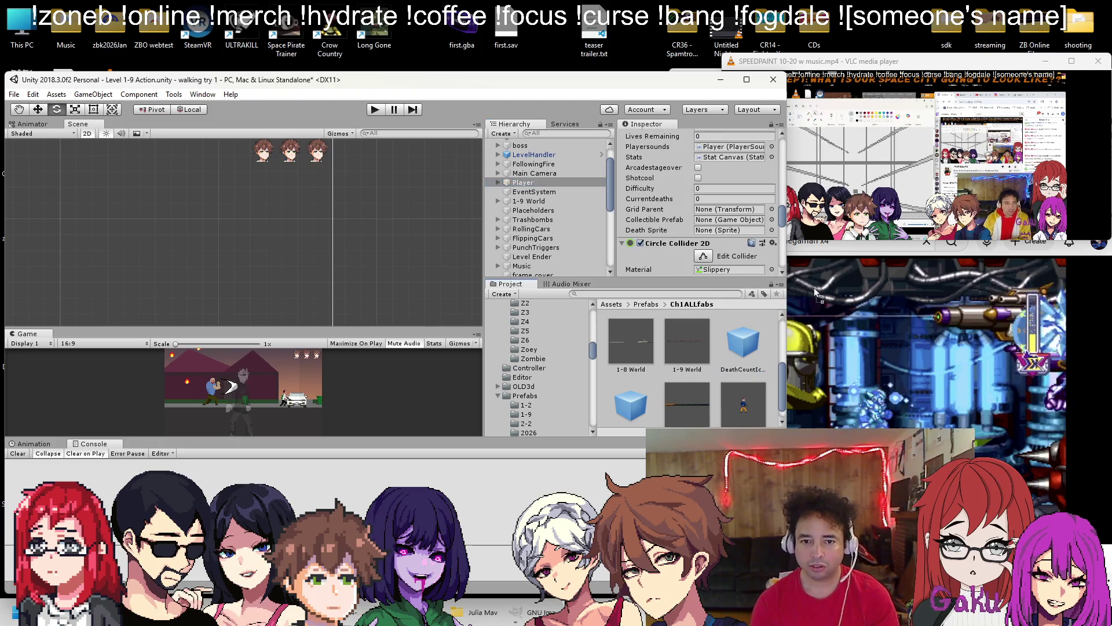
pyautogui.click(772, 230)
pyautogui.write('mavz')
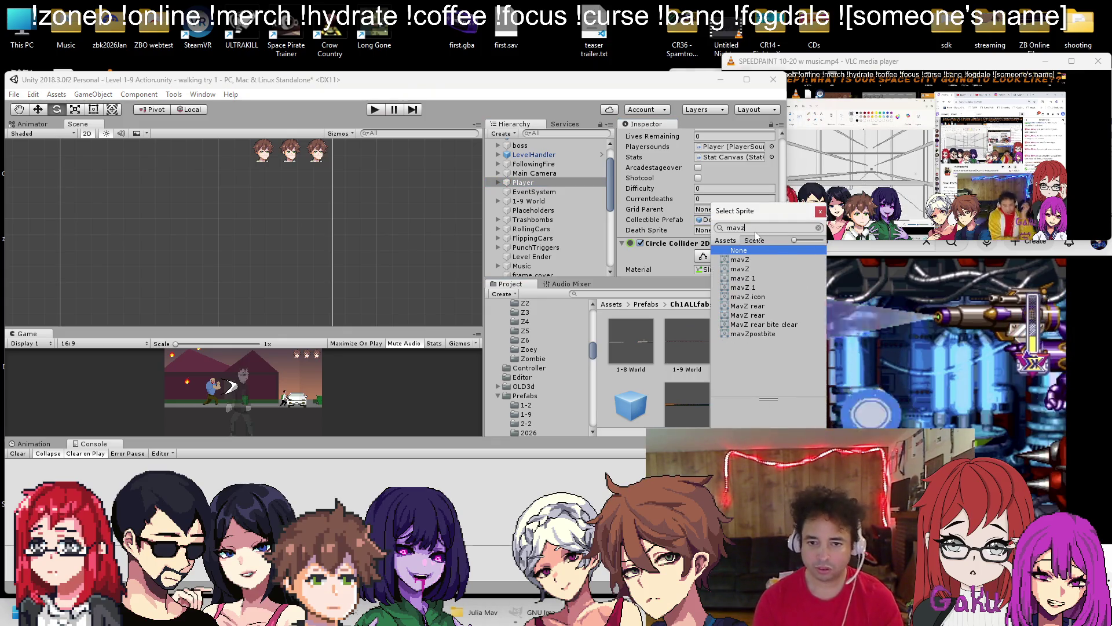
pyautogui.doubleClick(747, 297)
pyautogui.scroll(-5, 544, 199)
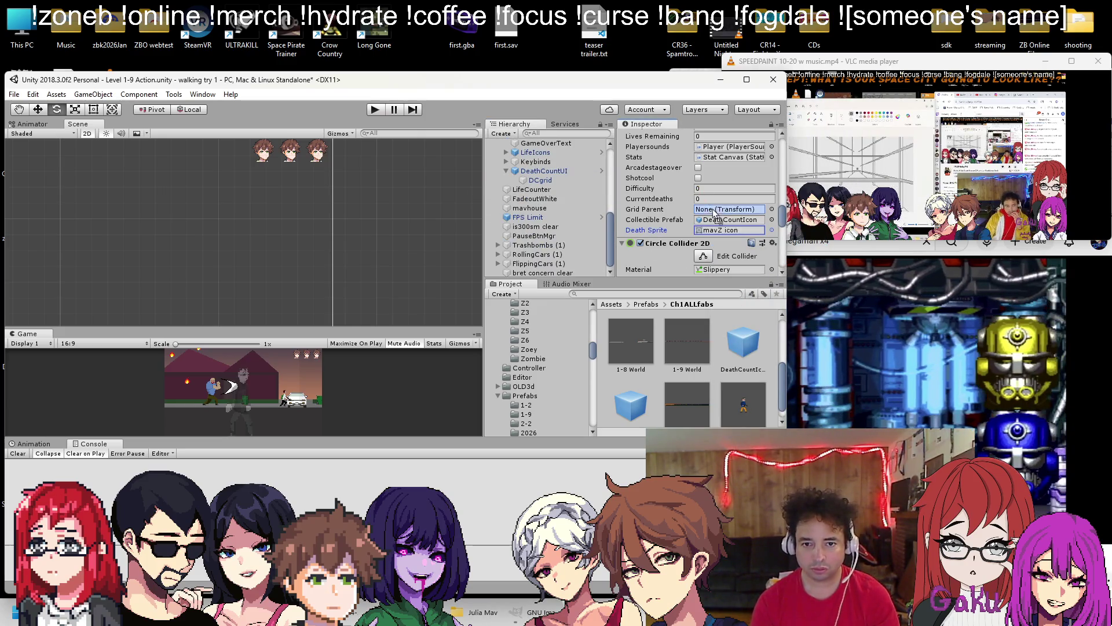
pyautogui.click(374, 110)
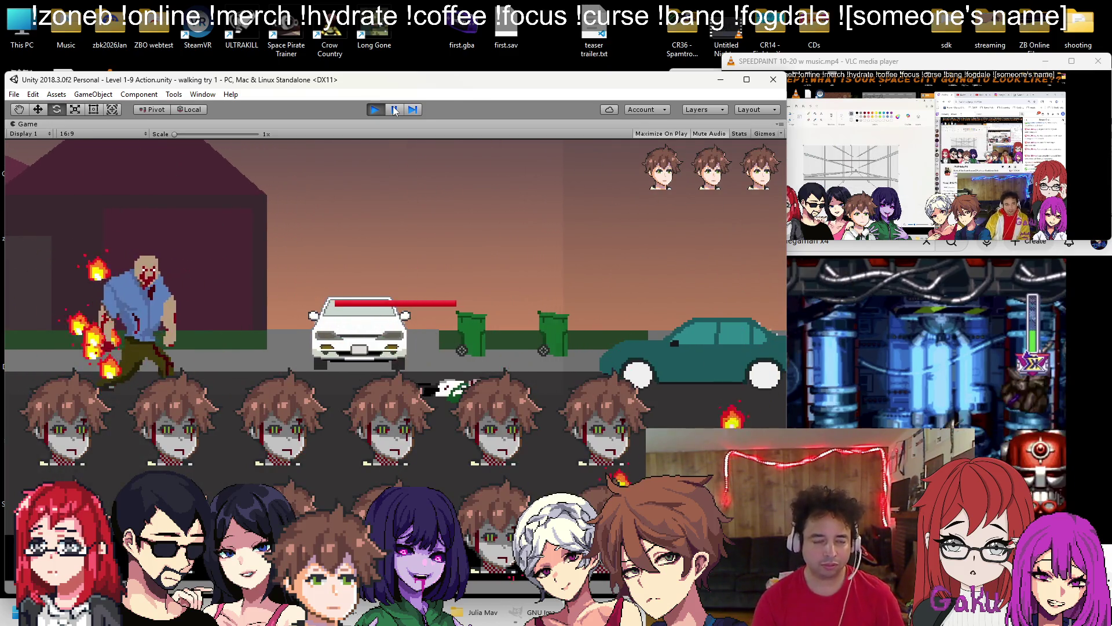
# Check the in-game pause menu, stop, and inspect the pause phone UI and UI Canvas
pyautogui.press('Escape')
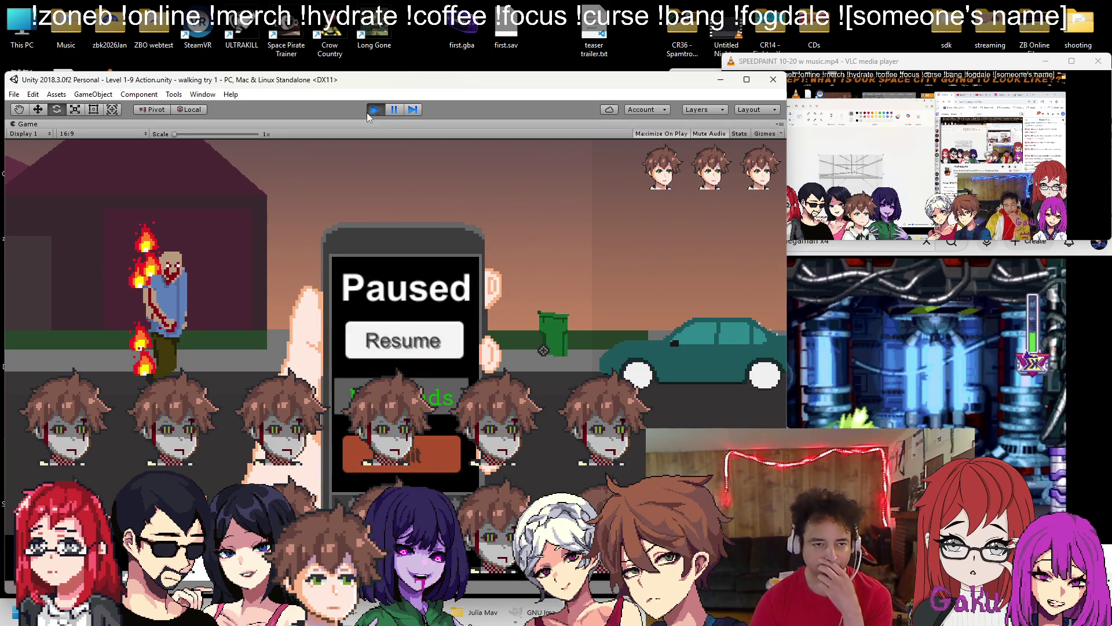
pyautogui.click(368, 113)
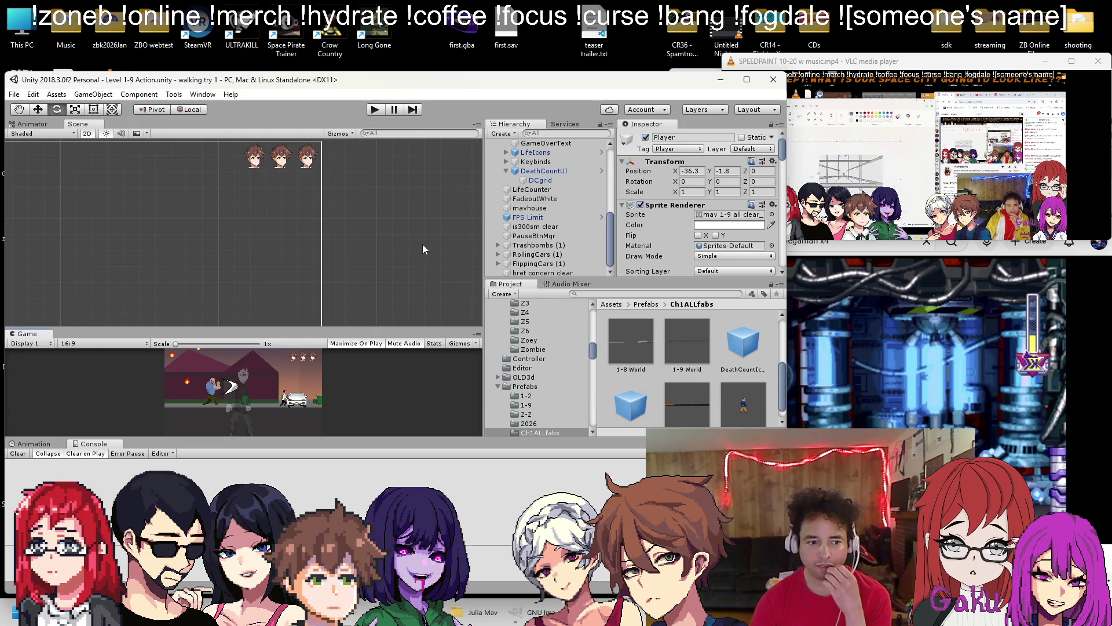
pyautogui.scroll(-5, 408, 231)
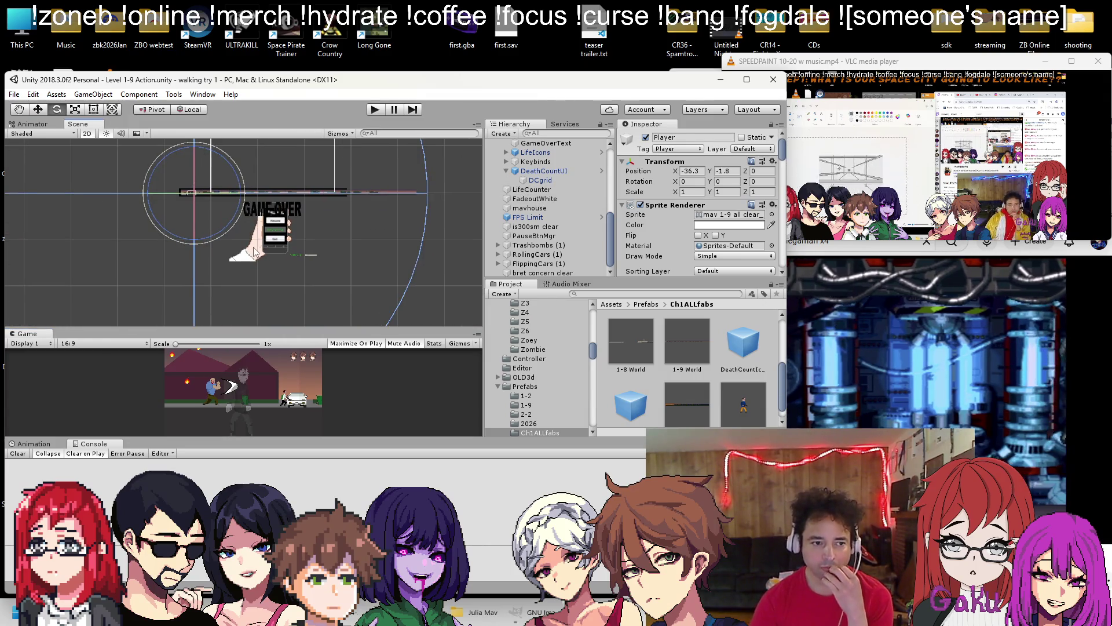
pyautogui.click(253, 247)
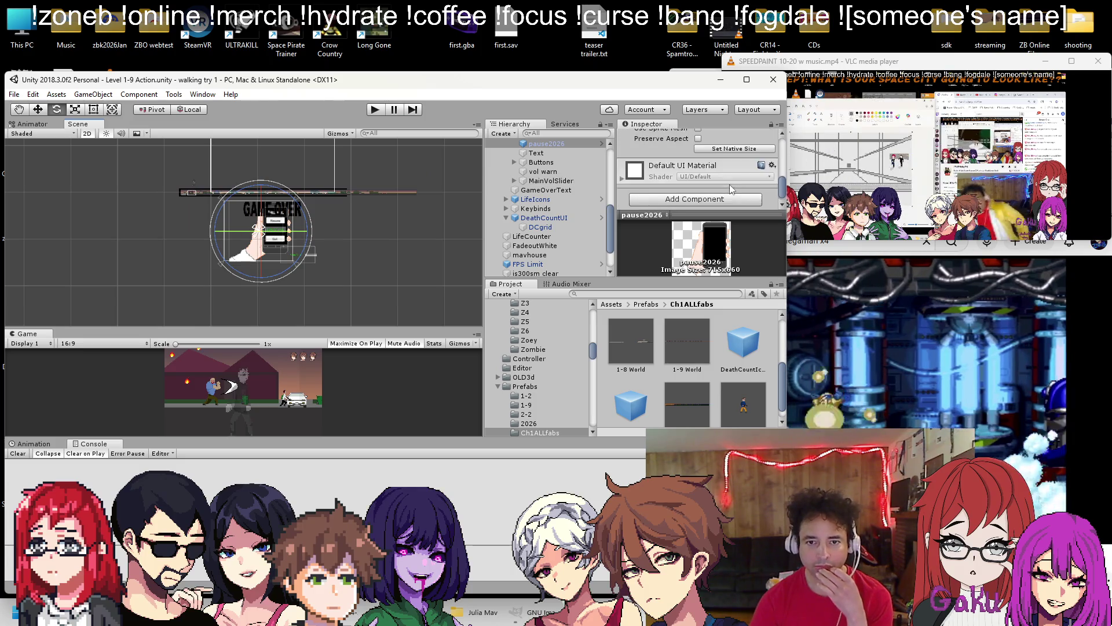
pyautogui.scroll(3, 556, 181)
pyautogui.click(530, 220)
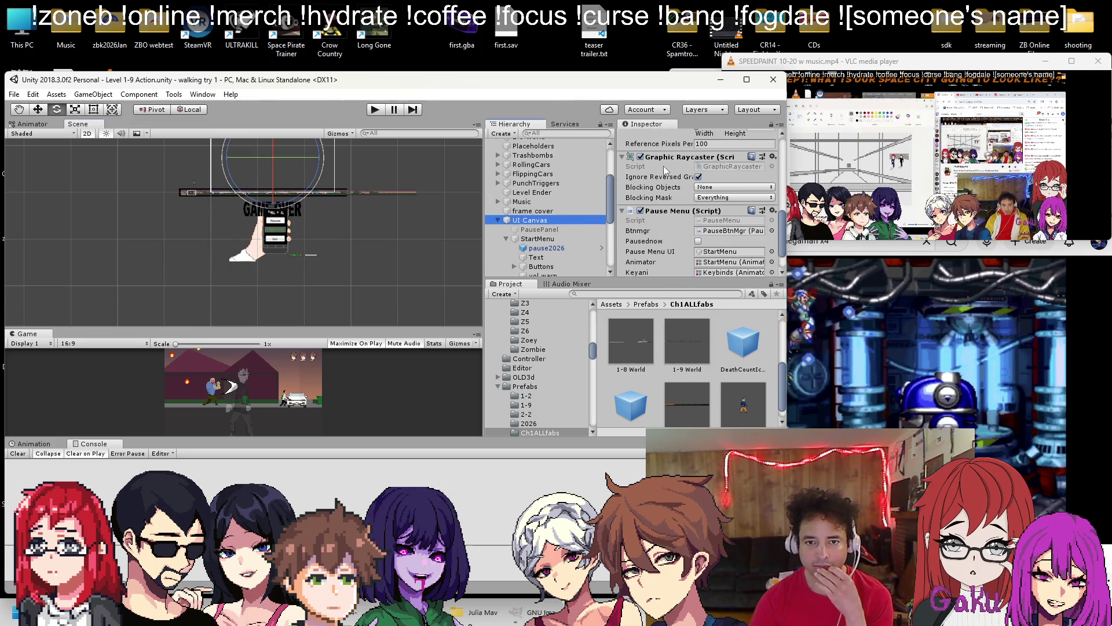
pyautogui.scroll(3, 678, 191)
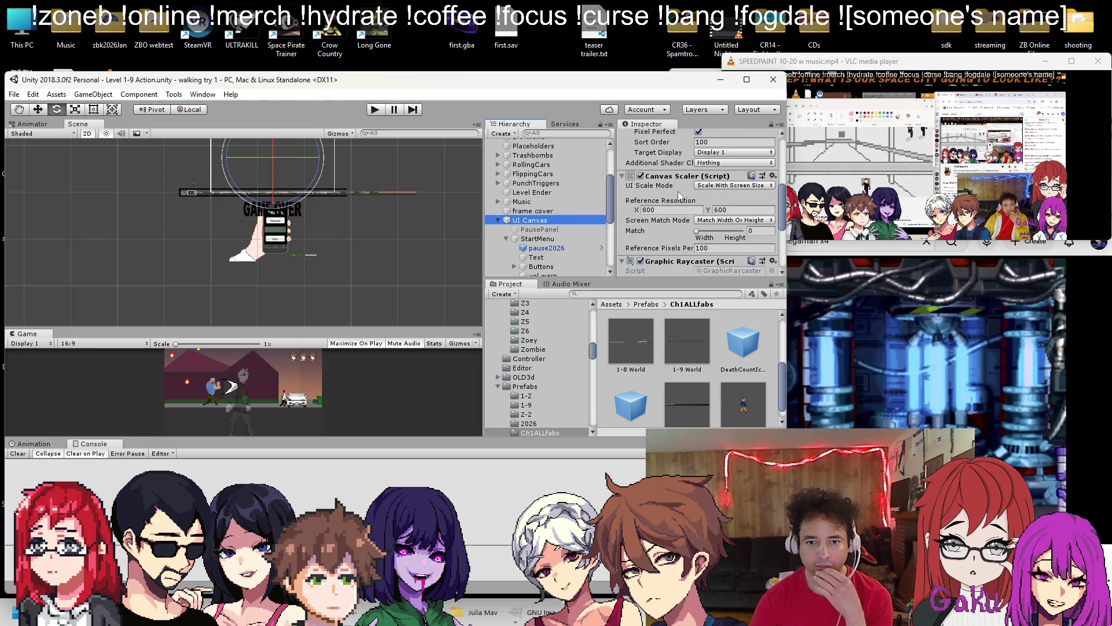
pyautogui.scroll(3, 678, 191)
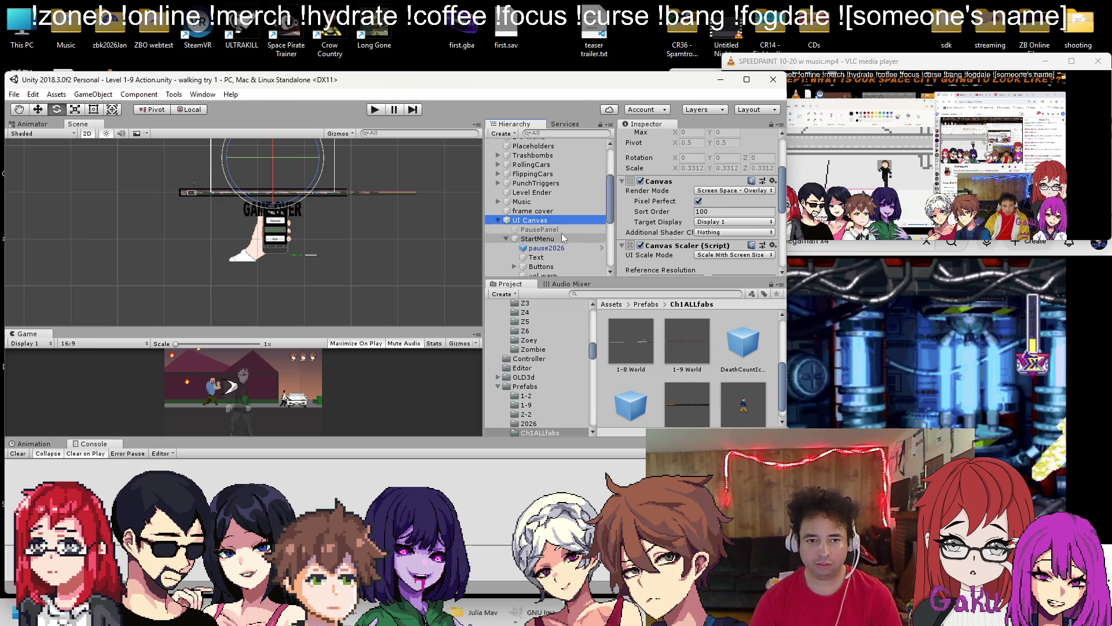
pyautogui.scroll(-5, 561, 231)
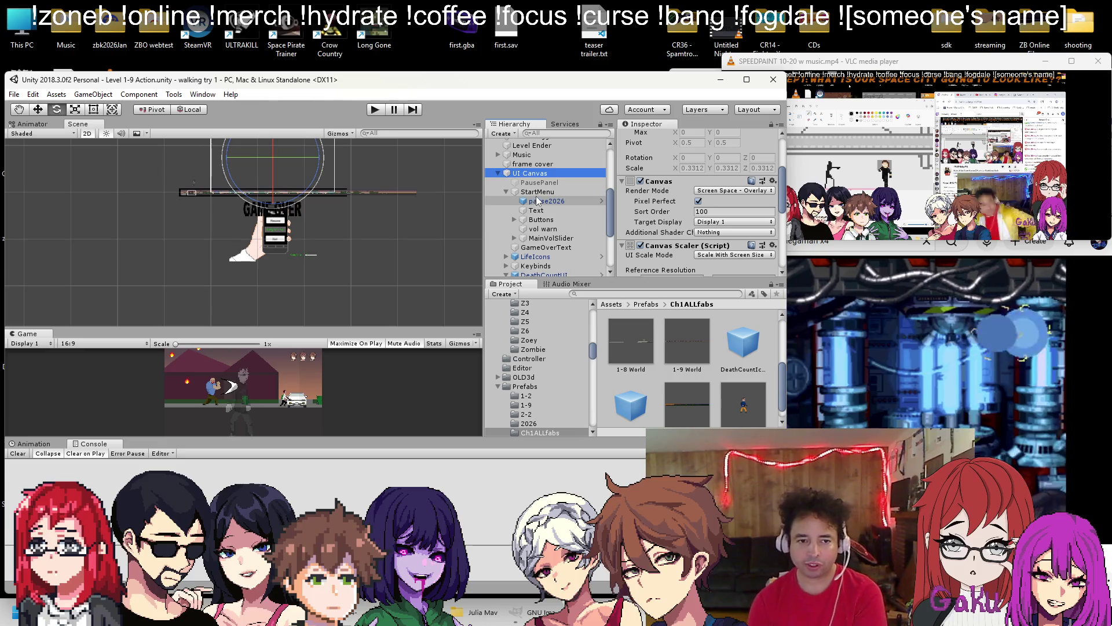
# Replay Level 1-9, pause, and move DeathCountUI to the top of UI Canvas before stopping
pyautogui.click(374, 109)
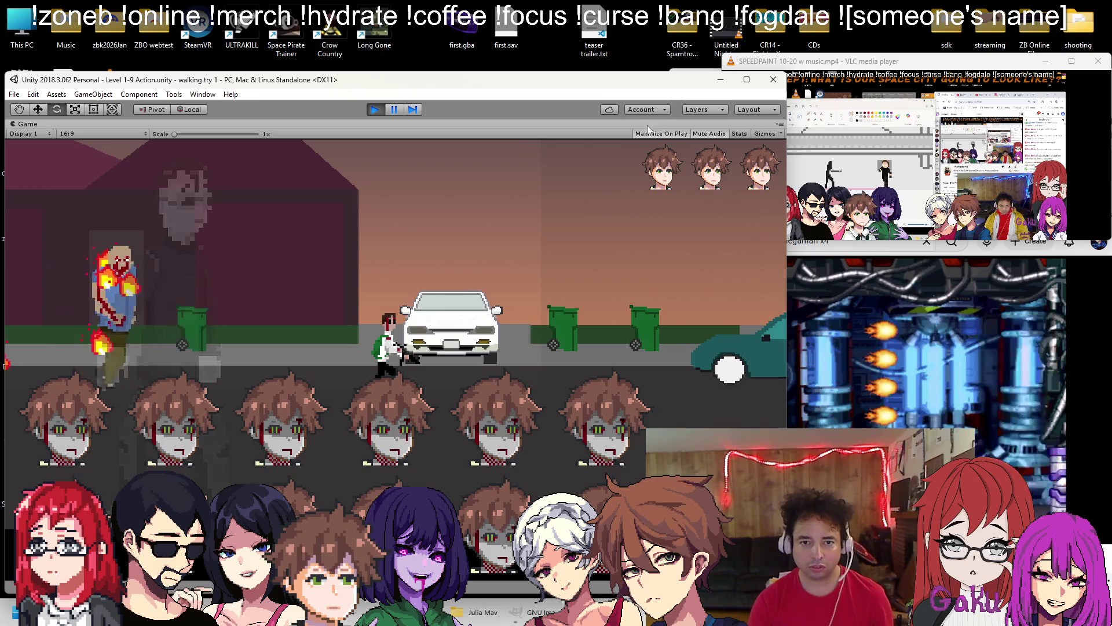
pyautogui.click(398, 114)
pyautogui.click(398, 112)
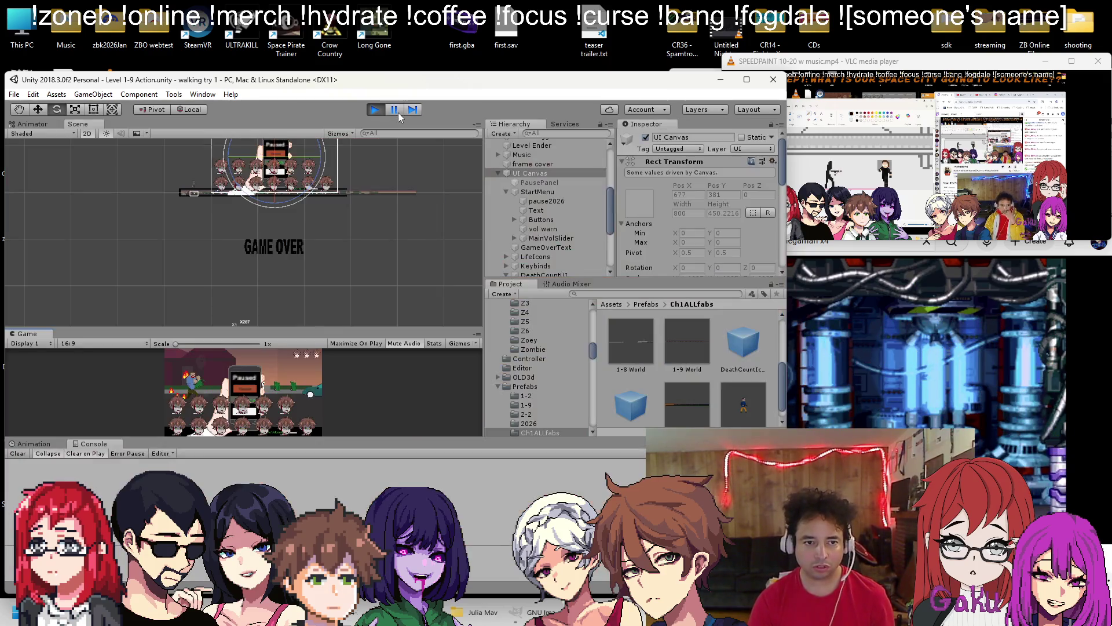
pyautogui.moveTo(551, 192)
pyautogui.mouseDown()
pyautogui.moveTo(533, 244)
pyautogui.moveTo(547, 145)
pyautogui.moveTo(544, 155)
pyautogui.mouseUp()
pyautogui.moveTo(541, 199); pyautogui.dragTo(541, 201)
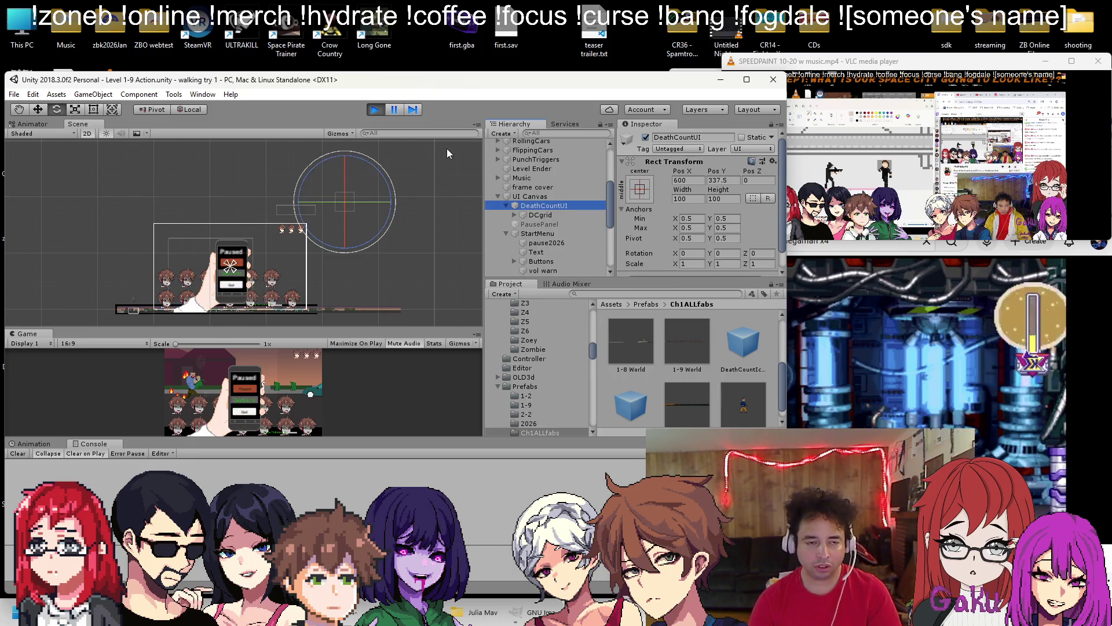
pyautogui.hotkey('ctrl', 'p')
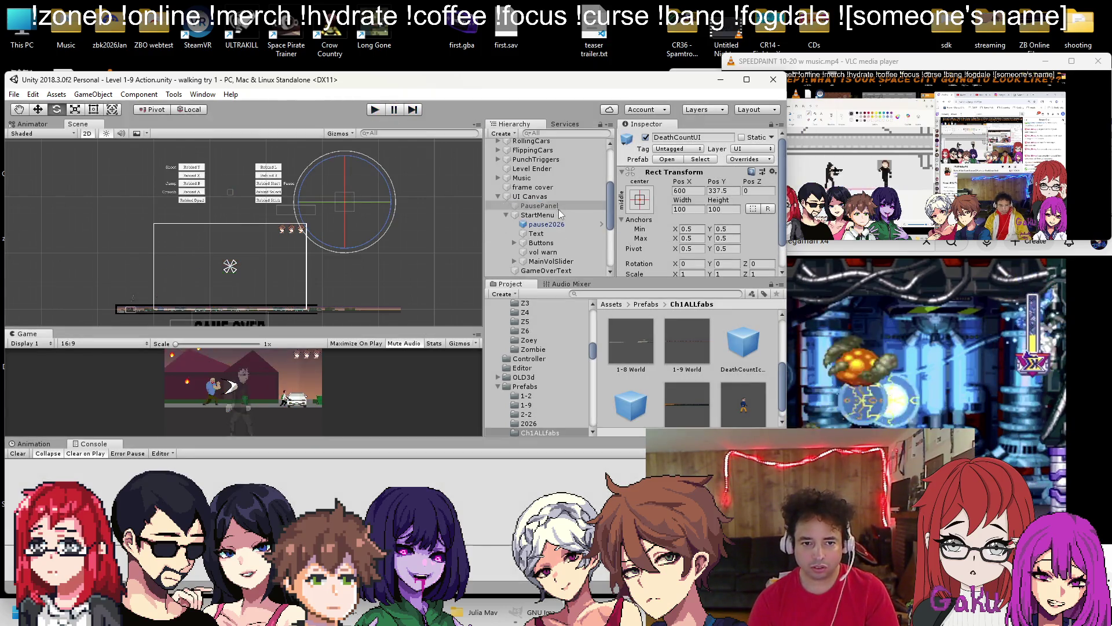
# Reposition DeathCountUI under UI Canvas, then open the Level 1-1 scene
pyautogui.moveTo(539, 229); pyautogui.dragTo(540, 178)
pyautogui.click(15, 95)
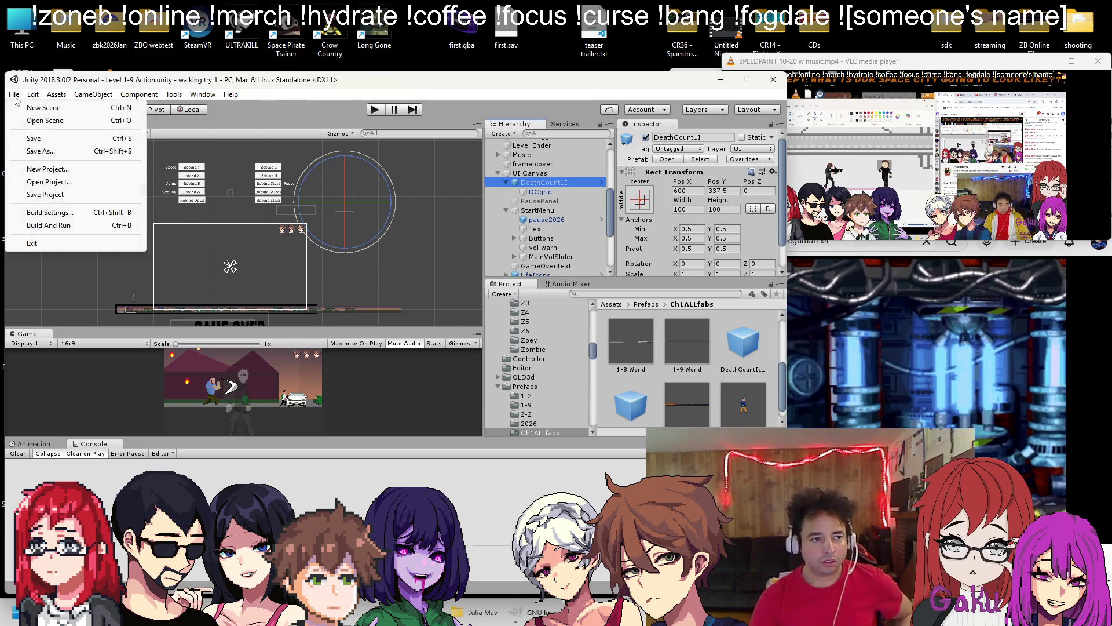
pyautogui.click(35, 119)
pyautogui.doubleClick(166, 289)
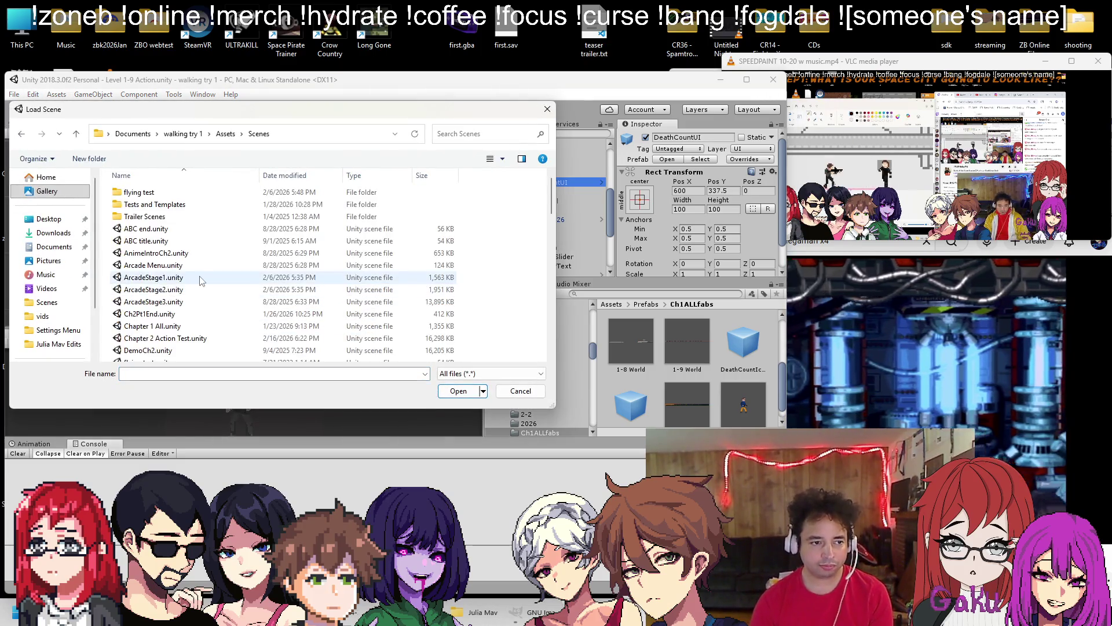
pyautogui.doubleClick(456, 220)
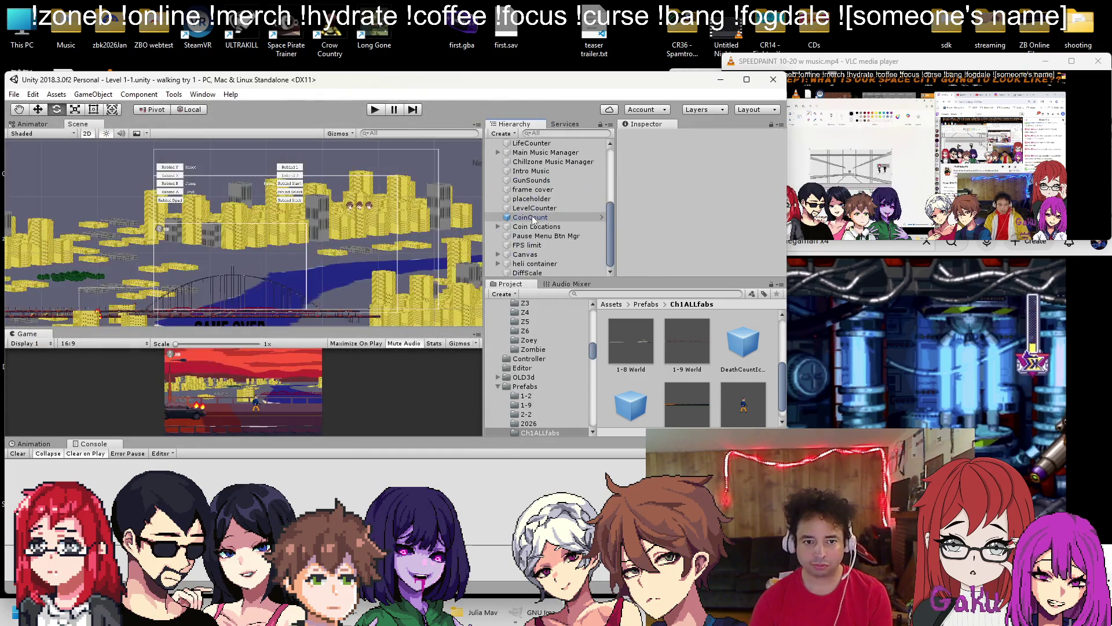
# Make DeathCount the first child of Level 1-1's UI Canvas
pyautogui.click(497, 255)
pyautogui.scroll(-3, 521, 232)
pyautogui.click(551, 209)
pyautogui.moveTo(551, 213); pyautogui.dragTo(551, 161)
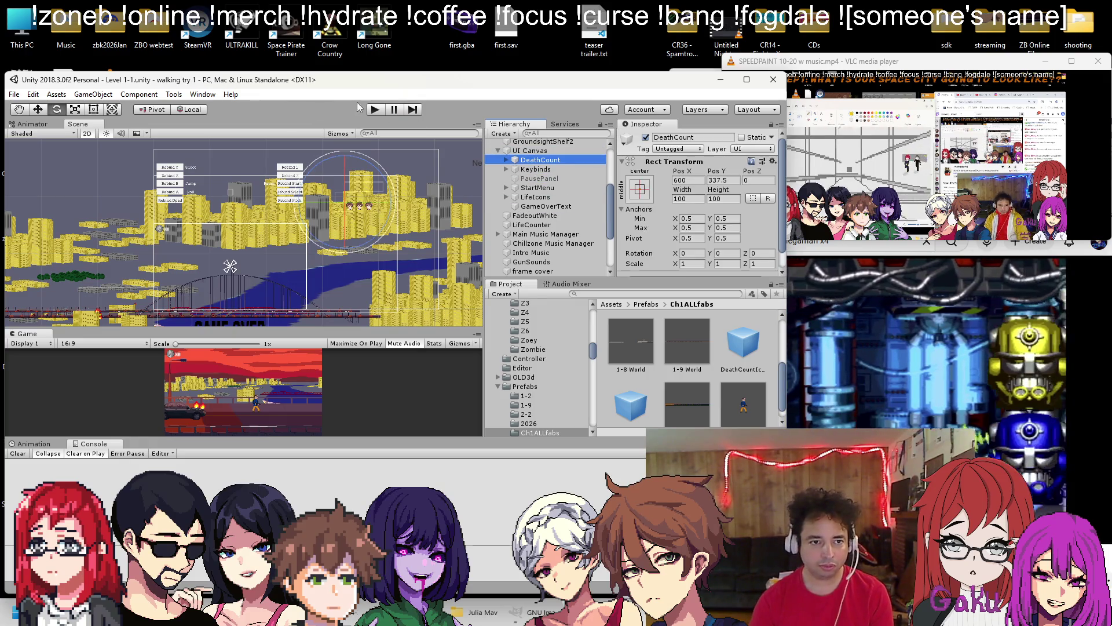
pyautogui.hotkey('alt', 'f')
pyautogui.click(334, 124)
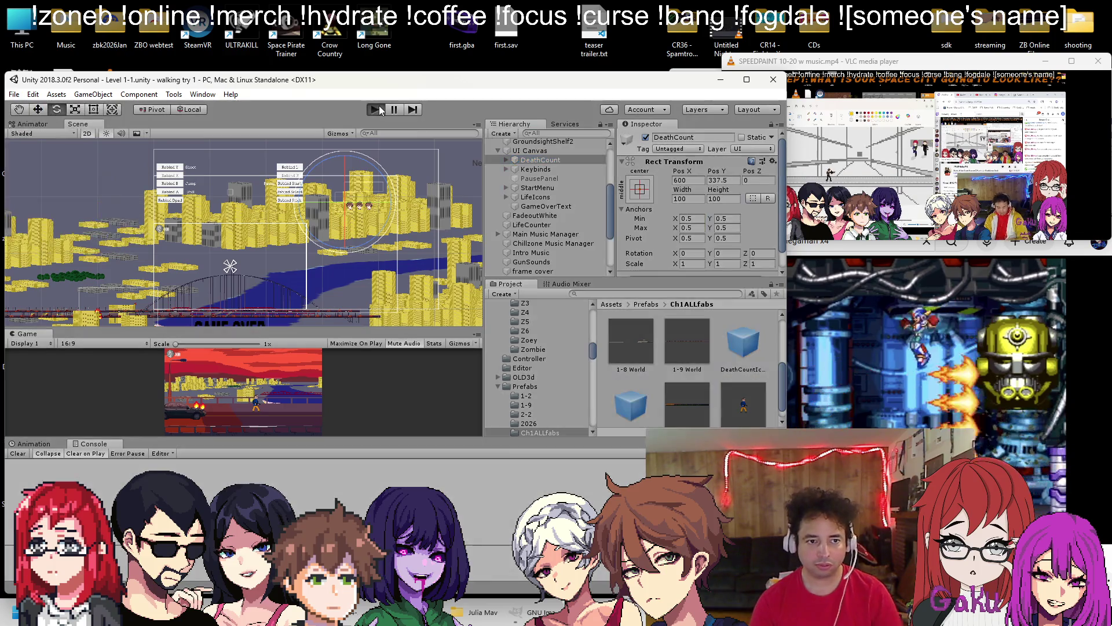
# Playtest Level 1-1 to check its rows of death heads
pyautogui.click(379, 110)
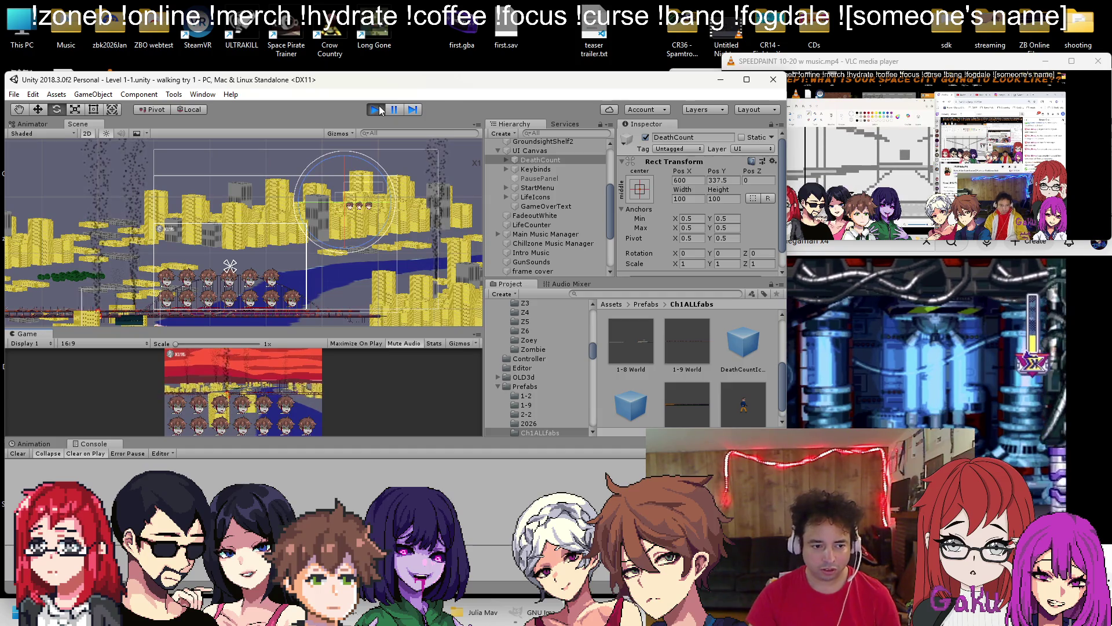
pyautogui.click(376, 110)
pyautogui.click(15, 95)
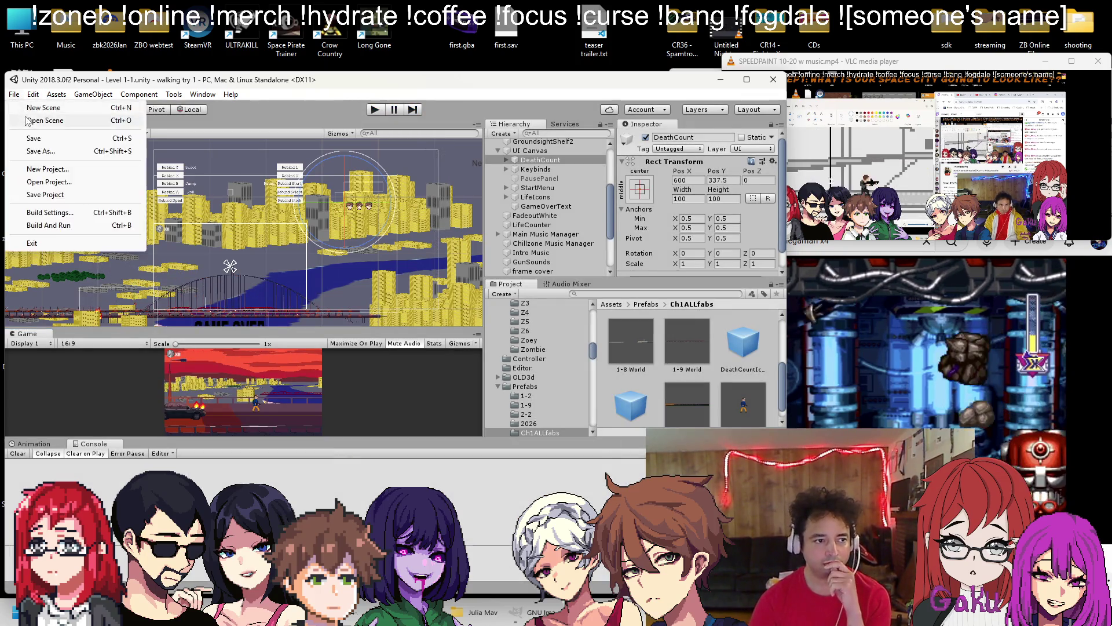
# Open Level 1-2 Action and open 1-2Player's One Dash Two Player script for editing
pyautogui.click(35, 120)
pyautogui.scroll(-2, 180, 249)
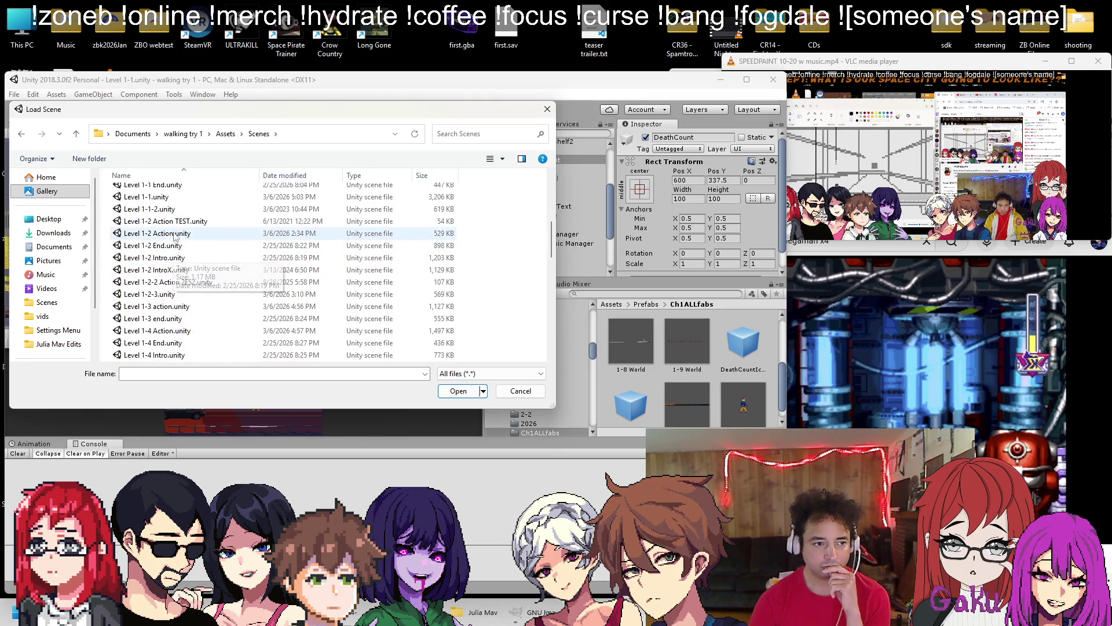
pyautogui.doubleClick(201, 231)
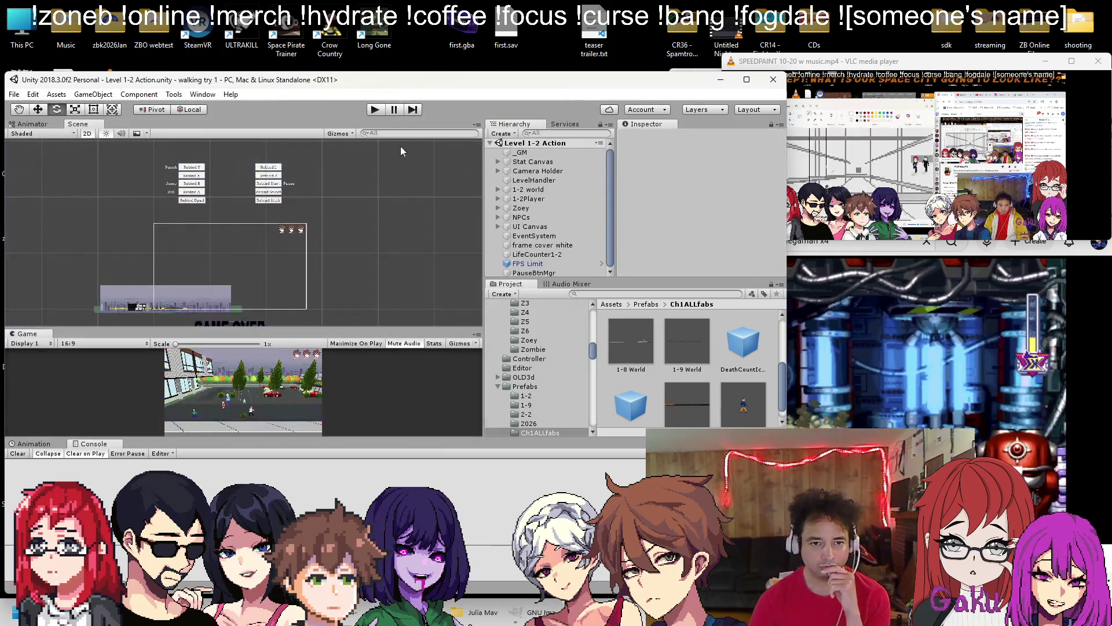
pyautogui.click(528, 199)
pyautogui.scroll(-6, 692, 199)
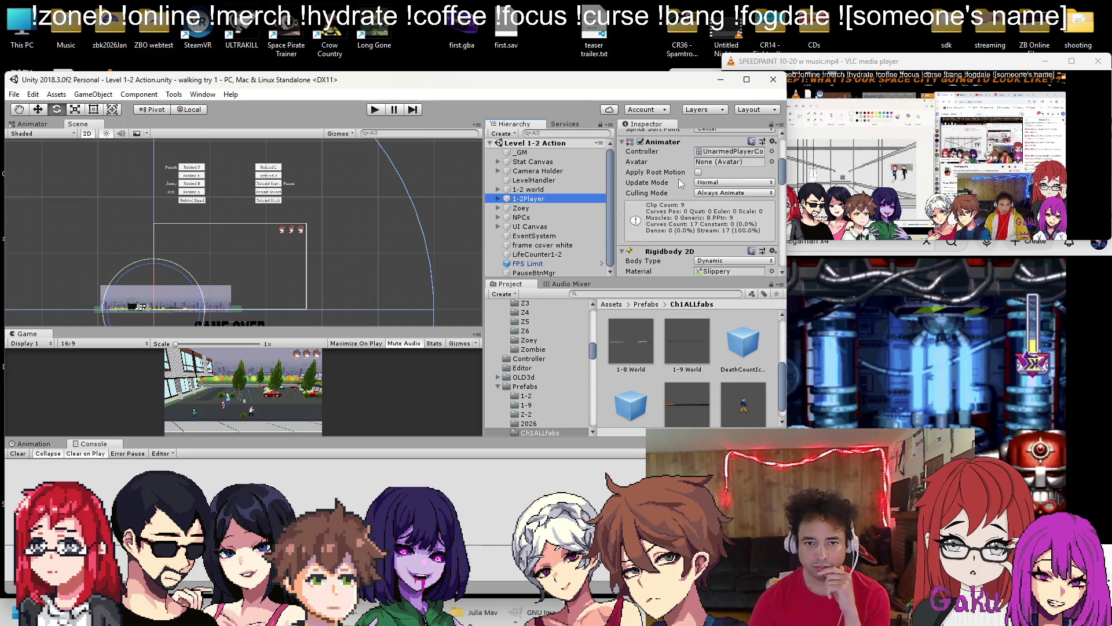
pyautogui.rightClick(677, 211)
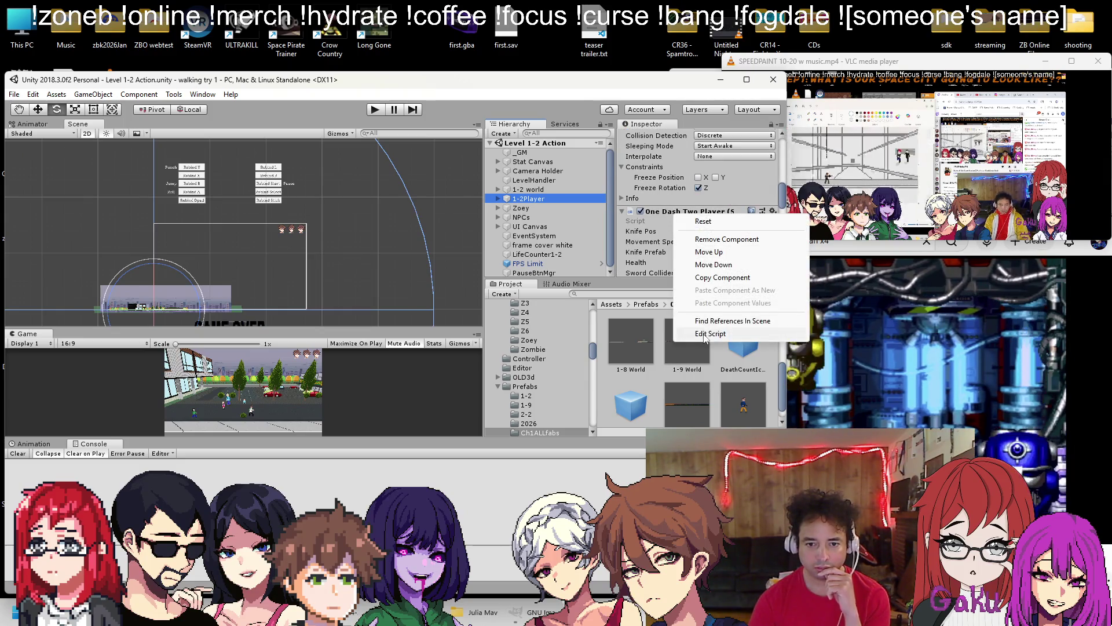
pyautogui.click(704, 334)
# Copy the ShowADeath method from Player.cs into OneDashTwoPlayer.cs right after PlayJump
pyautogui.moveTo(522, 161); pyautogui.dragTo(63, 160)
pyautogui.moveTo(235, 167); pyautogui.dragTo(145, 161)
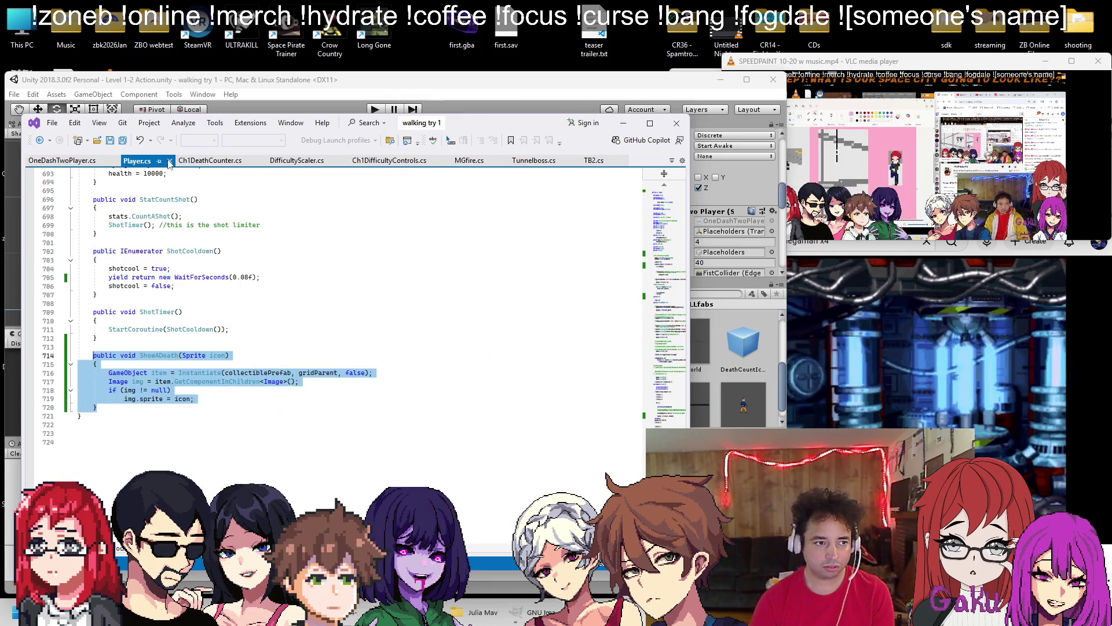
pyautogui.click(118, 413)
pyautogui.moveTo(118, 413); pyautogui.dragTo(97, 355)
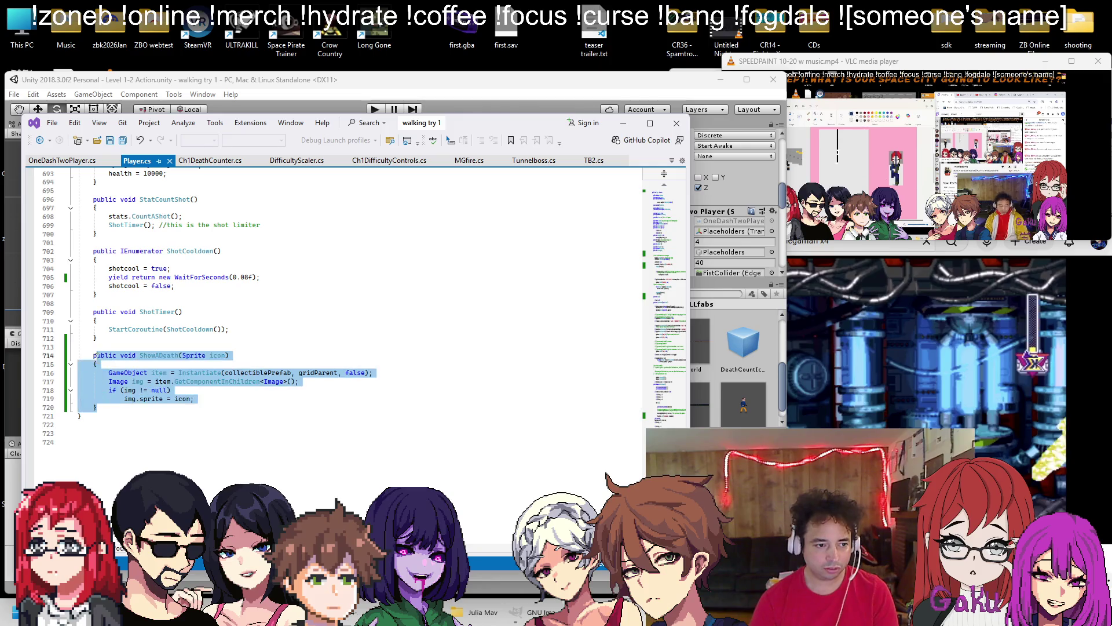
pyautogui.click(75, 161)
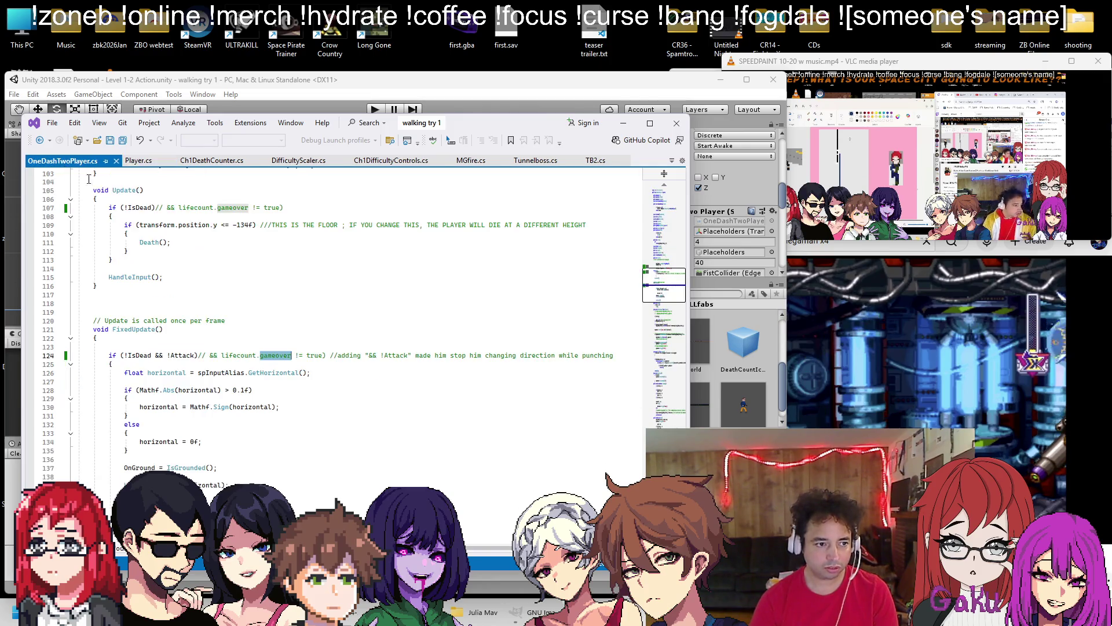
pyautogui.scroll(-20, 348, 318)
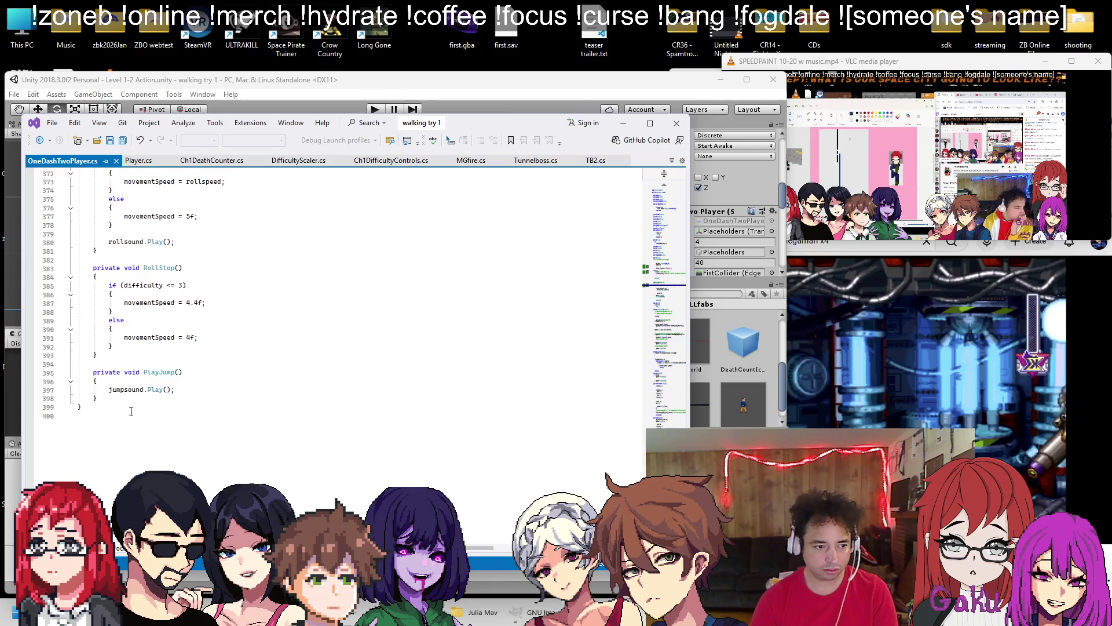
pyautogui.click(120, 398)
pyautogui.press('Return')
pyautogui.write('public void ShowADeath(Sprite icon) {     GameObject item = Instantiate(collectiblePrefab, gridParent, false);     Image img = item.GetComponentInChildren<Image>();     if (img != null)         img.sprite = icon; }')
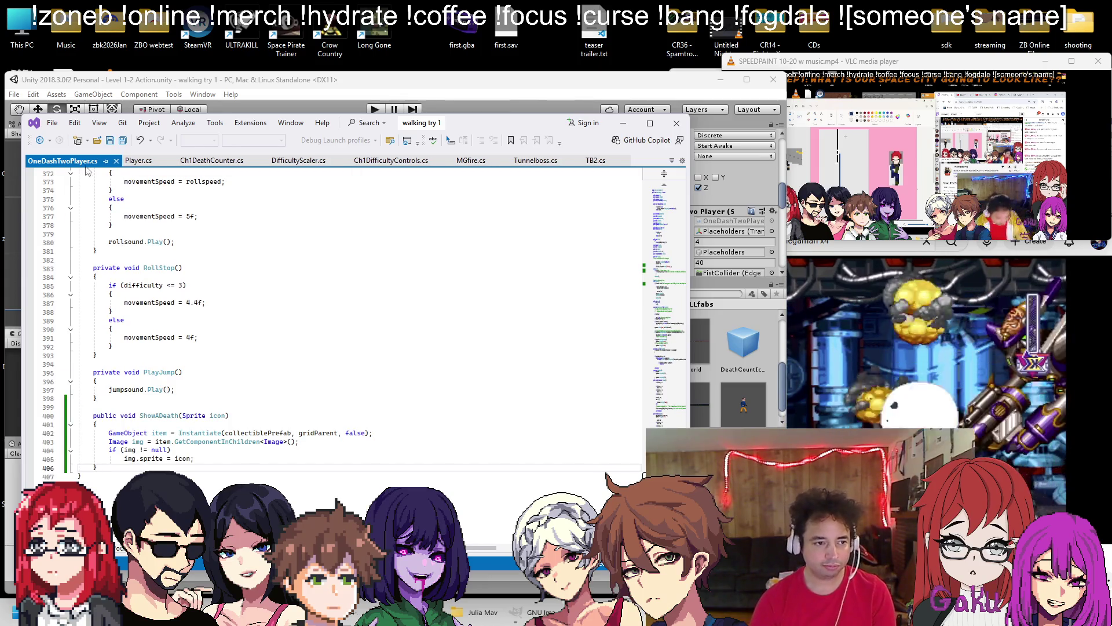
# In Player.cs, select the ShowADeath call and death-saving lines to copy
pyautogui.click(137, 160)
pyautogui.moveTo(661, 192); pyautogui.dragTo(661, 293)
pyautogui.scroll(8, 274, 267)
pyautogui.scroll(-5, 274, 267)
pyautogui.scroll(-20, 273, 267)
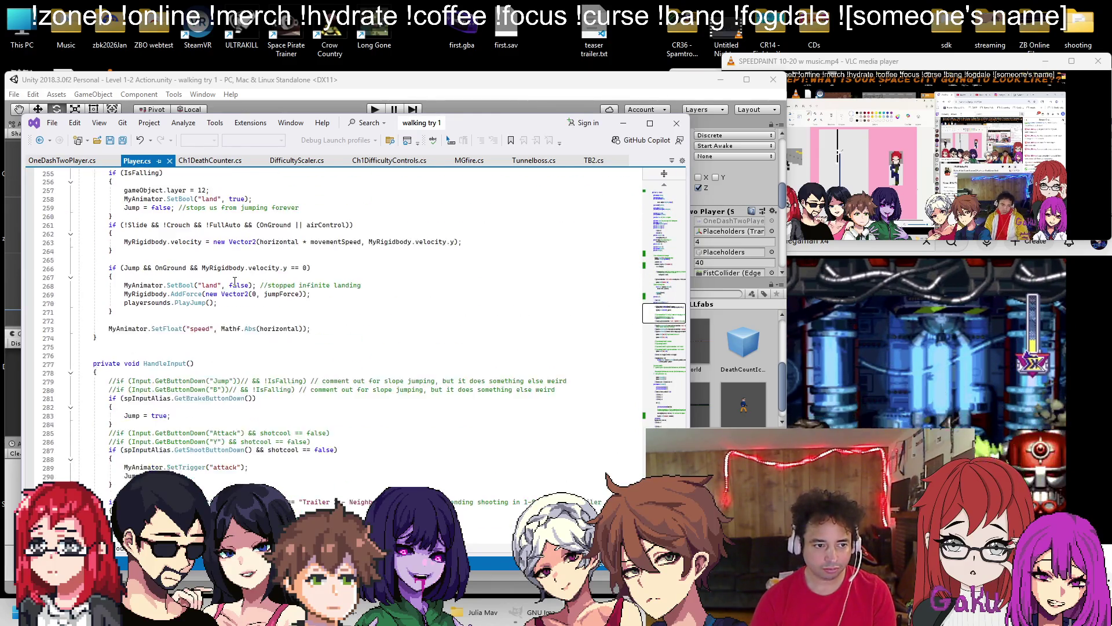
pyautogui.scroll(-20, 230, 284)
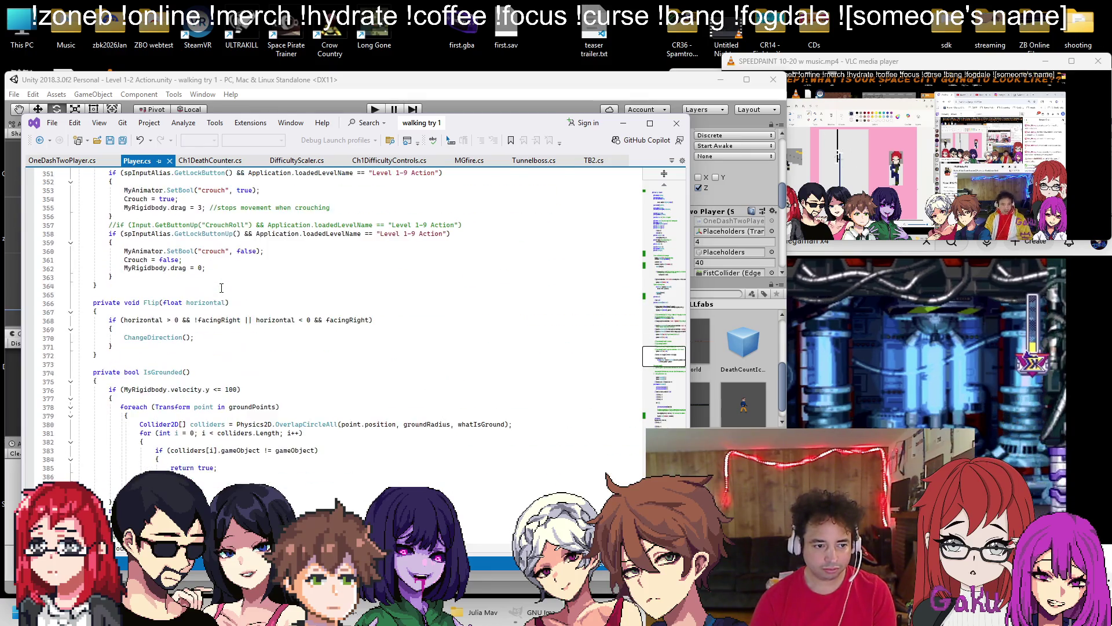
pyautogui.scroll(-20, 220, 288)
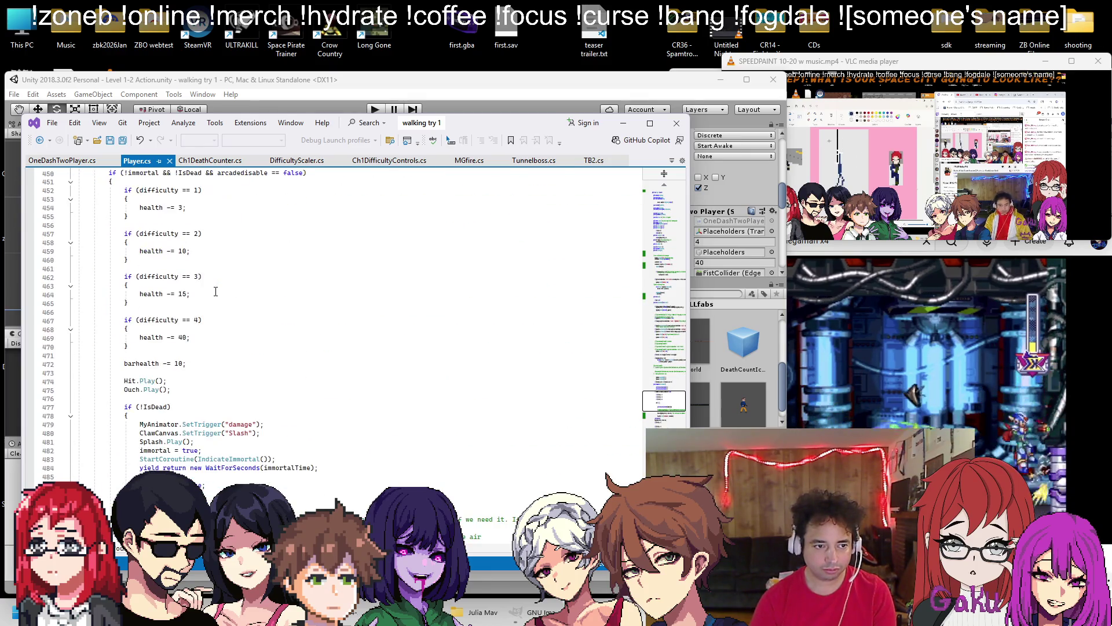
pyautogui.scroll(-10, 216, 291)
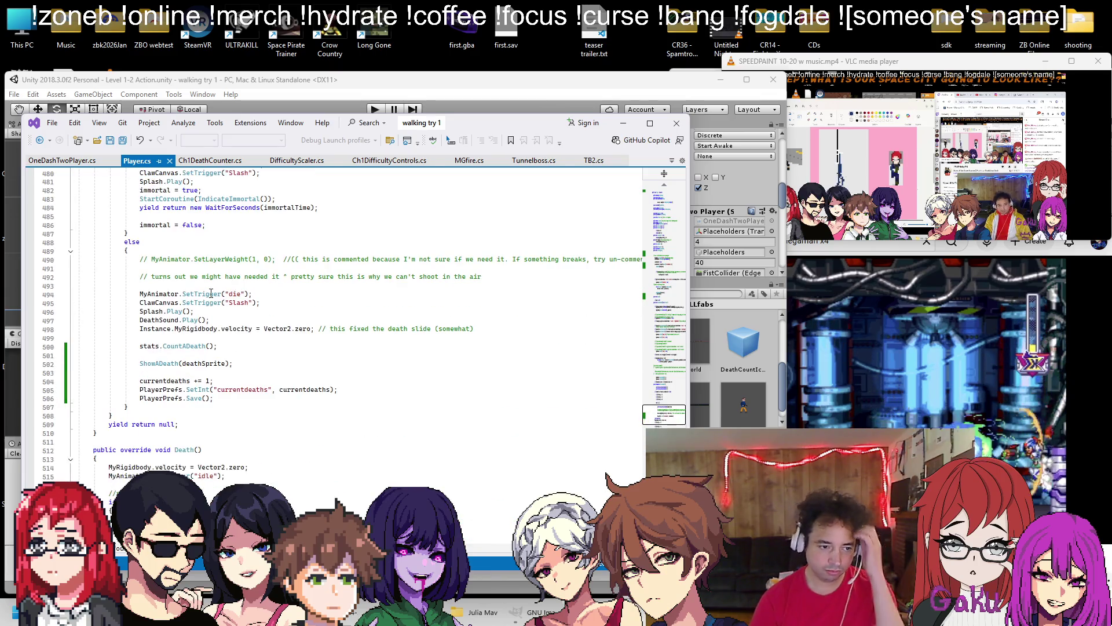
pyautogui.moveTo(213, 398)
pyautogui.mouseDown()
pyautogui.moveTo(145, 388)
pyautogui.moveTo(147, 369)
pyautogui.mouseUp()
pyautogui.hotkey('ctrl', 'c')
pyautogui.click(77, 162)
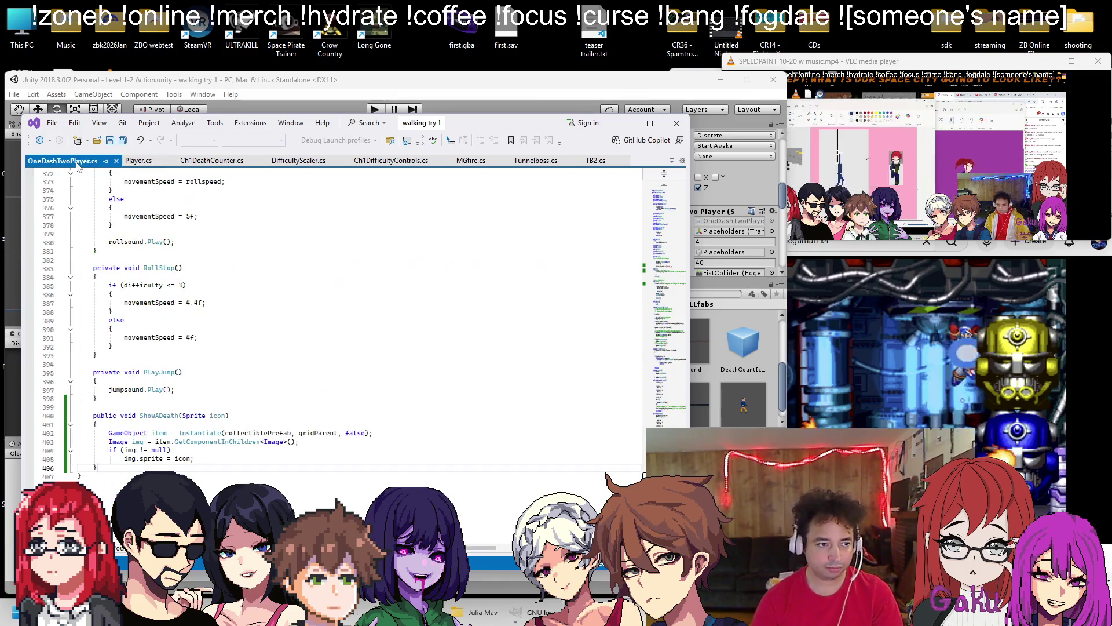
# Search OneDashTwoPlayer.cs to locate the TakeDamage death routine
pyautogui.hotkey('ctrl', 'f')
pyautogui.write('count')
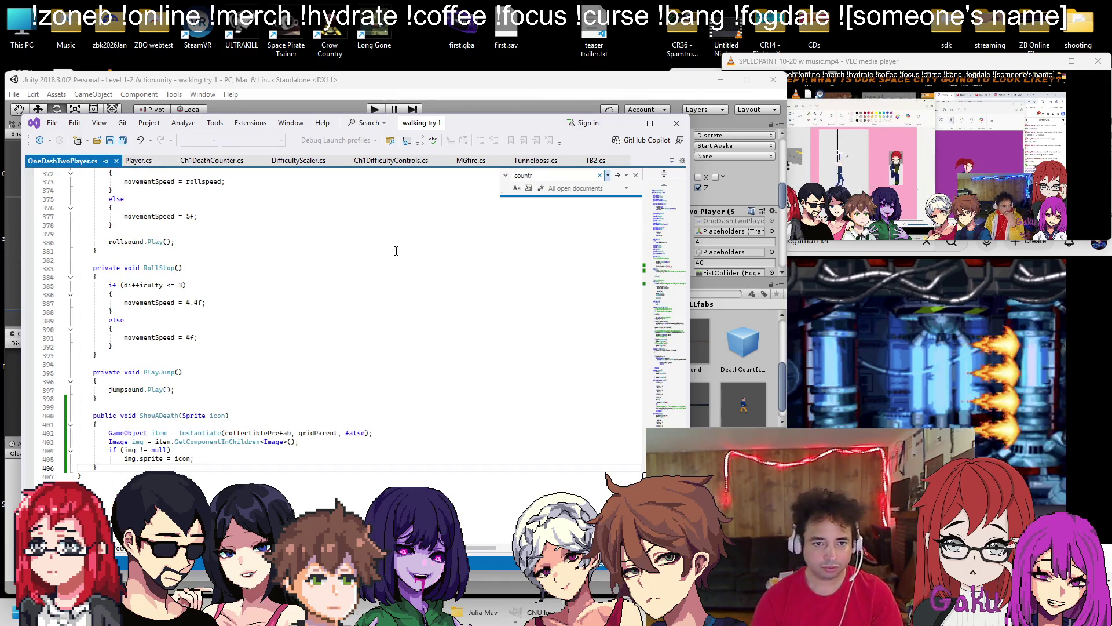
pyautogui.scroll(6, 491, 235)
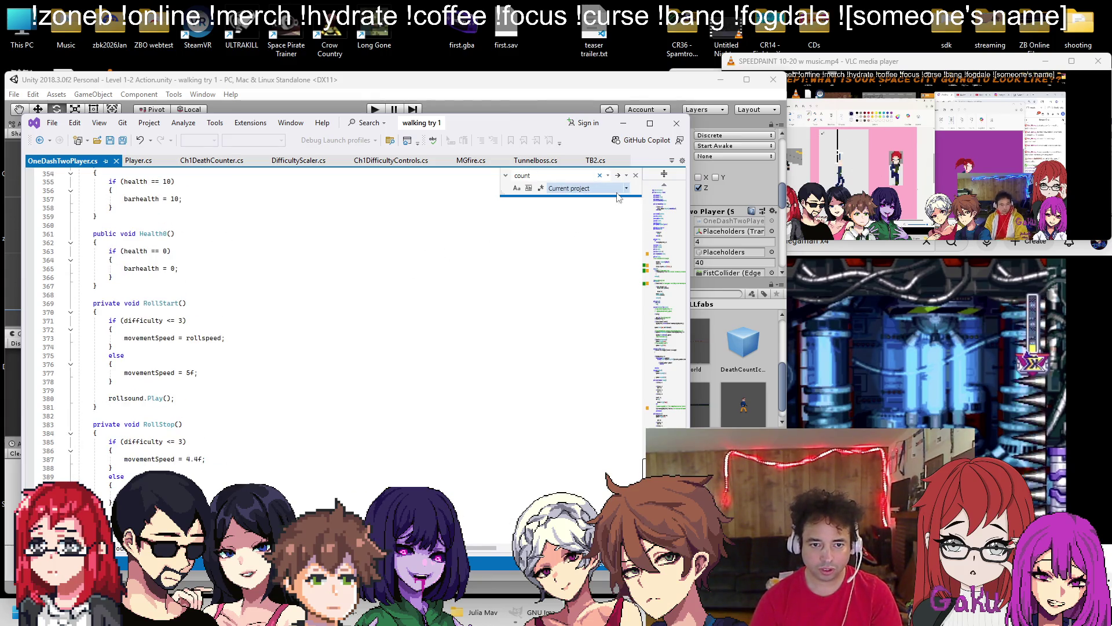
pyautogui.hotkey('ctrl', 'f')
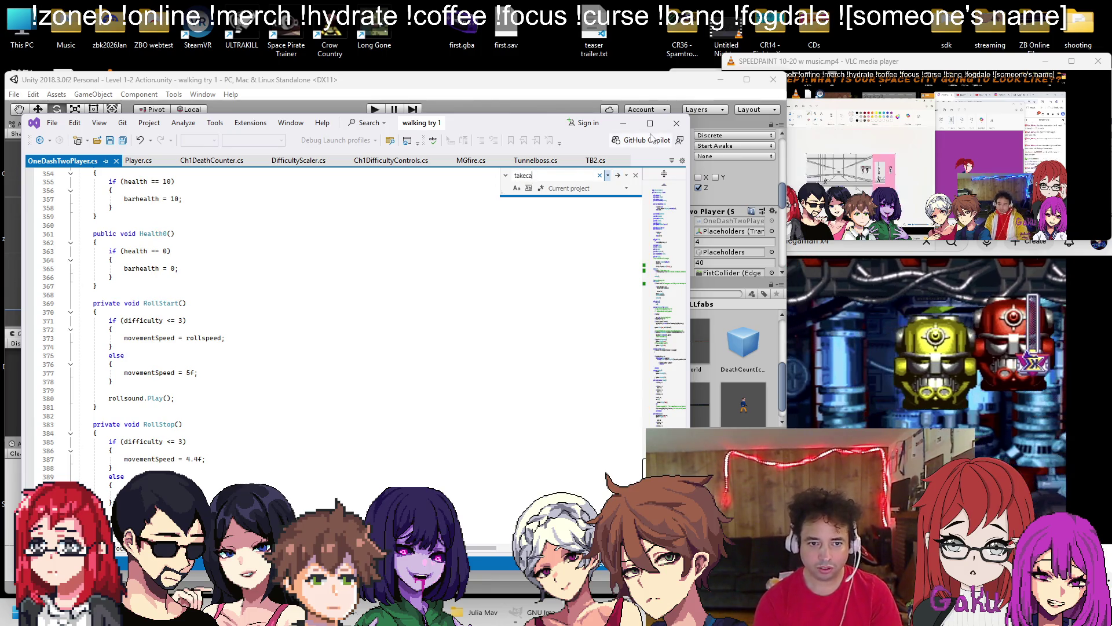
pyautogui.click(627, 189)
pyautogui.click(617, 175)
pyautogui.scroll(-10, 200, 341)
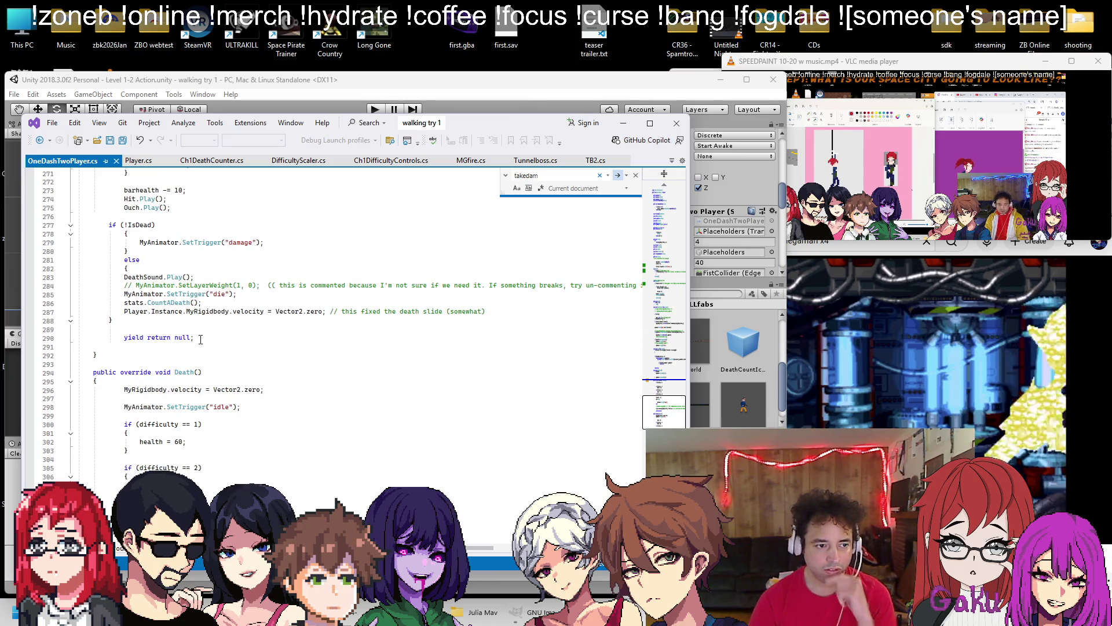
# Paste the ShowADeath(deathSprite), currentdeaths and PlayerPrefs lines after 'yield return null;' and fix indentation
pyautogui.press('Return')
pyautogui.press('Return')
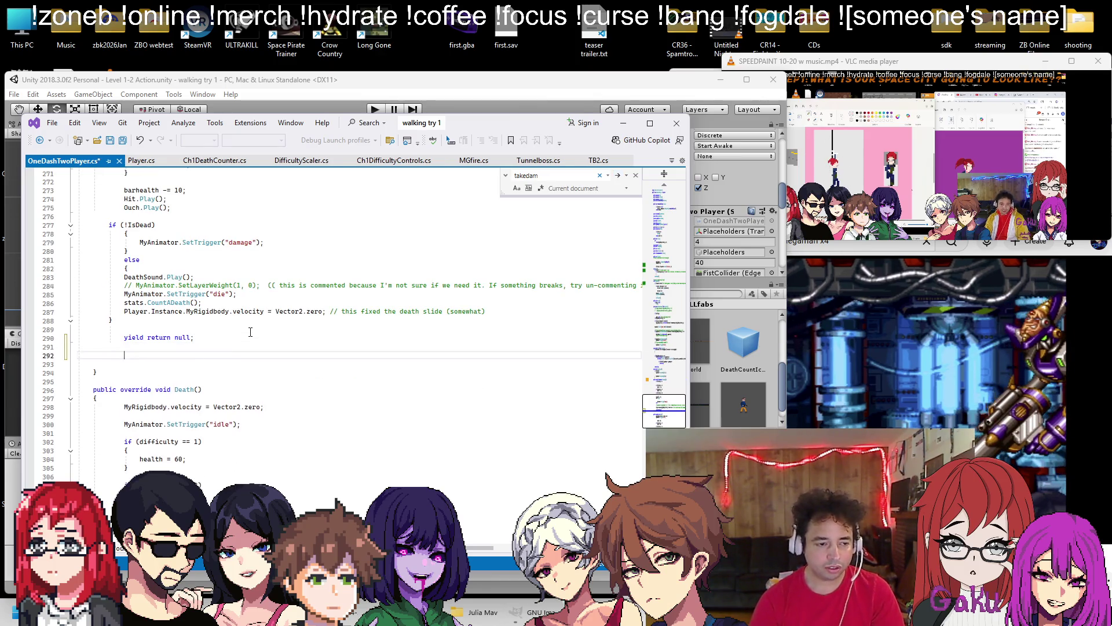
pyautogui.hotkey('ctrl', 'v')
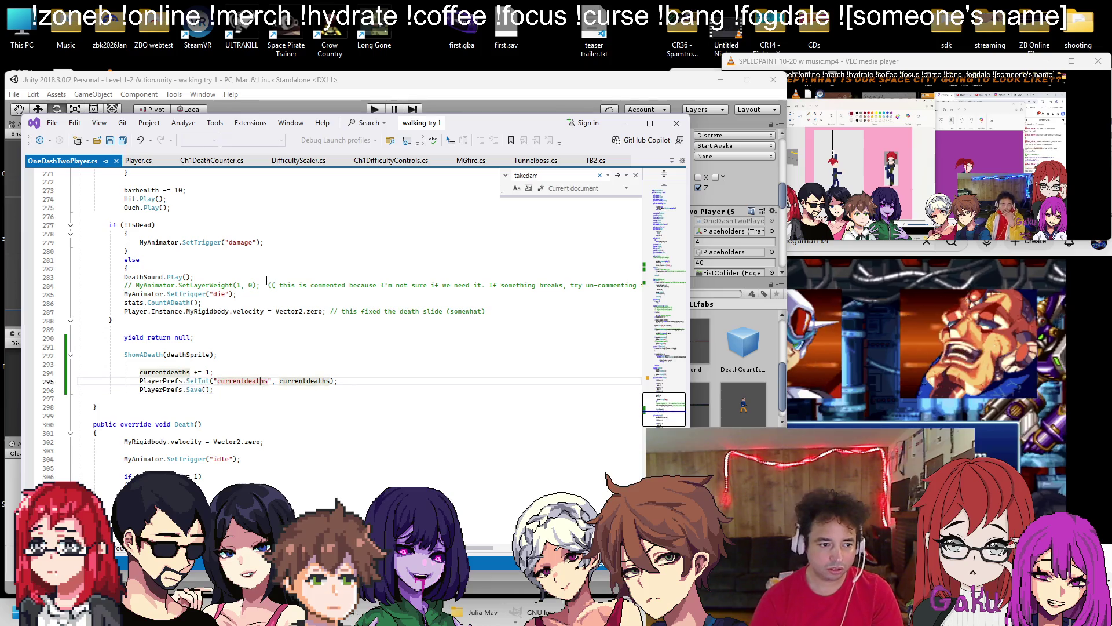
pyautogui.press('BackSpace')
pyautogui.press('Down')
pyautogui.write('\\')
pyautogui.press('BackSpace')
pyautogui.press('Delete')
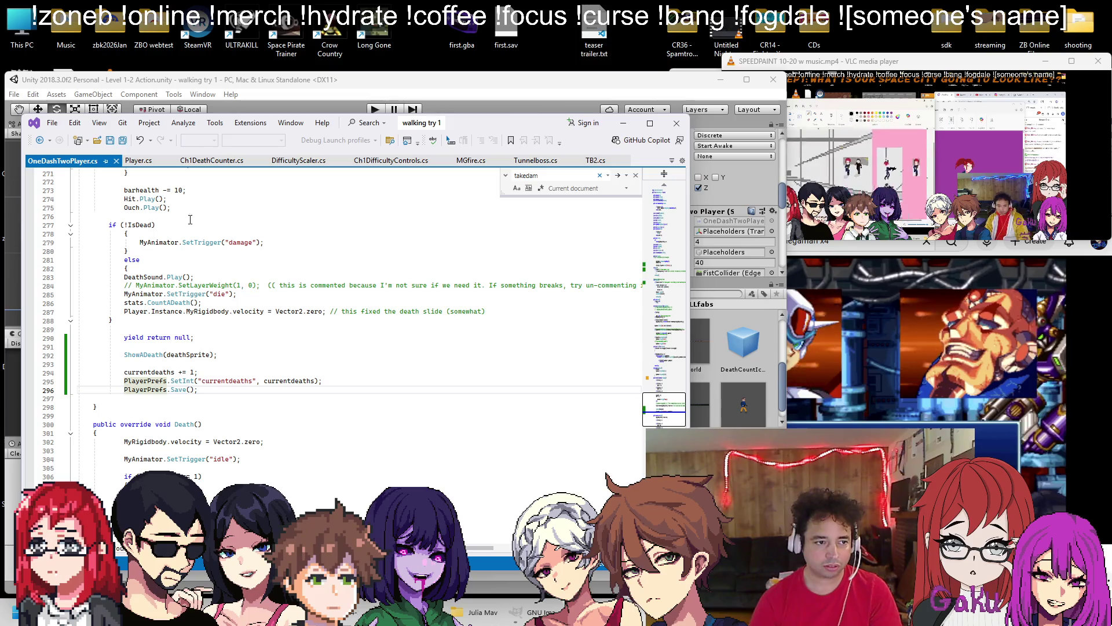
pyautogui.click(145, 169)
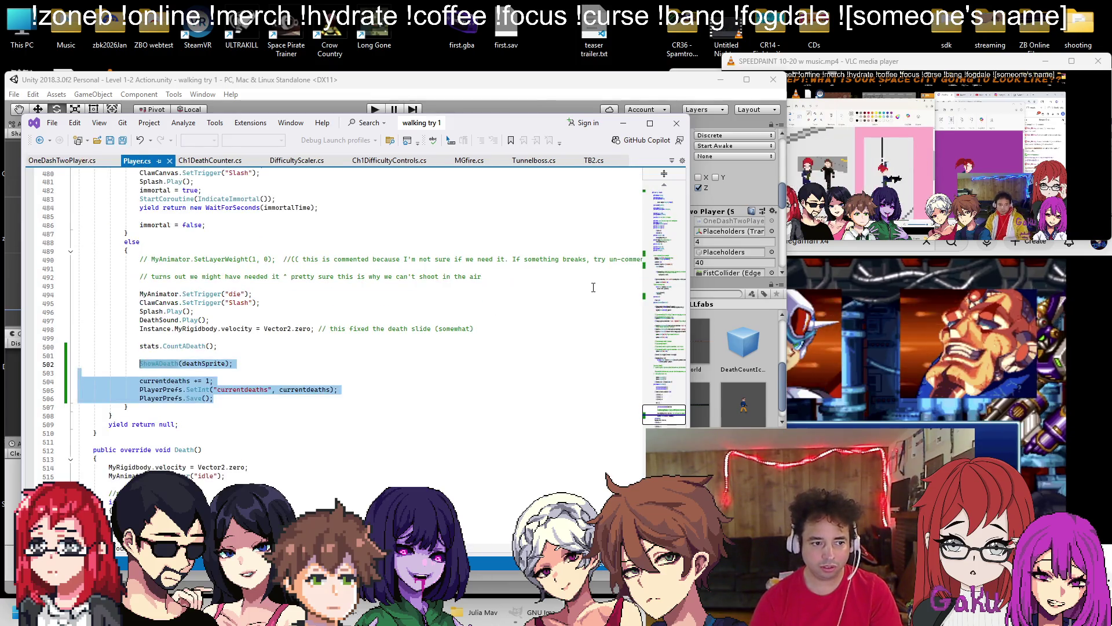
# Copy the death-icon loop from Player.cs into OneDashTwoPlayer.cs Start() and re-indent it
pyautogui.scroll(4, 348, 325)
pyautogui.moveTo(653, 360); pyautogui.dragTo(664, 262)
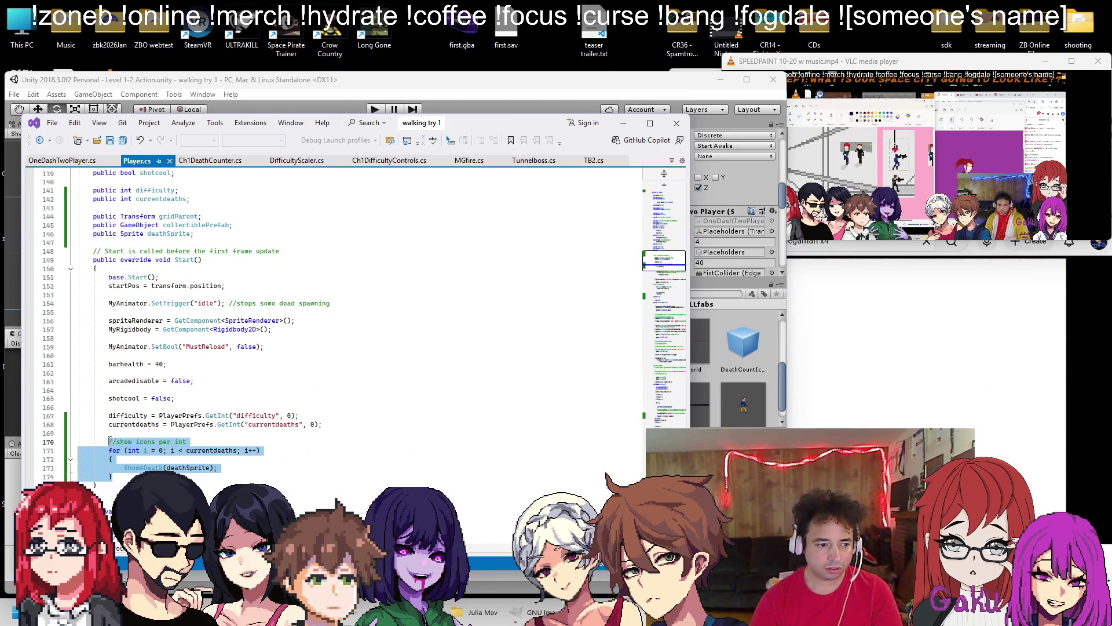
pyautogui.hotkey('ctrl', 'Tab')
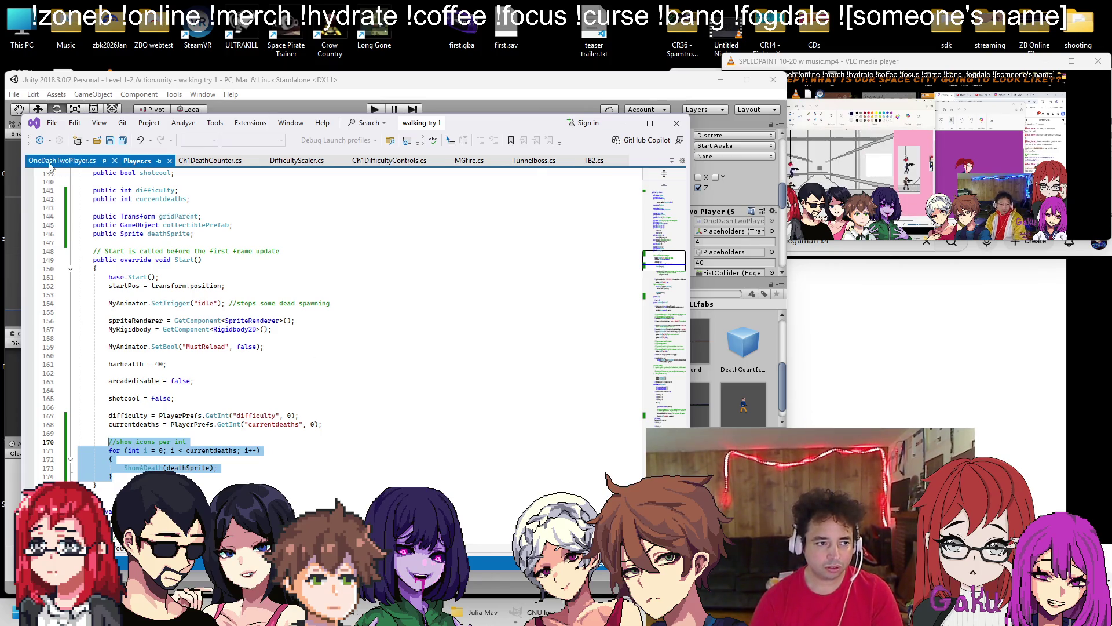
pyautogui.hotkey('ctrl', 'Tab')
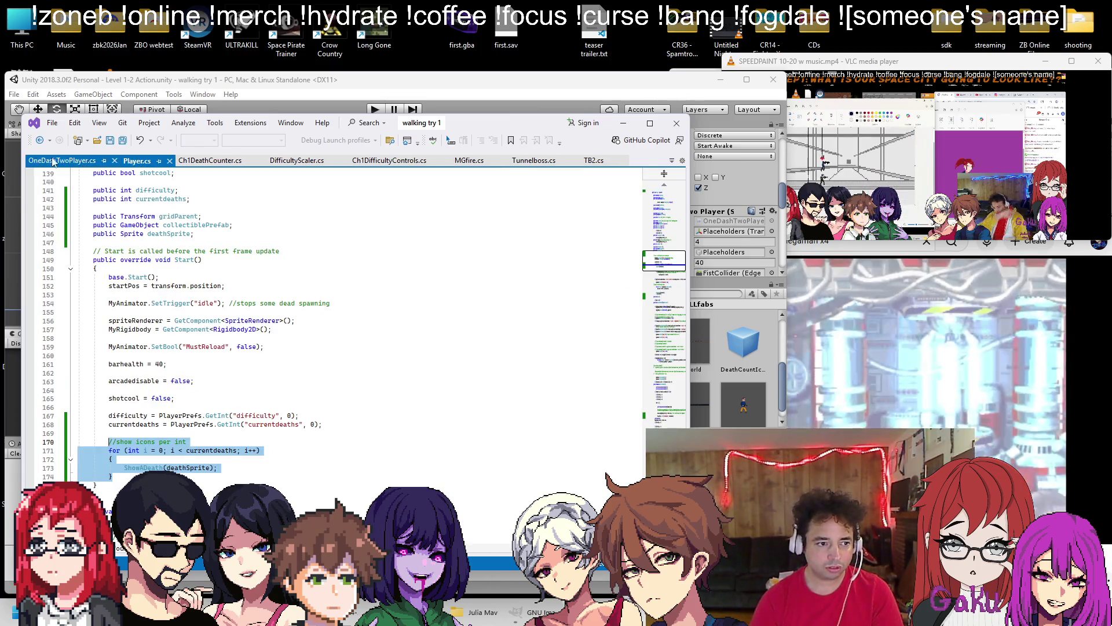
pyautogui.hotkey('ctrl', 'Tab')
pyautogui.moveTo(665, 409); pyautogui.dragTo(666, 282)
pyautogui.scroll(4, 323, 301)
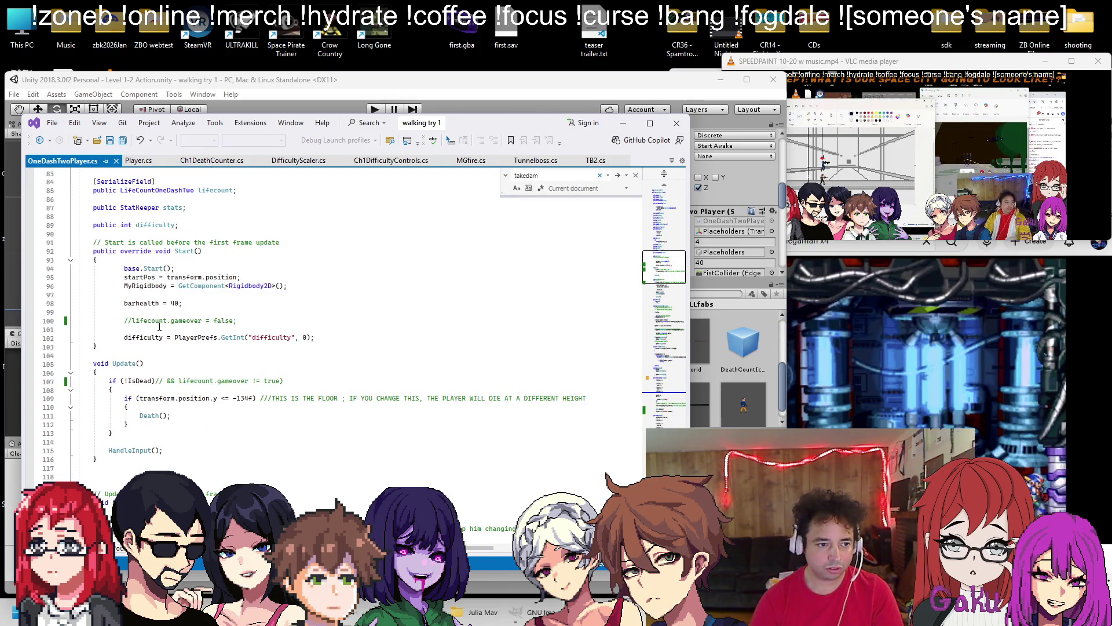
pyautogui.hotkey('ctrl', 'v')
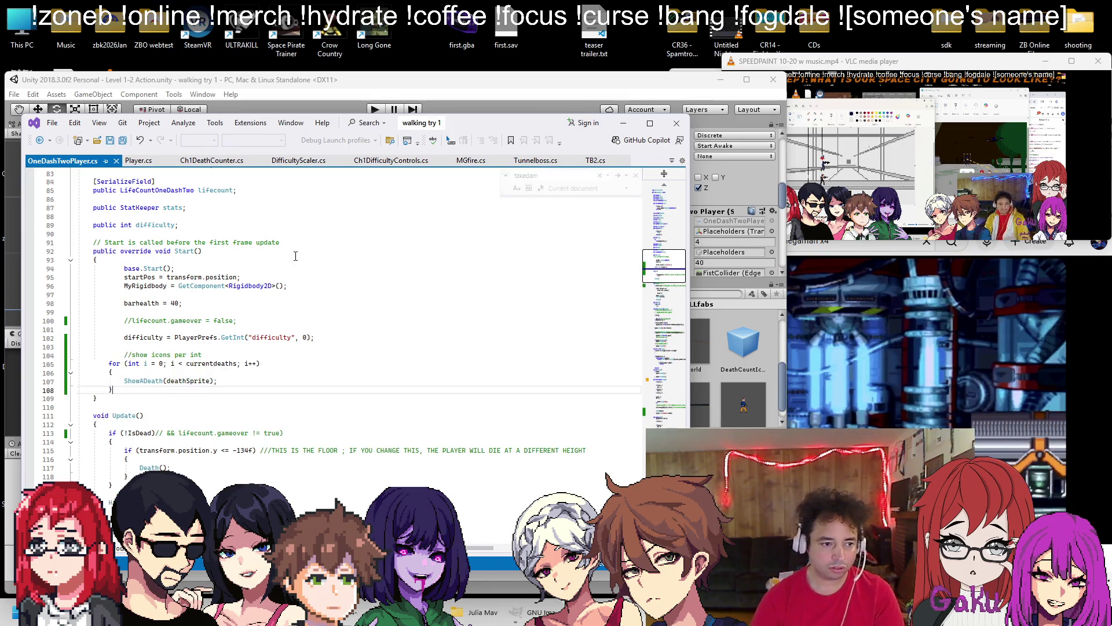
pyautogui.press('Up')
pyautogui.press('Up')
pyautogui.press('Up')
pyautogui.press('Tab')
pyautogui.press('Down')
pyautogui.press('Tab')
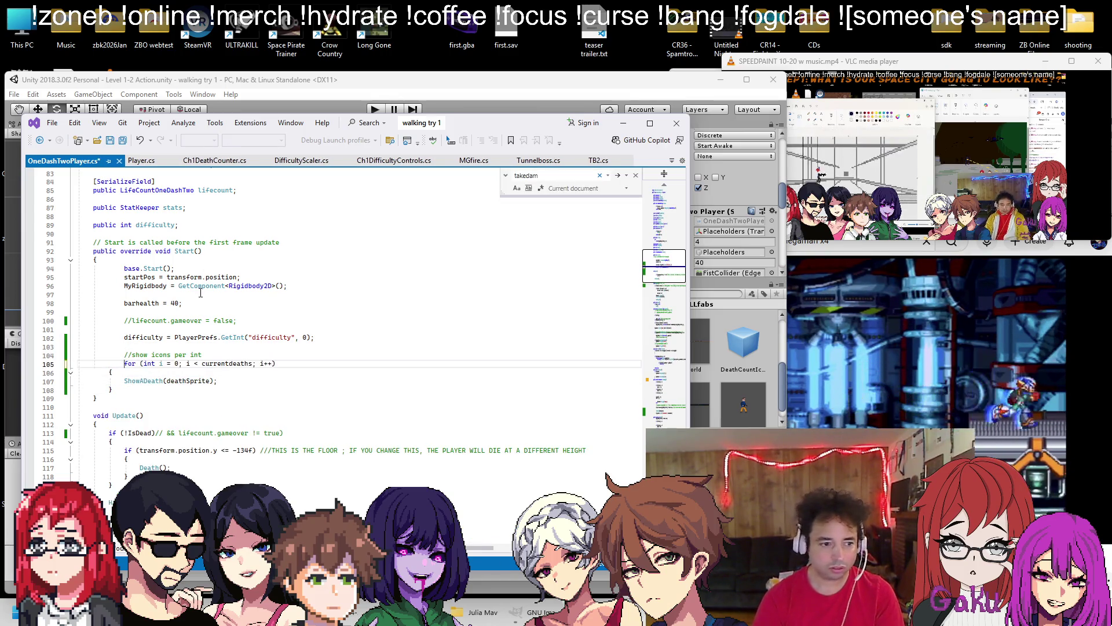
pyautogui.press('Down')
pyautogui.press('Tab')
pyautogui.press('Down')
pyautogui.press('Tab')
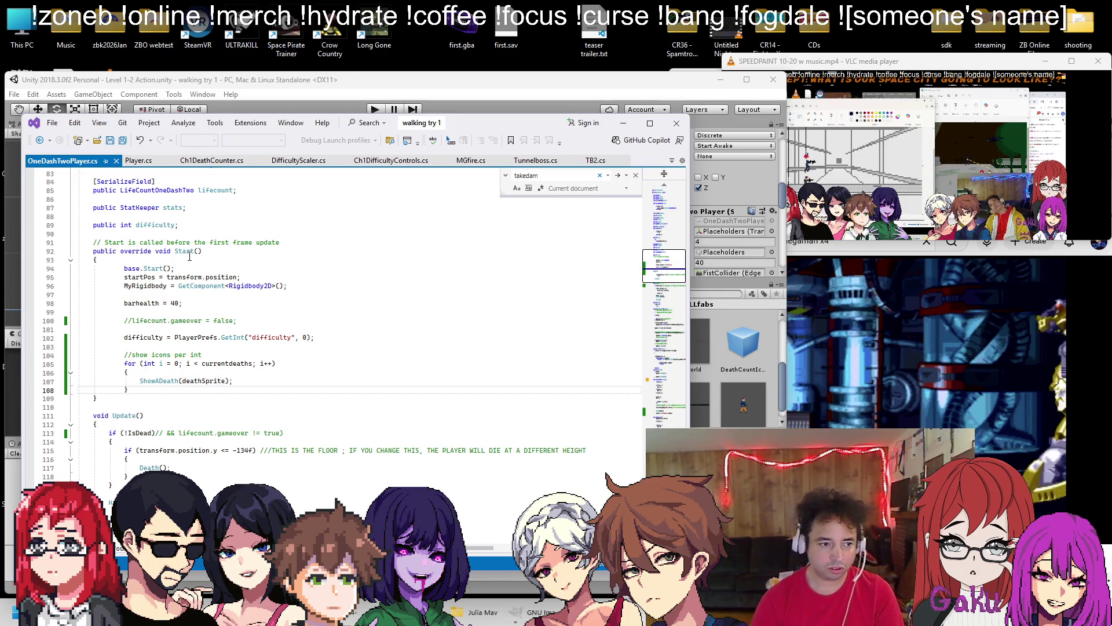
# Paste the currentdeaths, gridParent, collectiblePrefab and deathSprite field declarations, then save OneDashTwoPlayer.cs
pyautogui.click(138, 162)
pyautogui.scroll(3, 203, 297)
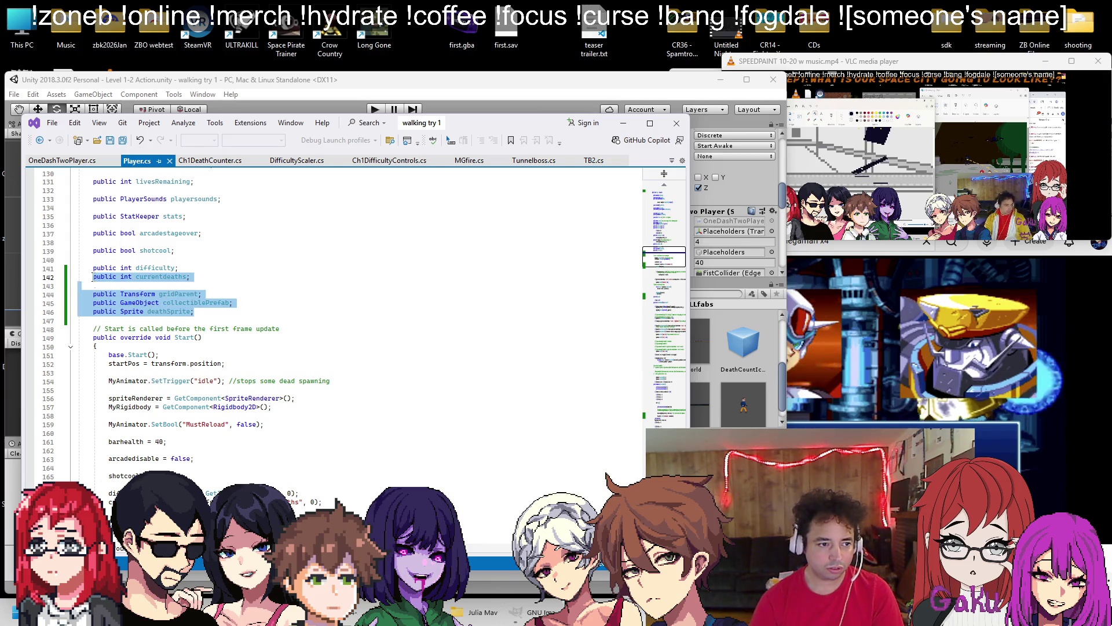
pyautogui.click(62, 160)
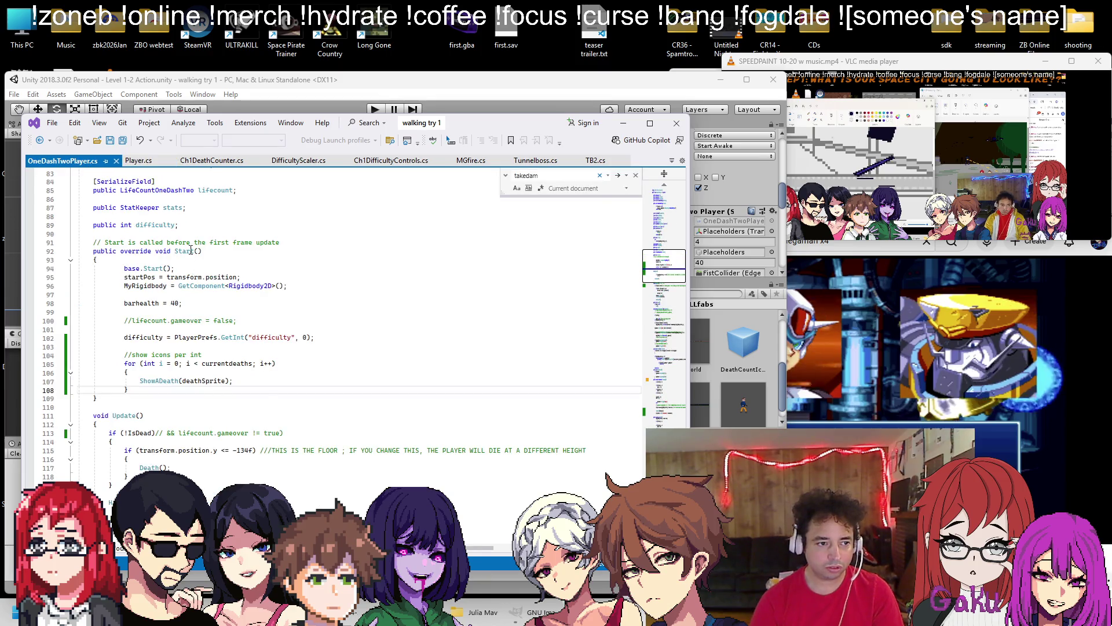
pyautogui.hotkey('ctrl', 'v')
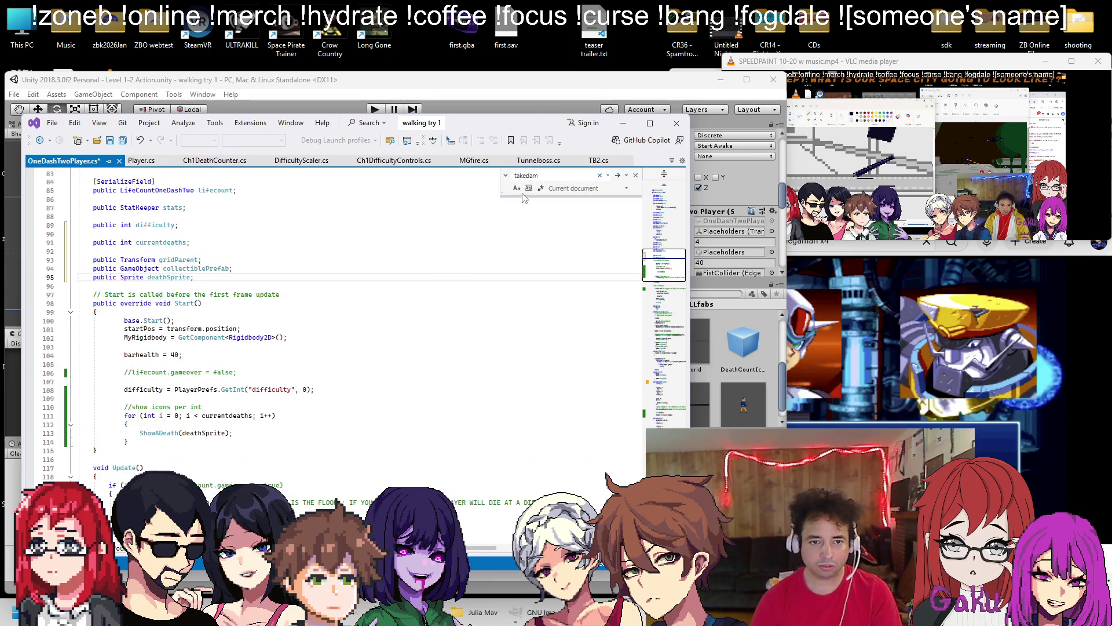
pyautogui.click(636, 175)
pyautogui.hotkey('ctrl', 's')
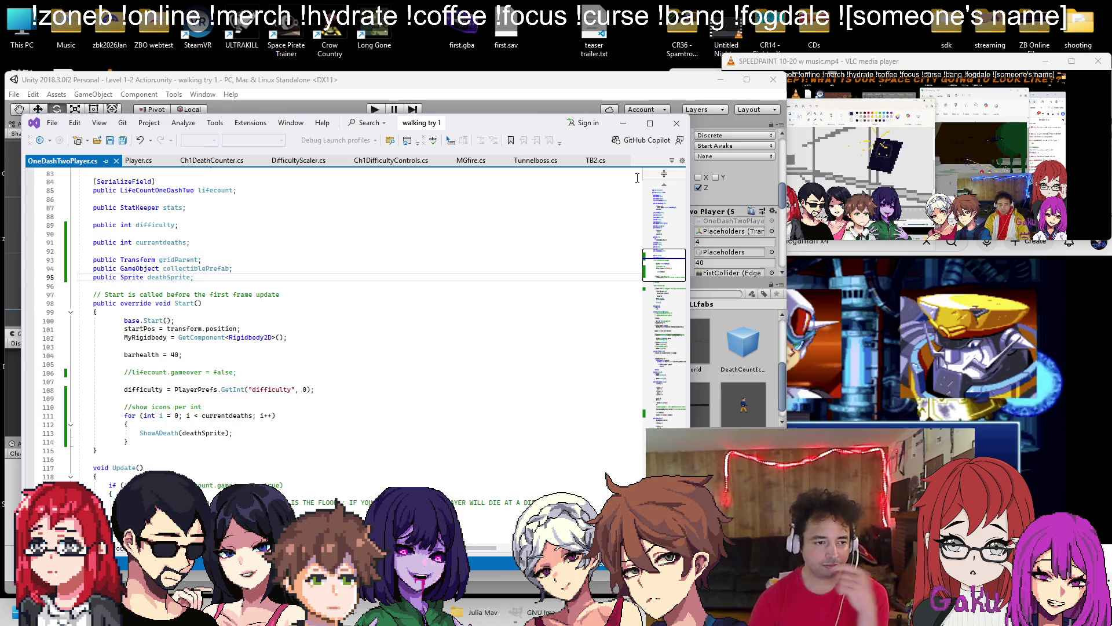
# Let Unity recompile and check the missing 'Image' type errors, then return to Visual Studio
pyautogui.click(553, 83)
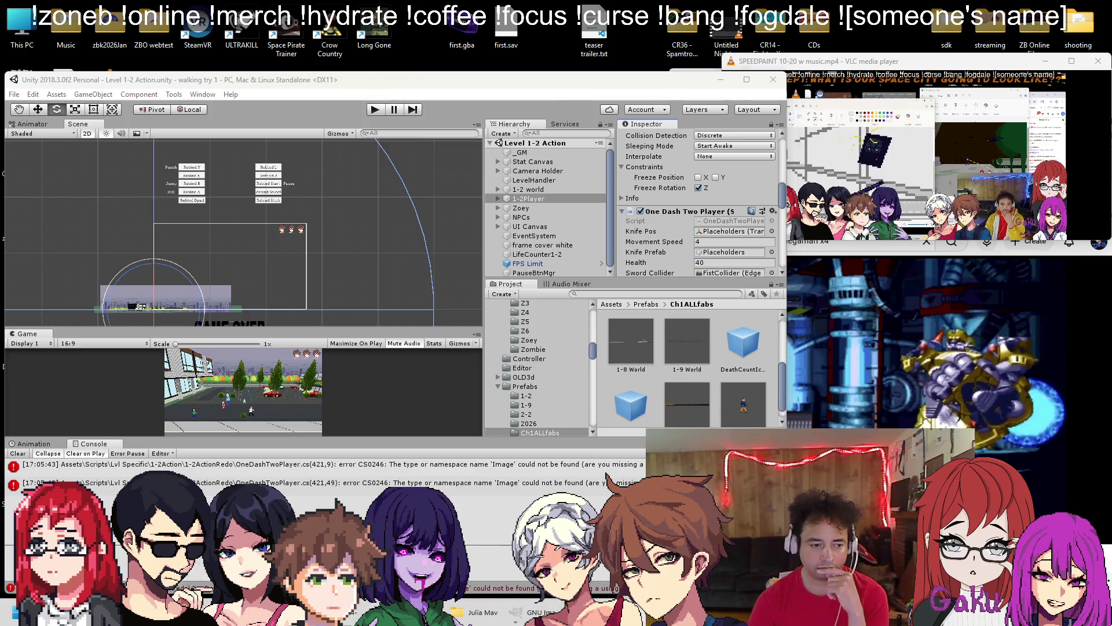
pyautogui.hotkey('alt', 'Tab')
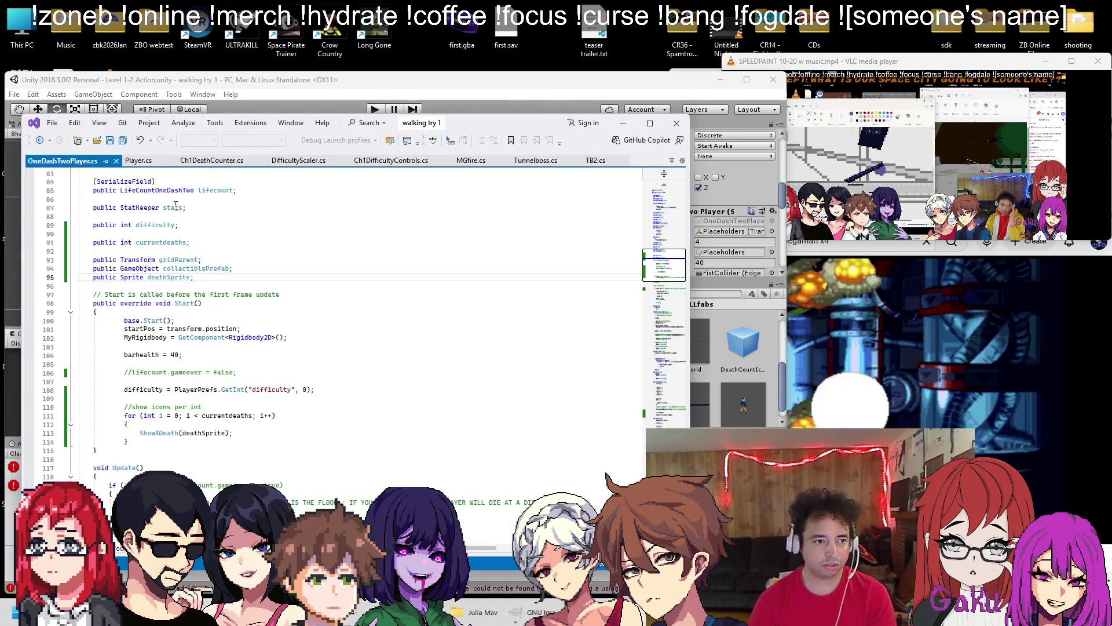
# Copy 'using UnityEngine.UI;' from Player.cs into line 4 of OneDashTwoPlayer.cs, then return to Unity
pyautogui.click(139, 161)
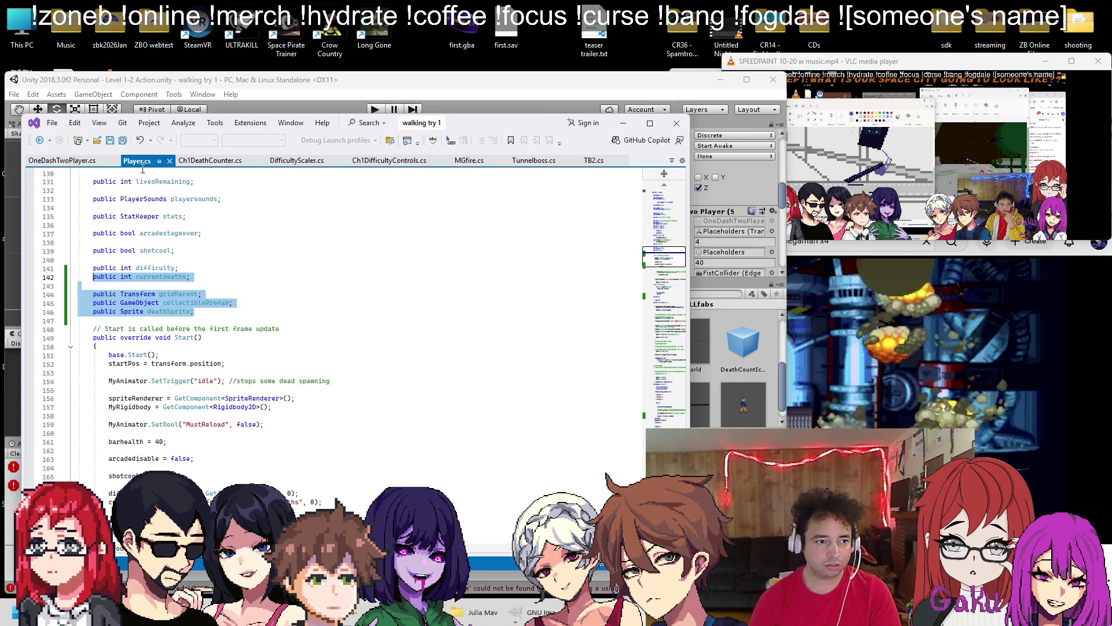
pyautogui.hotkey('ctrl', 'Home')
pyautogui.click(181, 199)
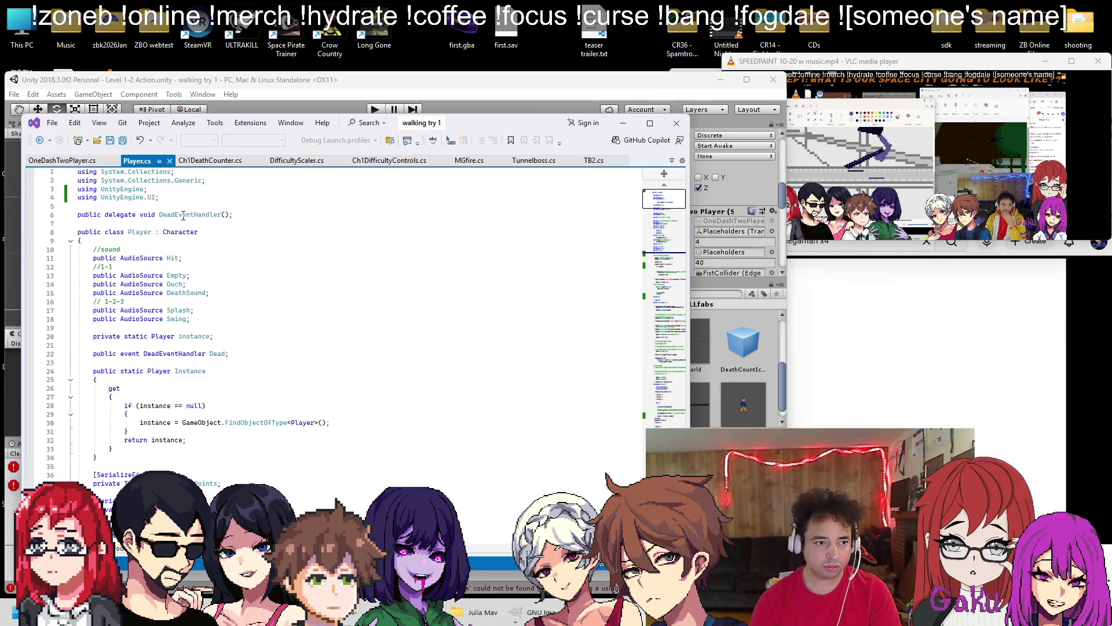
pyautogui.moveTo(181, 198); pyautogui.dragTo(77, 198)
pyautogui.hotkey('ctrl', 'c')
pyautogui.click(83, 162)
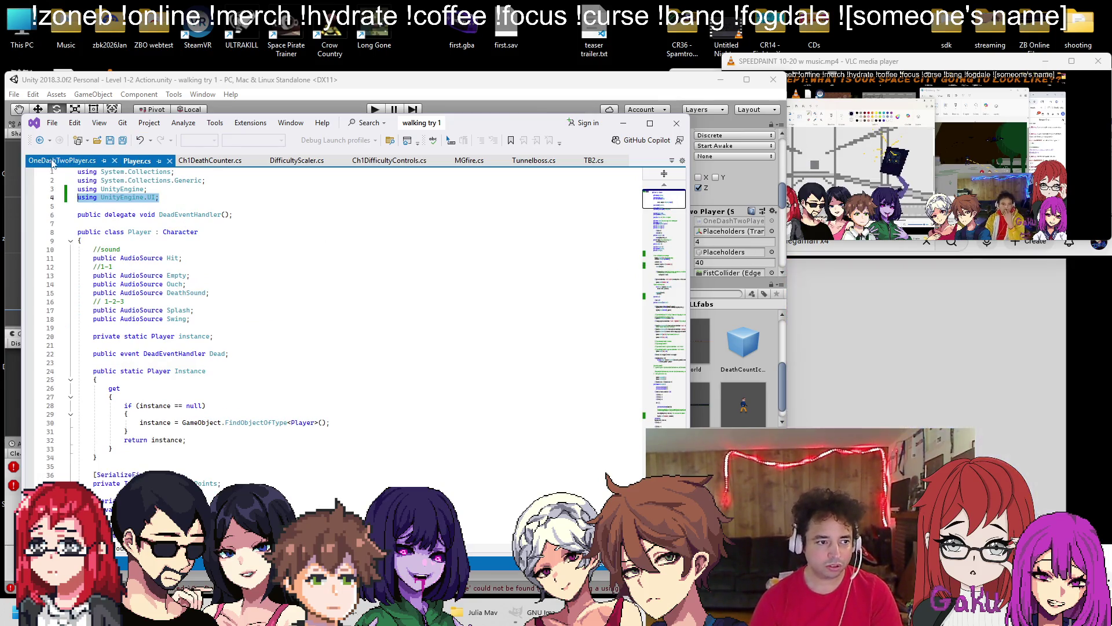
pyautogui.click(172, 191)
pyautogui.press('Return')
pyautogui.hotkey('ctrl', 'v')
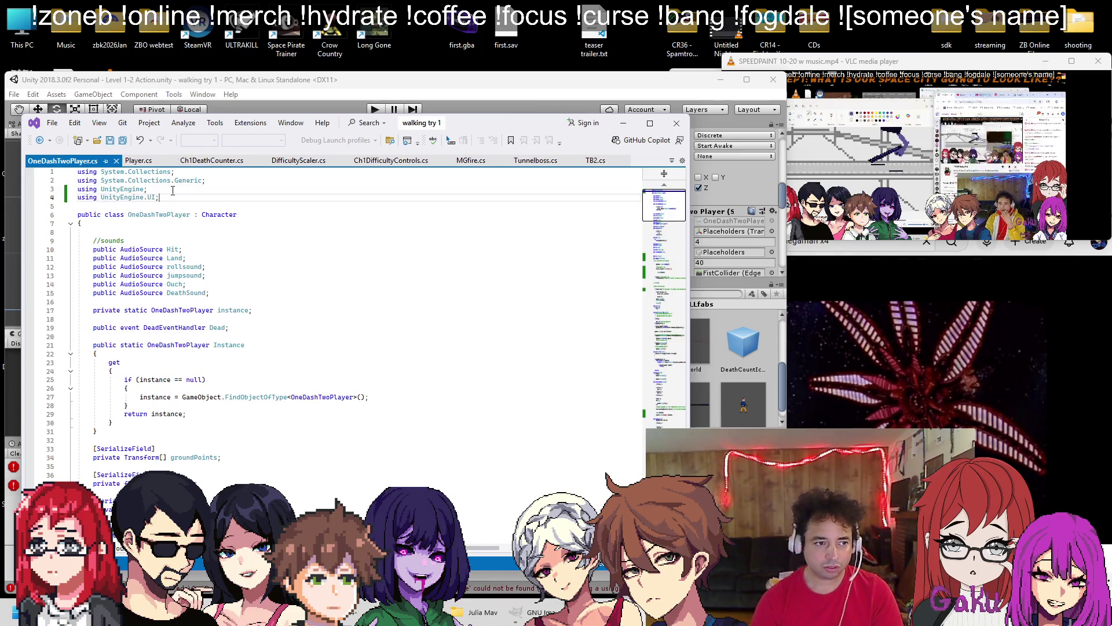
pyautogui.click(398, 81)
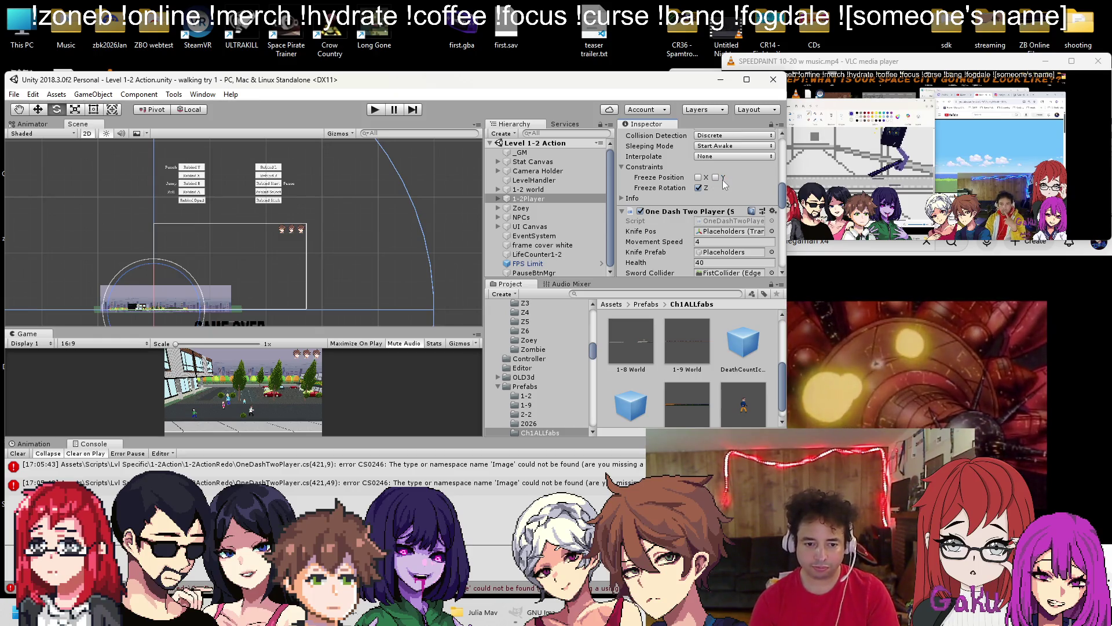
# Place the DeathCountUI object under UI Canvas and expand it to show DCgrid
pyautogui.scroll(-8, 715, 191)
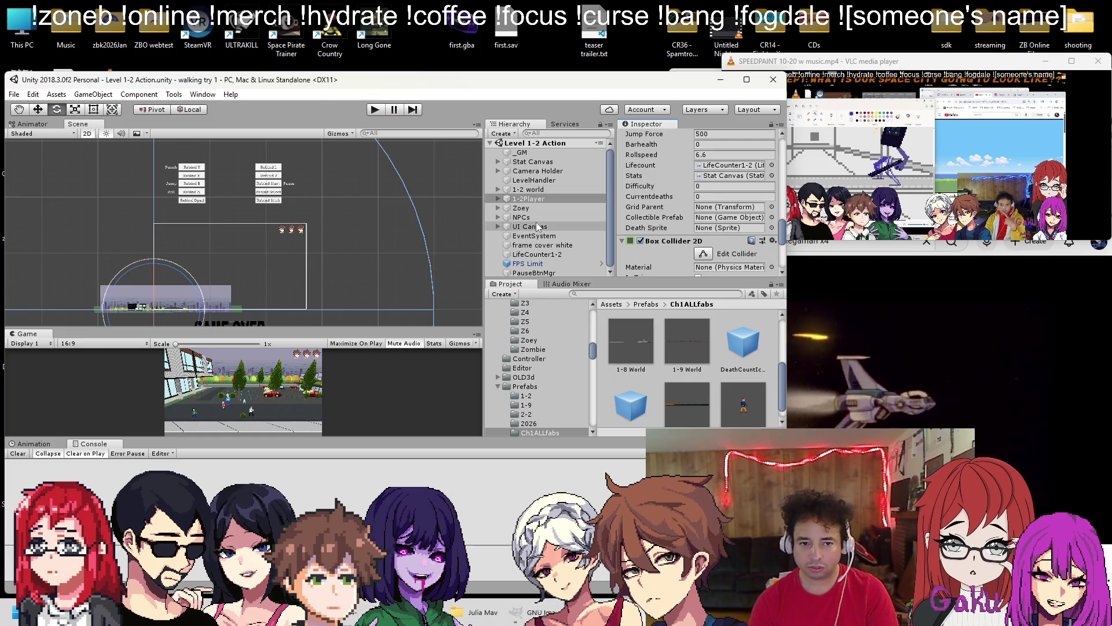
pyautogui.moveTo(635, 408); pyautogui.dragTo(538, 230)
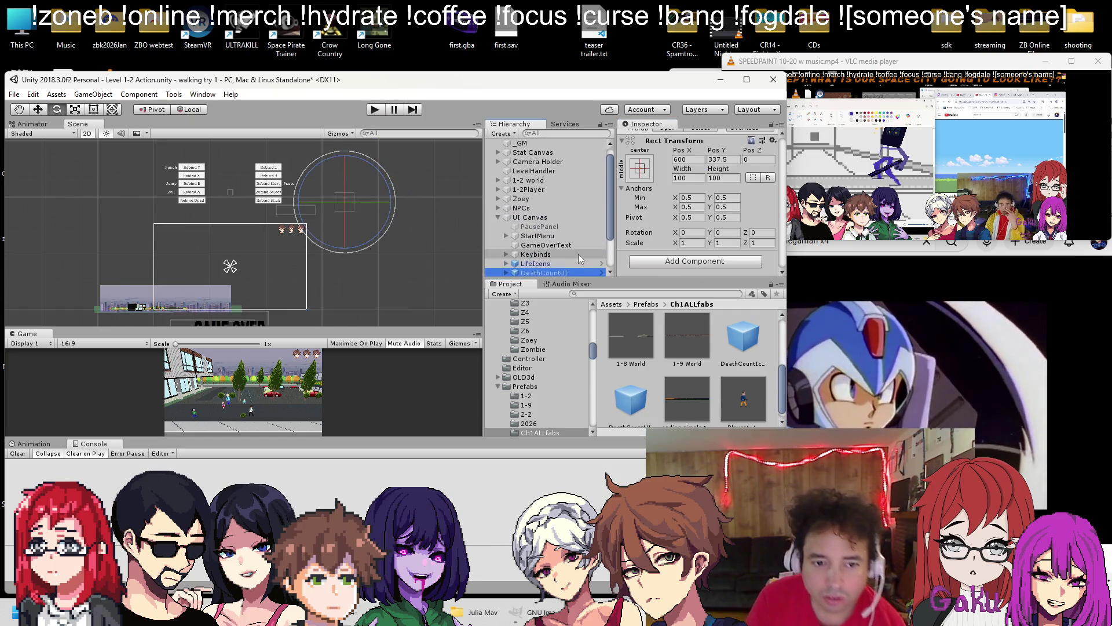
pyautogui.click(505, 273)
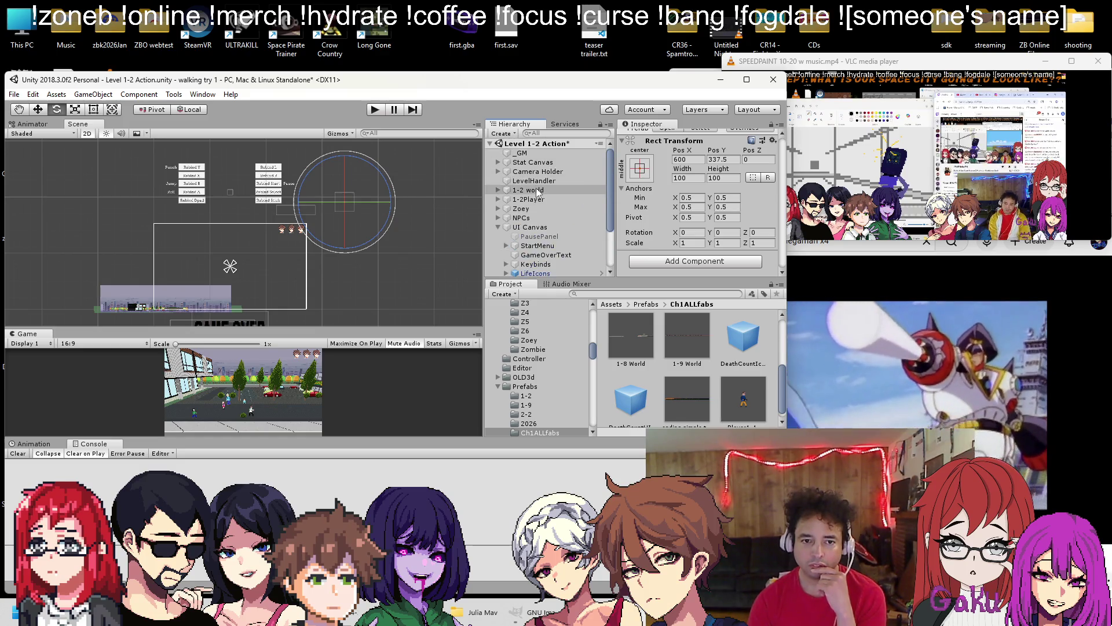
# Set the player's Collectible Prefab to DeathCountIcon and Death Sprite to mavZ icon, then playtest
pyautogui.click(545, 199)
pyautogui.scroll(-10, 728, 226)
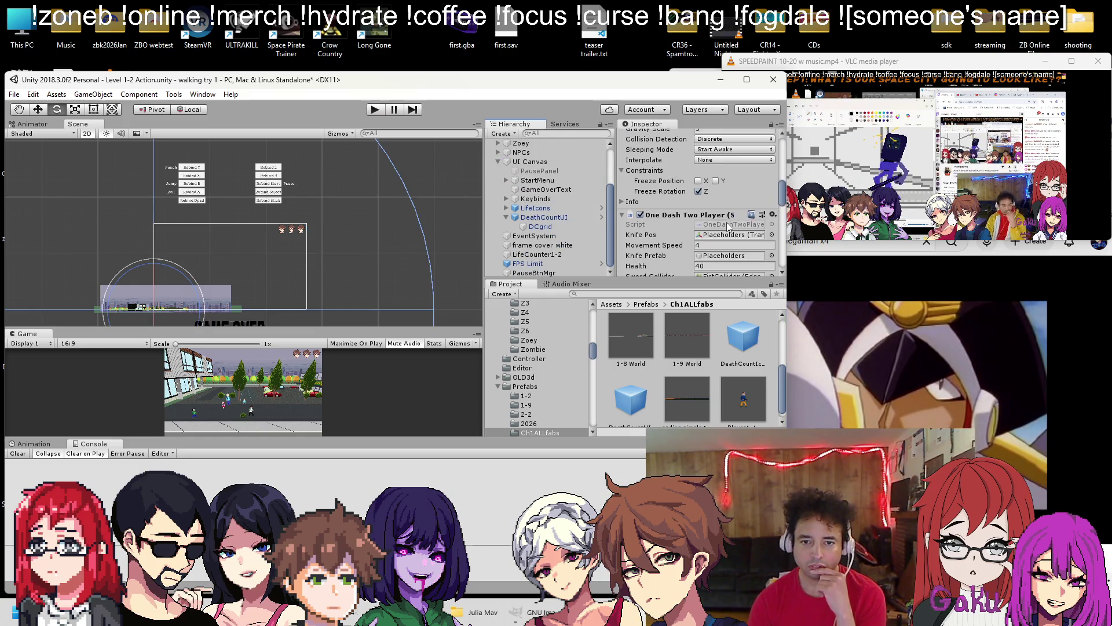
pyautogui.scroll(-5, 728, 225)
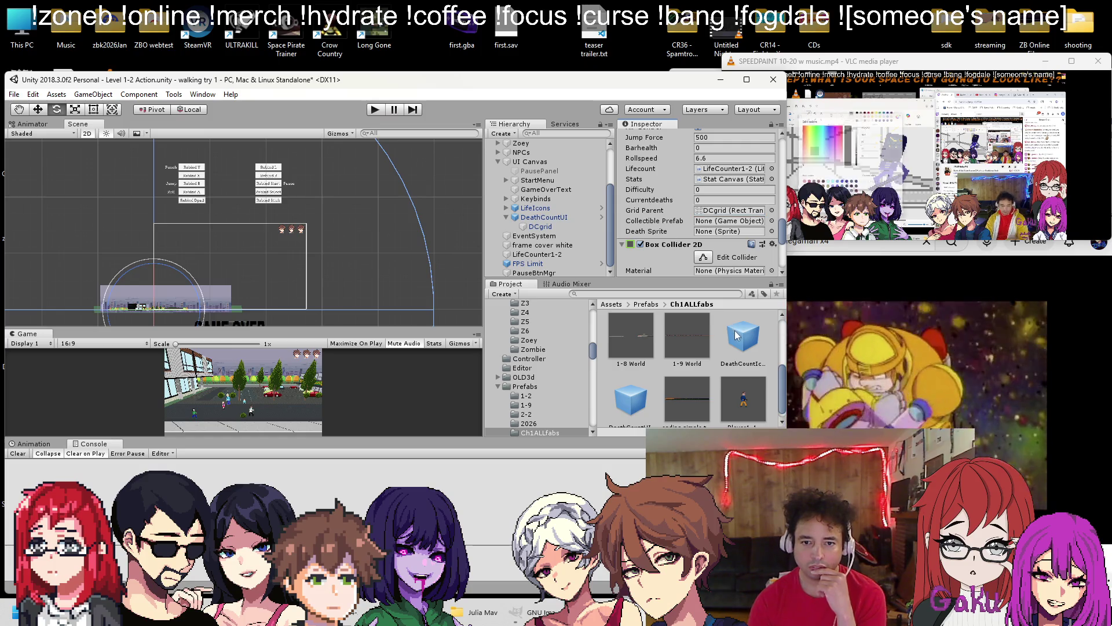
pyautogui.moveTo(735, 219); pyautogui.dragTo(734, 221)
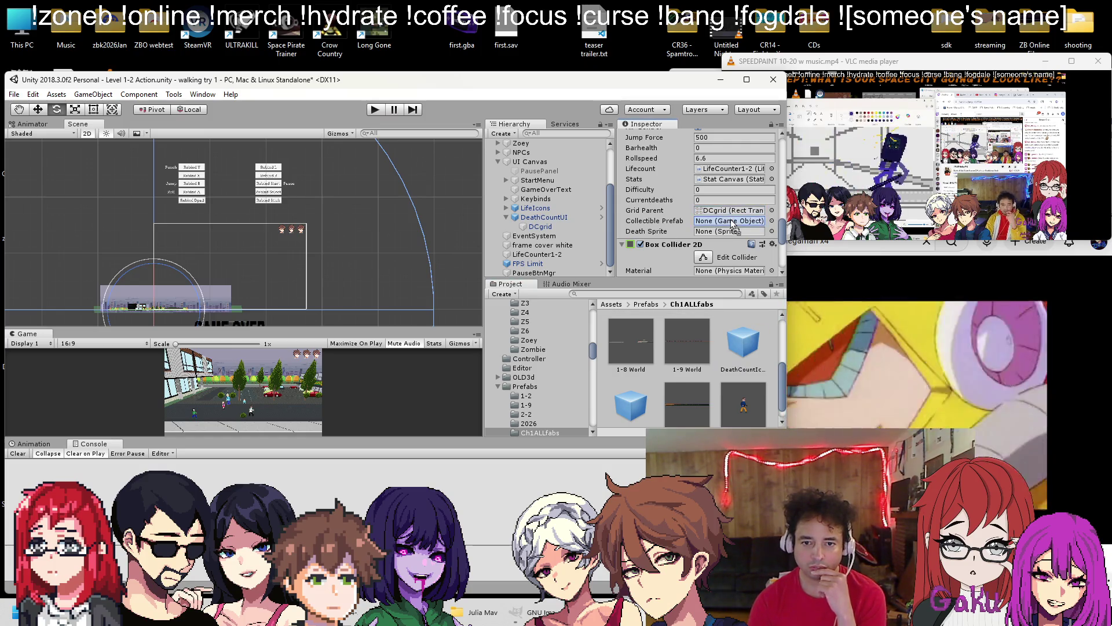
pyautogui.click(771, 231)
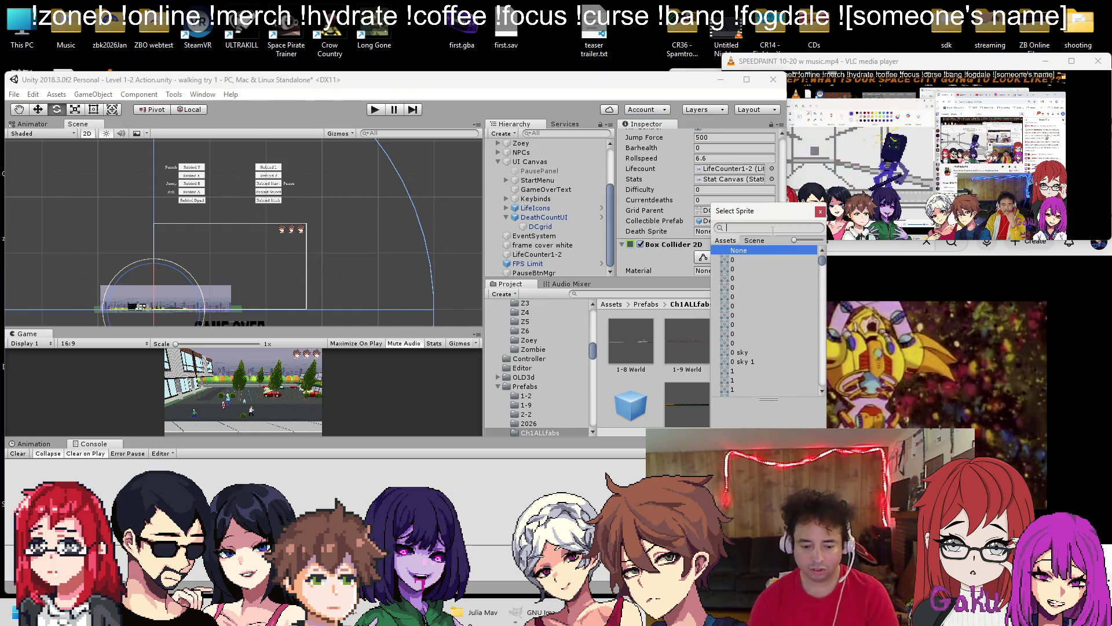
pyautogui.write('mavz')
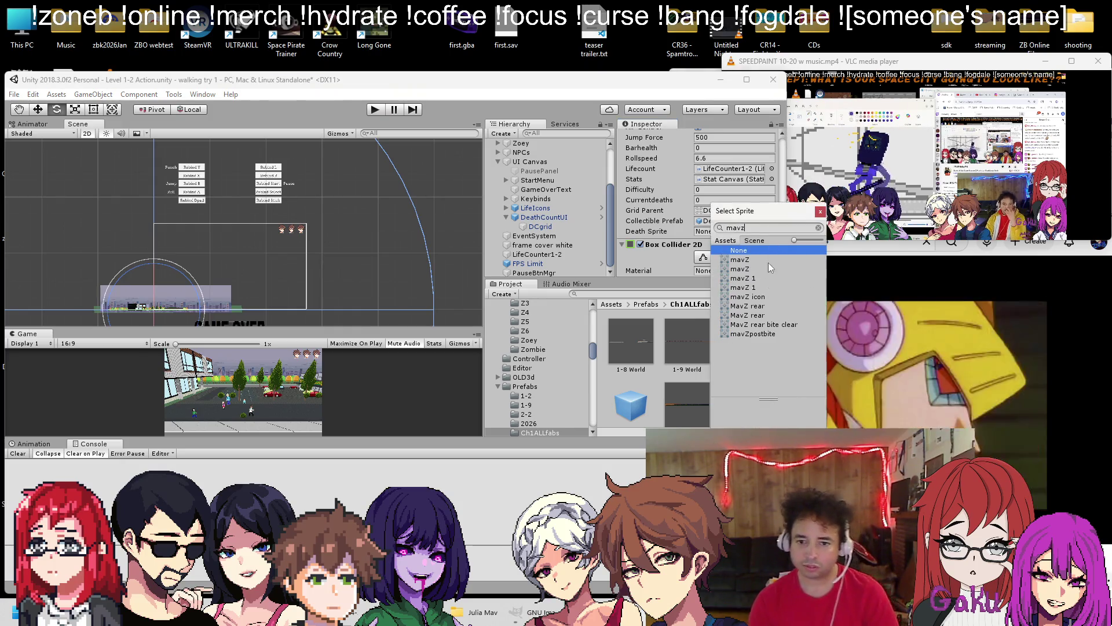
pyautogui.doubleClick(744, 297)
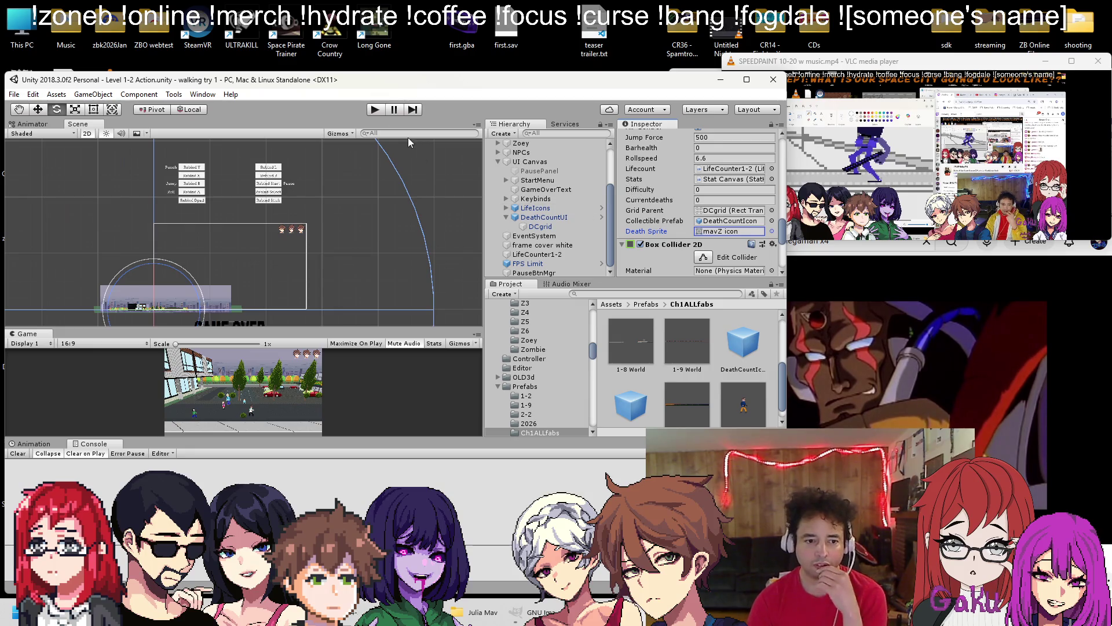
pyautogui.click(373, 112)
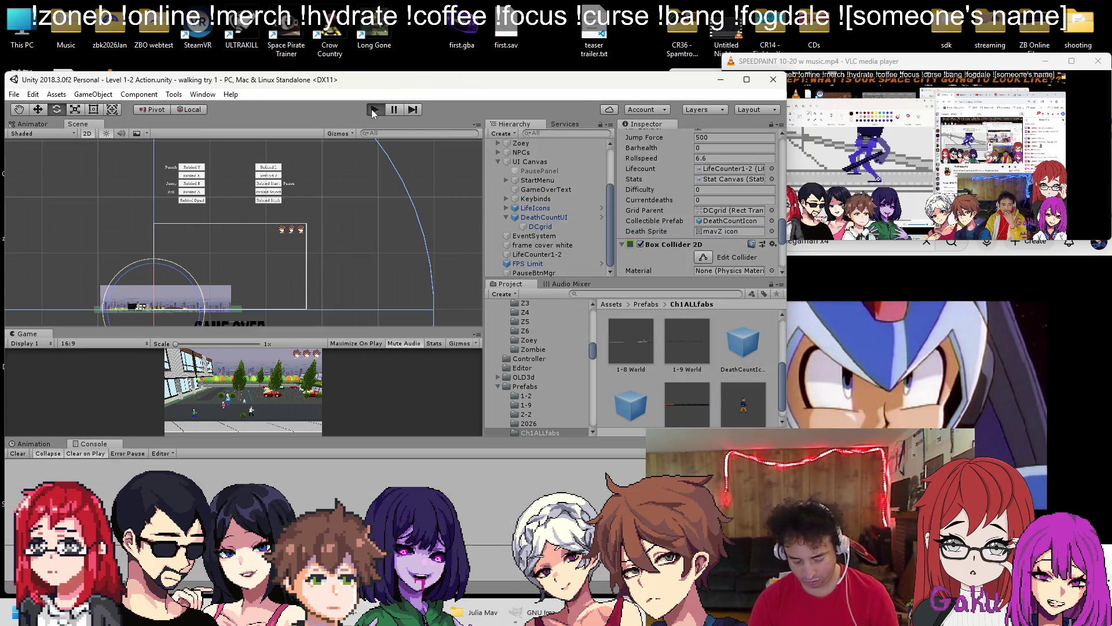
pyautogui.click(374, 111)
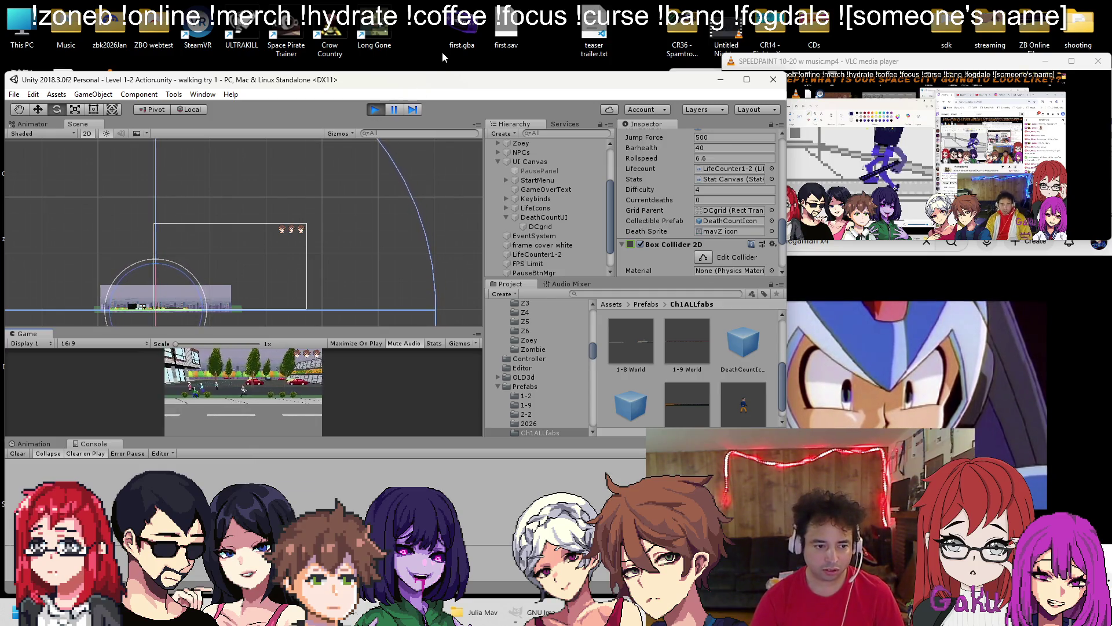
pyautogui.click(375, 110)
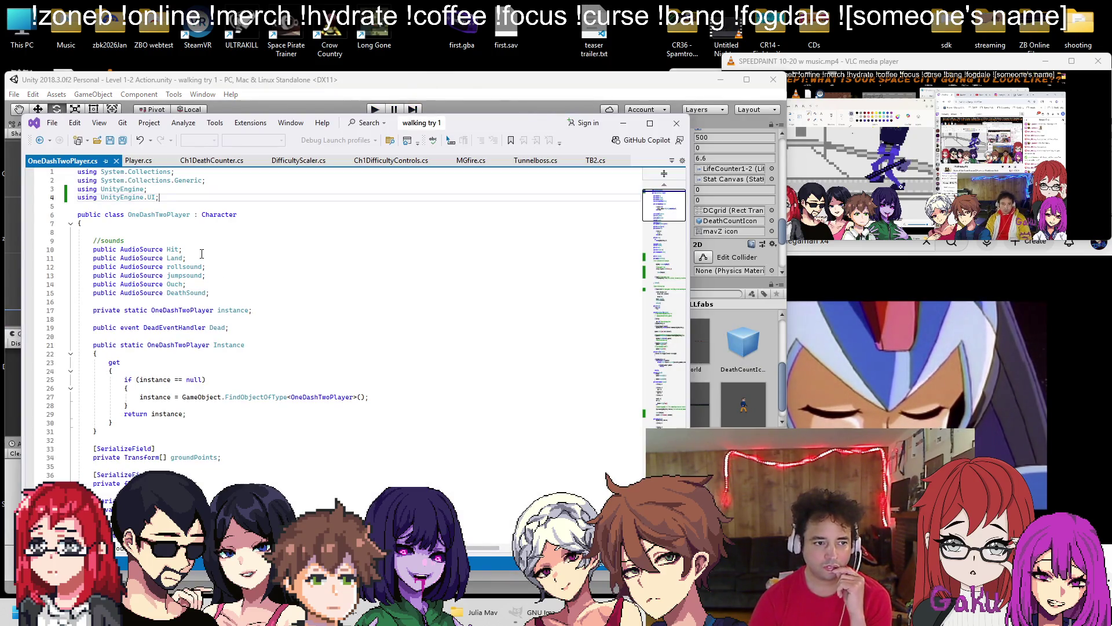
# Add Player.cs's PlayerPrefs.GetInt currentdeaths line to OneDashTwoPlayer.cs Start(), under the difficulty line
pyautogui.scroll(-2, 150, 227)
pyautogui.click(137, 160)
pyautogui.scroll(-11, 226, 322)
pyautogui.scroll(-20, 225, 322)
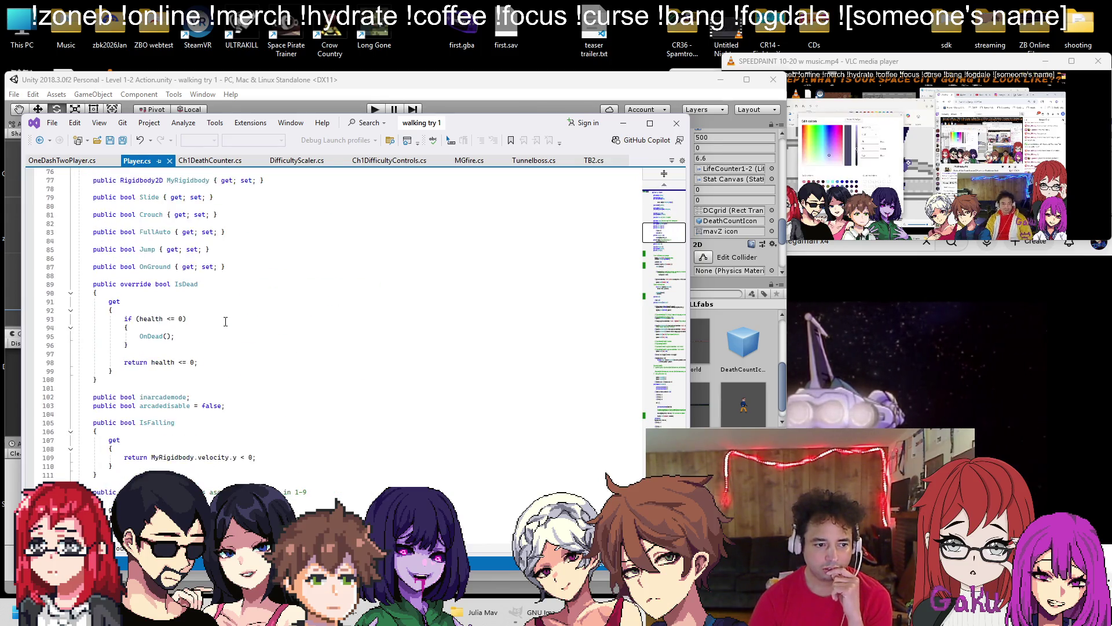
pyautogui.scroll(-6, 225, 322)
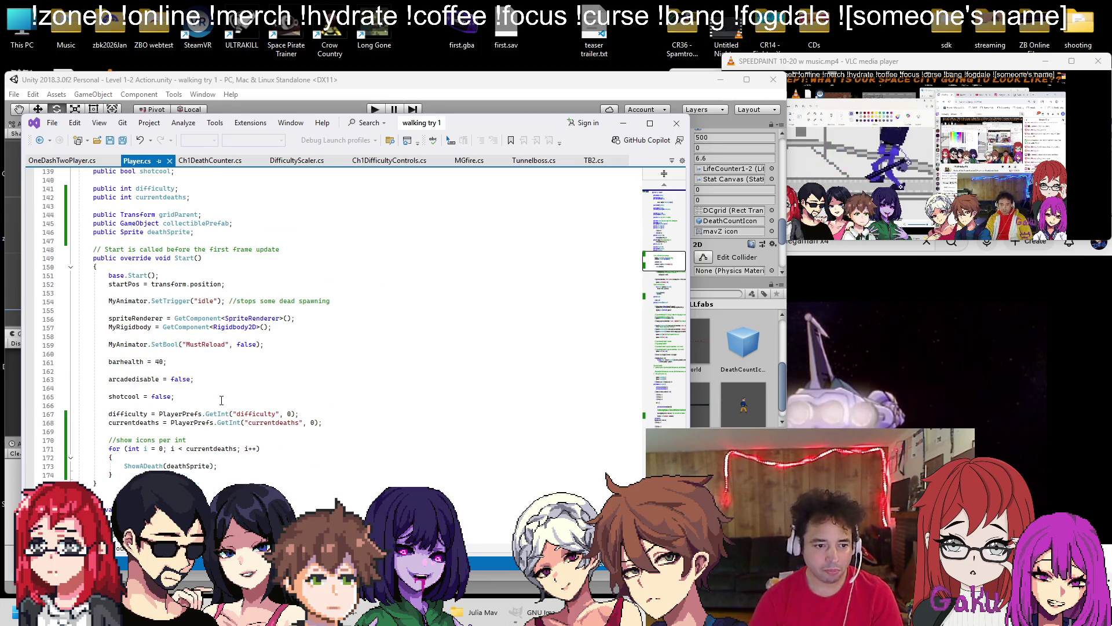
pyautogui.hotkey('shift', 'Home')
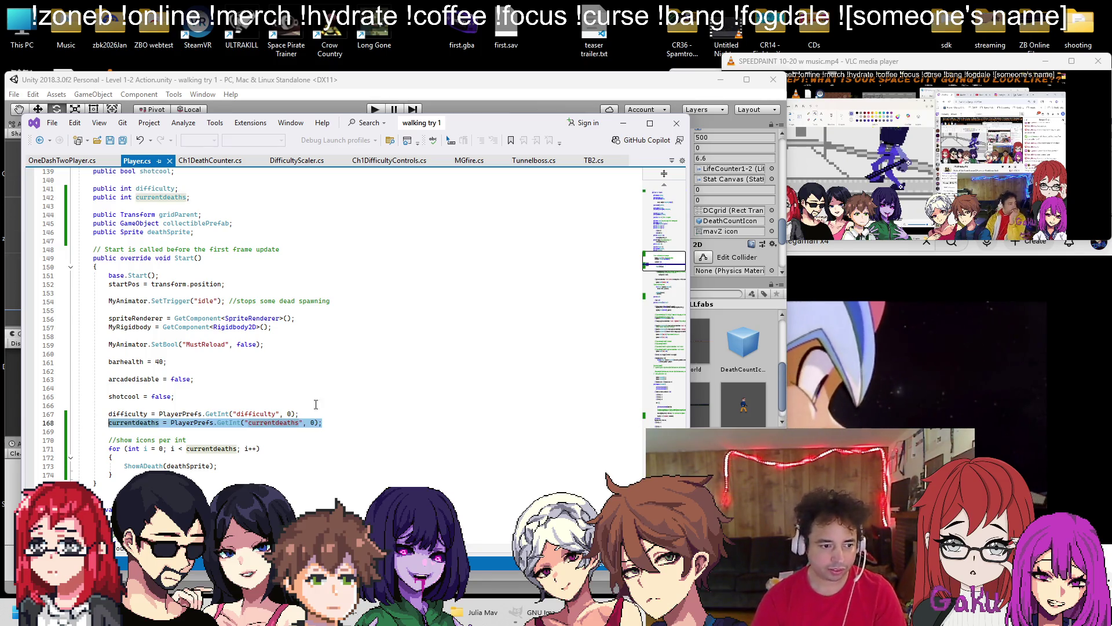
pyautogui.click(37, 164)
pyautogui.scroll(10, 143, 314)
pyautogui.scroll(-13, 144, 314)
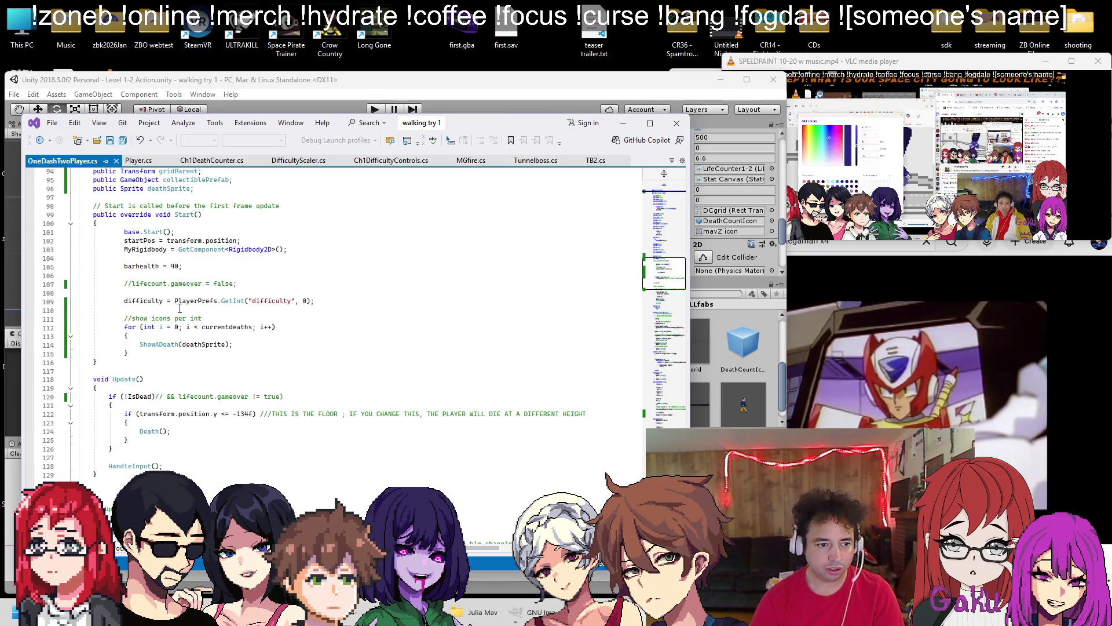
pyautogui.press('Return')
pyautogui.press('Tab')
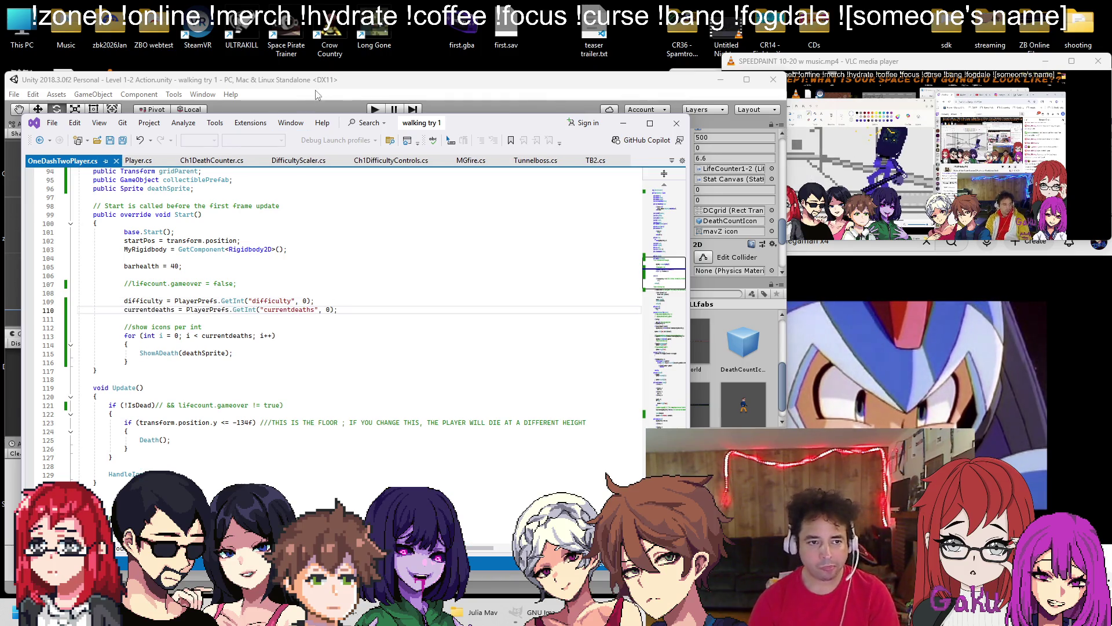
pyautogui.click(426, 99)
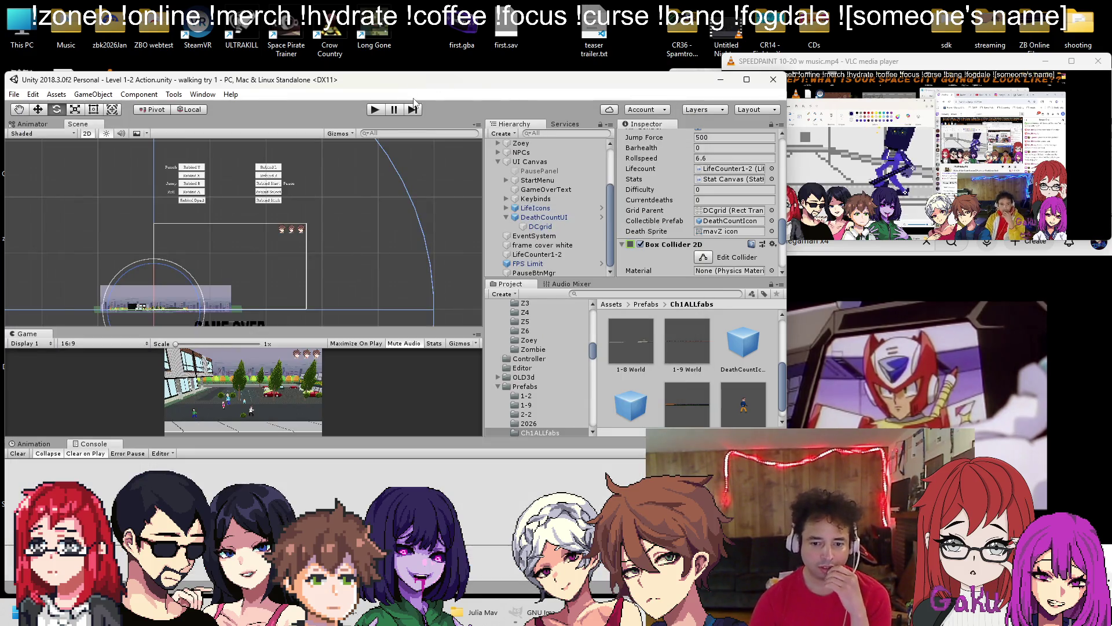
# Playtest Level 1-2 to see the death-head icon rows, then move DeathCountUI to the top of UI Canvas
pyautogui.click(375, 112)
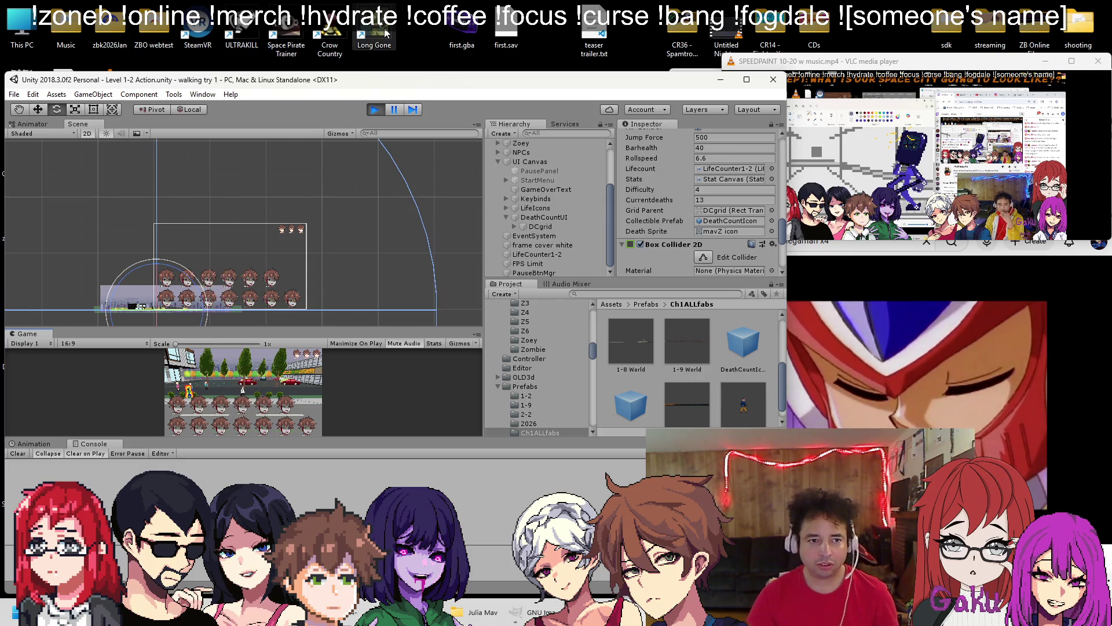
pyautogui.click(375, 110)
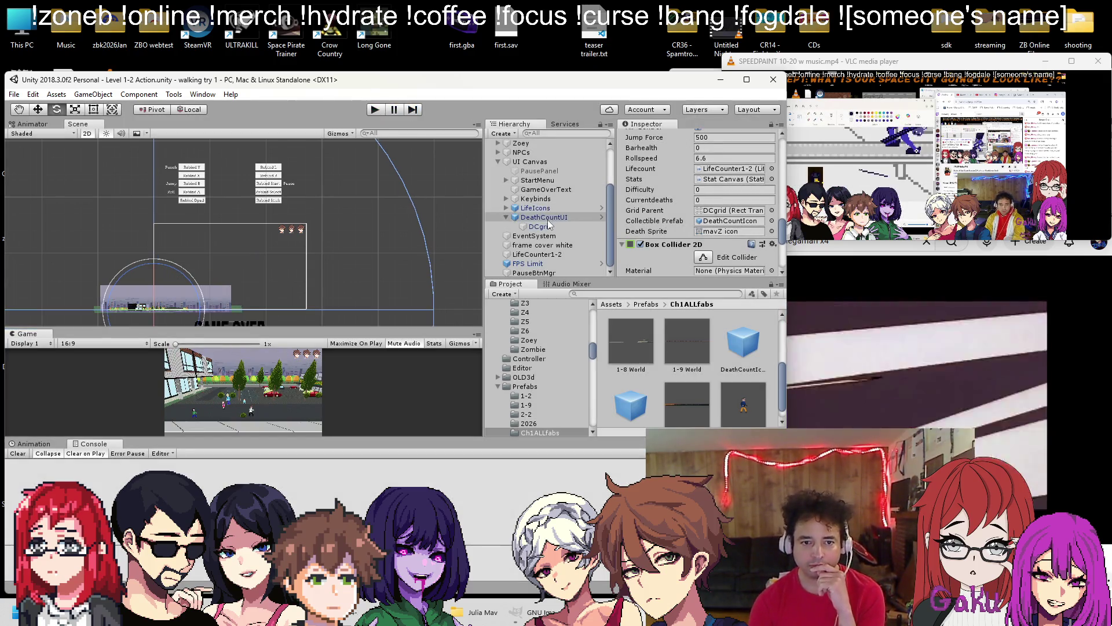
pyautogui.moveTo(544, 189); pyautogui.dragTo(547, 168)
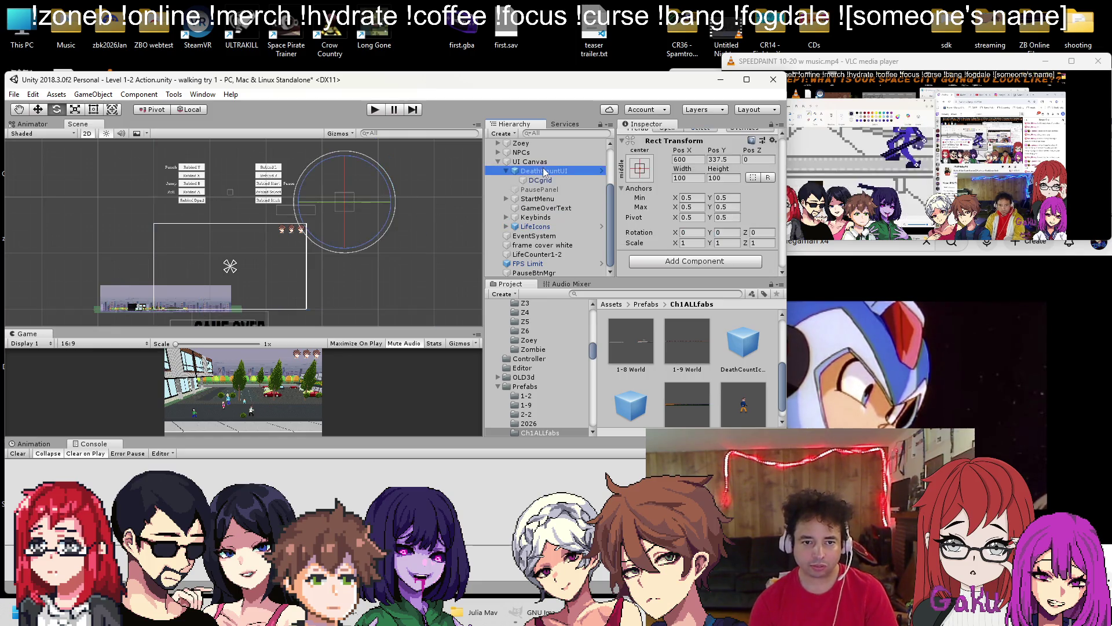
# Open Level 1-3 action, make DeathCount the first child of UI Canvas, and save the scene
pyautogui.click(13, 94)
pyautogui.click(26, 117)
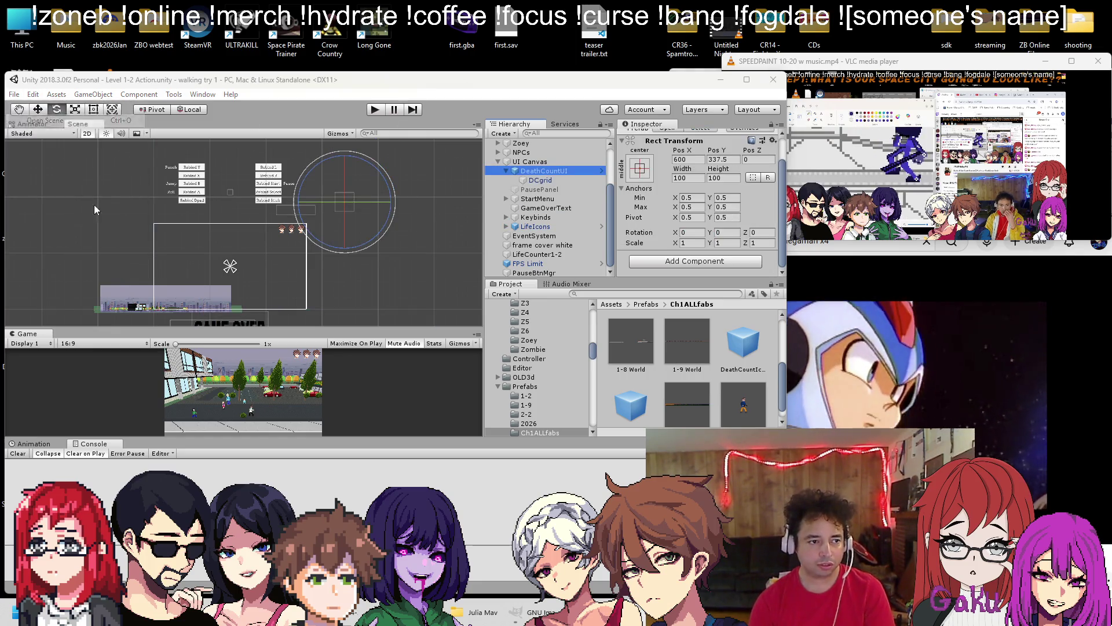
pyautogui.doubleClick(134, 289)
pyautogui.scroll(-10, 174, 244)
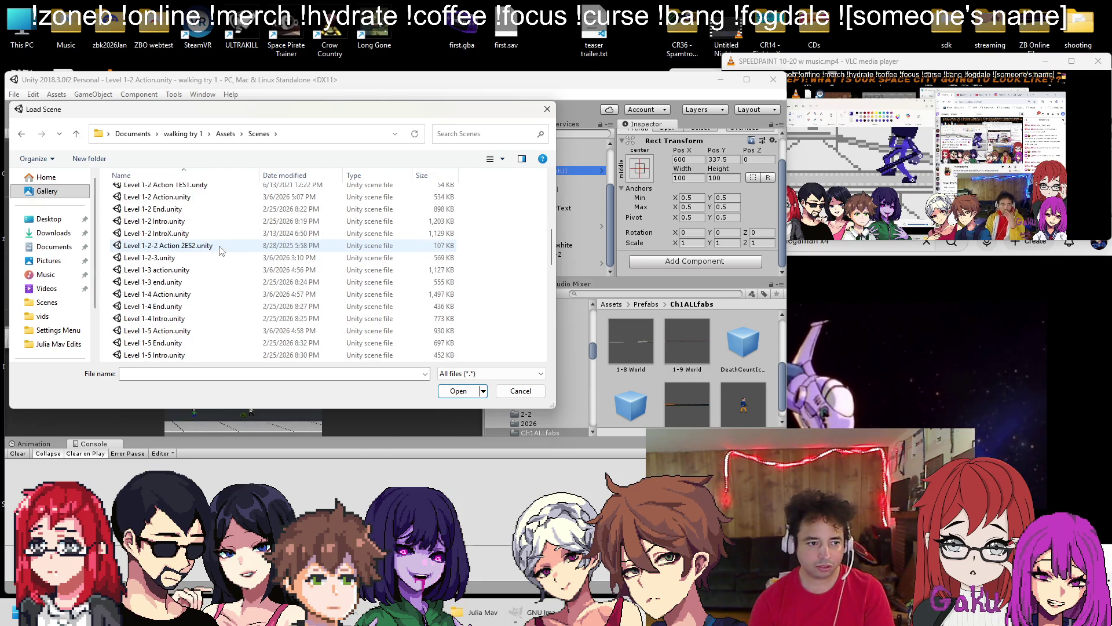
pyautogui.doubleClick(157, 270)
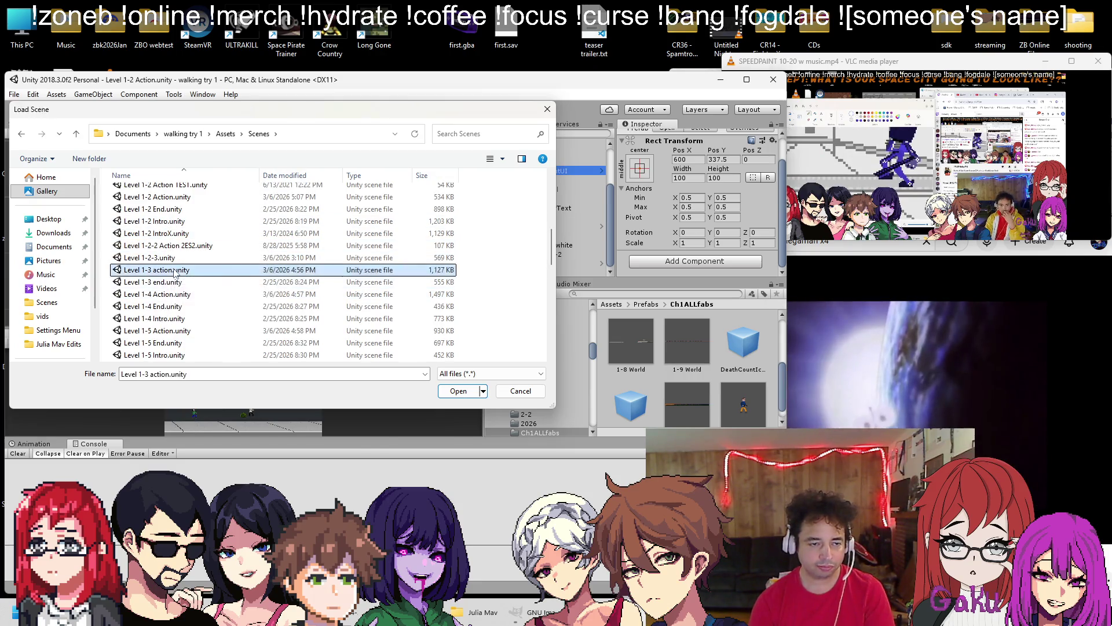
pyautogui.scroll(-8, 538, 188)
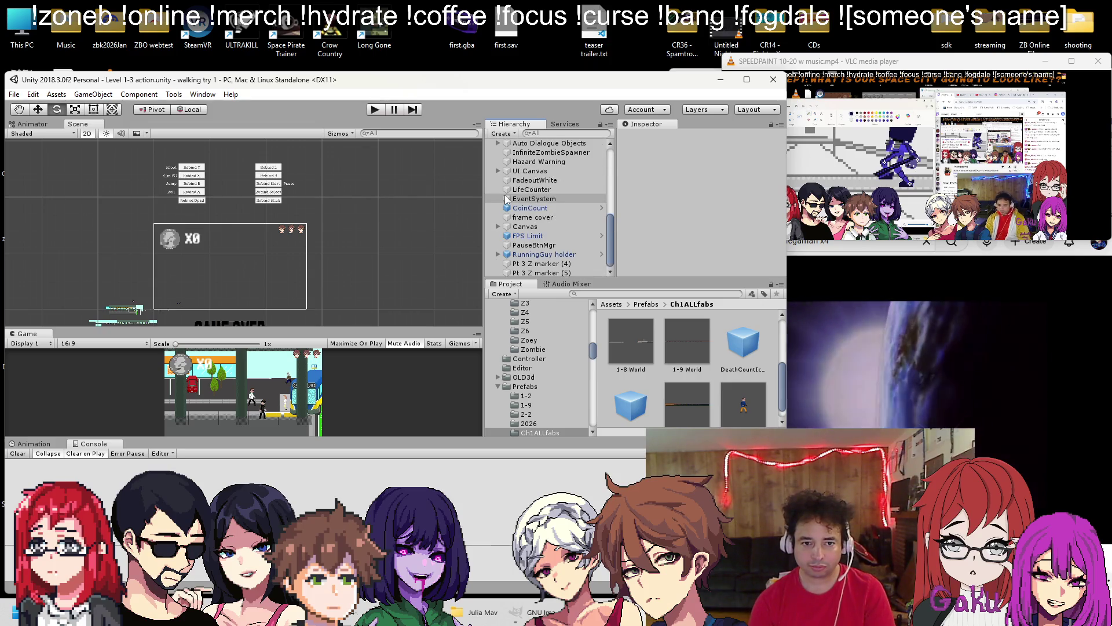
pyautogui.click(498, 171)
pyautogui.moveTo(526, 225); pyautogui.dragTo(538, 176)
pyautogui.hotkey('ctrl', 's')
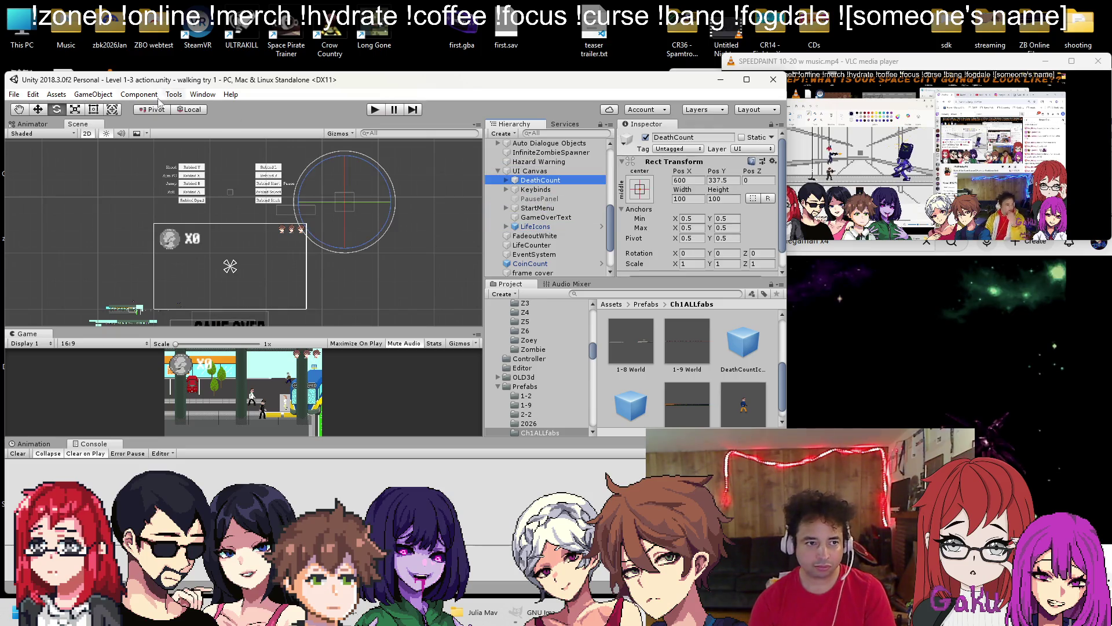
# Bring up the Open Scene dialog again on the Scenes folder
pyautogui.click(16, 95)
pyautogui.click(34, 120)
pyautogui.click(135, 290)
pyautogui.doubleClick(136, 289)
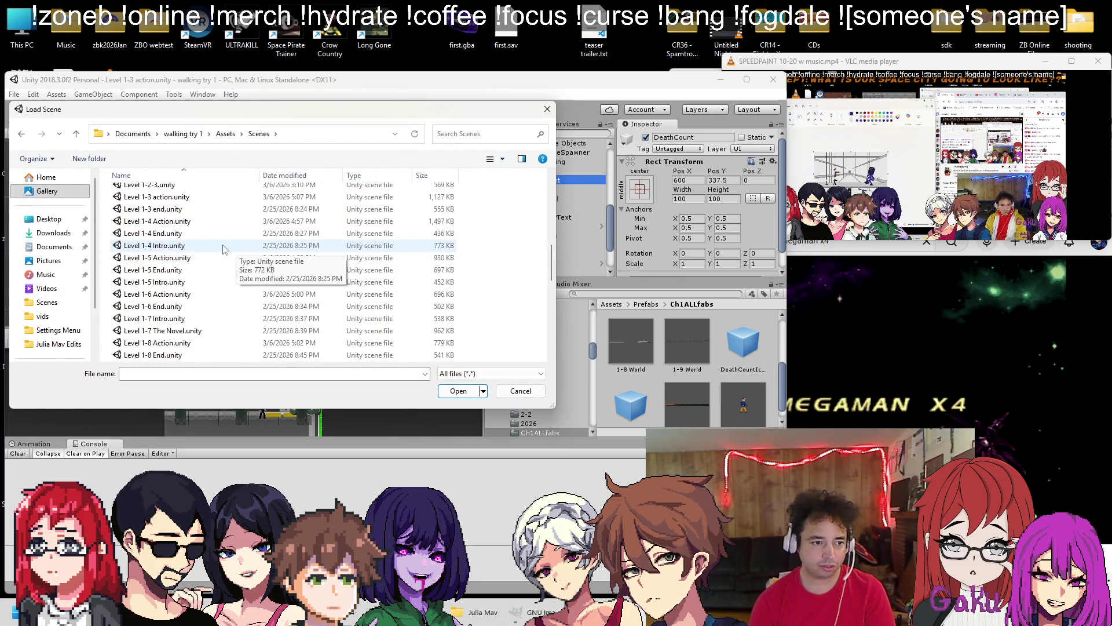
# Open Level 1-4 Action and move DeathCount to the top of its UI Canvas
pyautogui.click(176, 222)
pyautogui.doubleClick(177, 222)
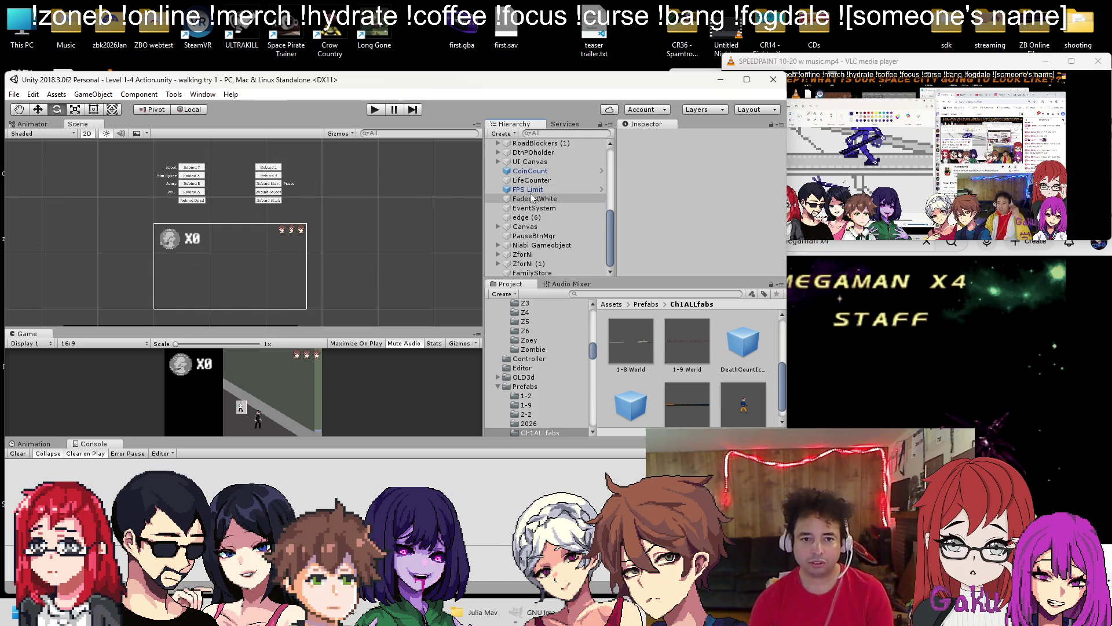
pyautogui.scroll(3, 505, 237)
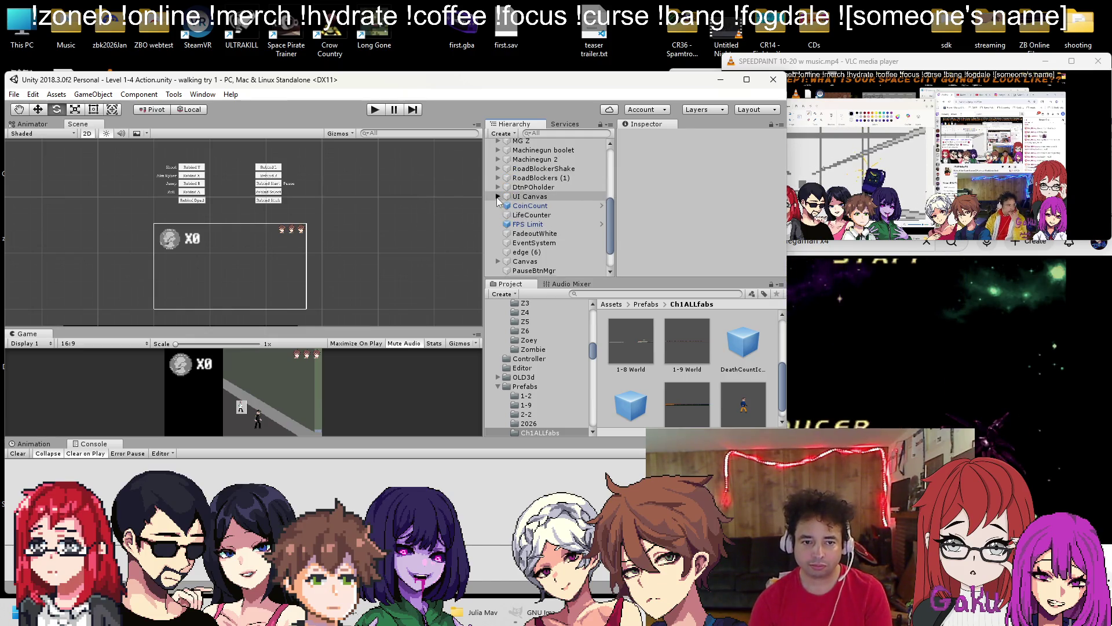
pyautogui.click(498, 196)
pyautogui.moveTo(536, 251); pyautogui.dragTo(534, 202)
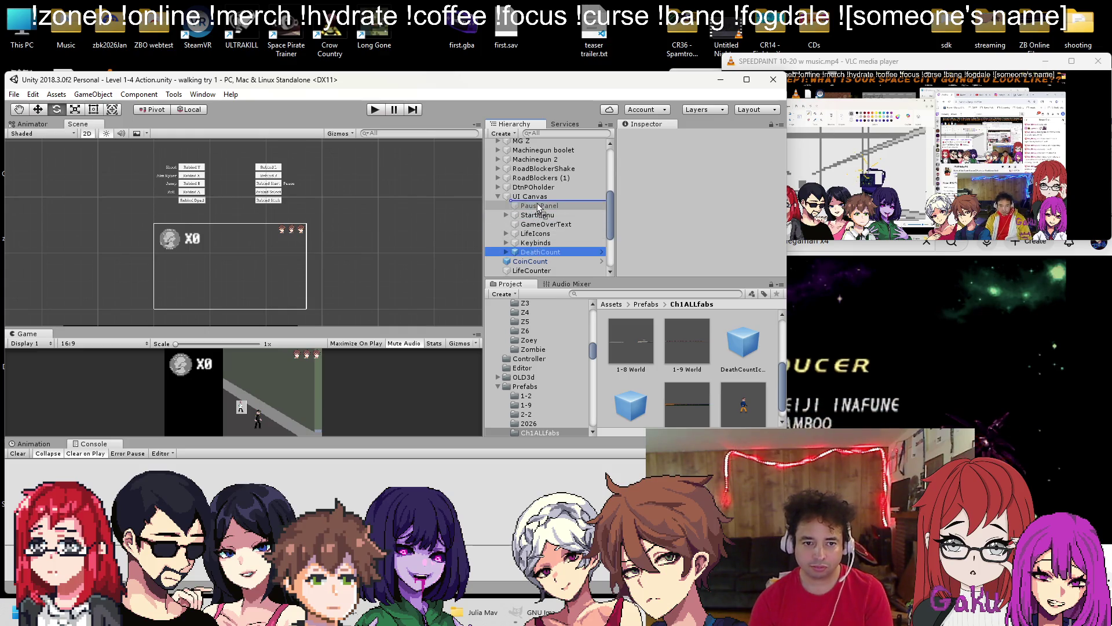
# Open Level 1-5 Action and make DeathCountUI the first child of its UI Canvas
pyautogui.click(14, 95)
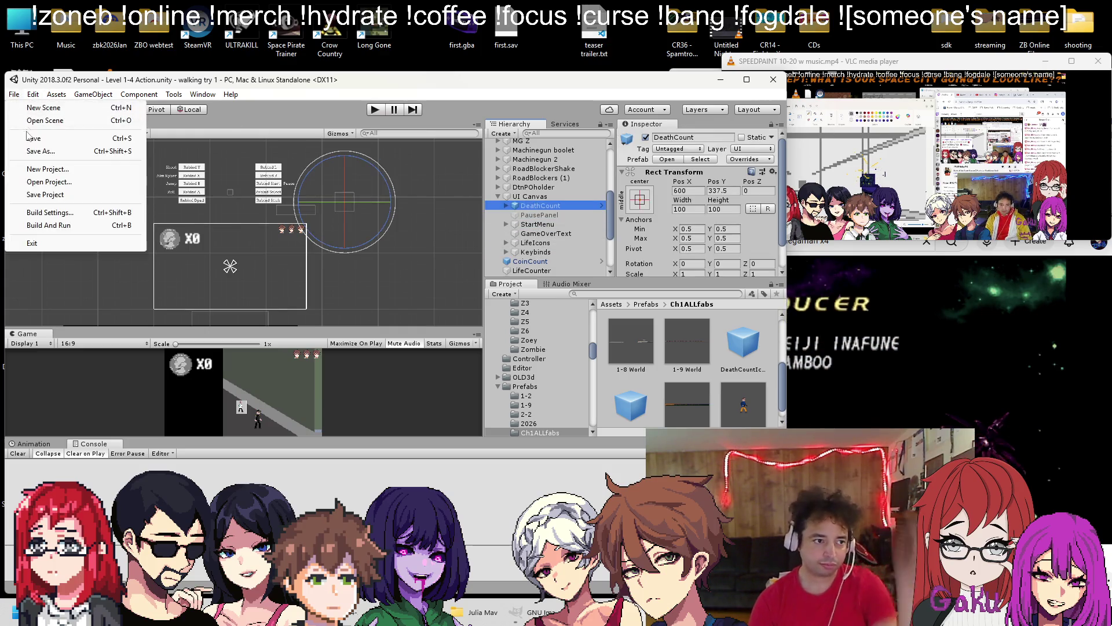
pyautogui.click(35, 120)
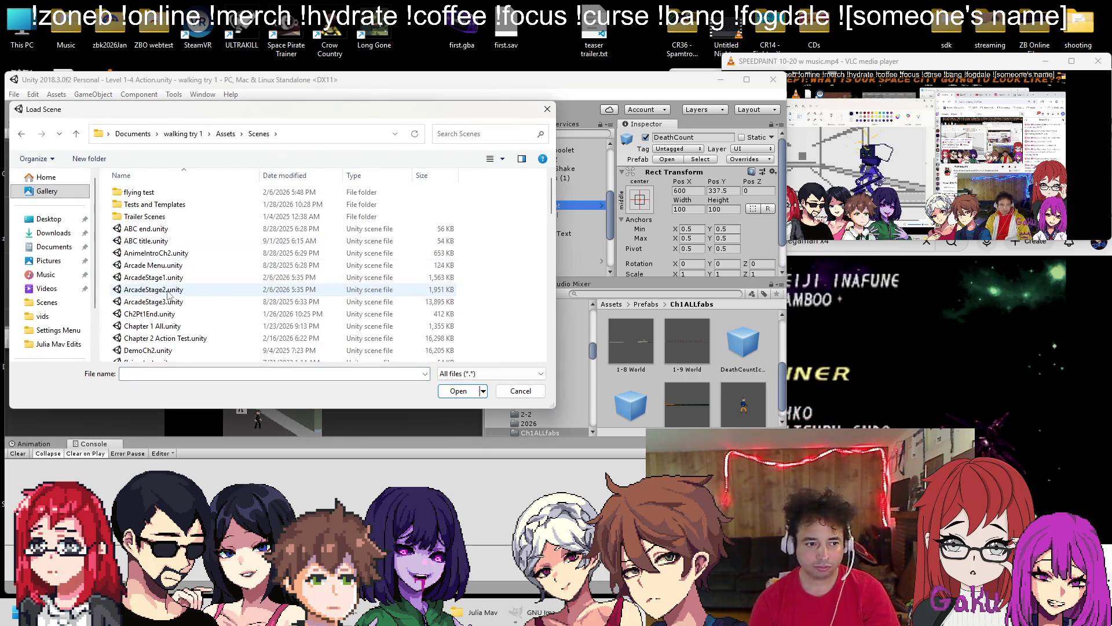
pyautogui.scroll(-5, 151, 296)
pyautogui.scroll(-3, 166, 325)
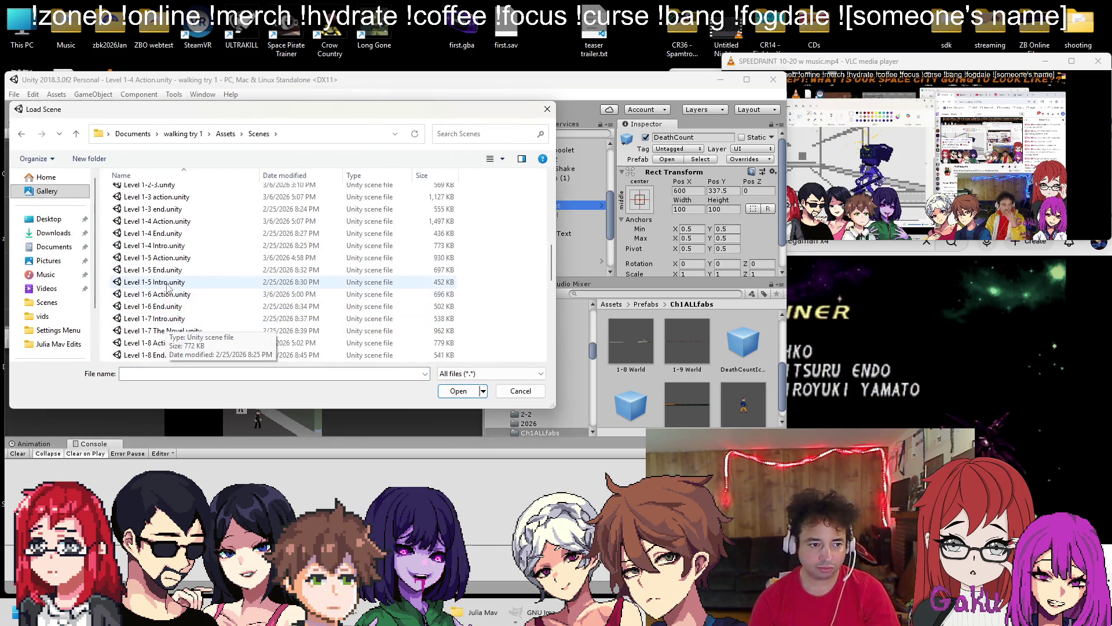
pyautogui.doubleClick(168, 264)
pyautogui.scroll(4, 536, 207)
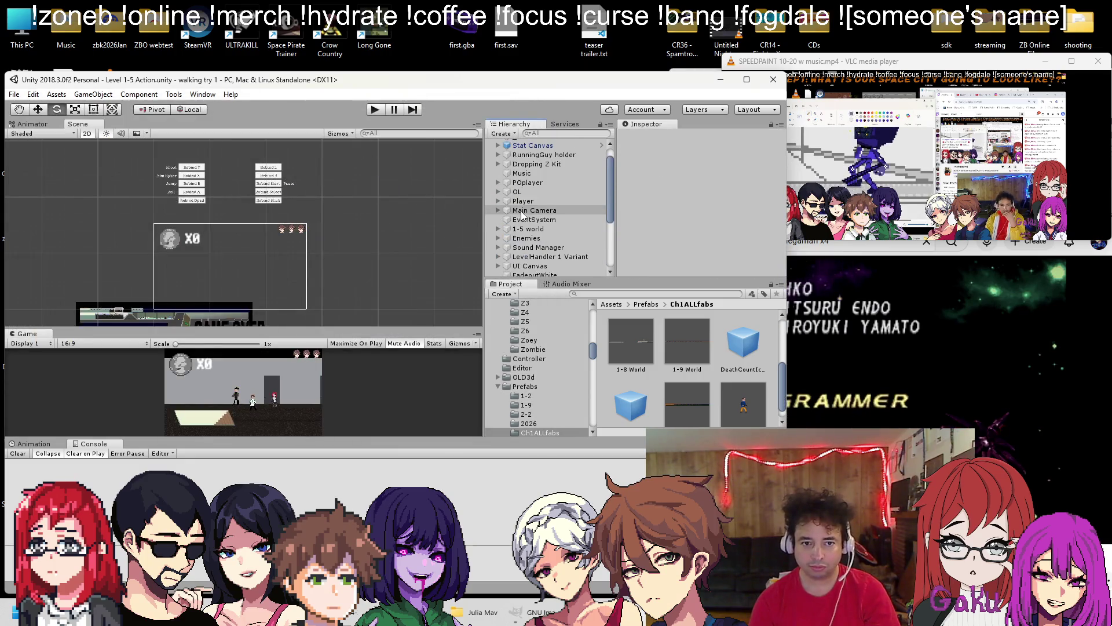
pyautogui.click(498, 266)
pyautogui.scroll(-3, 533, 220)
pyautogui.moveTo(533, 221); pyautogui.dragTo(531, 169)
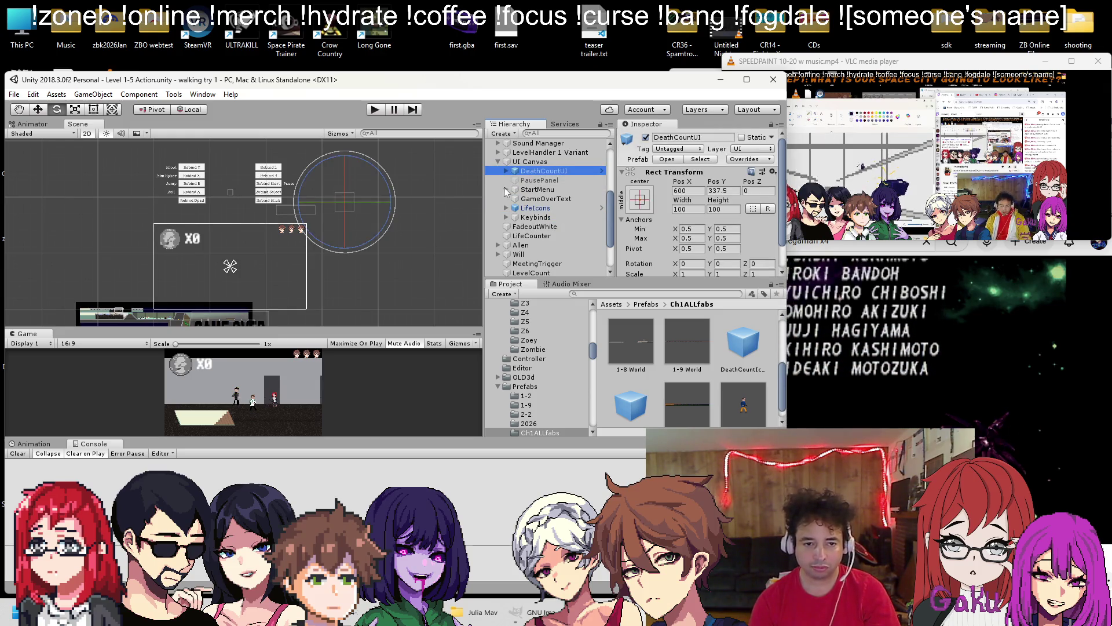
# Open Level 1-6 Action, make DeathCountUI UI Canvas's first child, and bring up Open Scene again
pyautogui.click(14, 94)
pyautogui.click(35, 120)
pyautogui.doubleClick(162, 290)
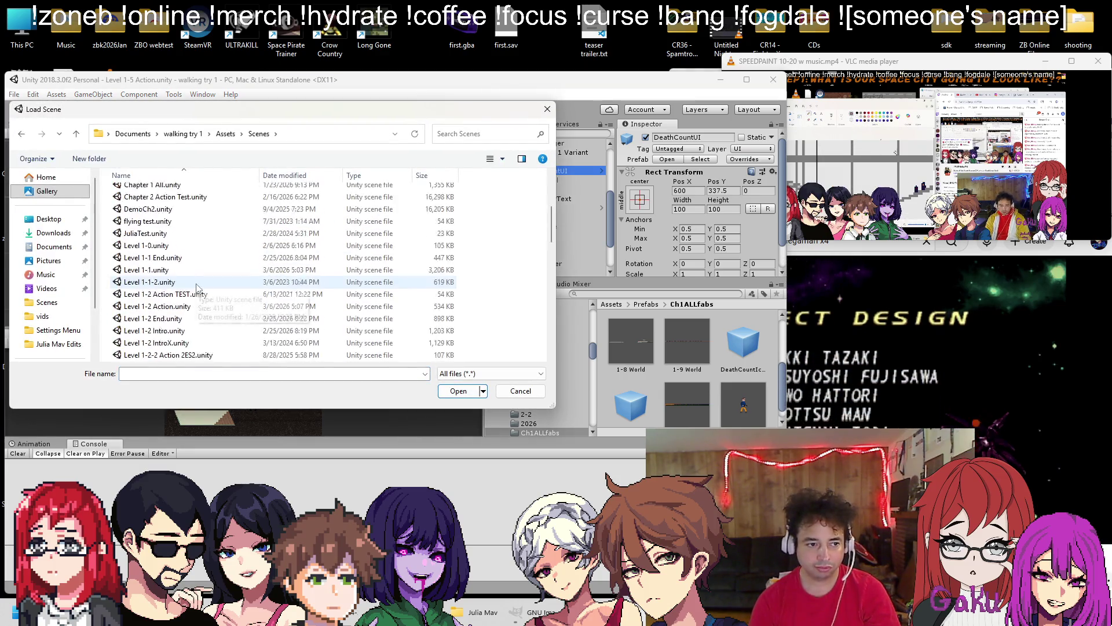
pyautogui.scroll(-2, 173, 278)
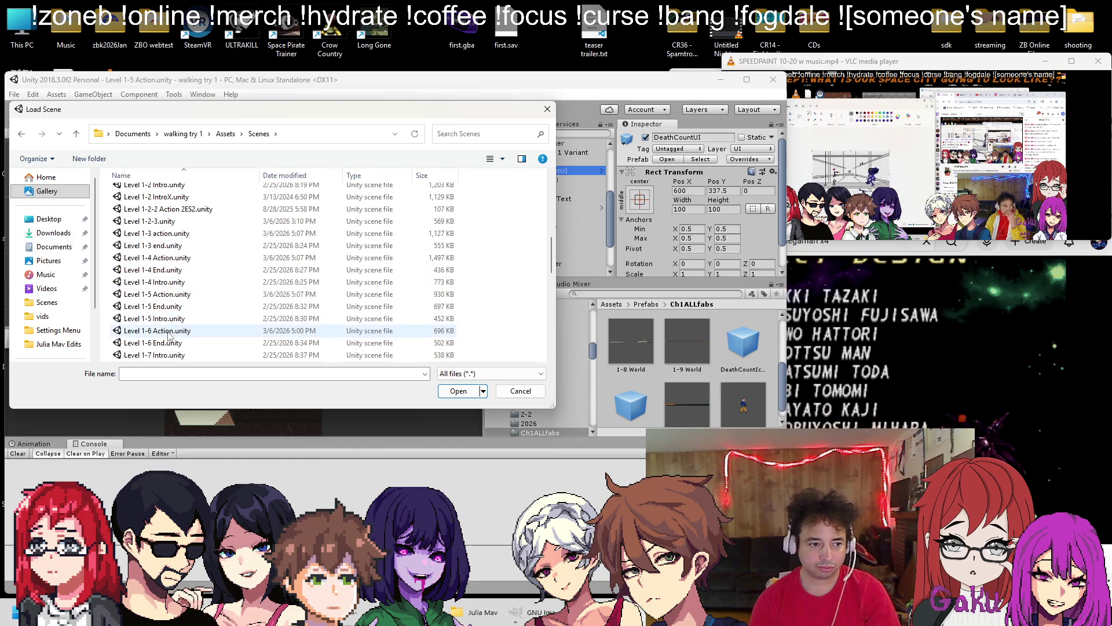
pyautogui.doubleClick(169, 329)
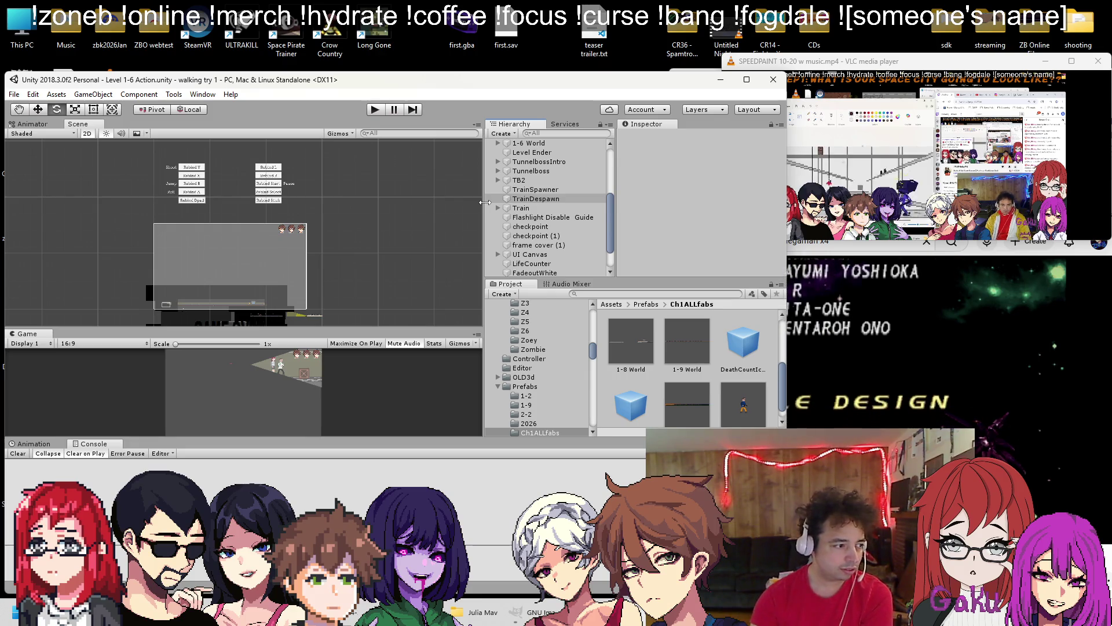
pyautogui.click(498, 255)
pyautogui.scroll(-3, 540, 222)
pyautogui.moveTo(540, 217); pyautogui.dragTo(539, 167)
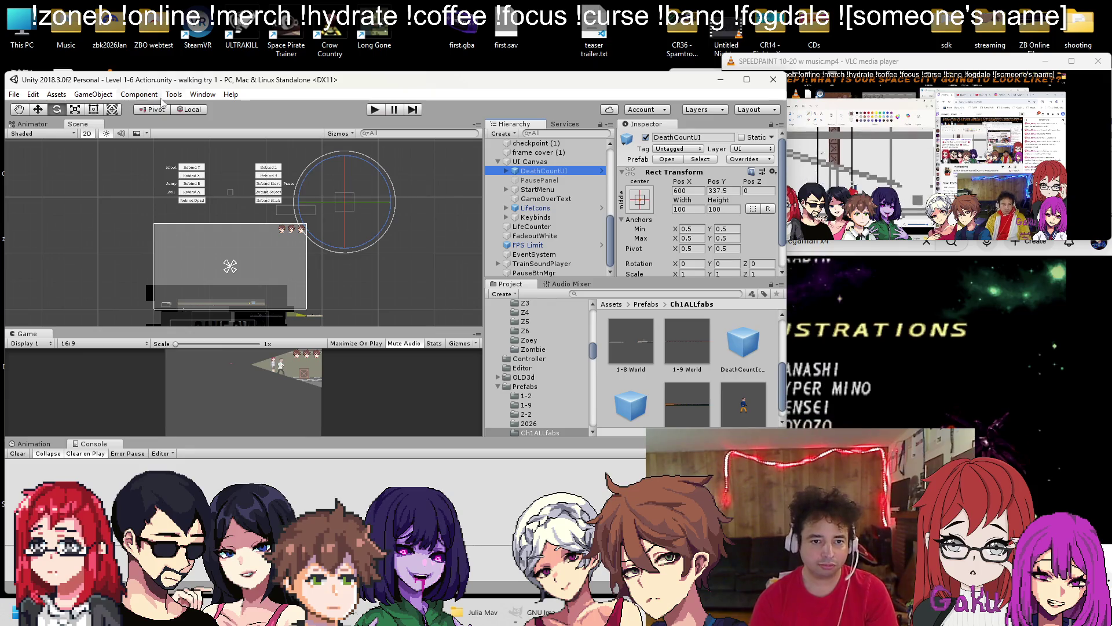
pyautogui.click(14, 95)
pyautogui.click(35, 121)
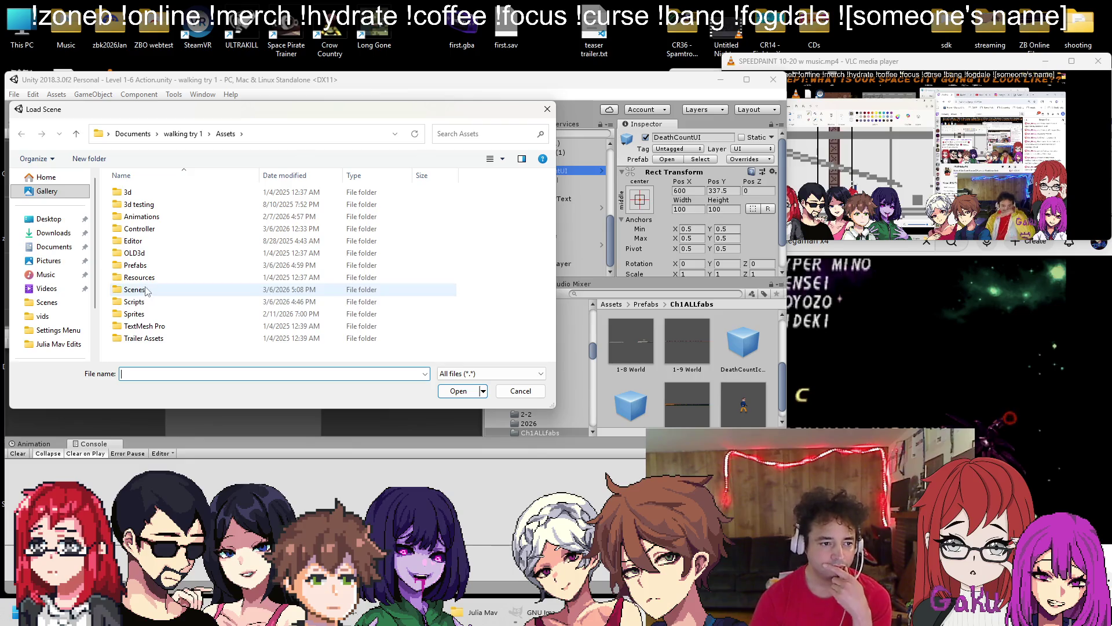
# Open Level 1-8 Action and move DeathCountUI above PausePanel in its UI Canvas
pyautogui.doubleClick(146, 291)
pyautogui.scroll(-5, 172, 271)
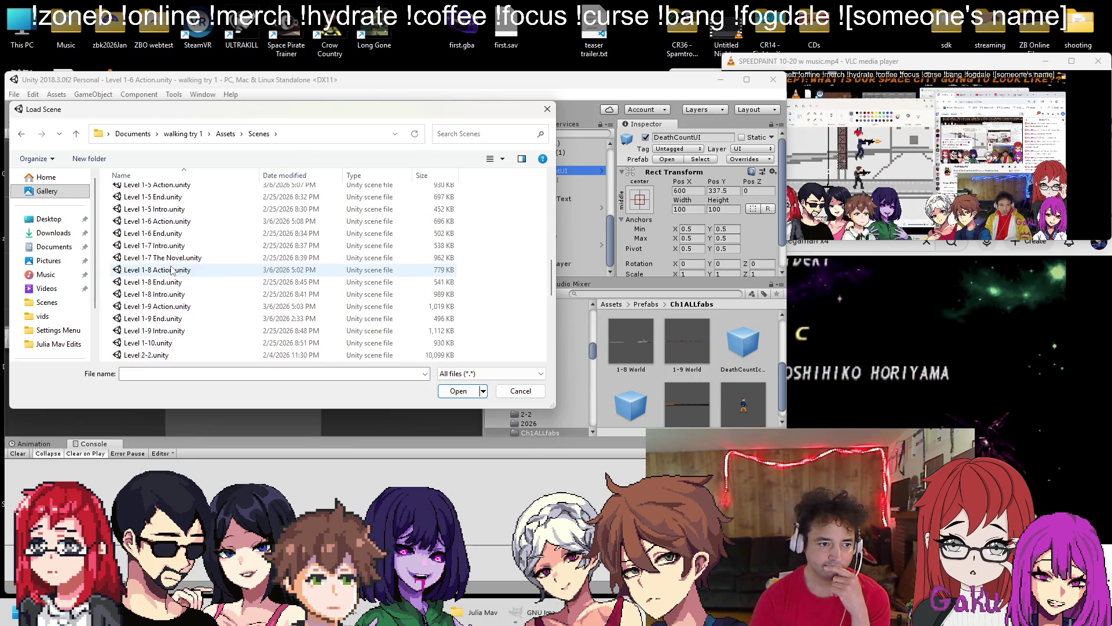
pyautogui.doubleClick(172, 271)
pyautogui.click(498, 172)
pyautogui.moveTo(533, 228); pyautogui.dragTo(538, 177)
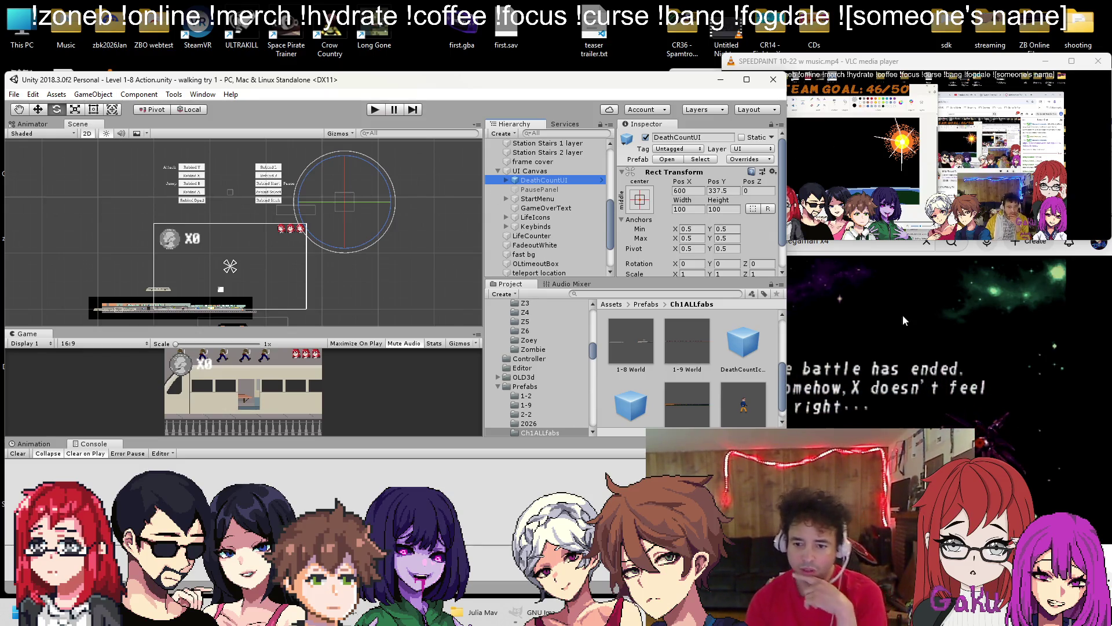
pyautogui.click(859, 240)
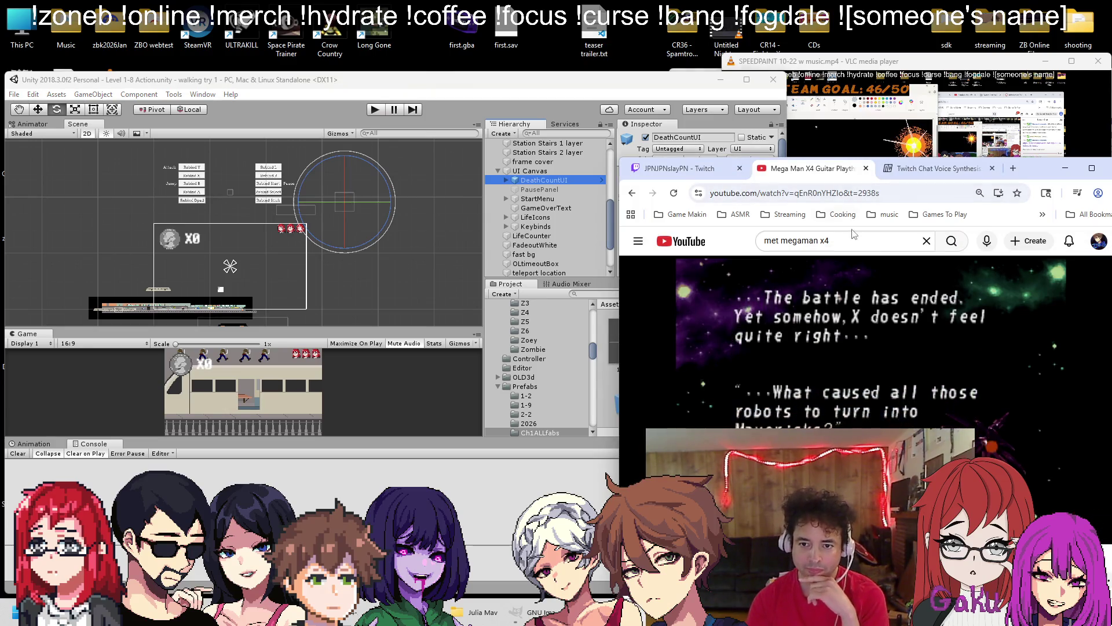
# Search YouTube for 'met megaman x5', play the X5 guitar playthrough past the ad, then return to Unity
pyautogui.write('met megaman x5')
pyautogui.press('Return')
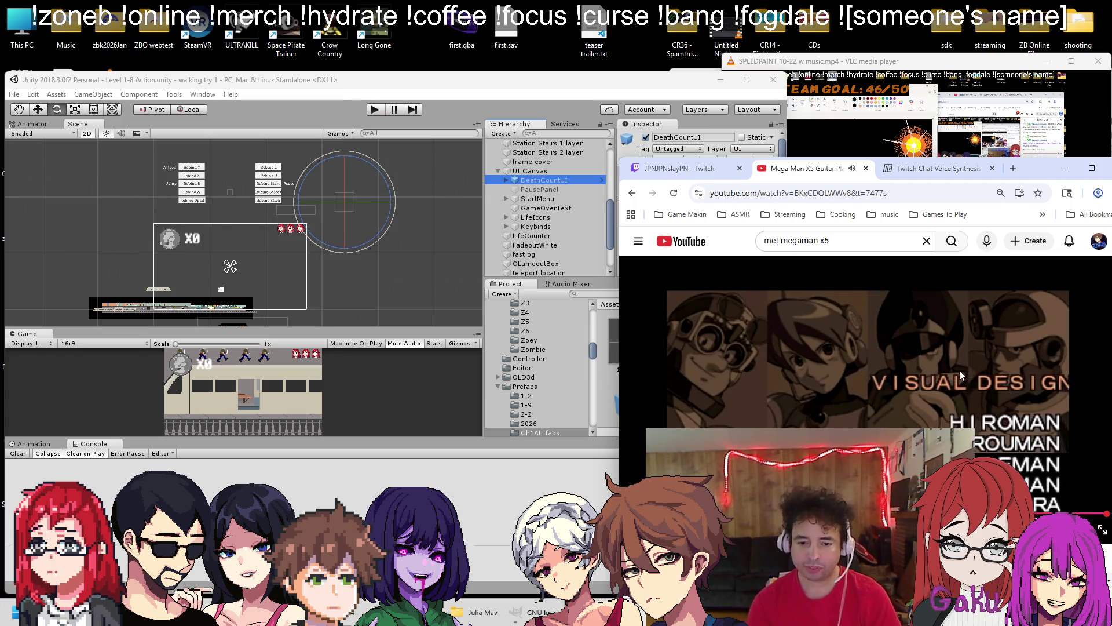
pyautogui.moveTo(689, 514); pyautogui.dragTo(691, 514)
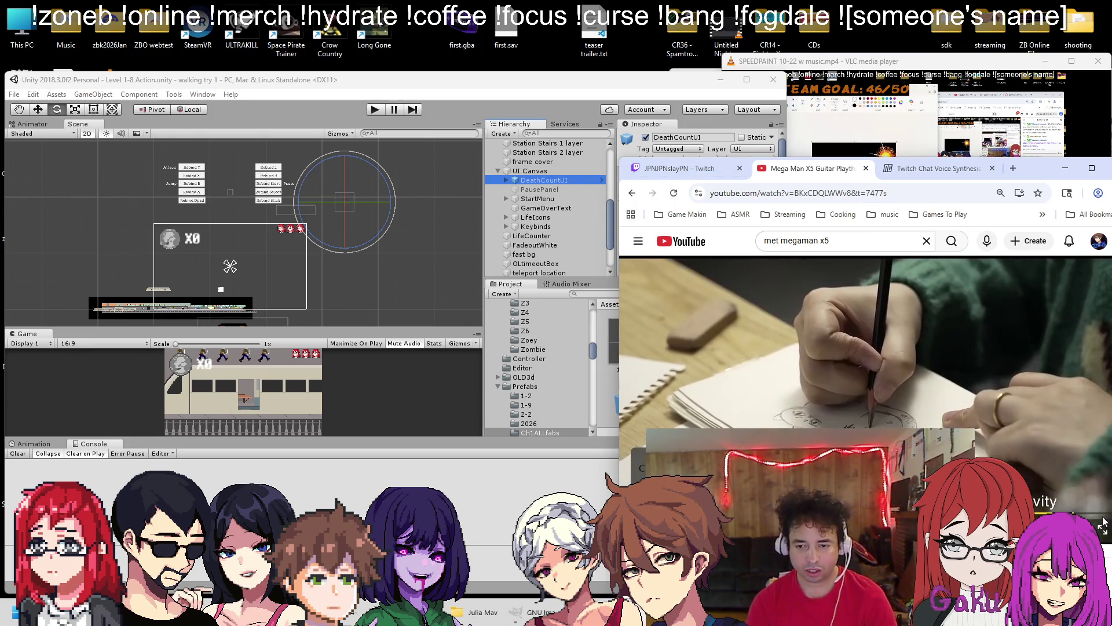
pyautogui.click(1091, 499)
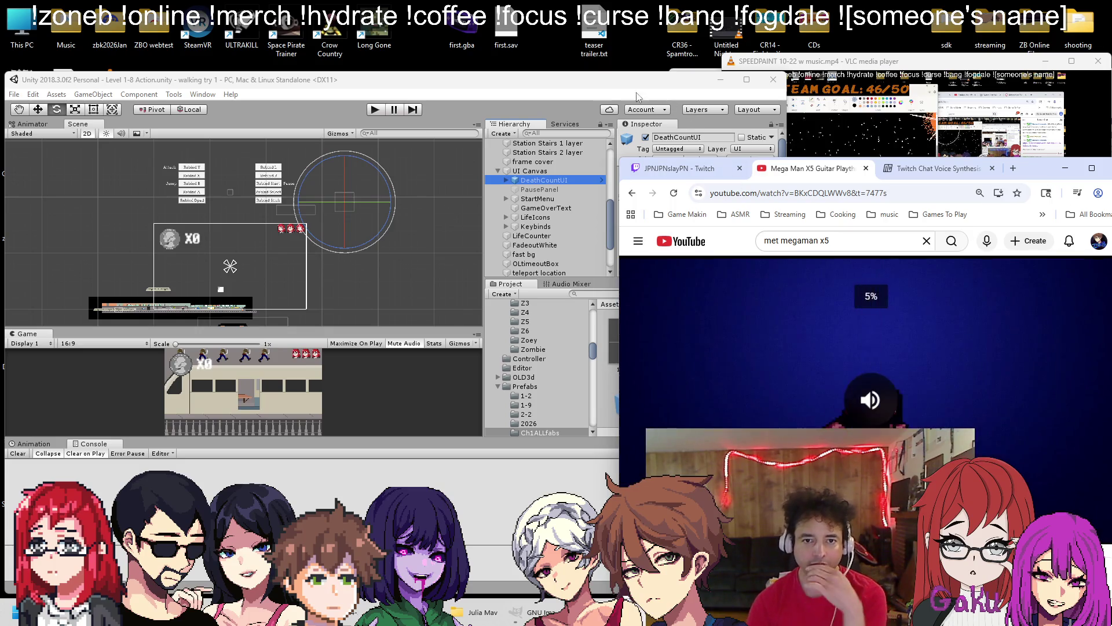
pyautogui.click(640, 112)
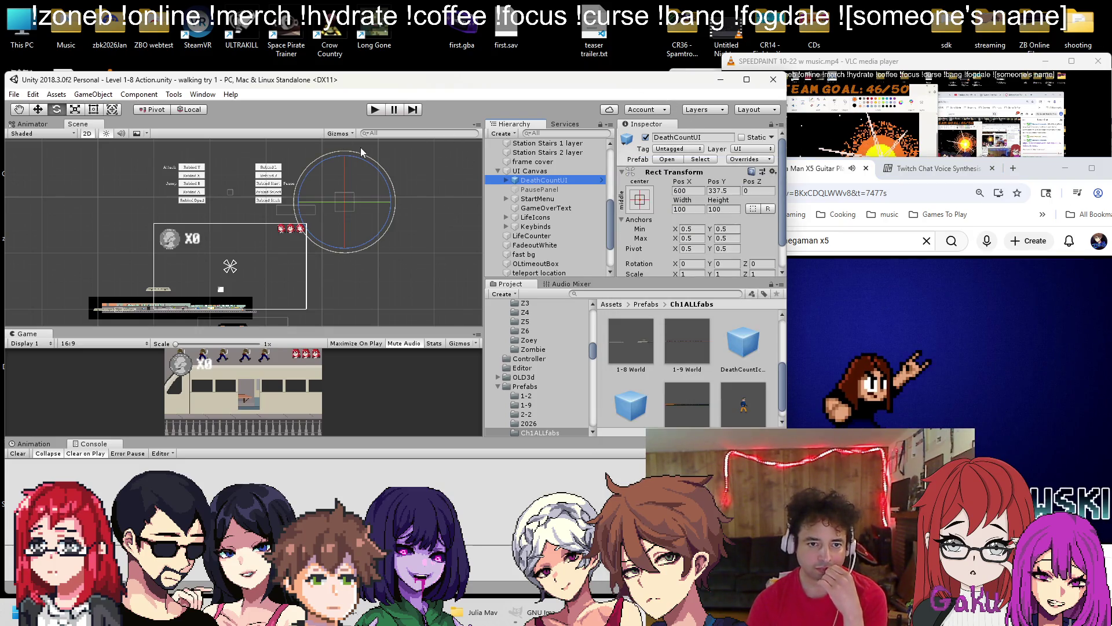
pyautogui.click(14, 95)
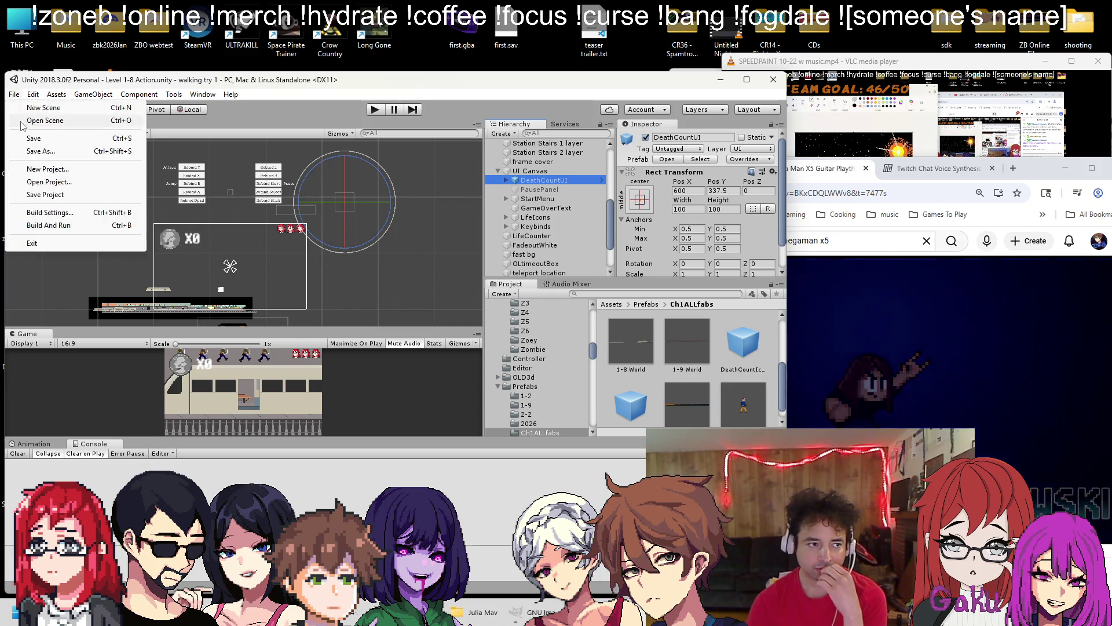
# Open the Level 1-9 Action scene and confirm its UI Canvas already contains DeathCountUI
pyautogui.click(41, 120)
pyautogui.click(135, 291)
pyautogui.doubleClick(136, 291)
pyautogui.scroll(-5, 186, 268)
pyautogui.doubleClick(187, 269)
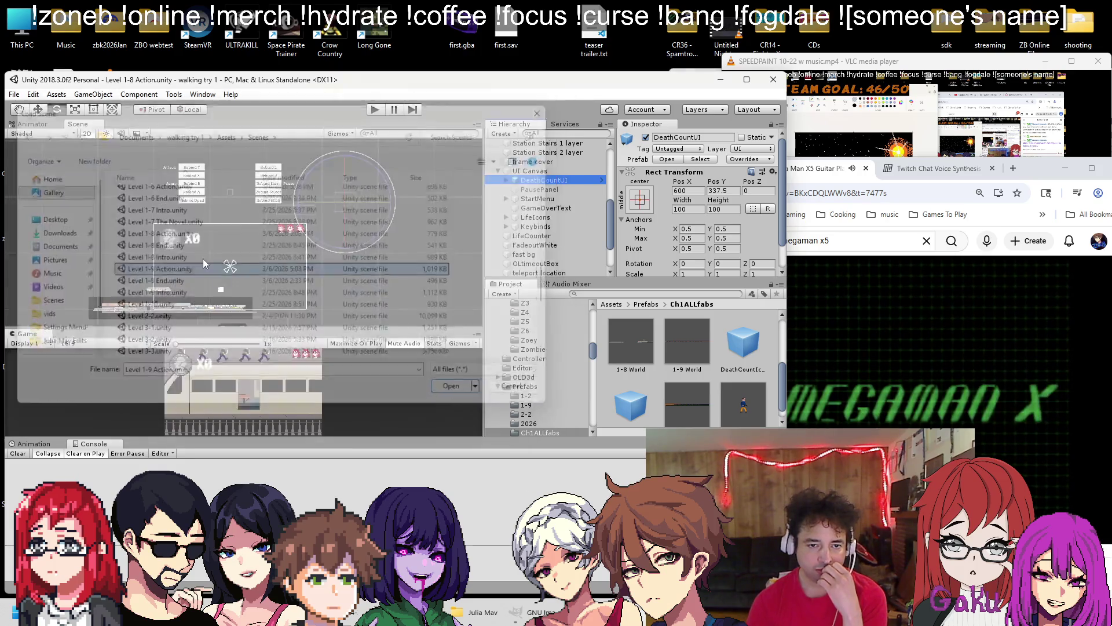
pyautogui.click(499, 250)
# Open the Level 1-1 scene and start a playtest
pyautogui.click(14, 95)
pyautogui.click(40, 120)
pyautogui.scroll(-5, 214, 261)
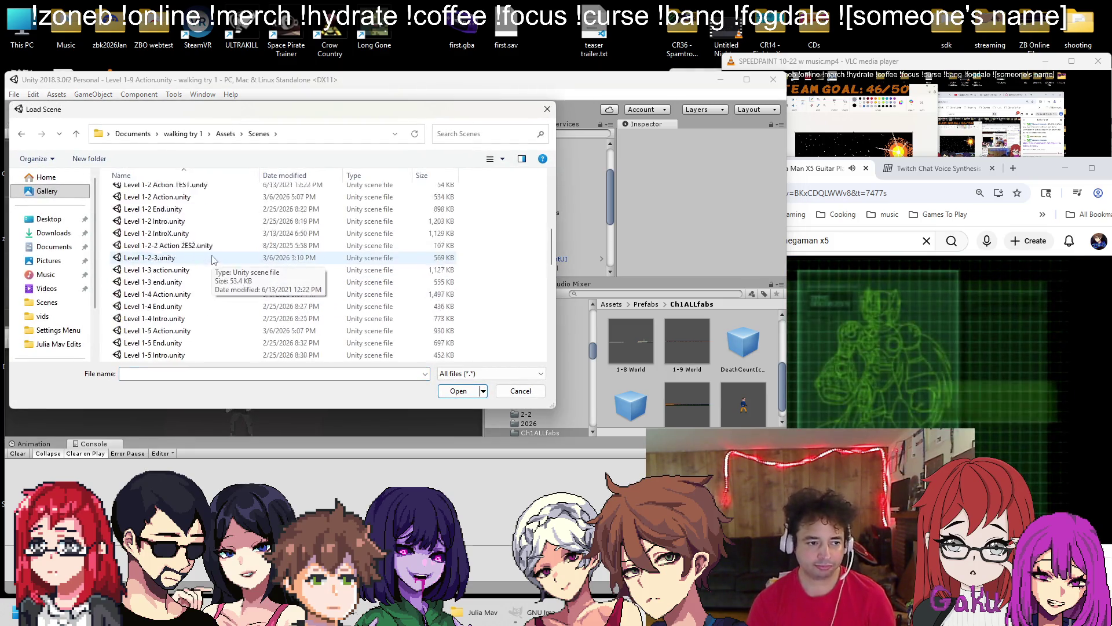
pyautogui.scroll(3, 213, 261)
pyautogui.doubleClick(168, 186)
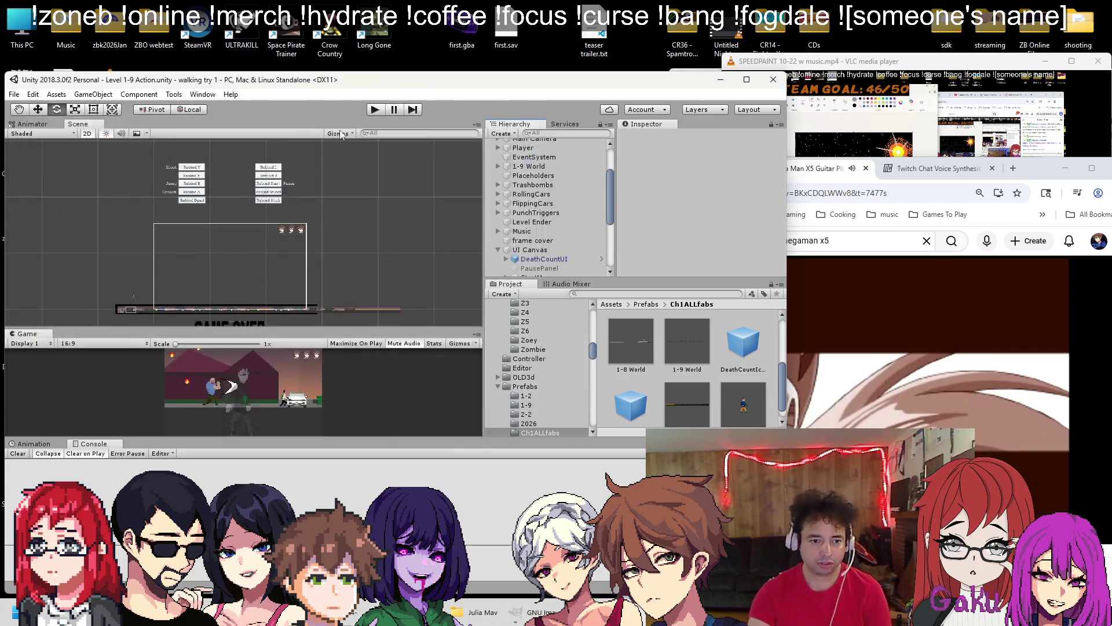
pyautogui.click(376, 111)
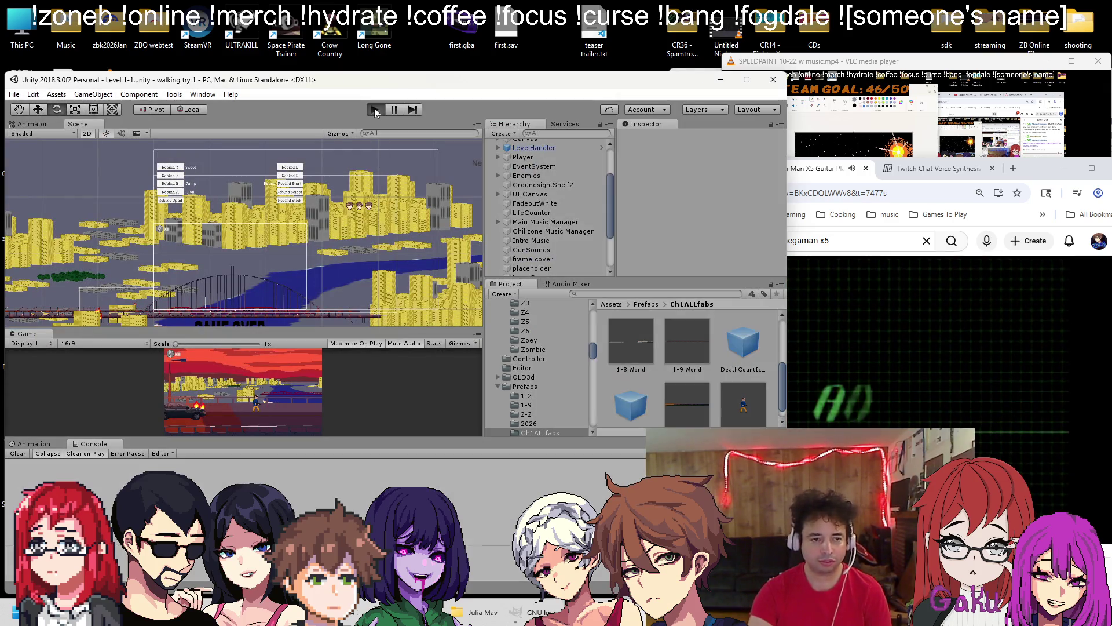
# Quit to mode selection from the in-game pause menu and restart Level 1-1
pyautogui.press('Escape')
pyautogui.press('Down')
pyautogui.press('Return')
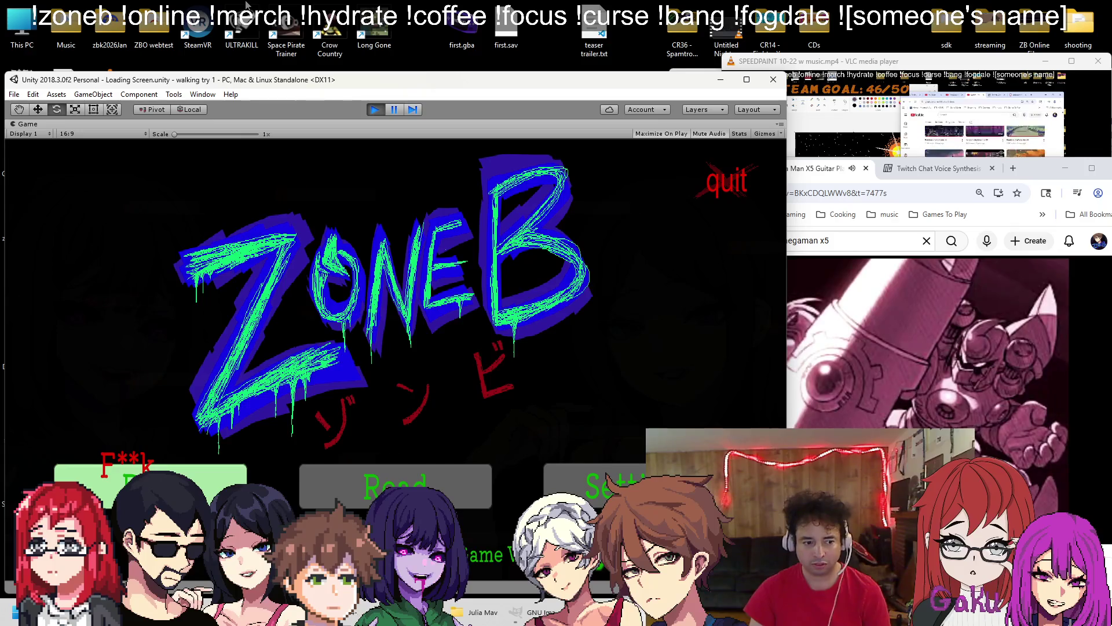
pyautogui.press('Return')
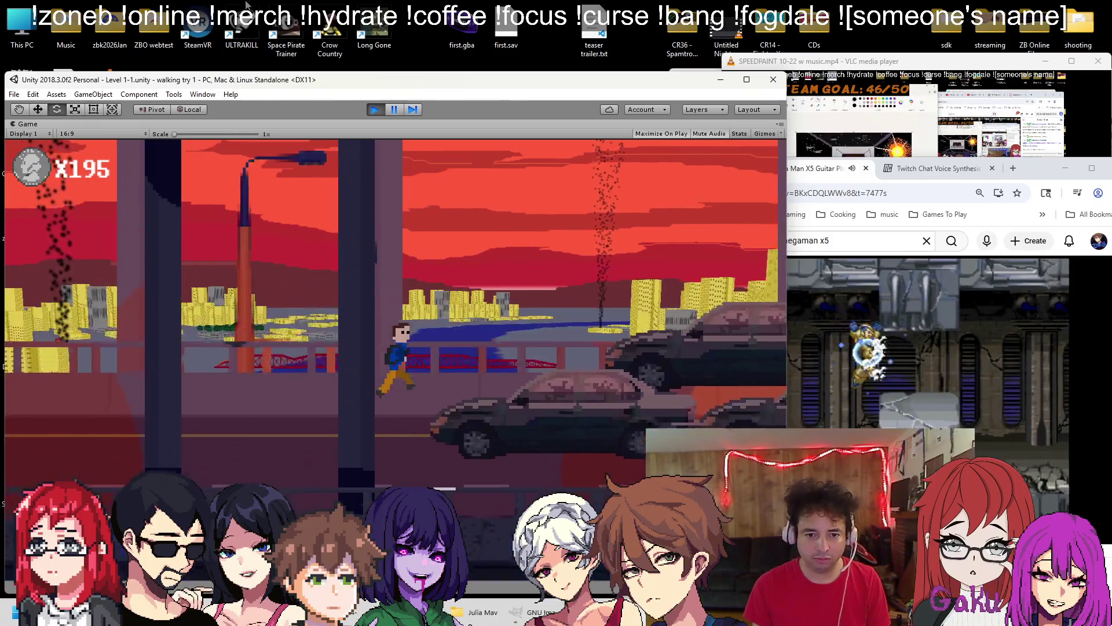
# Walk right across the bridge, shooting the enemies along the way
pyautogui.press('Right')
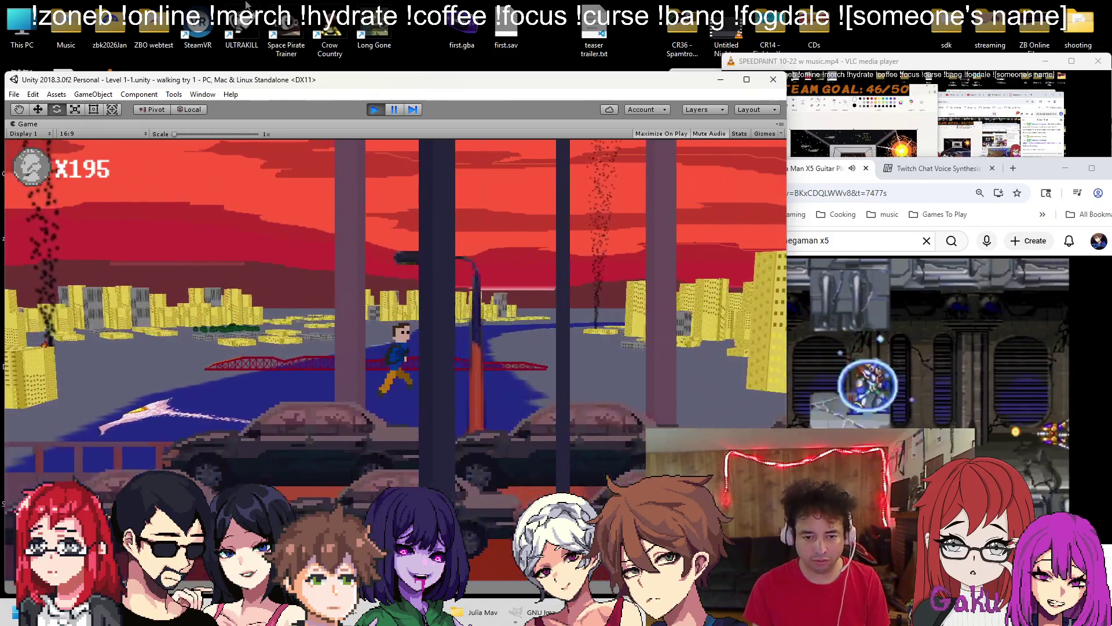
pyautogui.press('Right')
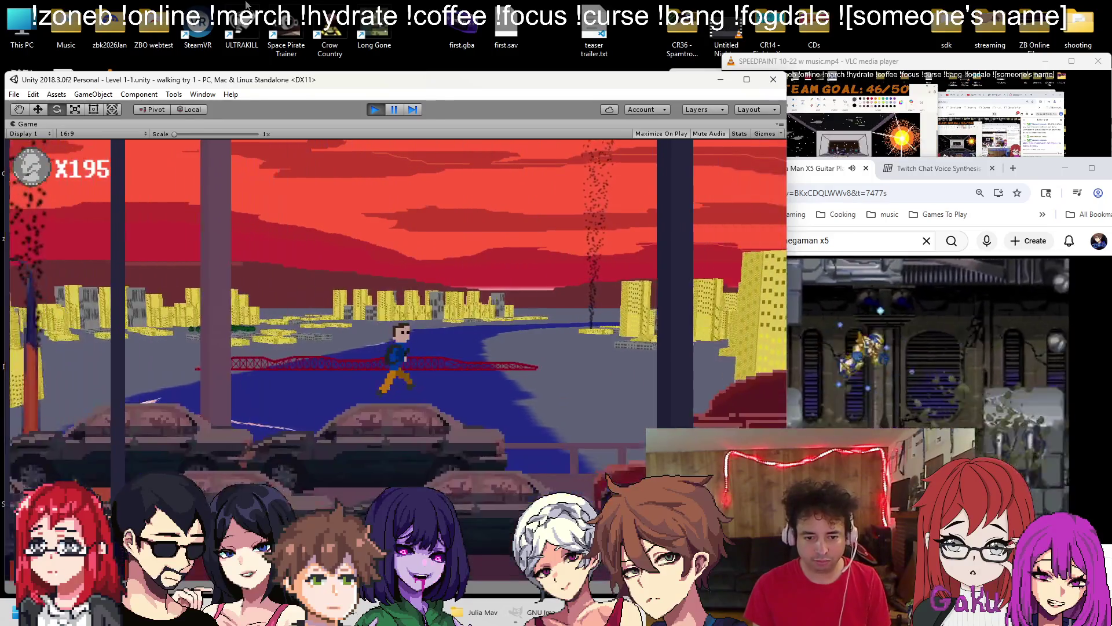
pyautogui.press('Right')
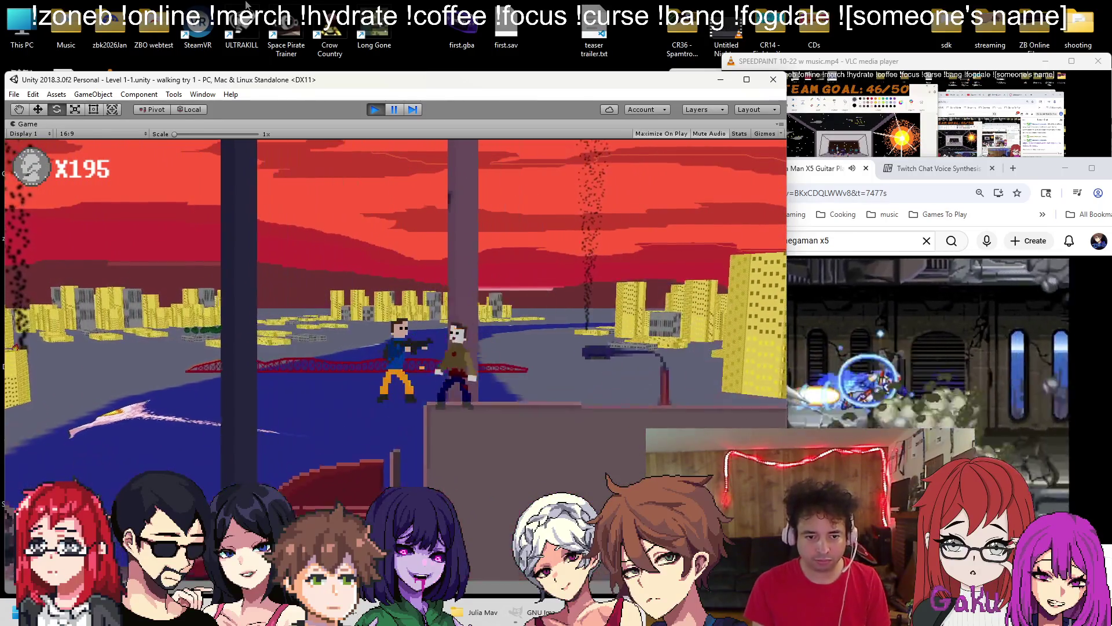
pyautogui.press('ctrl')
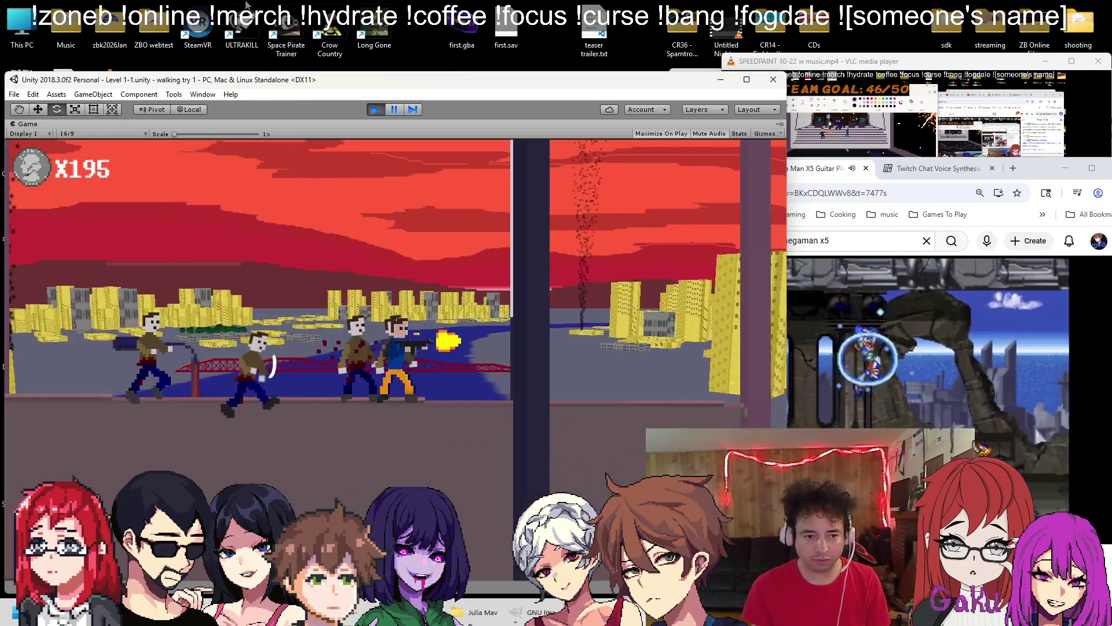
pyautogui.press('Right')
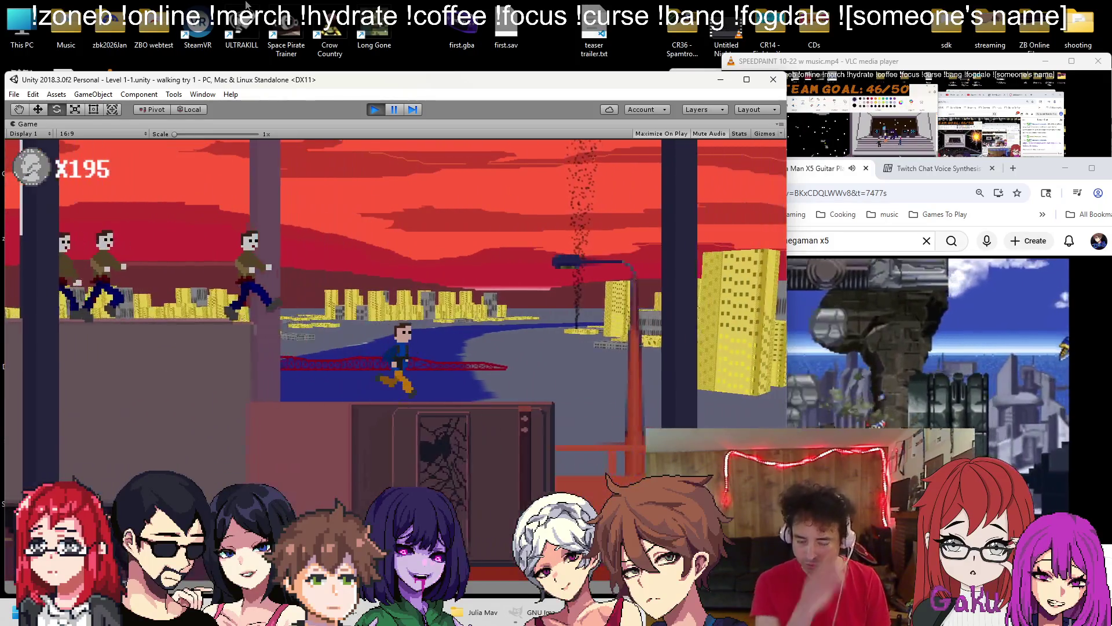
pyautogui.press('Right')
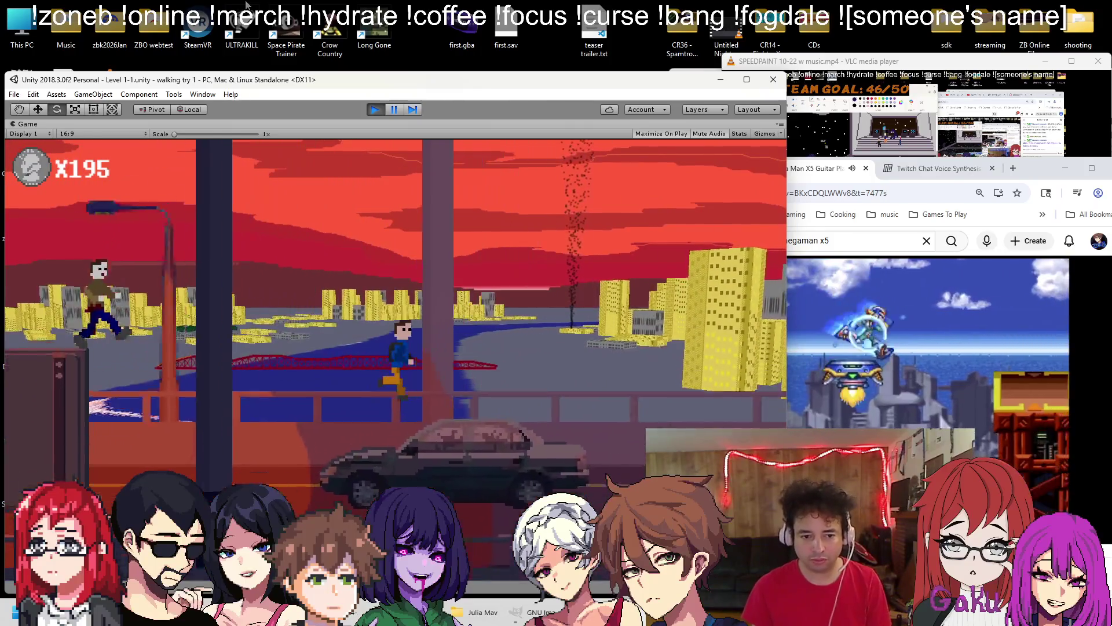
pyautogui.press('ctrl')
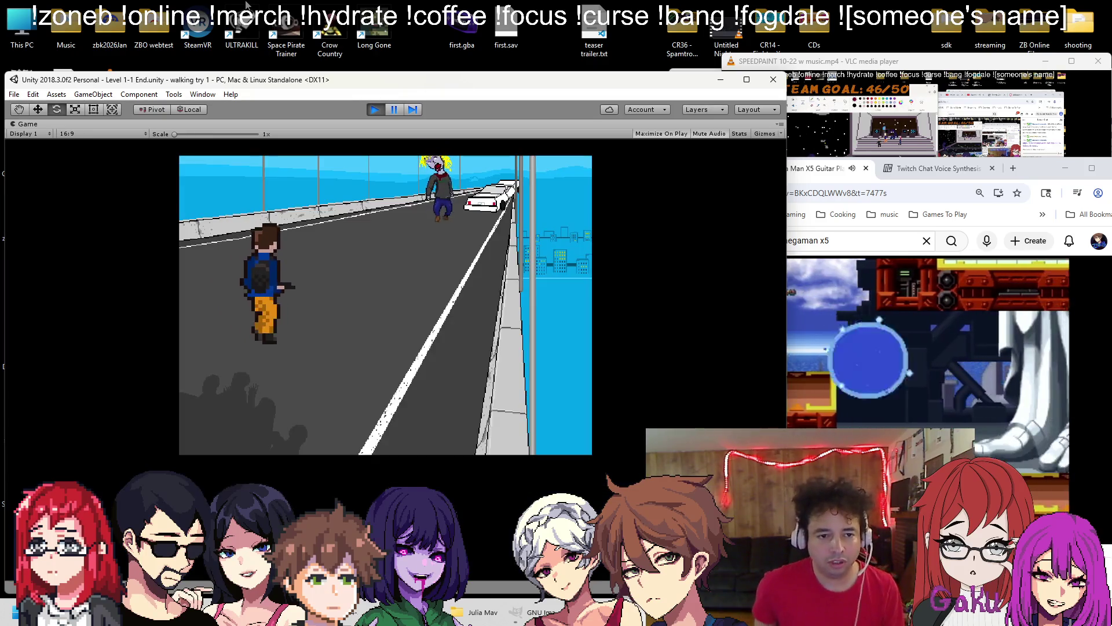
# Pause and resume the Level 1-1 end cutscene, then continue into the Level 1-2 Intro
pyautogui.press('Escape')
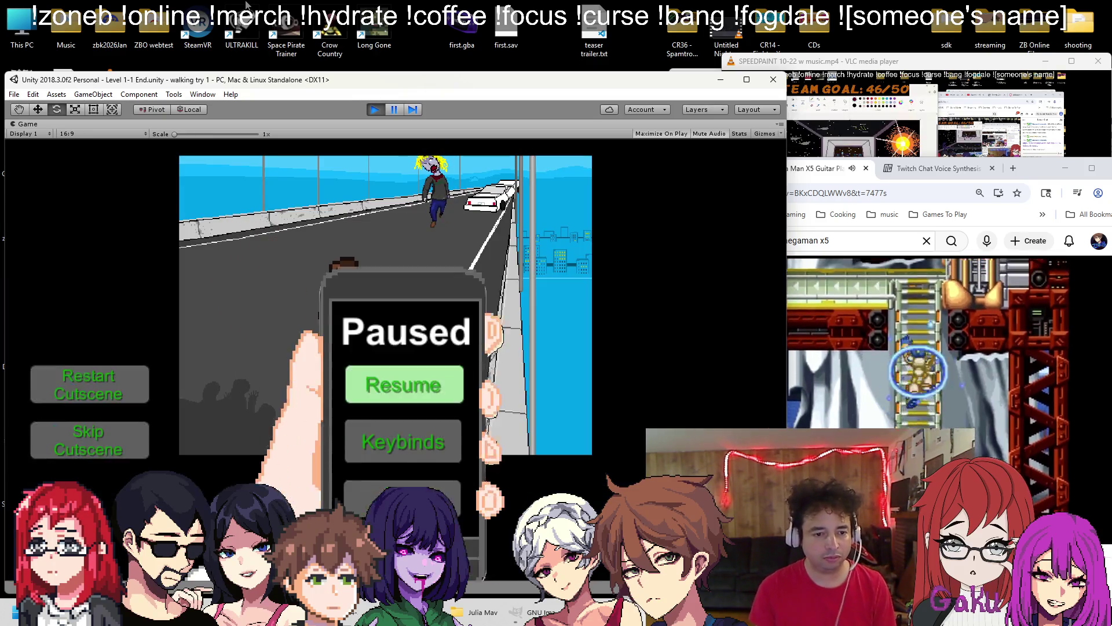
pyautogui.press('Escape')
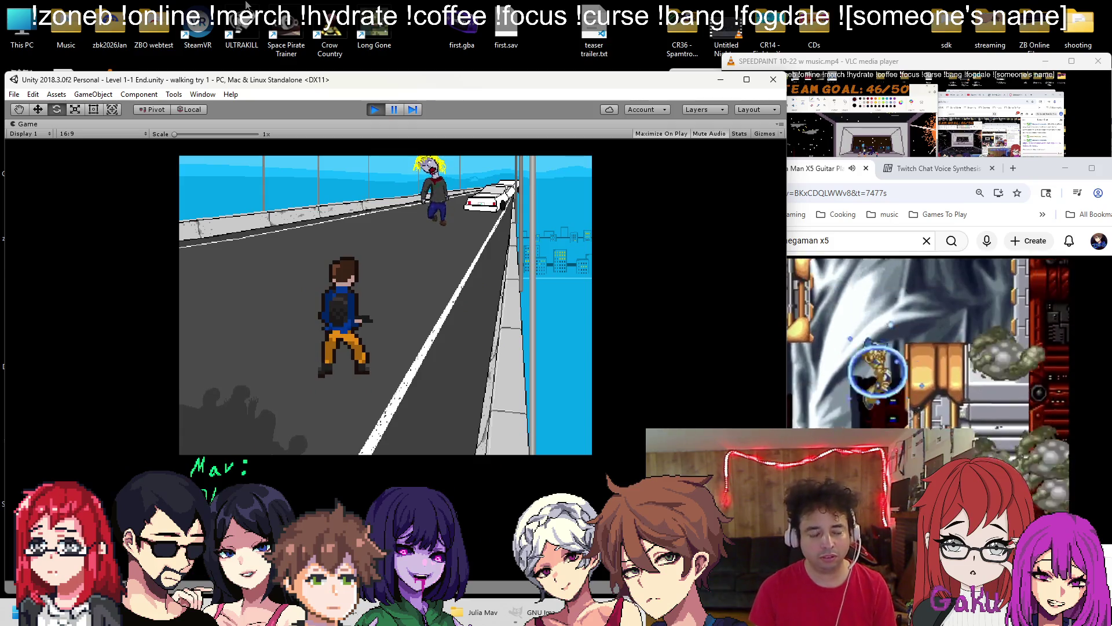
pyautogui.press('Right')
pyautogui.press('Left')
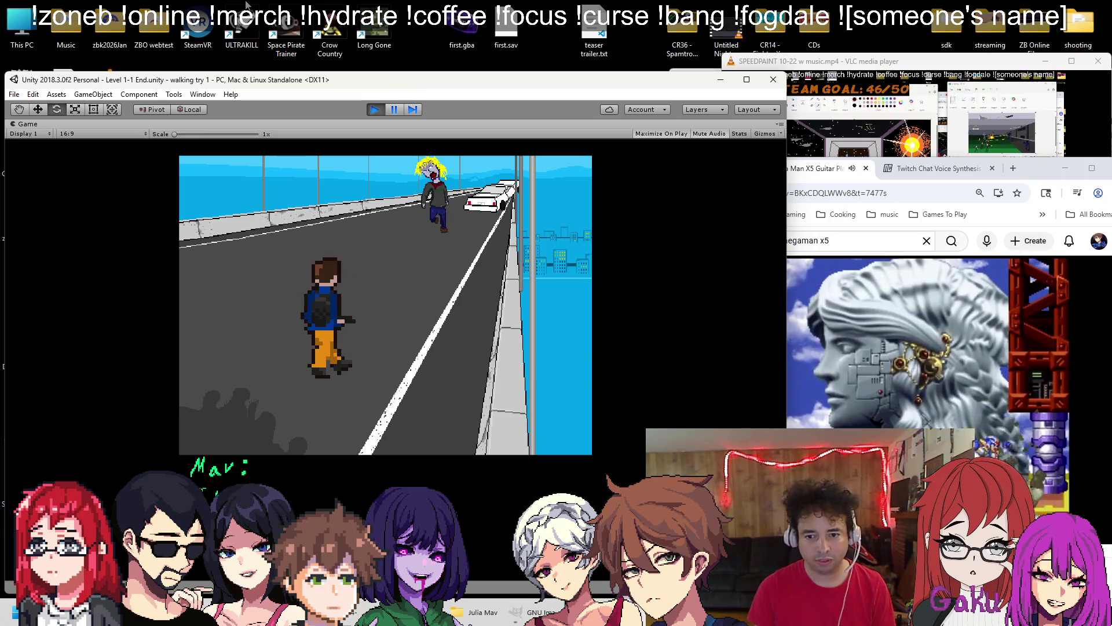
pyautogui.press('Escape')
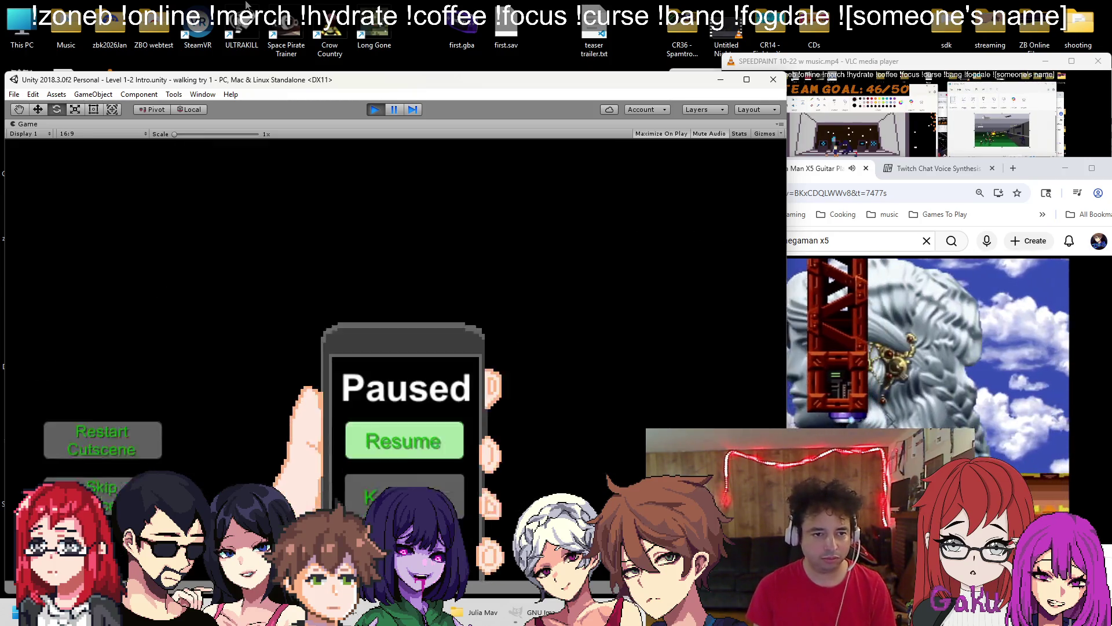
# Skip the Level 1-2 intro and fight back and forth along the street
pyautogui.press('Down')
pyautogui.press('Return')
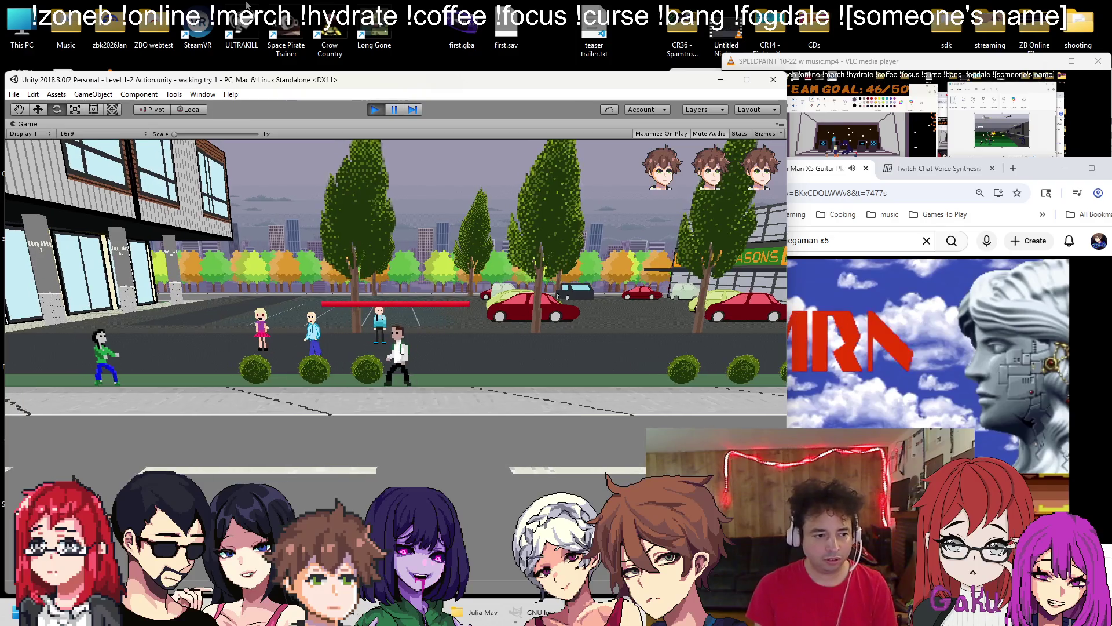
pyautogui.press('Right')
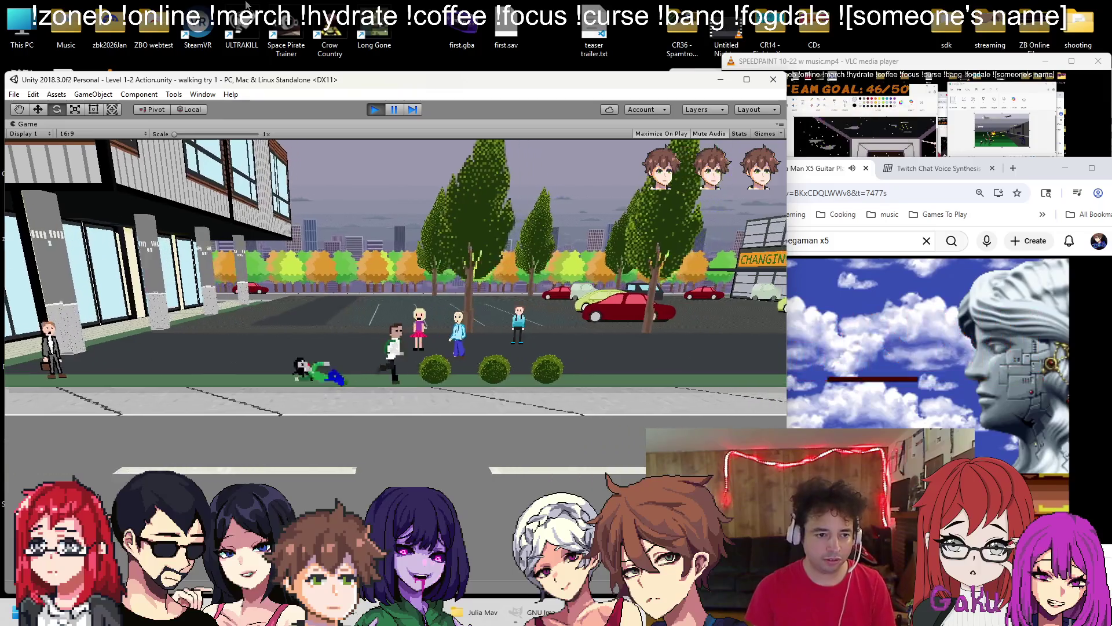
pyautogui.press('Right')
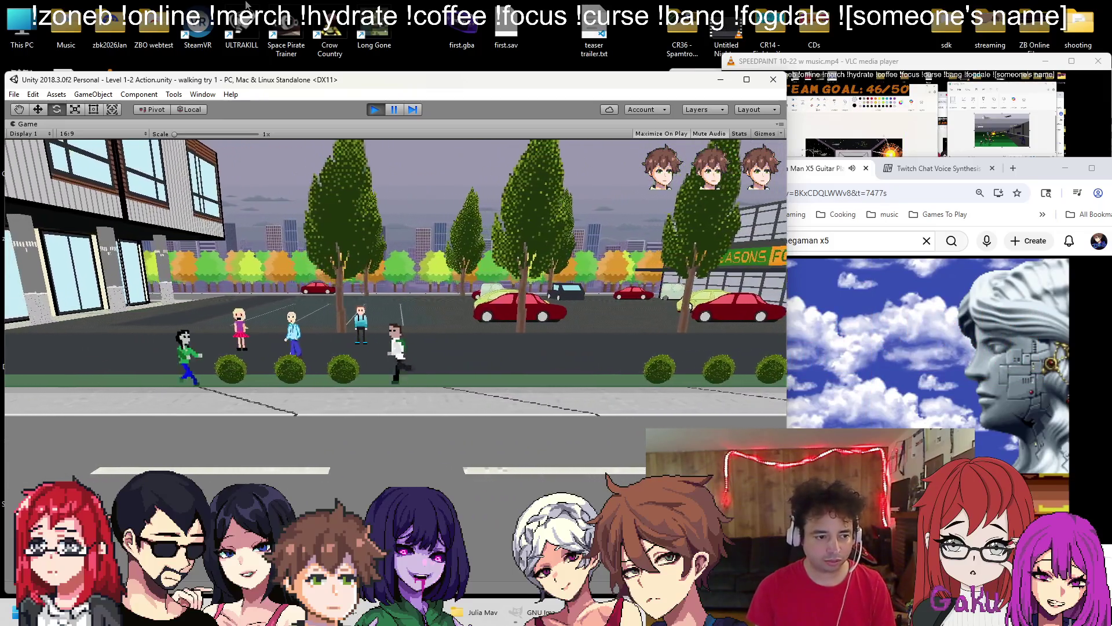
pyautogui.press('Left')
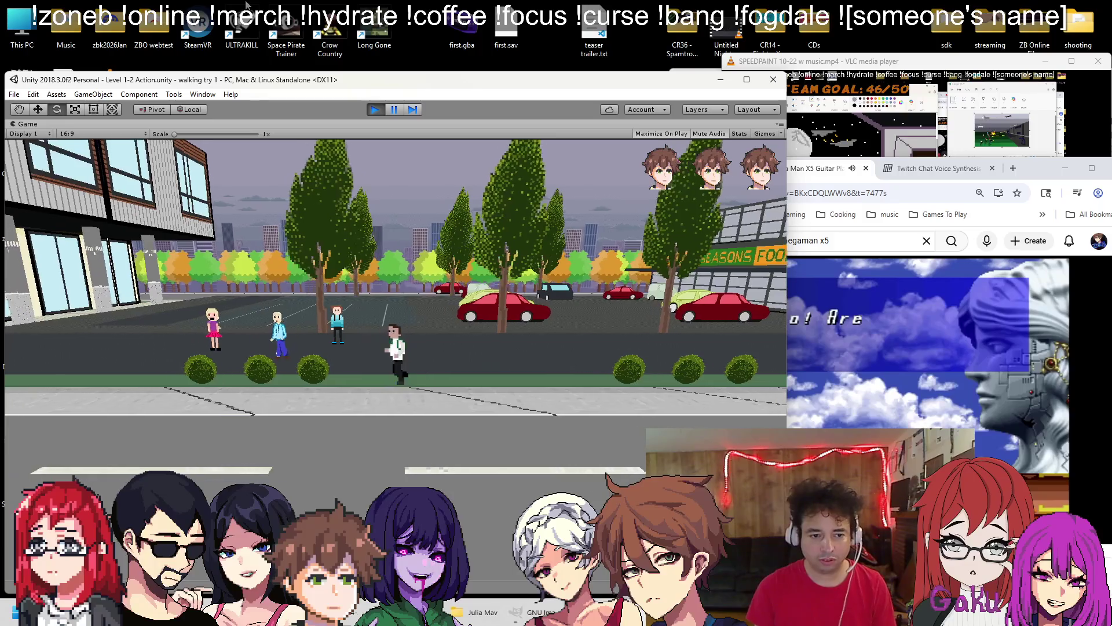
pyautogui.press('Left')
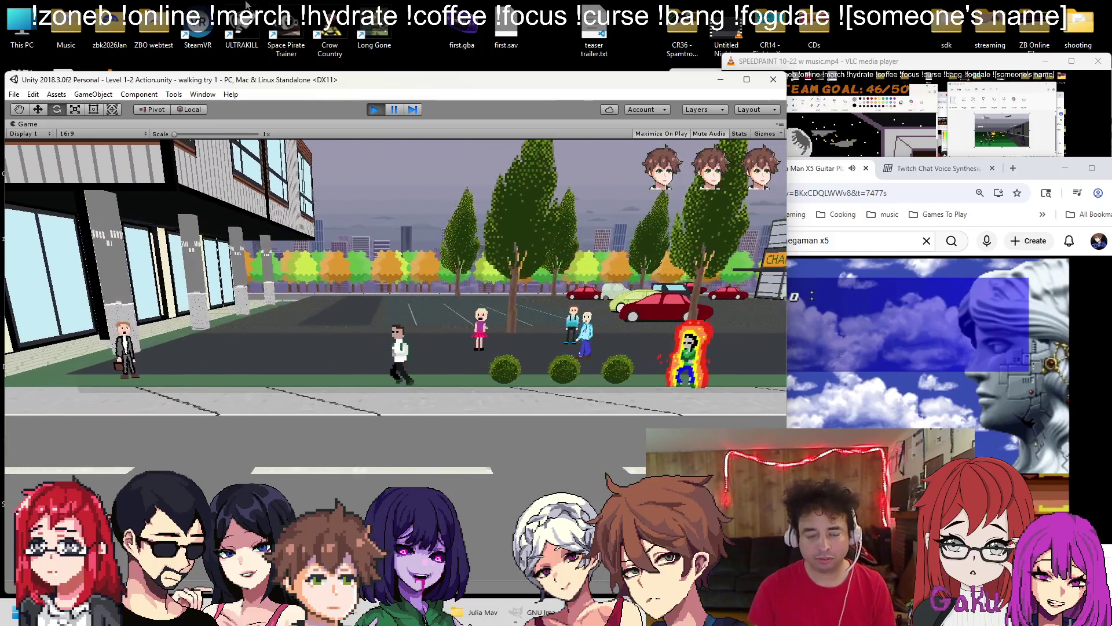
pyautogui.press('Right')
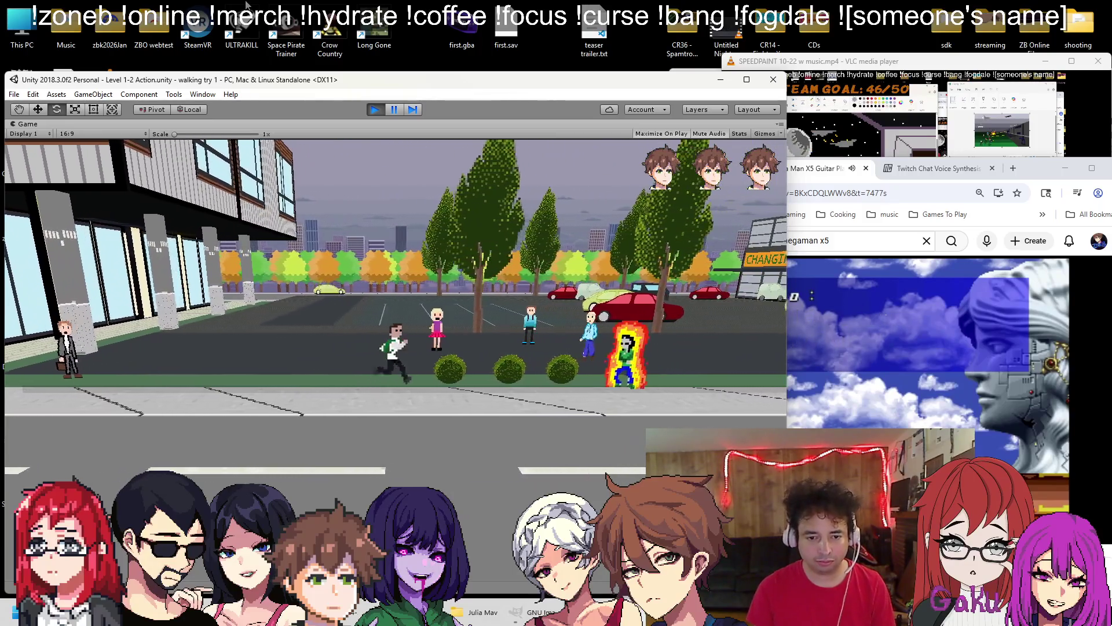
pyautogui.press('Right')
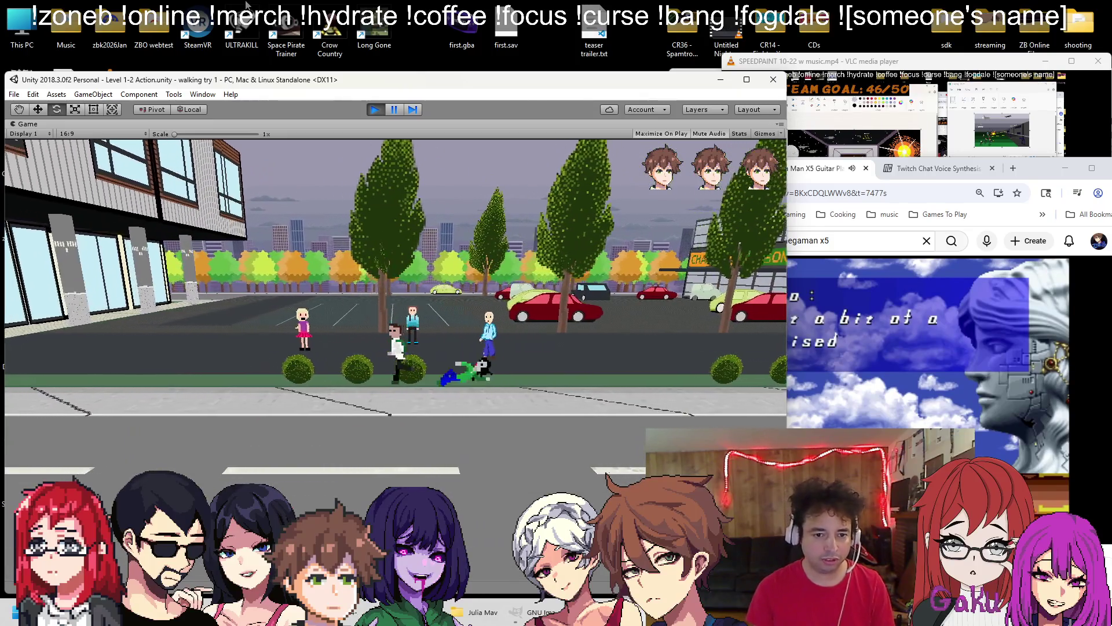
# Run on through the level into Level 1-2-3, then pause play to restore the editor layout
pyautogui.press('Left')
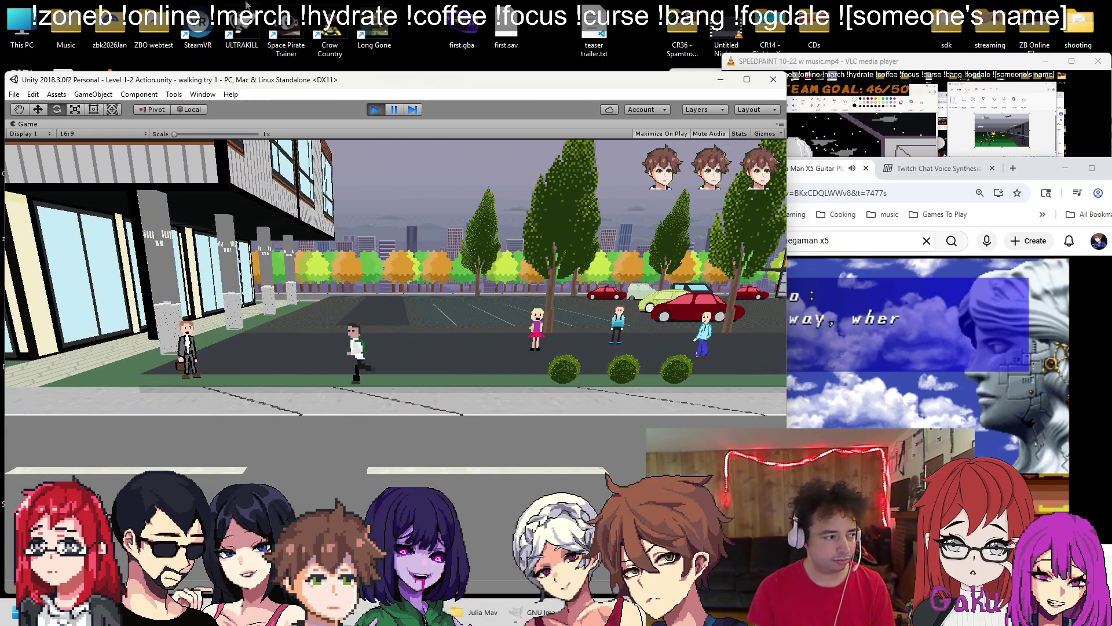
pyautogui.press('Left')
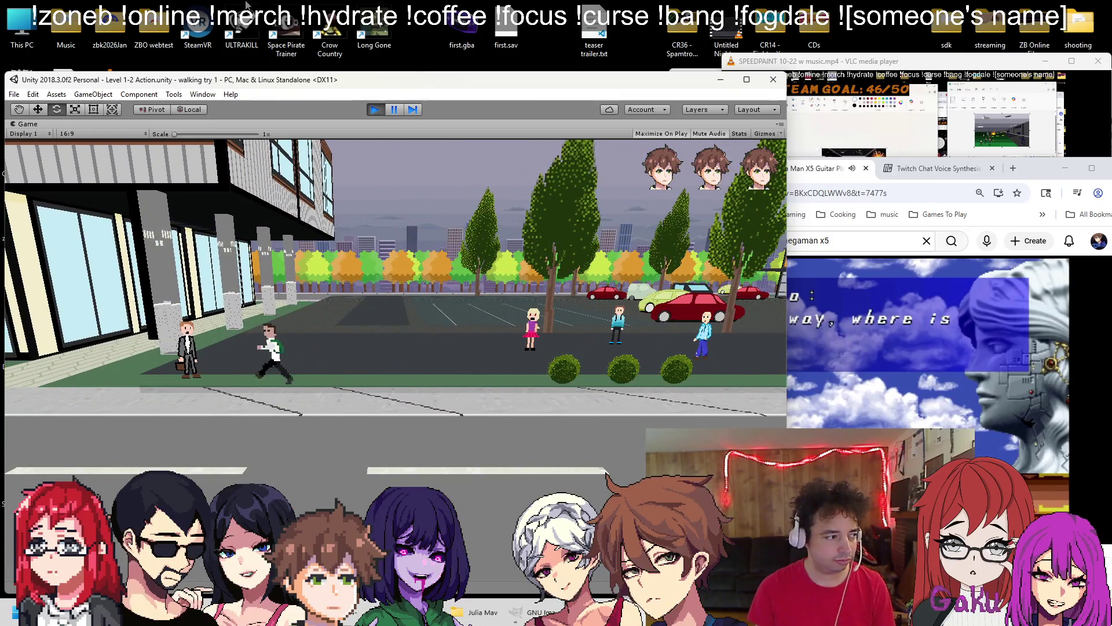
pyautogui.press('Right')
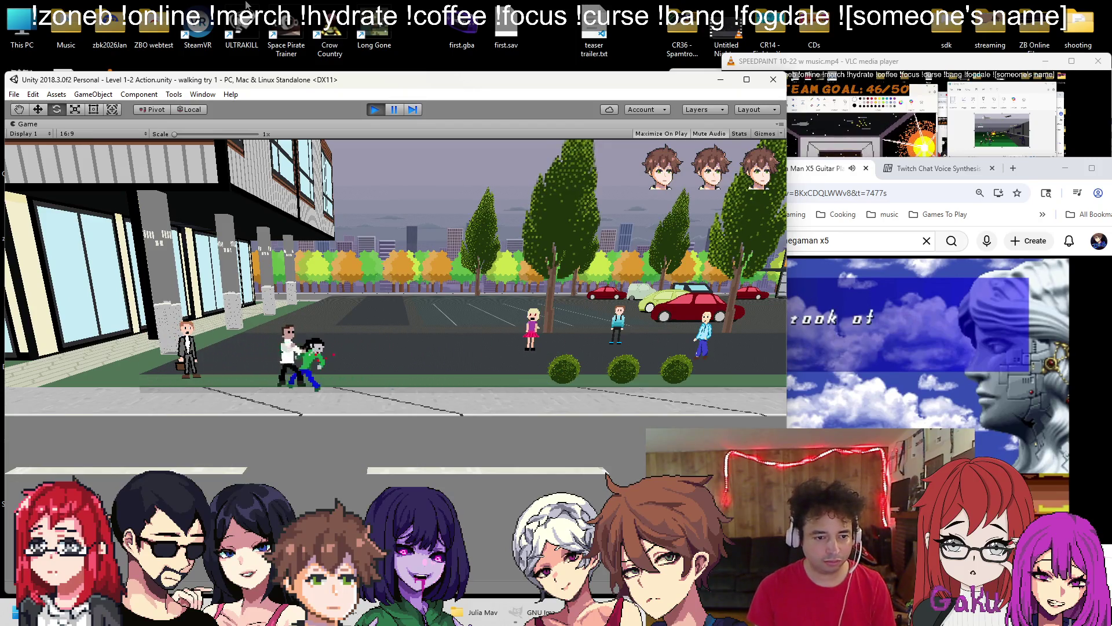
pyautogui.press('Right')
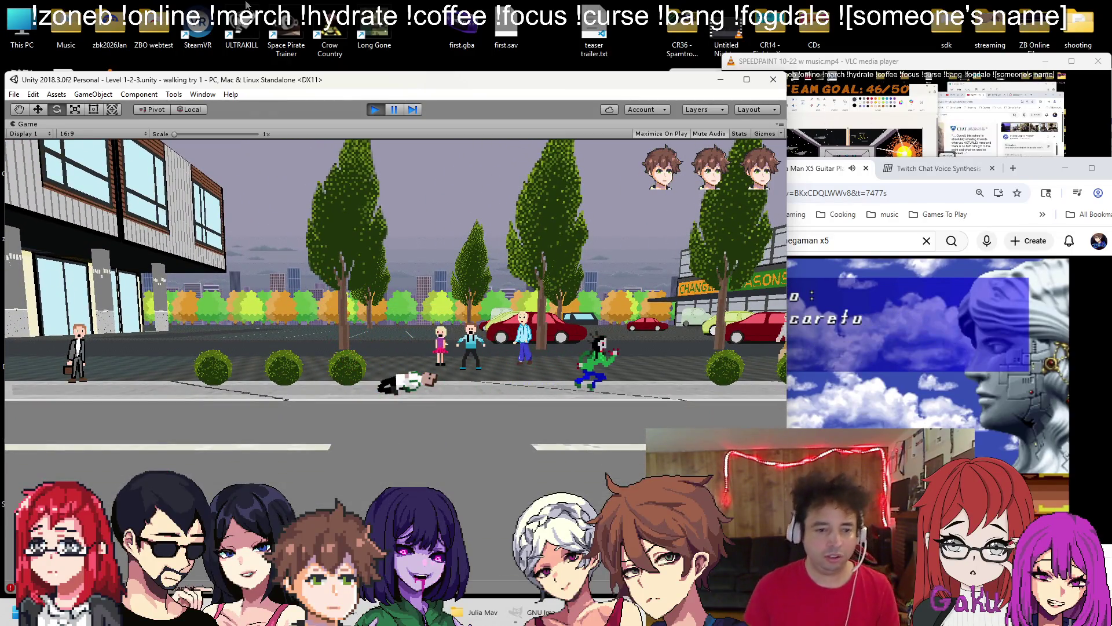
pyautogui.press('Escape')
pyautogui.click(397, 112)
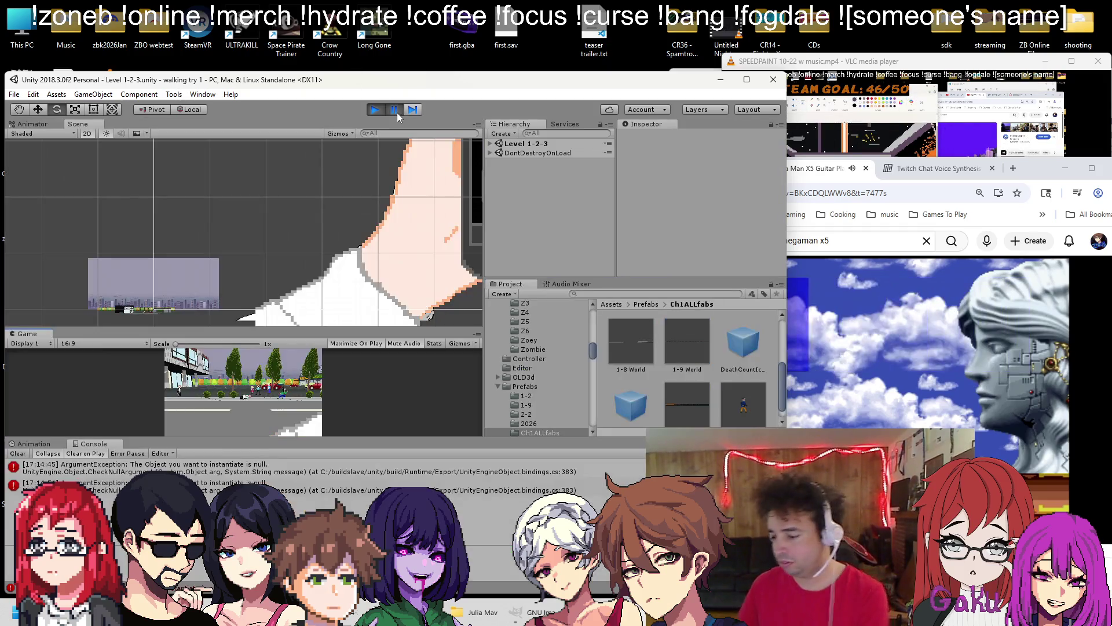
# Select Level 1-2-3's Player and check its fields: Currentdeaths 1, Death Sprite unassigned
pyautogui.click(490, 144)
pyautogui.scroll(-4, 528, 215)
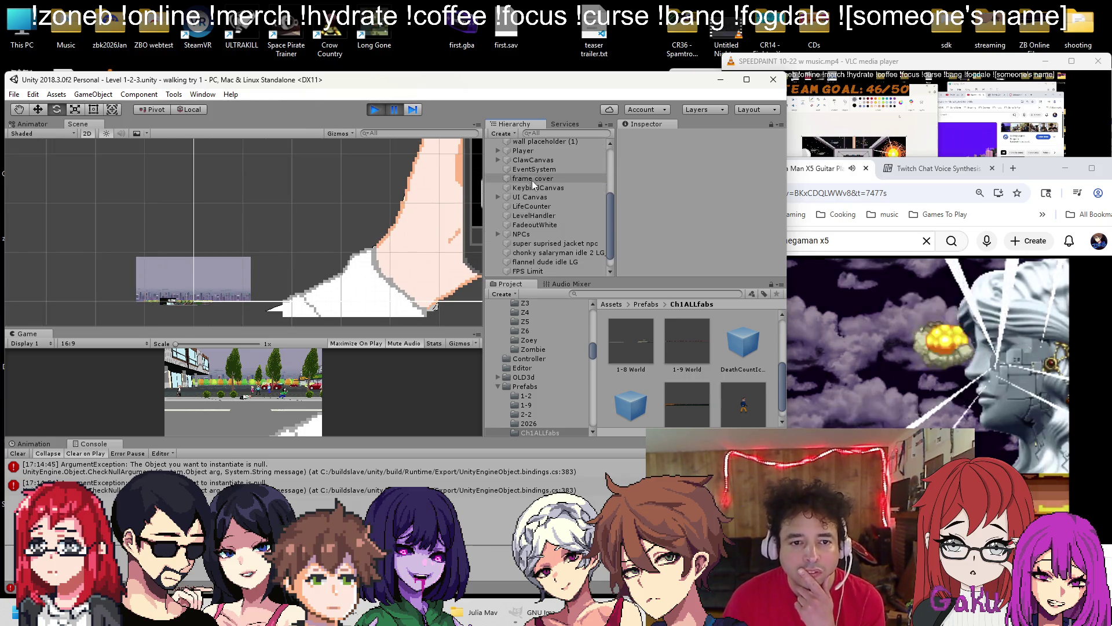
pyautogui.click(531, 152)
pyautogui.scroll(-6, 692, 203)
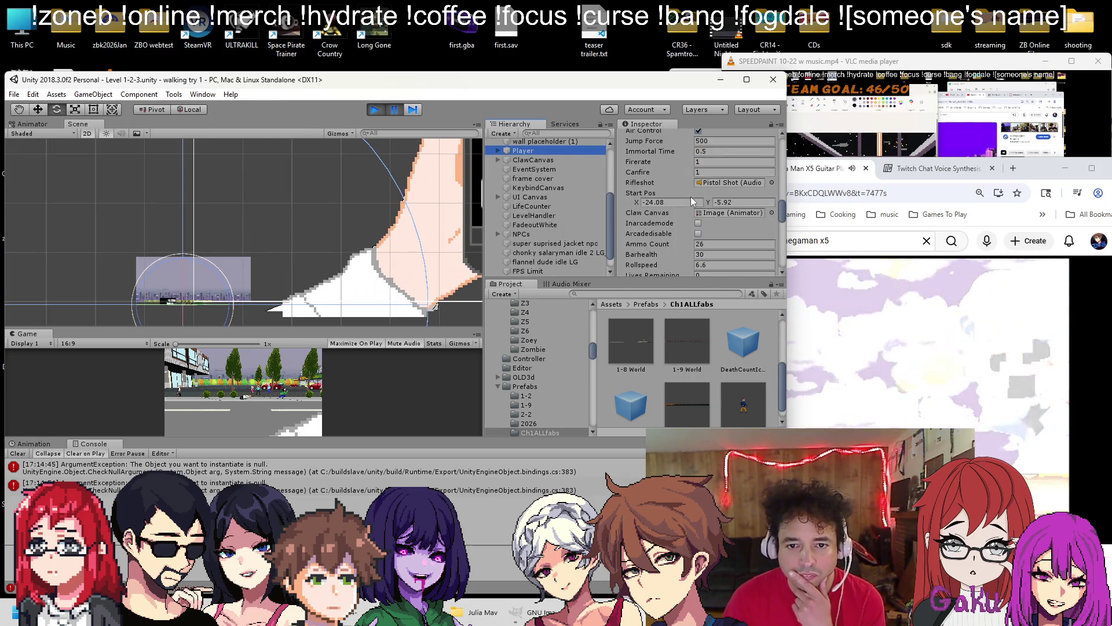
pyautogui.scroll(2, 686, 183)
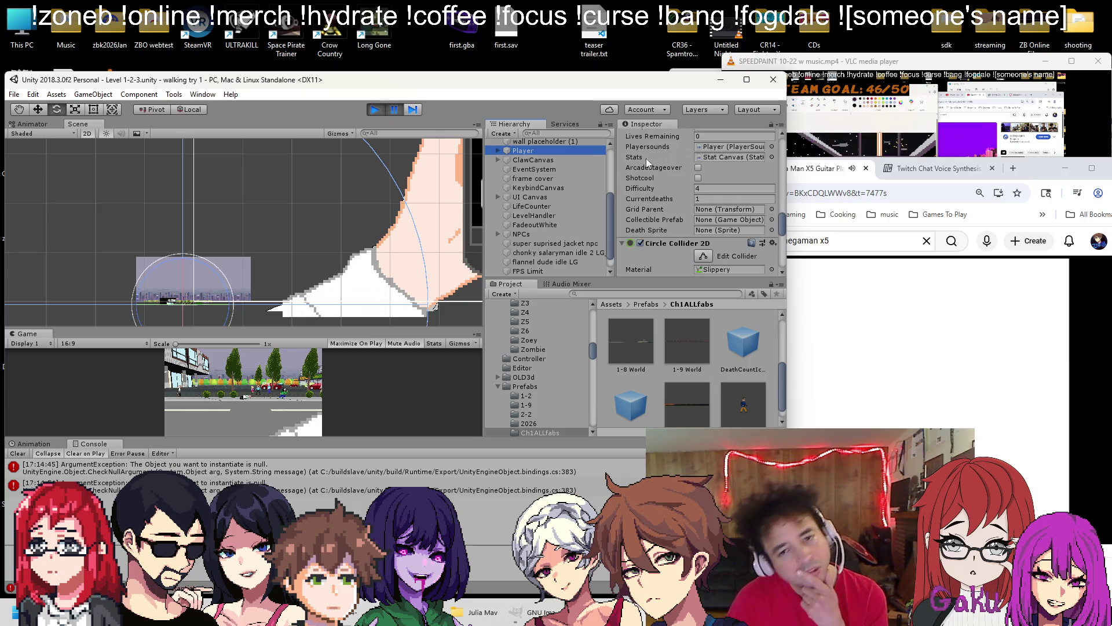
# Stop play mode and load the Level 1-2-3 scene from the Scenes folder
pyautogui.click(375, 109)
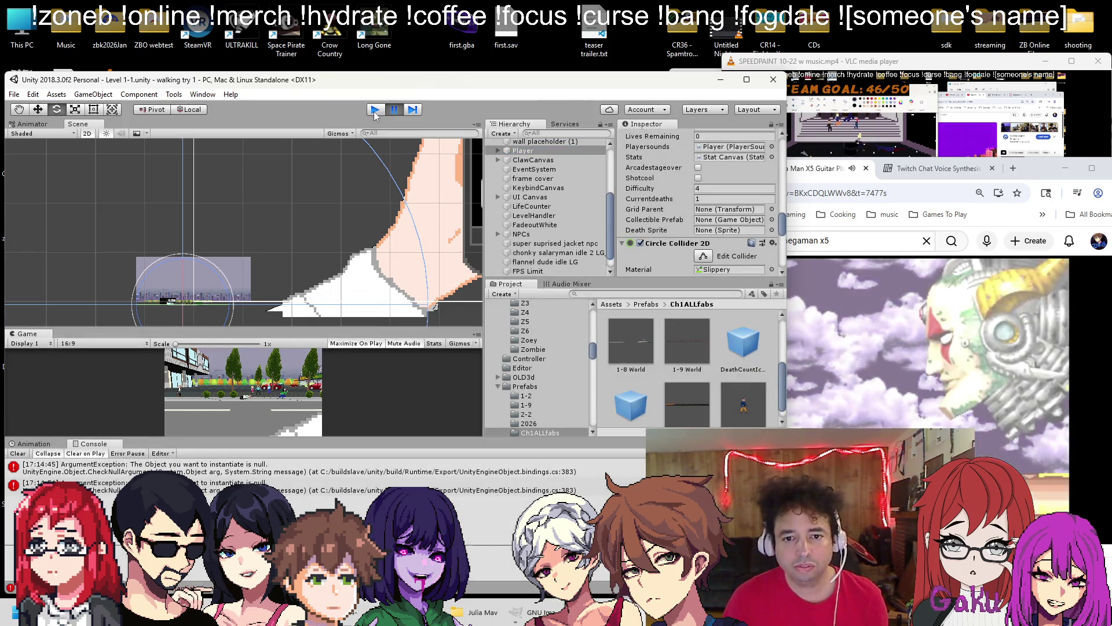
pyautogui.click(14, 94)
pyautogui.click(34, 119)
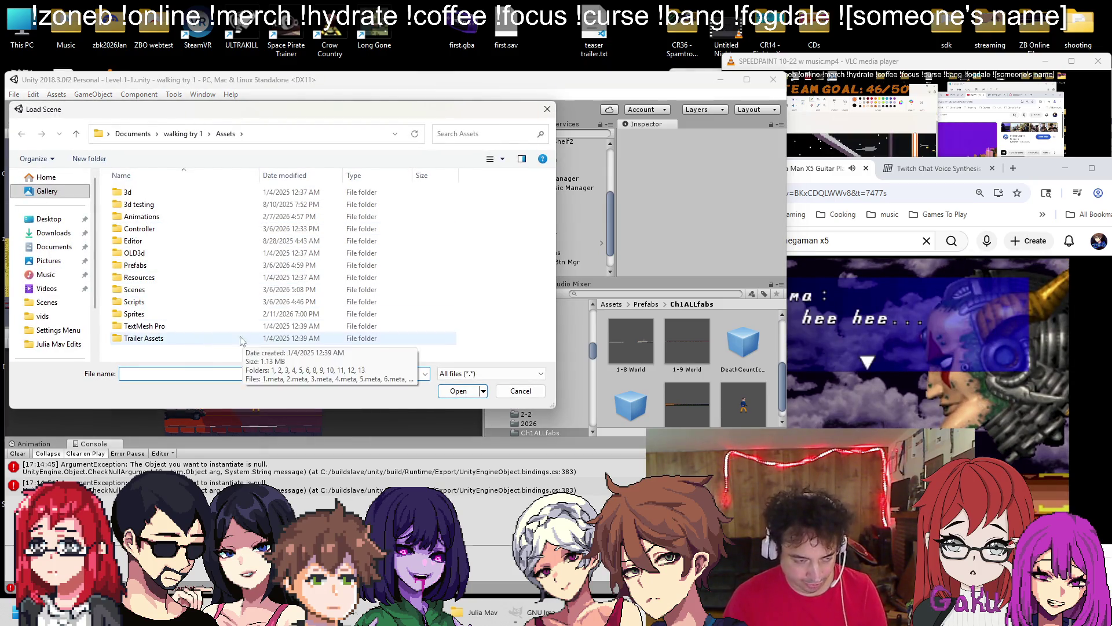
pyautogui.click(146, 293)
pyautogui.doubleClick(146, 292)
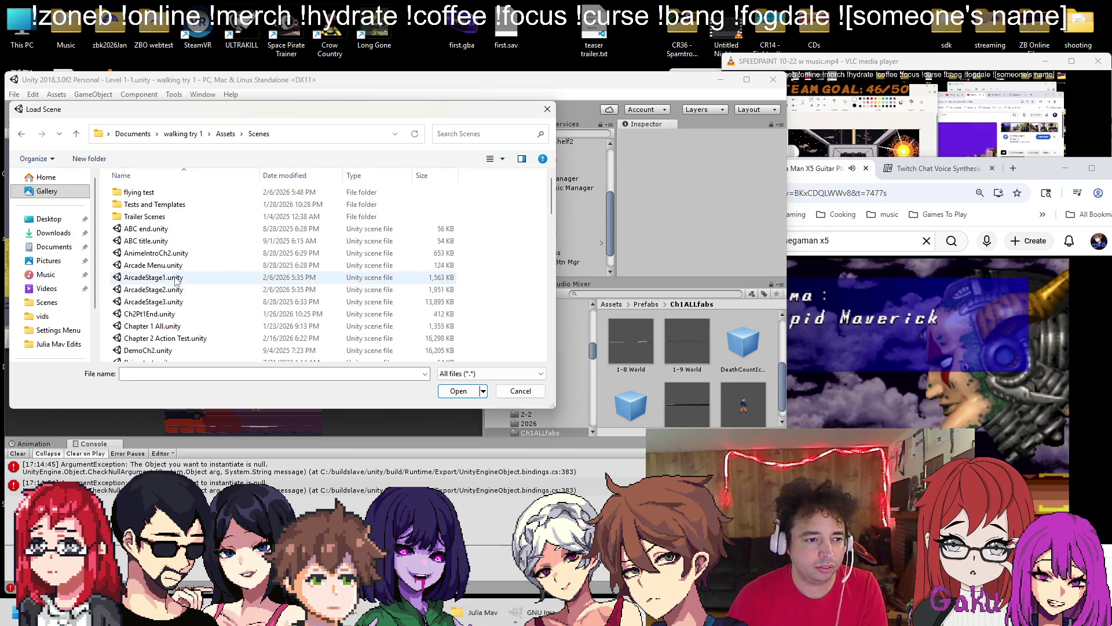
pyautogui.scroll(-5, 174, 255)
pyautogui.doubleClick(174, 223)
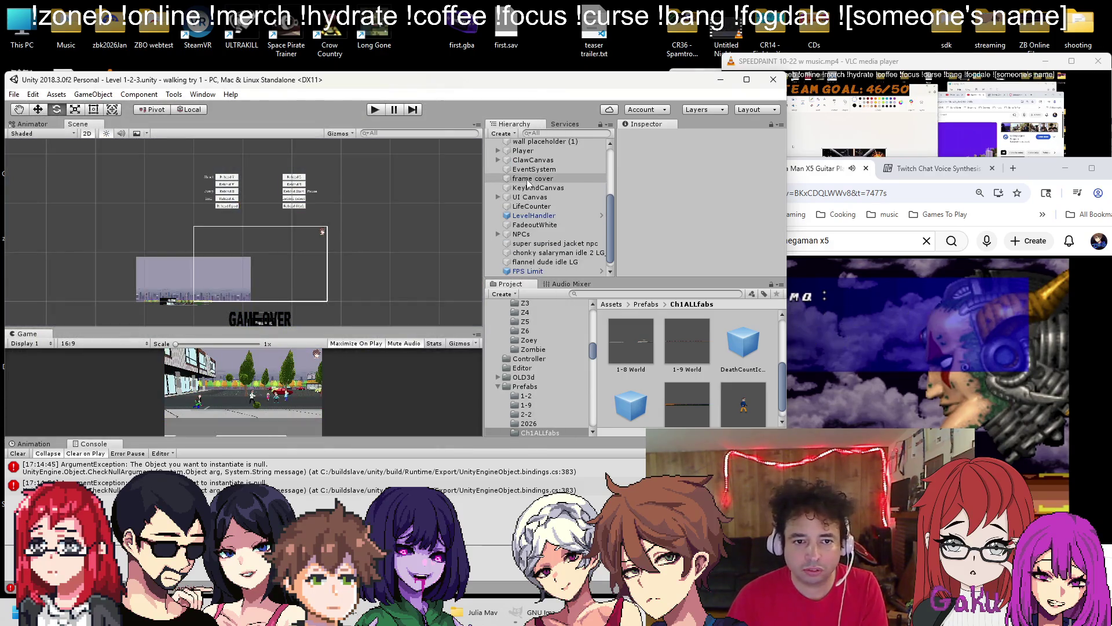
# Add the DeathCountUI prefab under Level 1-2-3's UI Canvas
pyautogui.click(541, 153)
pyautogui.scroll(-6, 682, 183)
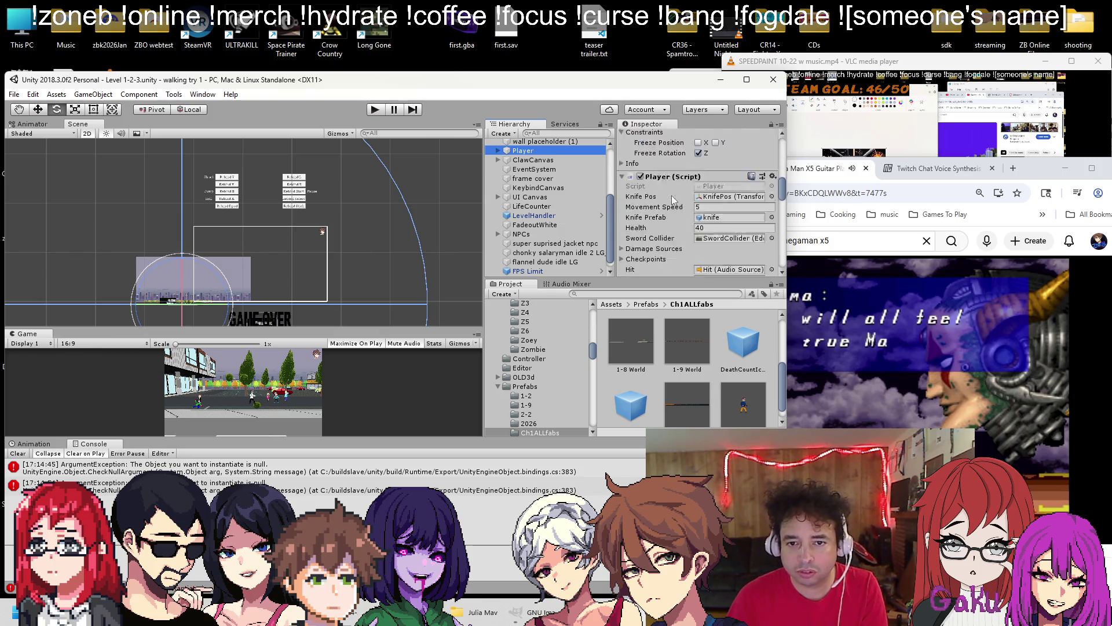
pyautogui.scroll(-3, 682, 183)
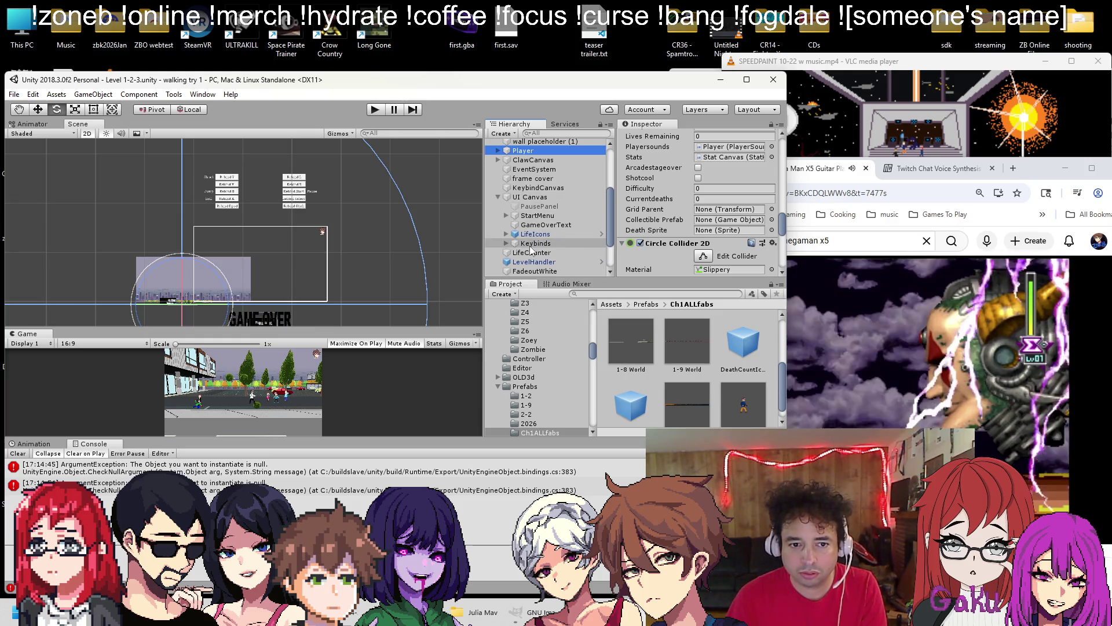
pyautogui.scroll(2, 538, 246)
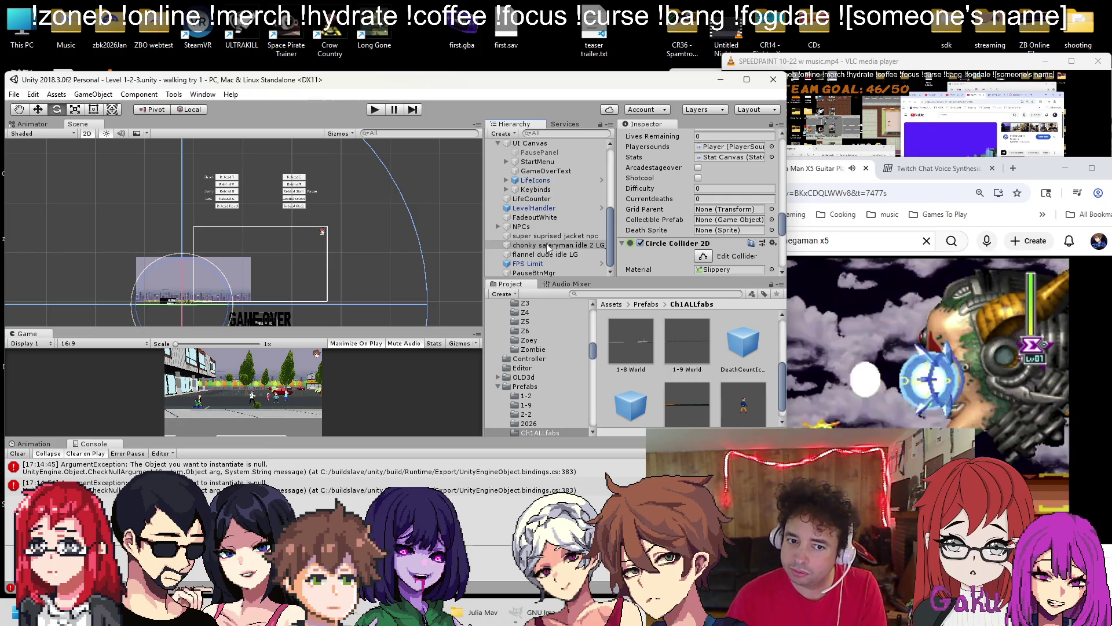
pyautogui.scroll(2, 554, 250)
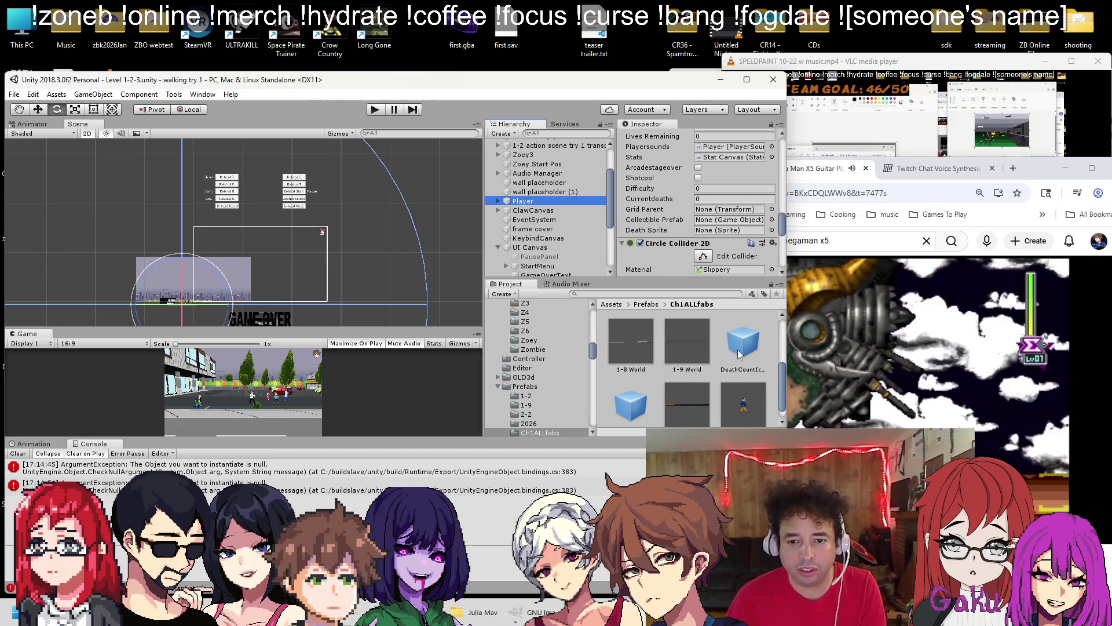
pyautogui.moveTo(640, 407)
pyautogui.mouseDown()
pyautogui.moveTo(574, 230)
pyautogui.moveTo(530, 238)
pyautogui.mouseUp()
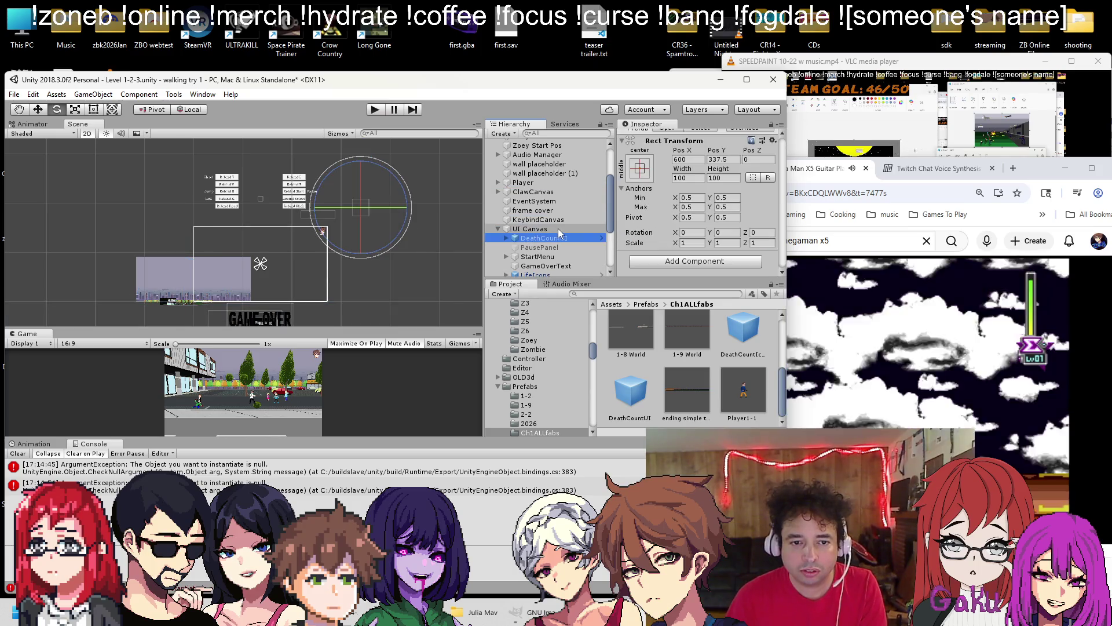
# Set Player's Death Sprite to the mavZ icon and start a playtest
pyautogui.click(526, 183)
pyautogui.scroll(-10, 706, 230)
pyautogui.scroll(-9, 706, 231)
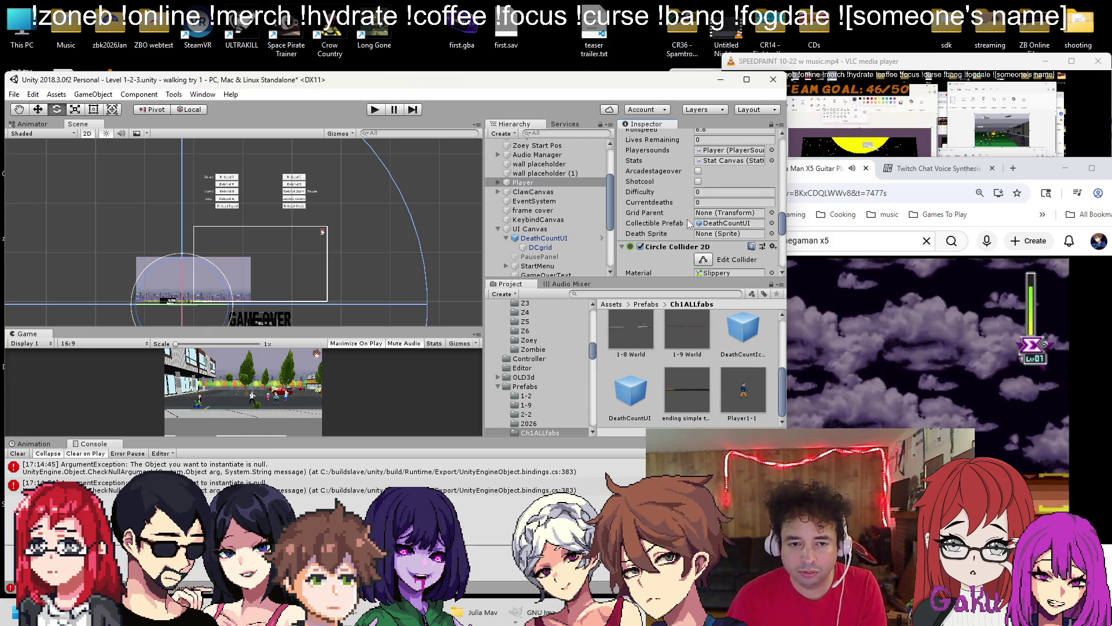
pyautogui.click(772, 233)
pyautogui.write('mav')
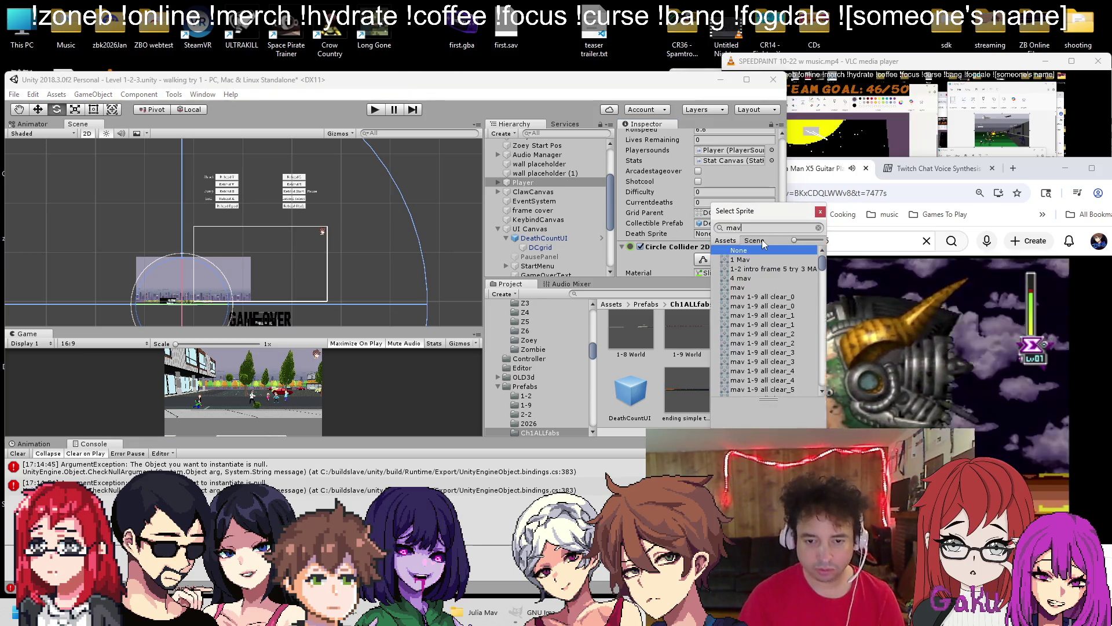
pyautogui.write('z')
pyautogui.doubleClick(756, 297)
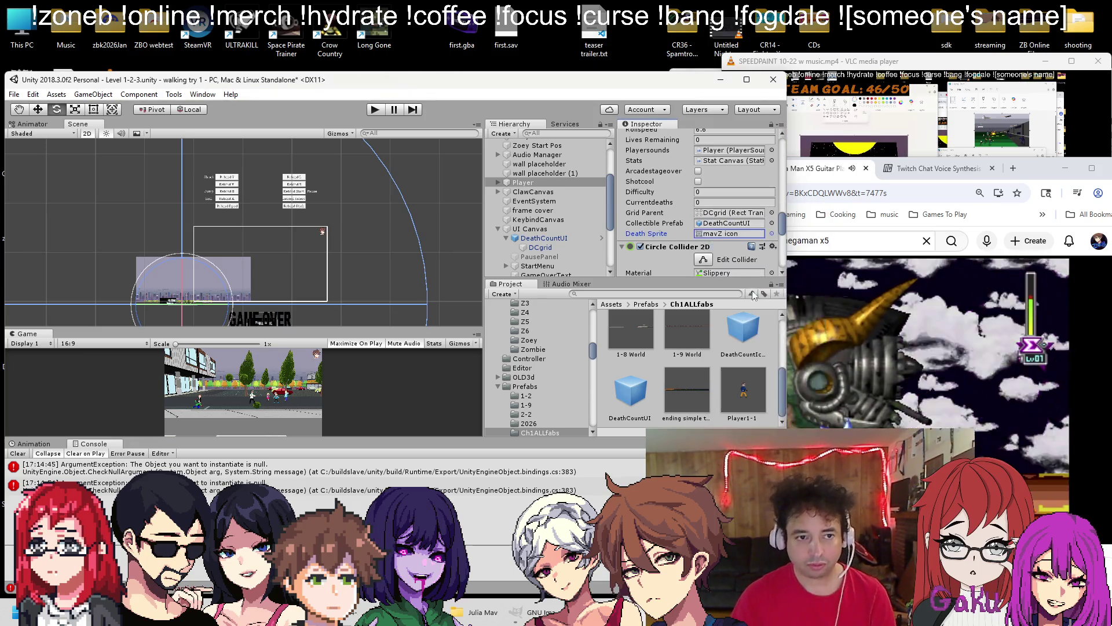
pyautogui.click(376, 110)
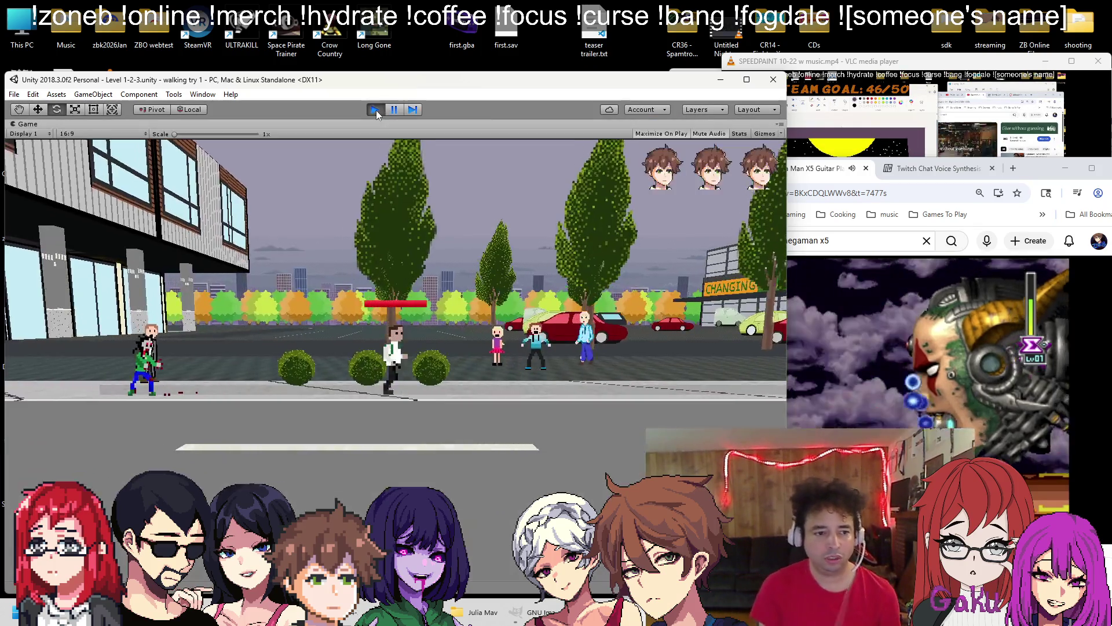
# Move the character, pause the playtest, and frame DeathCountUI in the Scene view
pyautogui.press('Right')
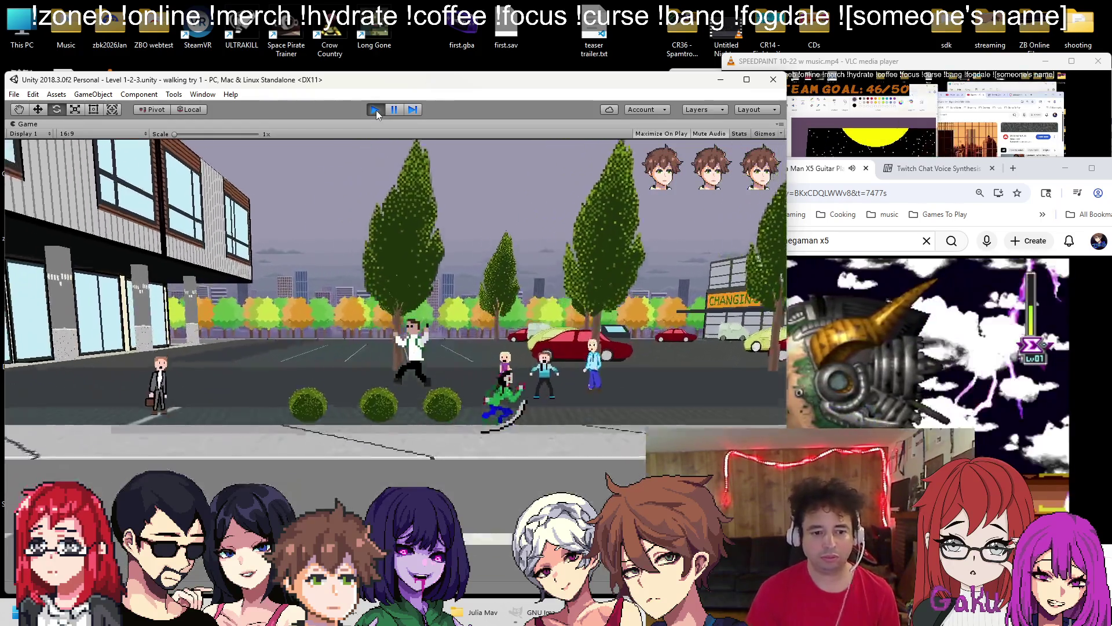
pyautogui.click(396, 111)
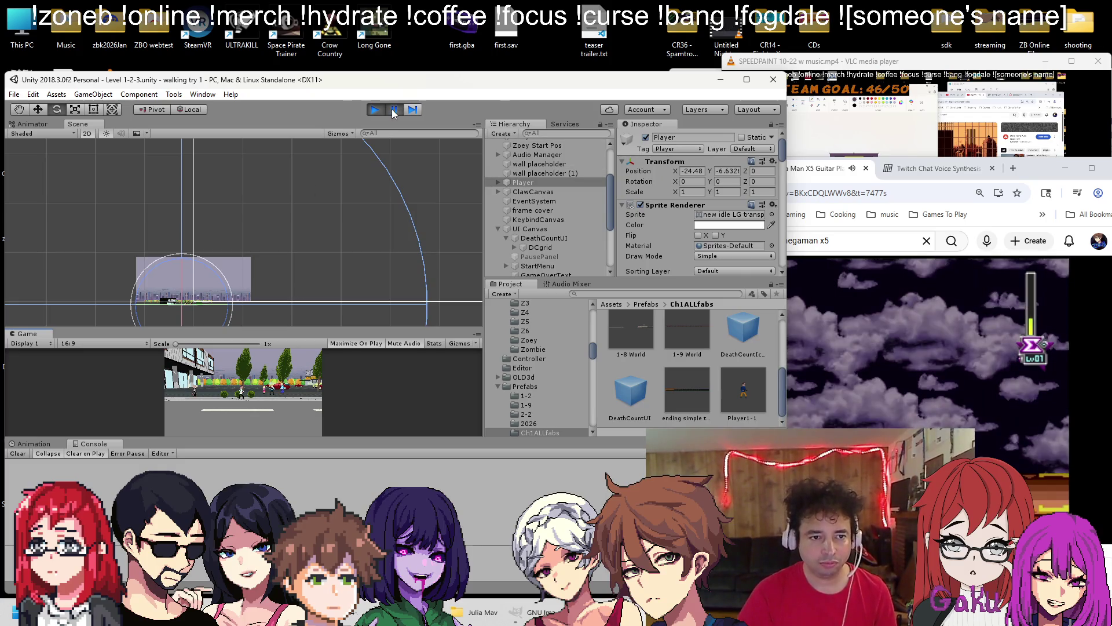
pyautogui.press('Escape')
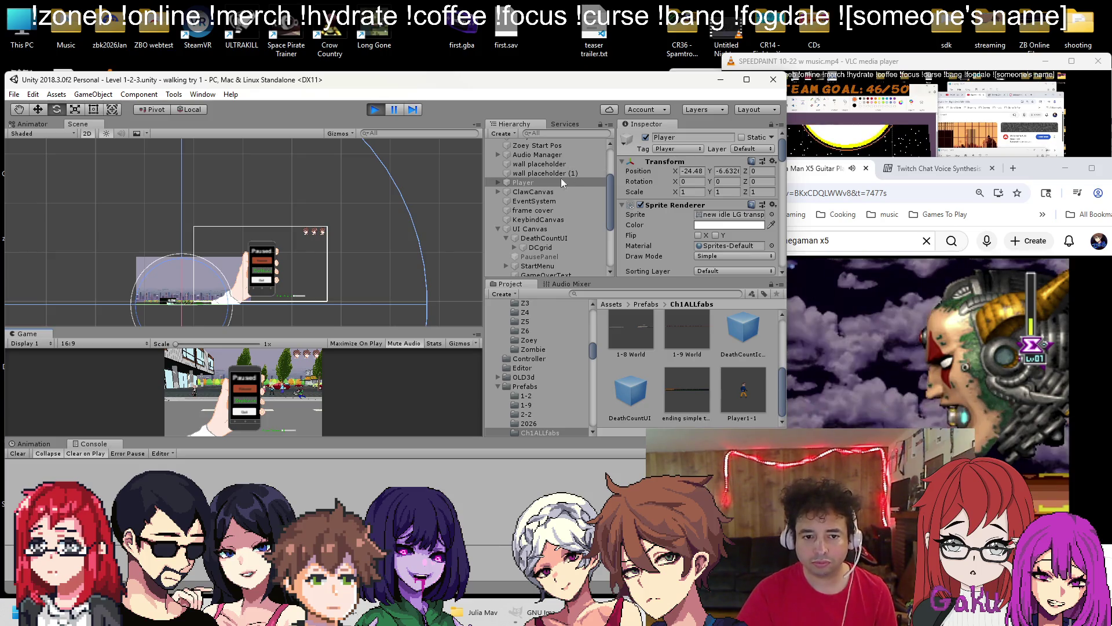
pyautogui.scroll(-10, 678, 176)
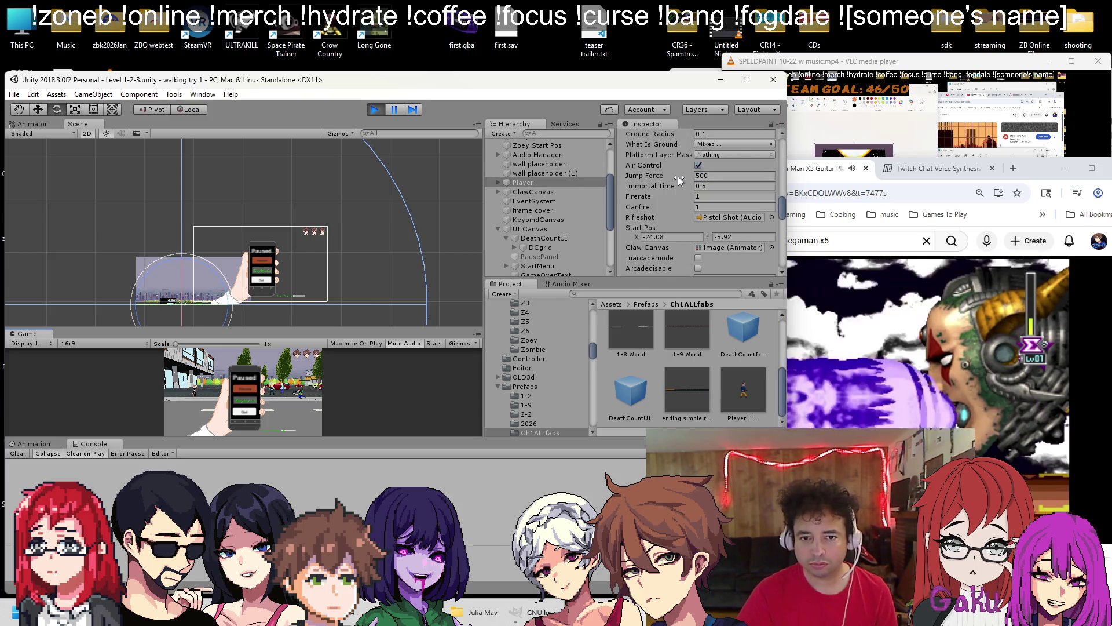
pyautogui.scroll(-6, 677, 176)
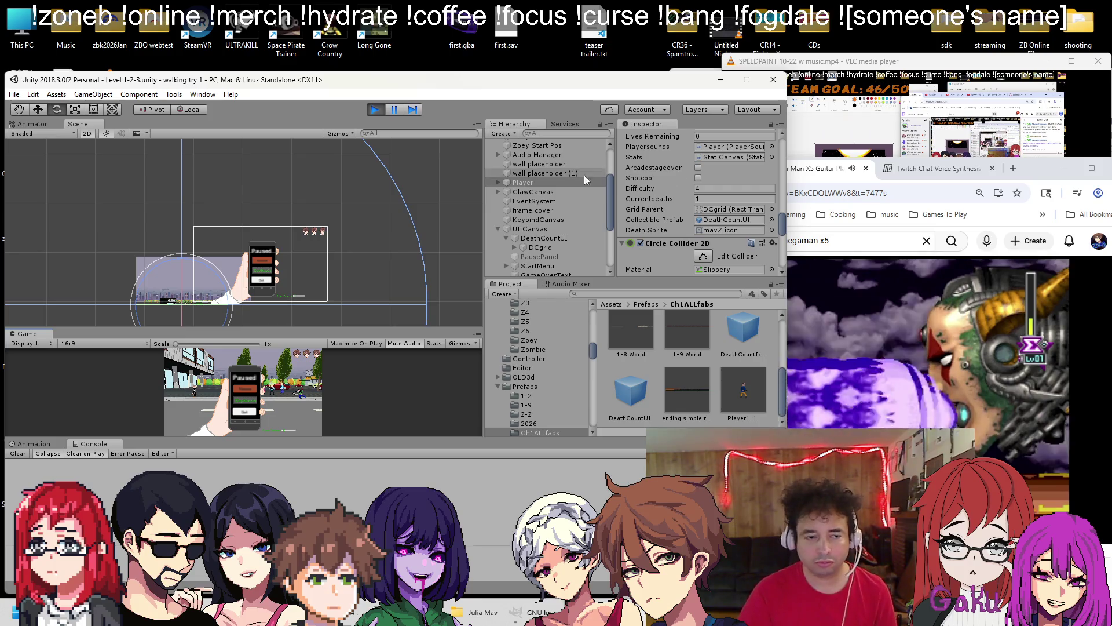
pyautogui.doubleClick(539, 243)
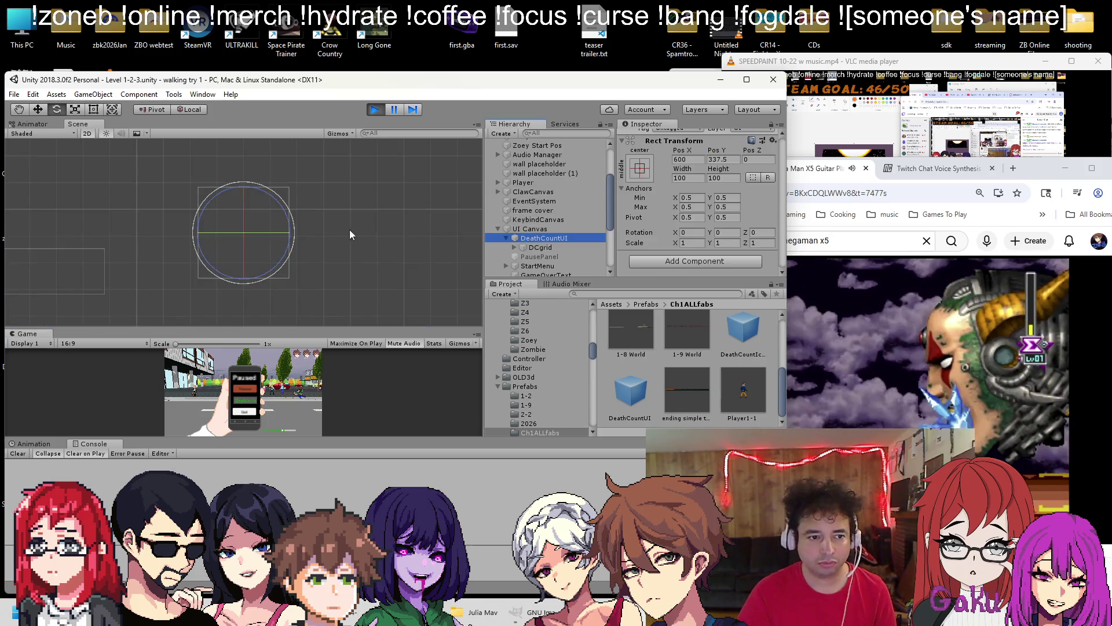
# Expand DCgrid to inspect the spawned DeathCountUI clone in the Scene view, then stop play
pyautogui.click(529, 248)
pyautogui.click(513, 248)
pyautogui.scroll(-5, 544, 229)
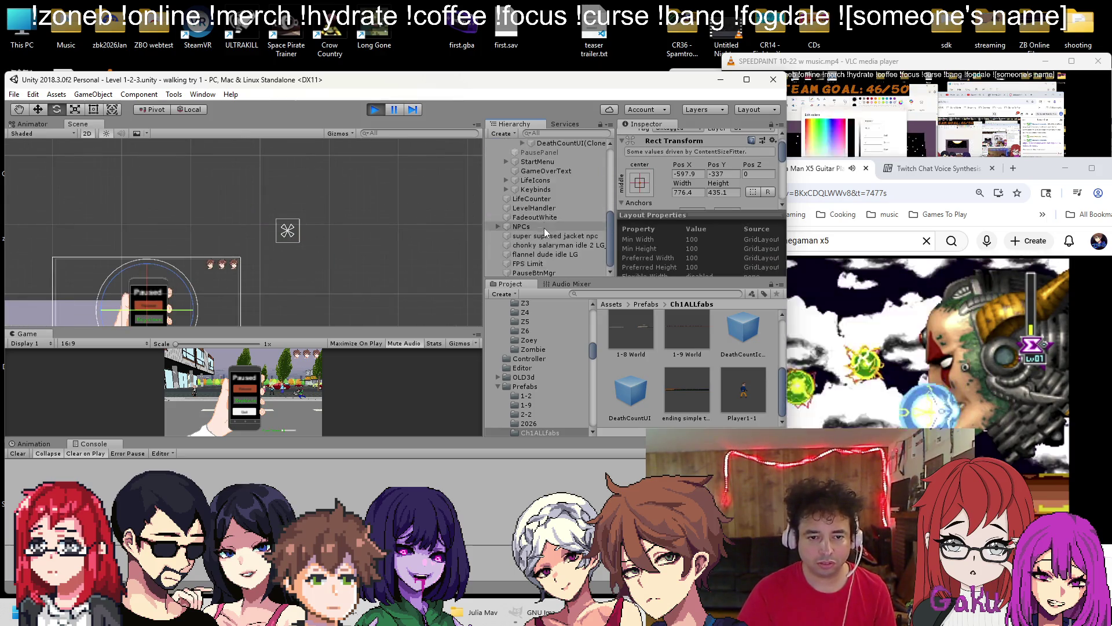
pyautogui.doubleClick(558, 143)
pyautogui.moveTo(369, 226); pyautogui.dragTo(419, 153)
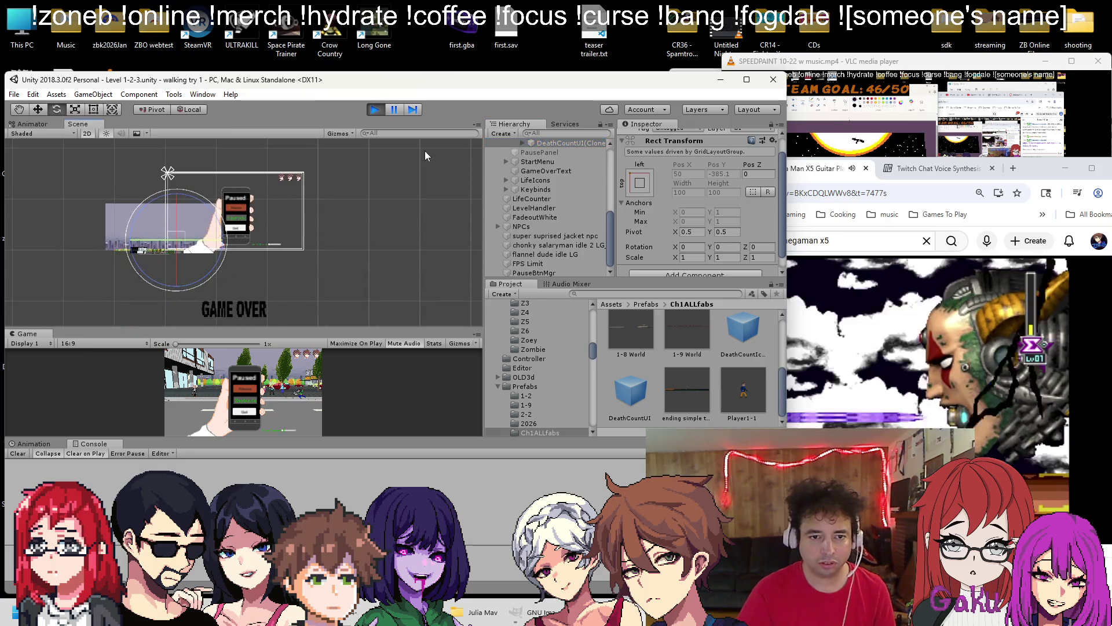
pyautogui.doubleClick(558, 152)
pyautogui.scroll(-4, 392, 197)
pyautogui.scroll(1, 395, 185)
pyautogui.moveTo(395, 185); pyautogui.dragTo(297, 201)
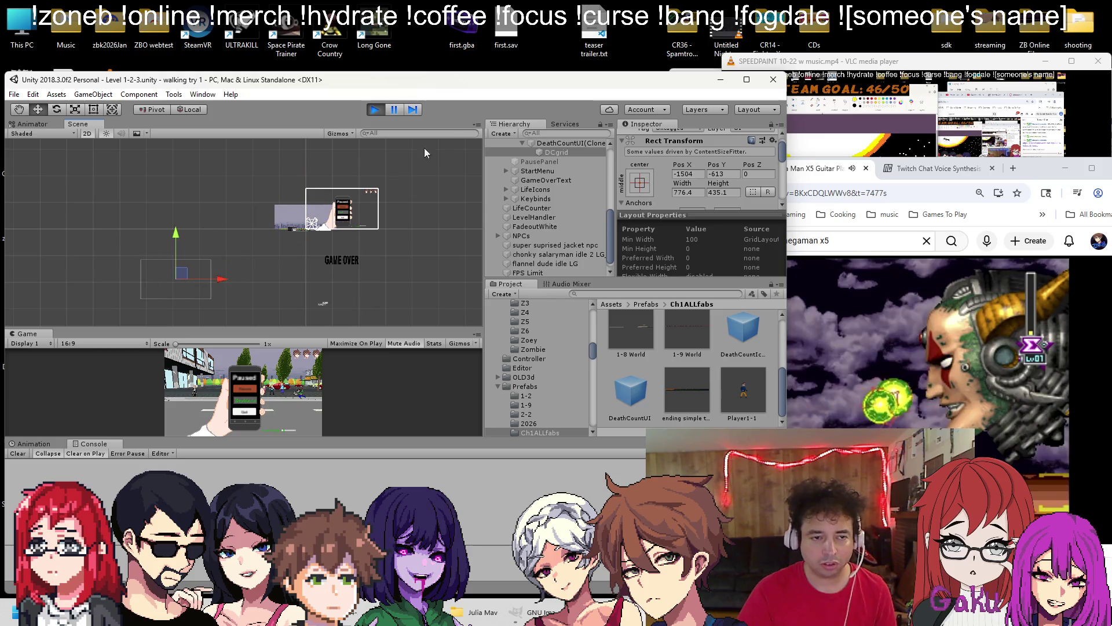
pyautogui.click(374, 110)
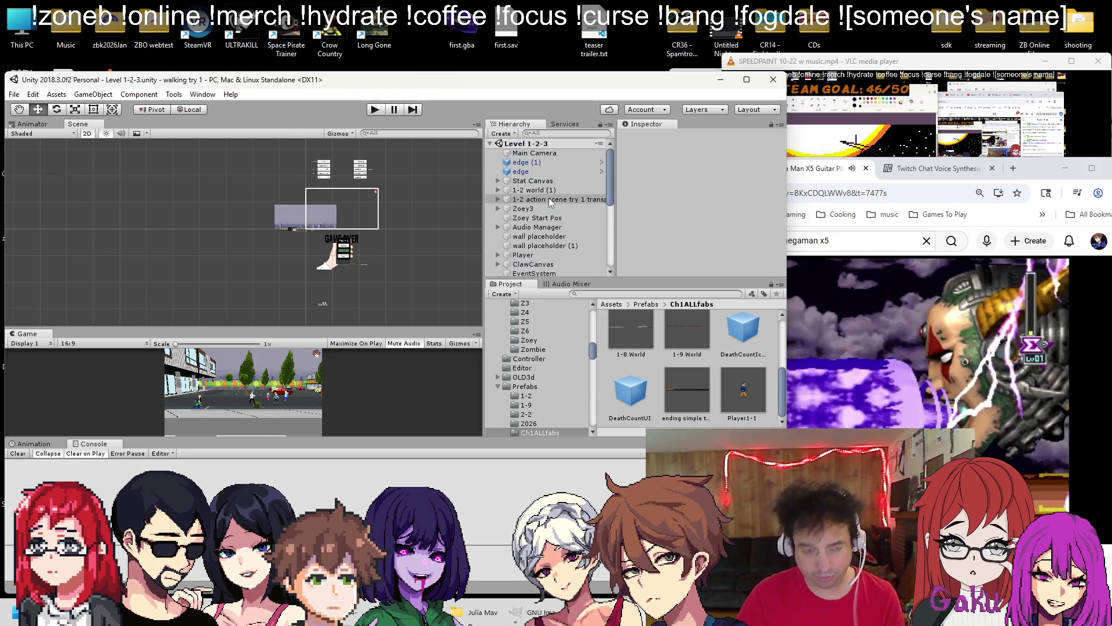
# Assign the DeathCountIcon prefab as Player's Collectible Prefab for death icons
pyautogui.scroll(-5, 524, 225)
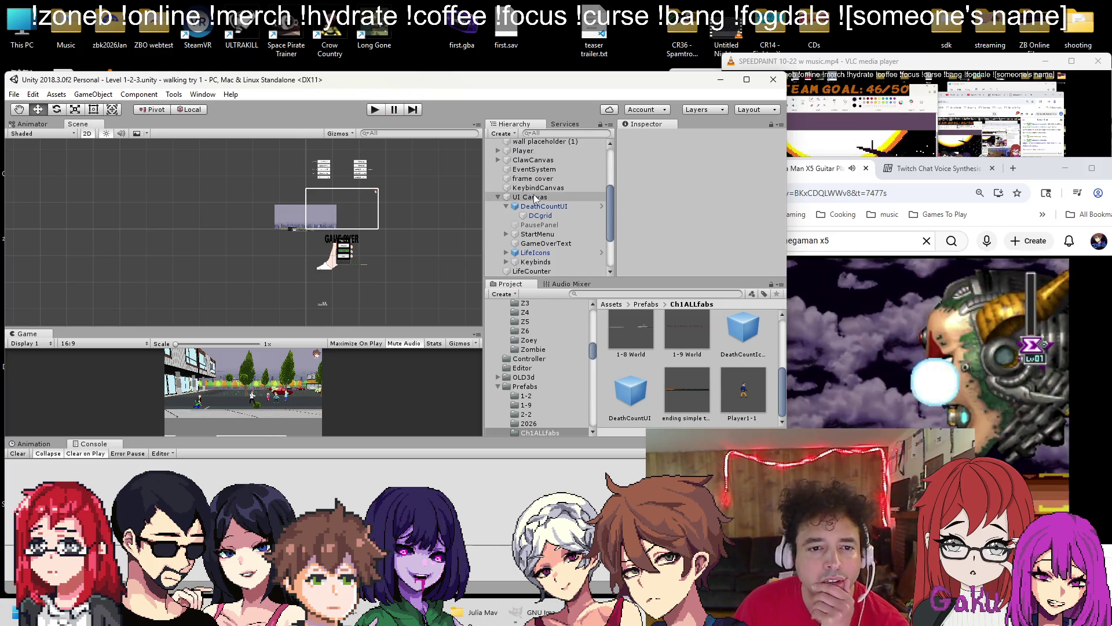
pyautogui.click(536, 206)
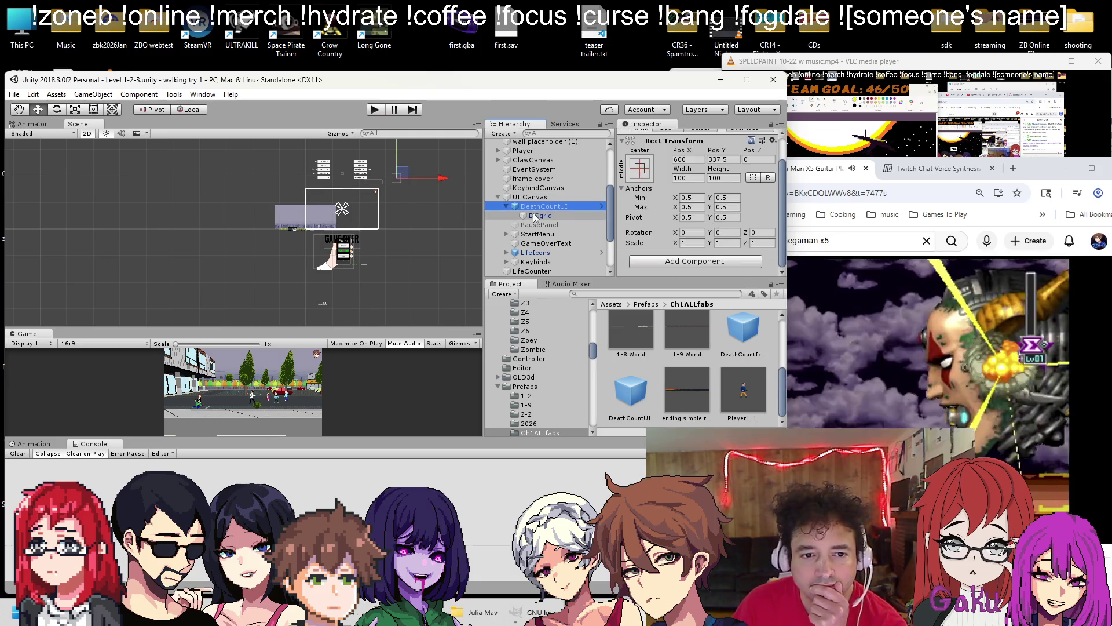
pyautogui.scroll(-5, 739, 225)
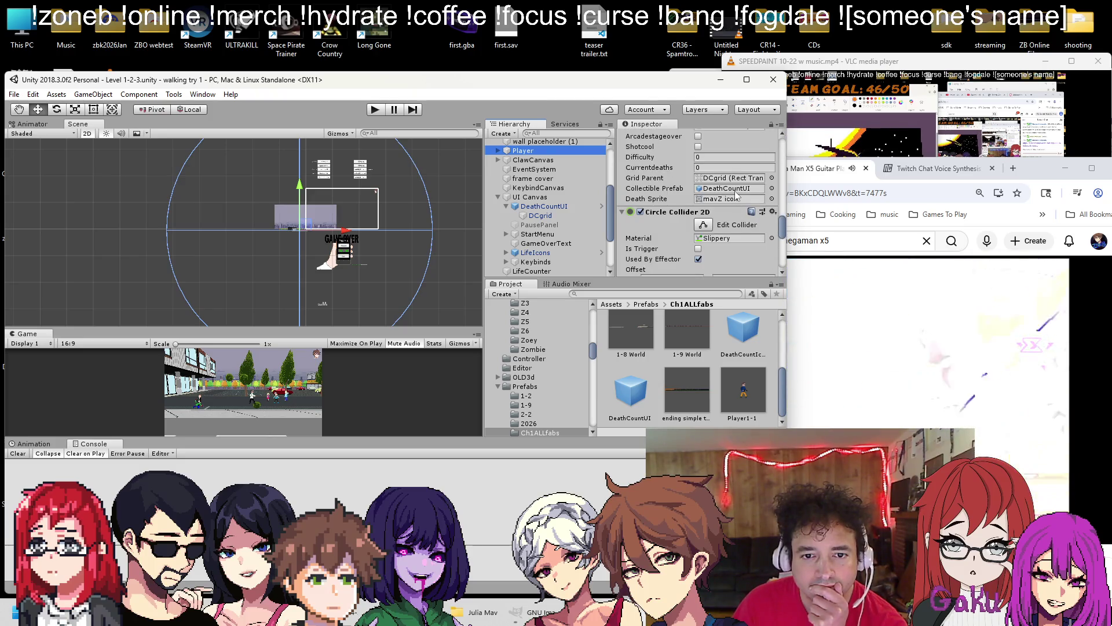
pyautogui.moveTo(740, 330)
pyautogui.mouseDown()
pyautogui.moveTo(751, 213)
pyautogui.moveTo(736, 189)
pyautogui.mouseUp()
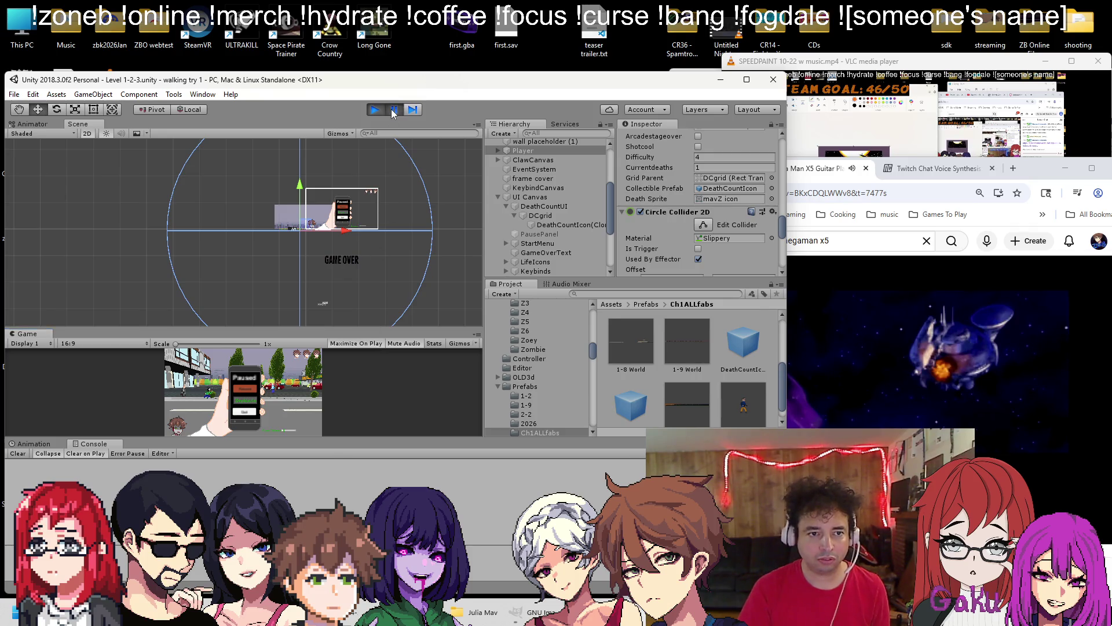
# Maximize the Game view and resume the Level 1-2-3 playtest
pyautogui.hotkey('shift', 'space')
pyautogui.press('Escape')
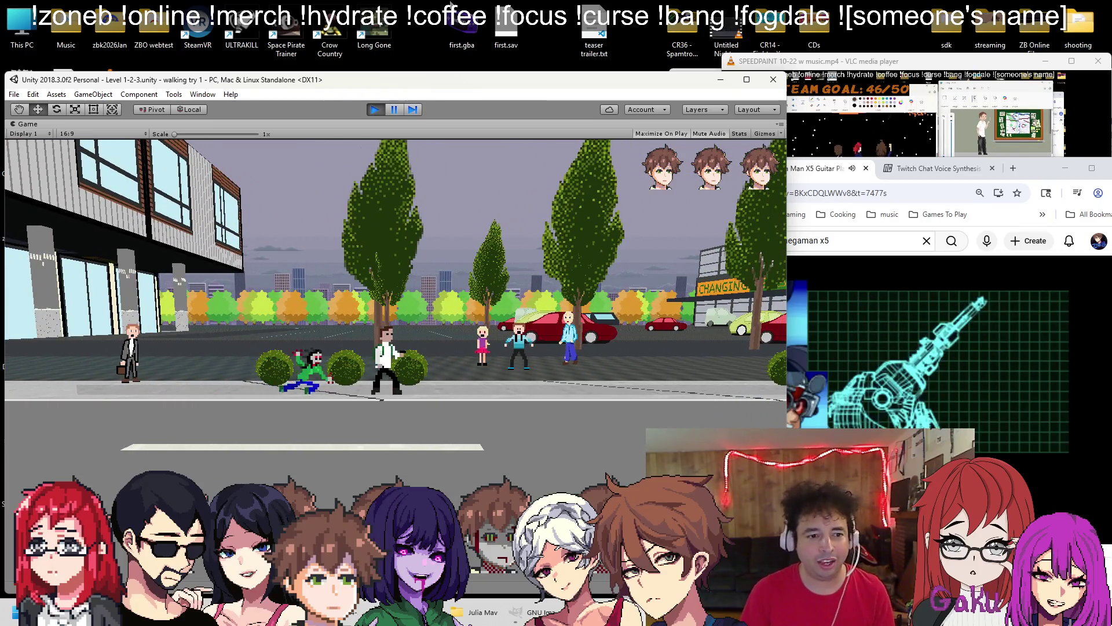
# Stop the playtest and locate Level 1-2-3's ground markers with a 'mark' Hierarchy search
pyautogui.click(375, 109)
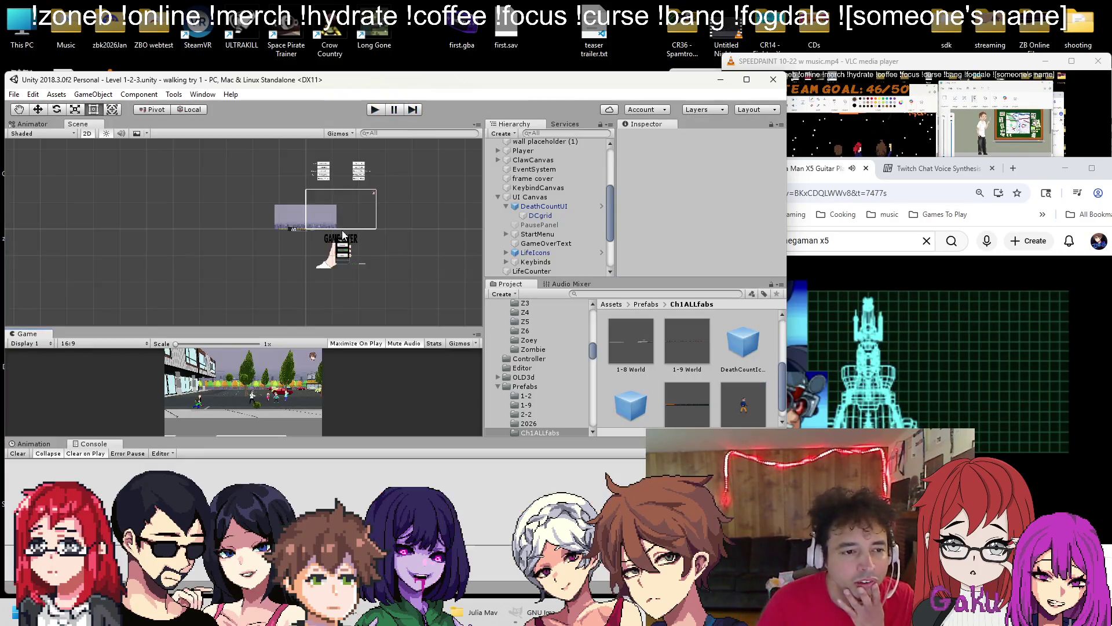
pyautogui.scroll(8, 299, 228)
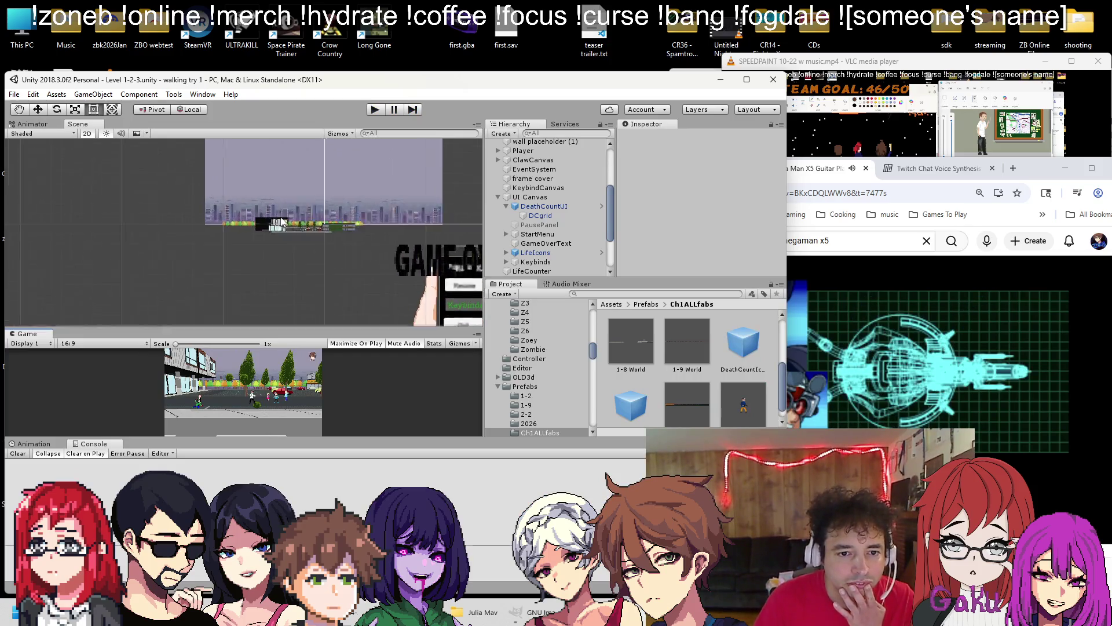
pyautogui.click(569, 133)
pyautogui.write('mark')
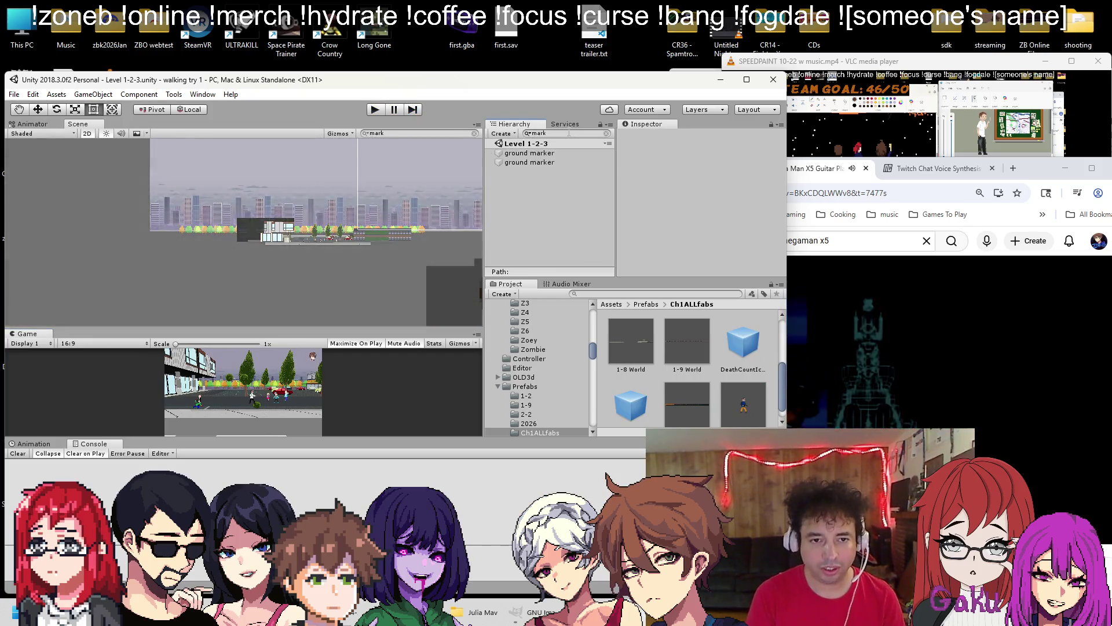
pyautogui.click(545, 162)
pyautogui.press('f')
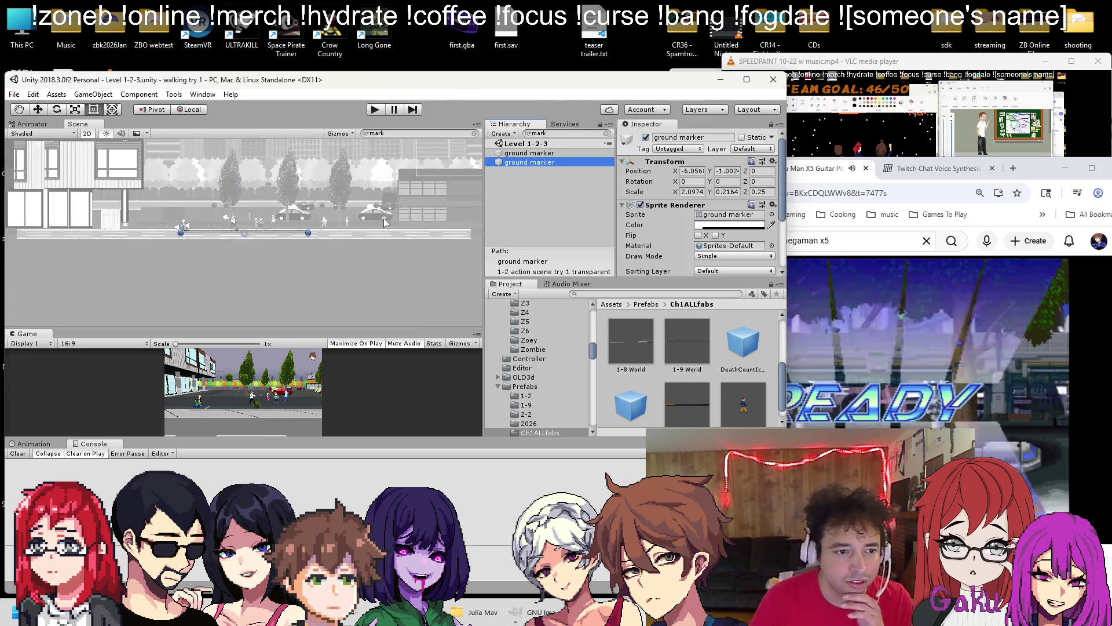
pyautogui.click(510, 153)
pyautogui.scroll(3, 218, 249)
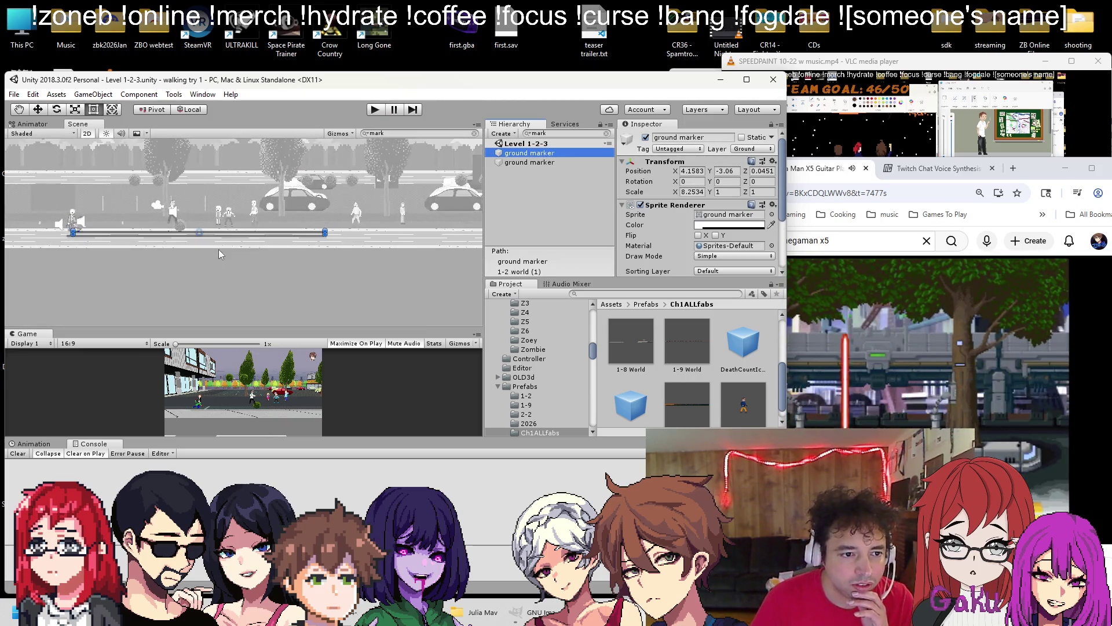
pyautogui.click(606, 134)
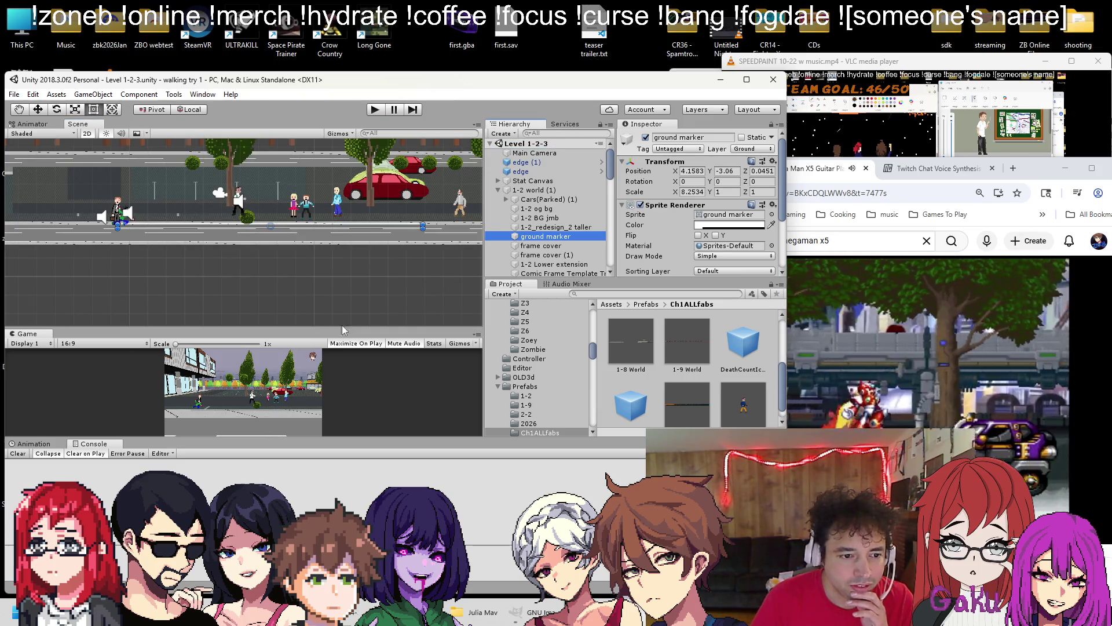
# Playtest Level 1-2-3 briefly, then pause it
pyautogui.click(375, 109)
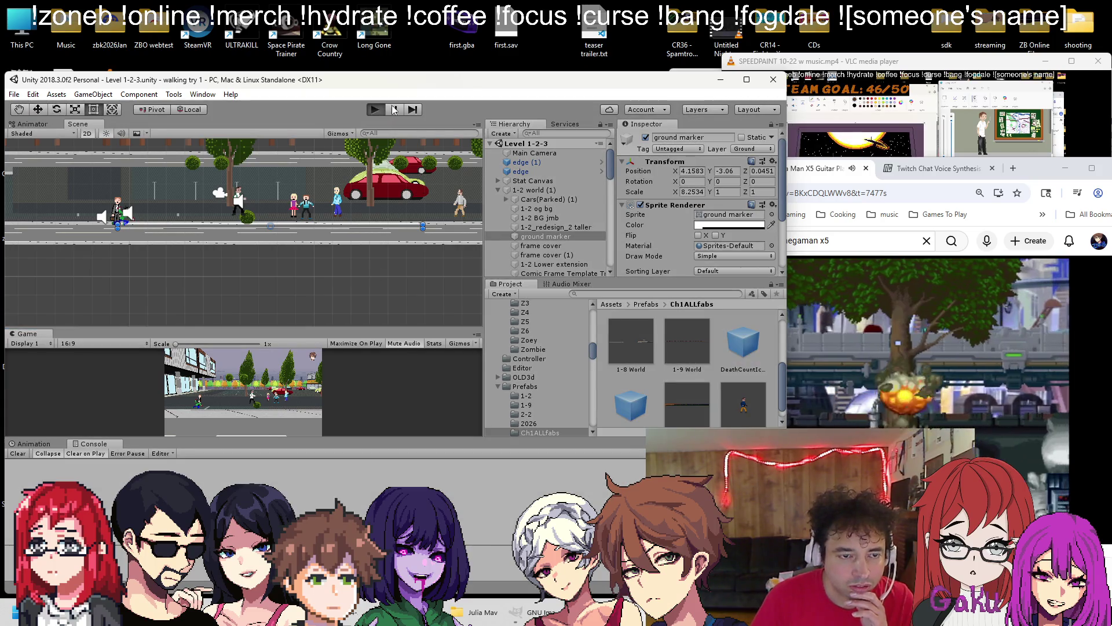
pyautogui.scroll(5, 356, 207)
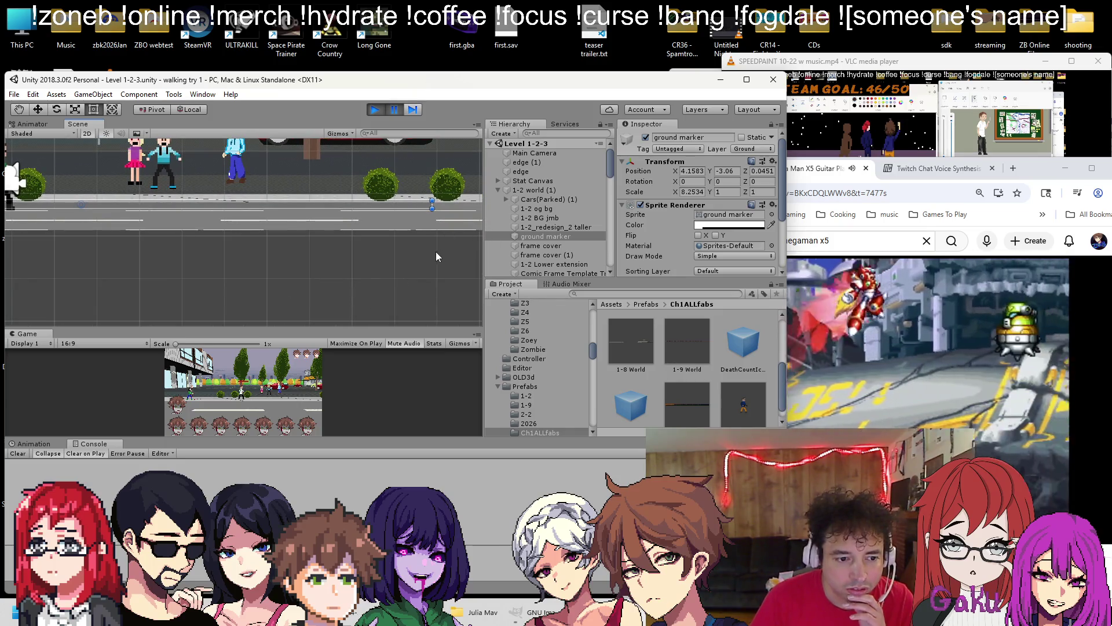
pyautogui.scroll(2, 429, 206)
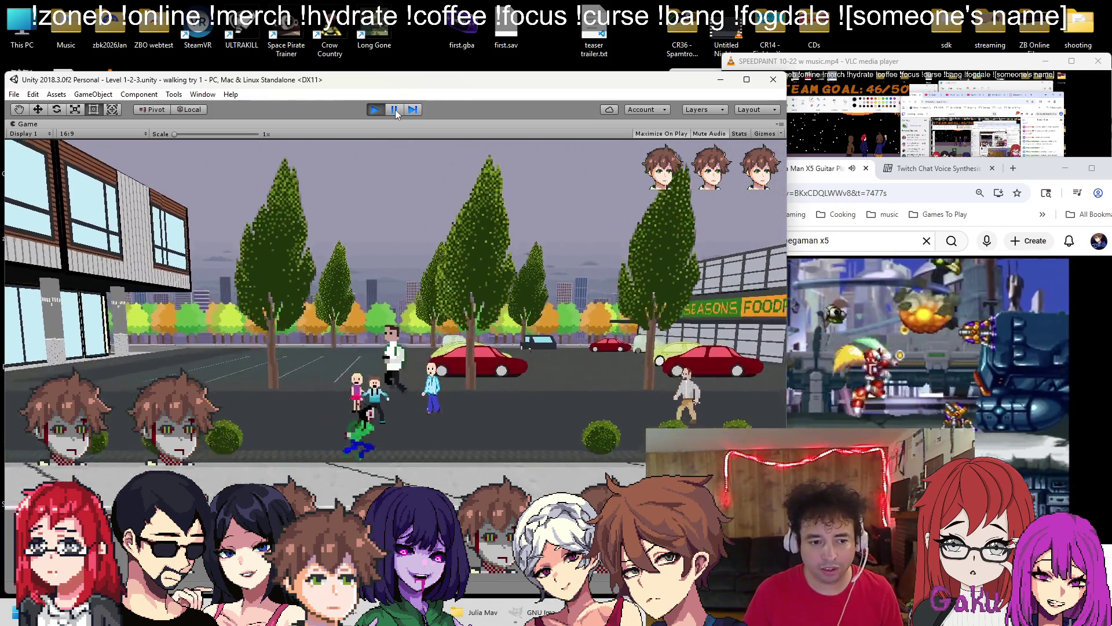
pyautogui.press('Escape')
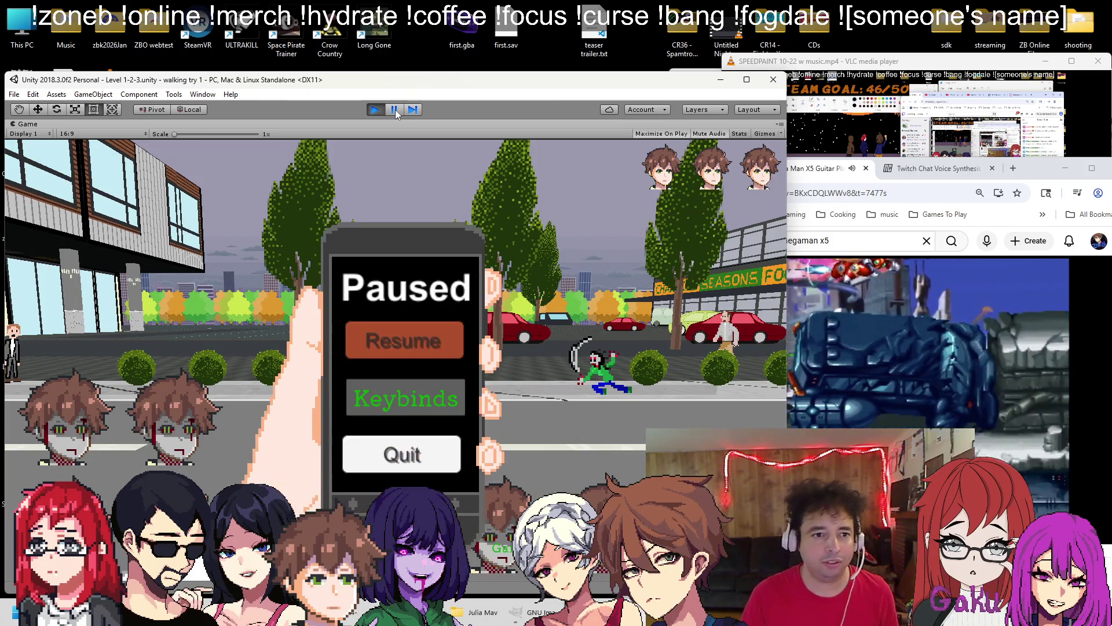
# Reselect the second ground marker via a 'marker' search and widen it to Scale X 7.9563
pyautogui.click(375, 110)
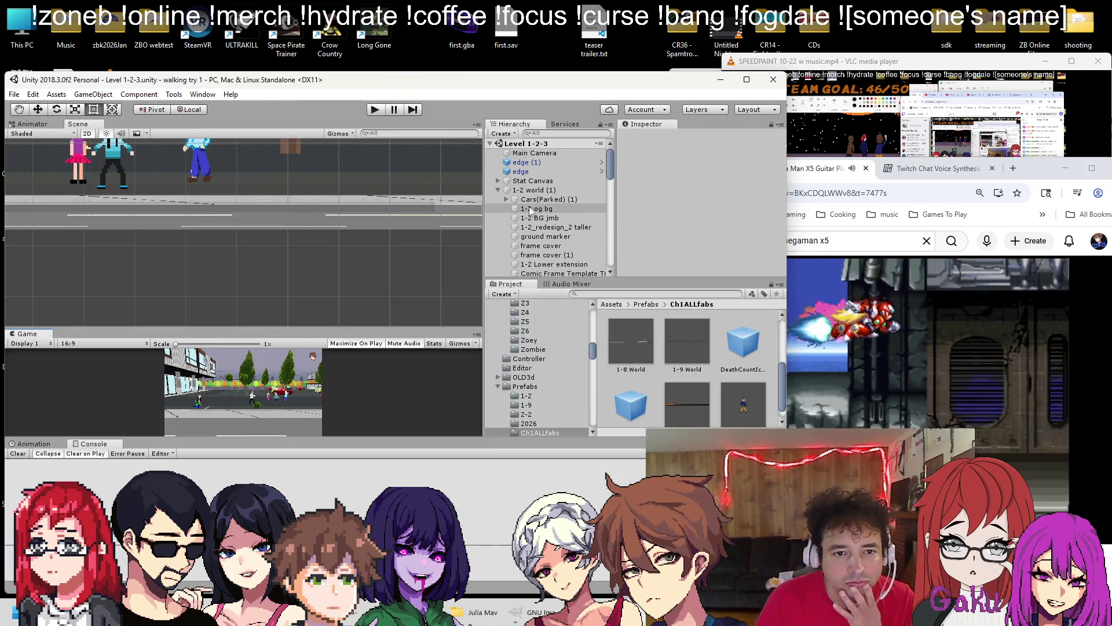
pyautogui.write('marker')
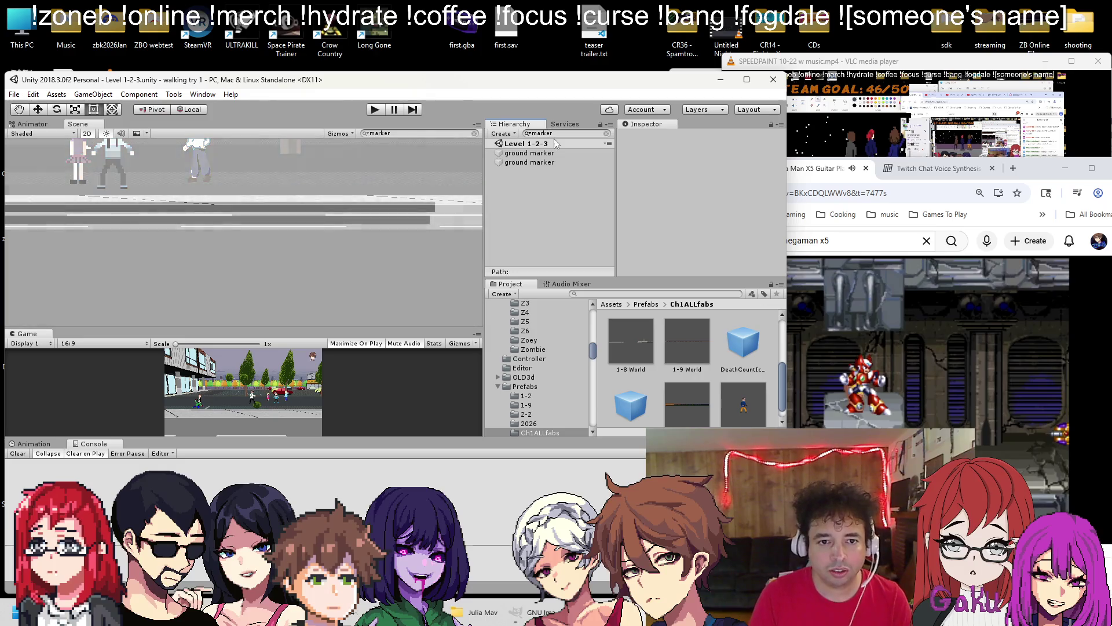
pyautogui.click(544, 163)
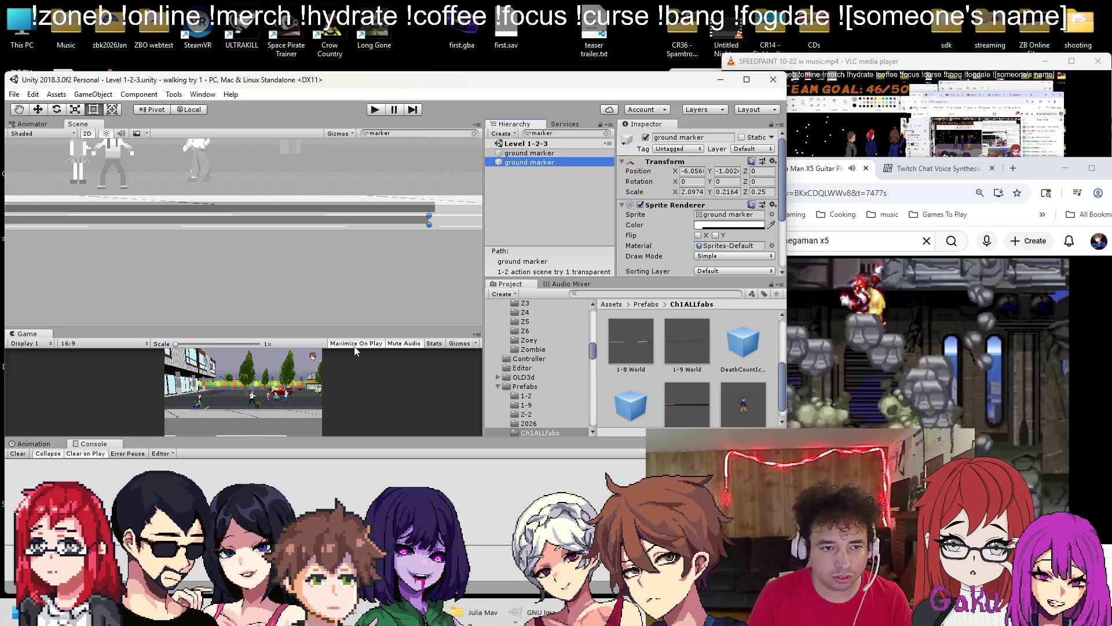
pyautogui.scroll(-2, 333, 281)
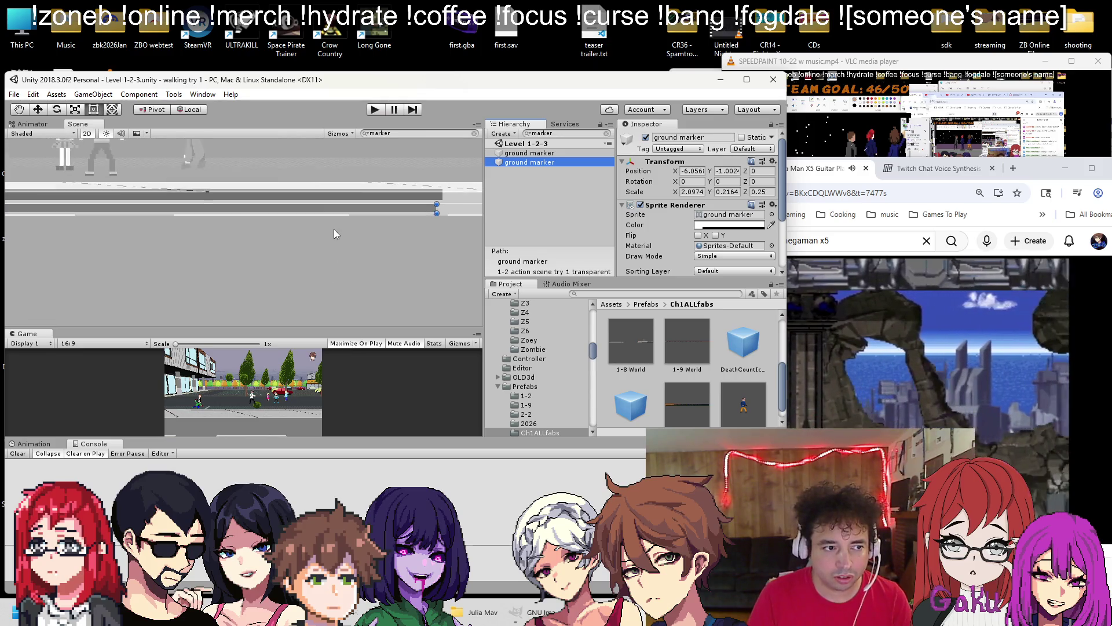
# Give the scene and game views more height, then playtest into Level 1-3 and pause
pyautogui.moveTo(287, 439); pyautogui.dragTo(287, 511)
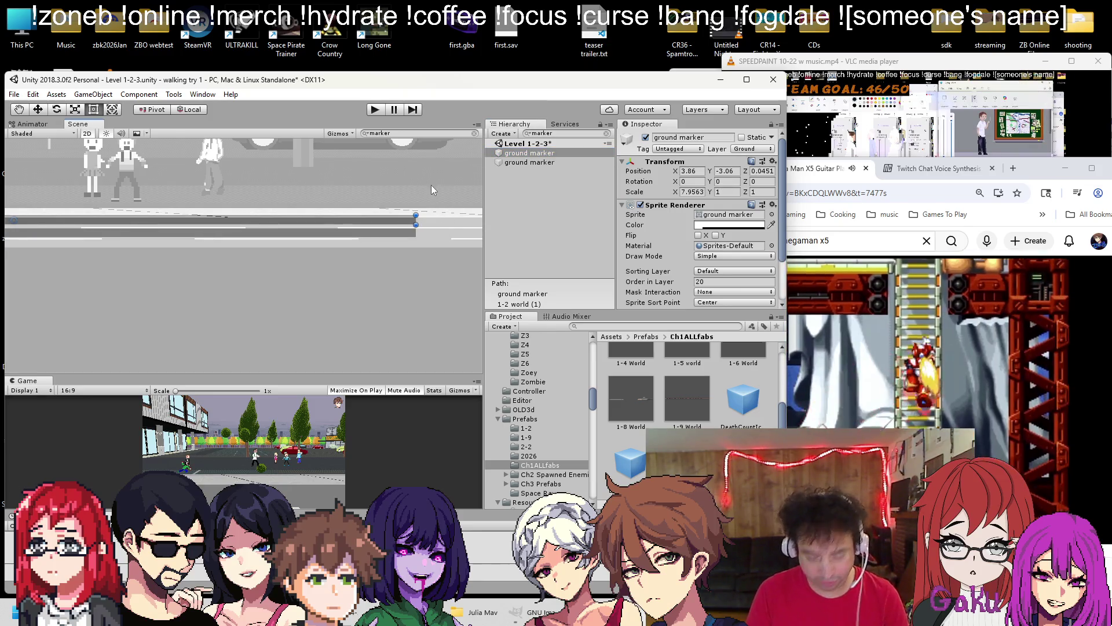
pyautogui.click(376, 114)
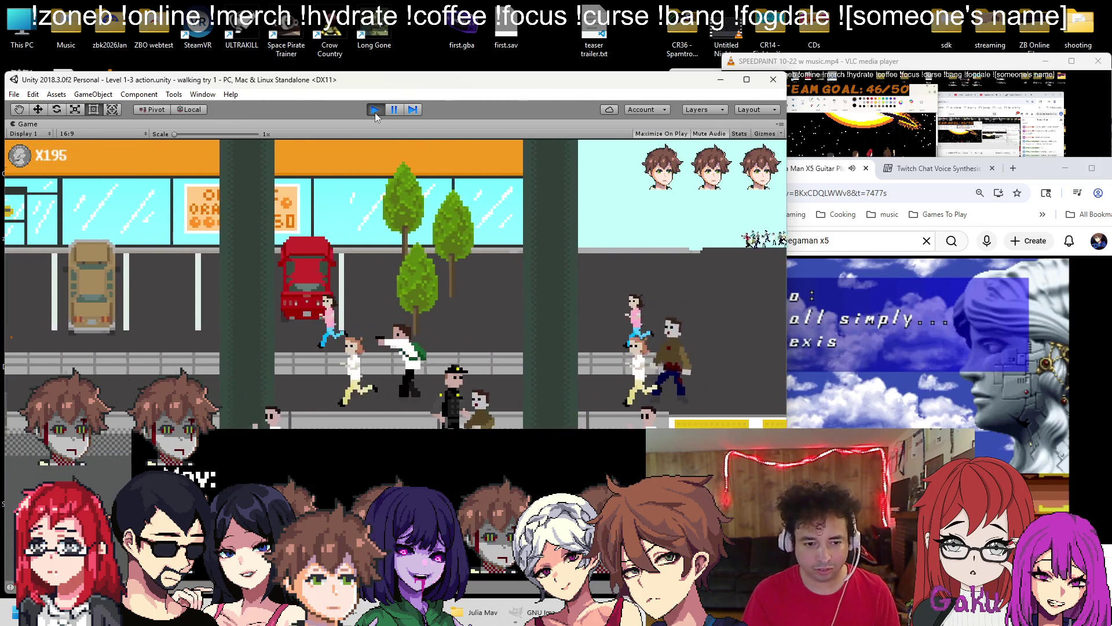
pyautogui.press('Escape')
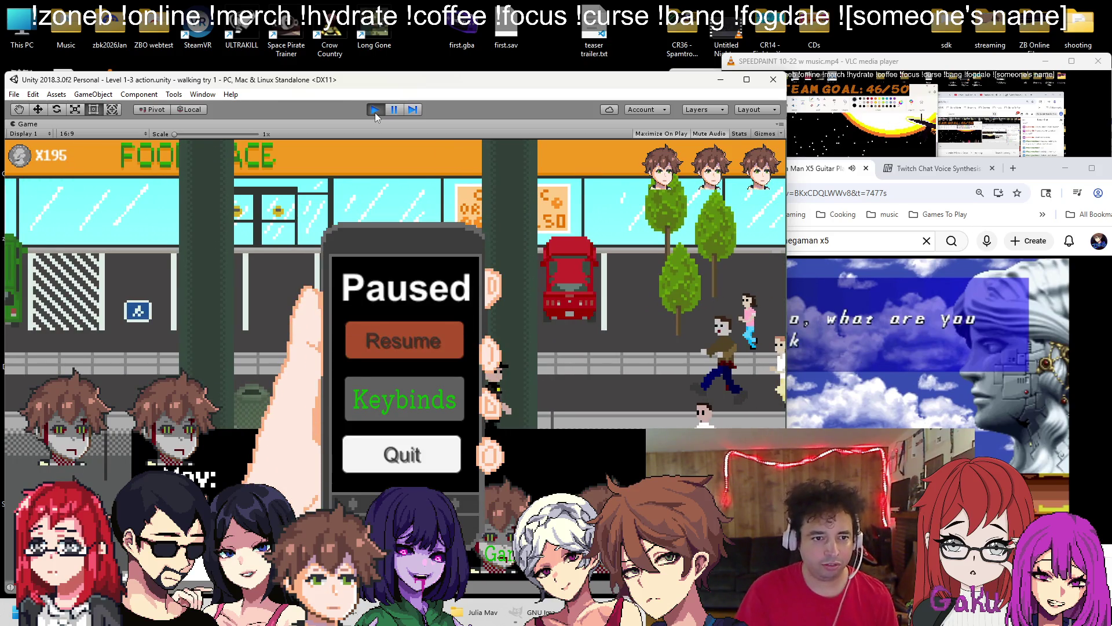
# Stop the playtest and reload the Level 1-2-3 scene from the Scenes folder
pyautogui.click(374, 113)
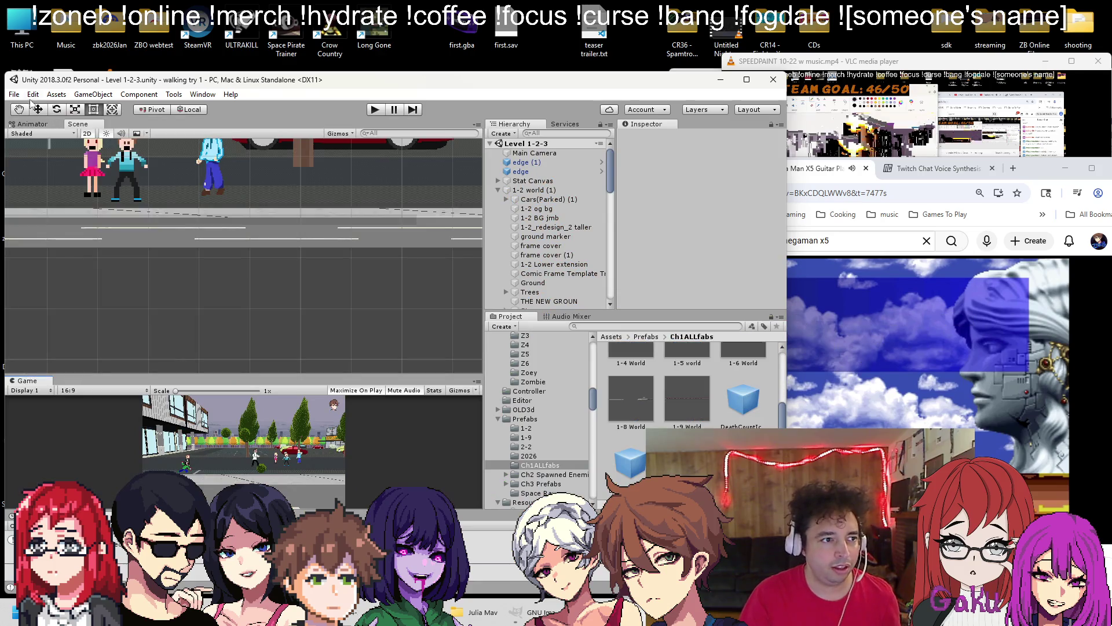
pyautogui.click(13, 94)
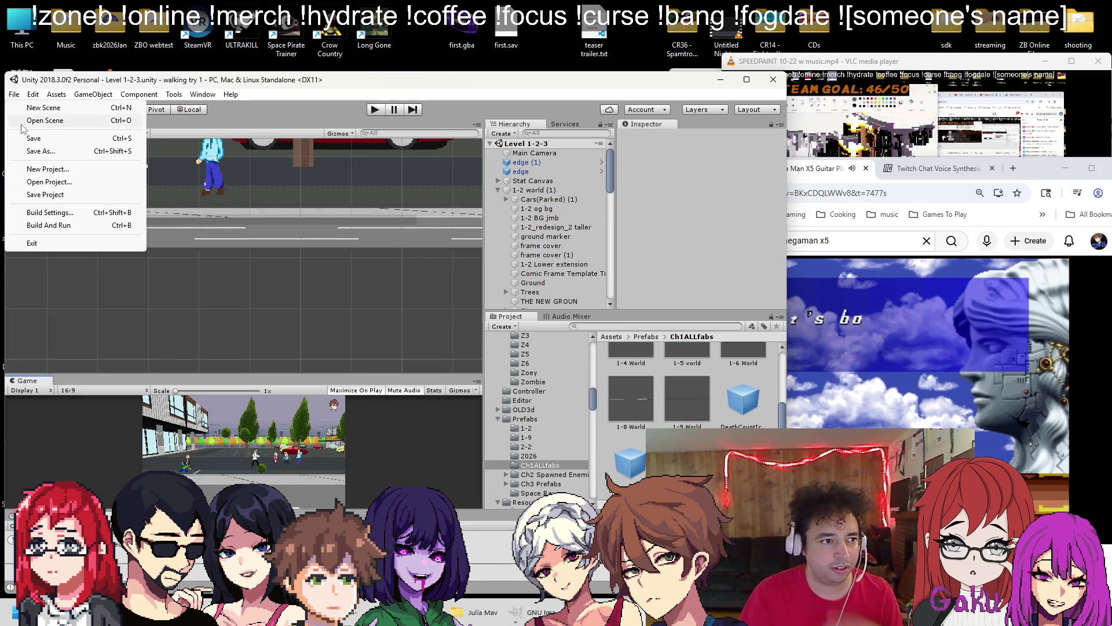
pyautogui.click(25, 121)
pyautogui.doubleClick(168, 290)
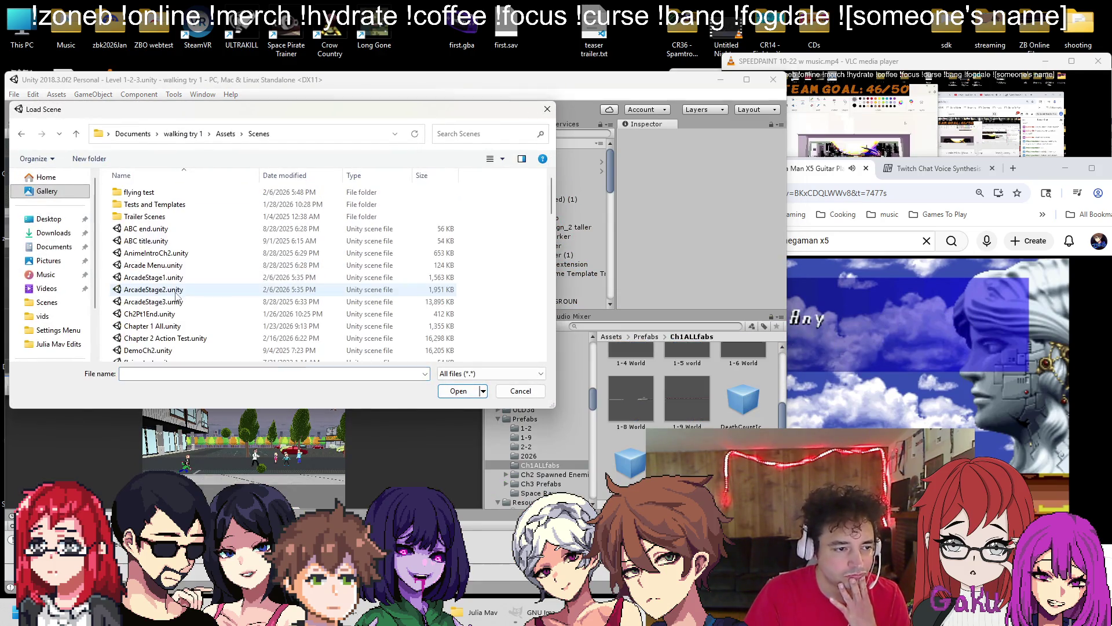
pyautogui.scroll(-3, 172, 274)
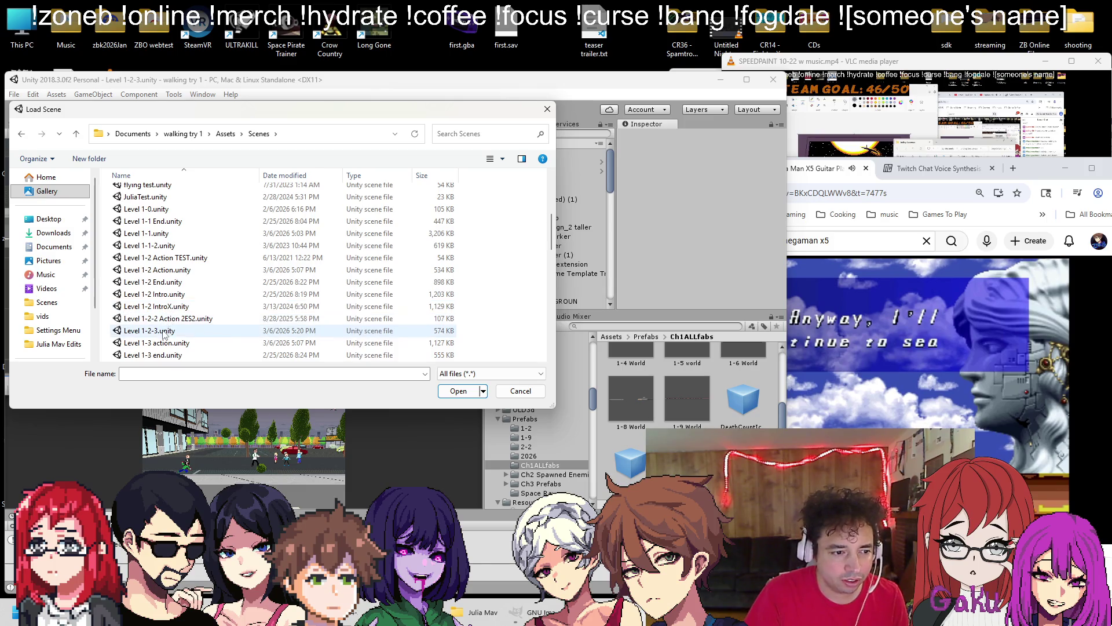
pyautogui.doubleClick(164, 330)
# Open the Level 1-3 action scene from the Scenes folder
pyautogui.click(13, 94)
pyautogui.click(25, 122)
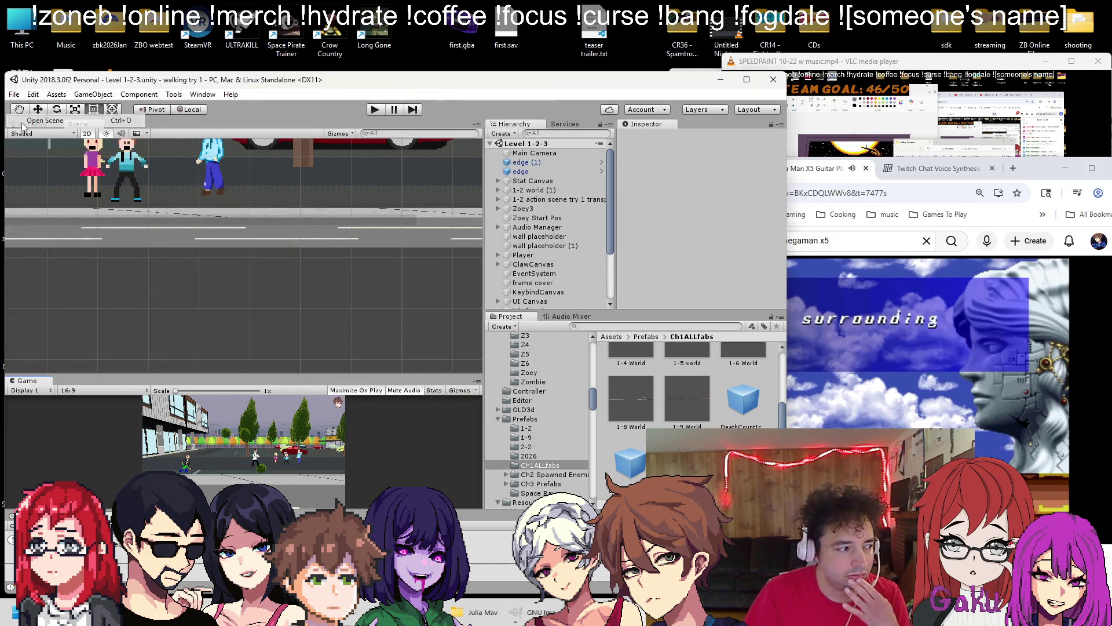
pyautogui.doubleClick(134, 290)
pyautogui.scroll(-5, 168, 261)
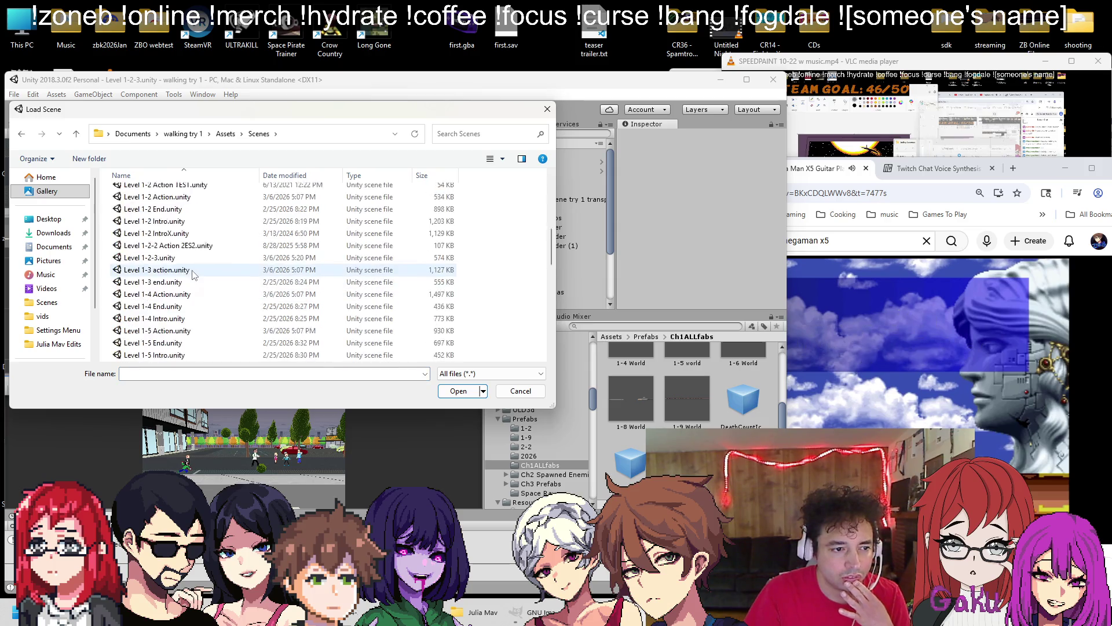
pyautogui.doubleClick(171, 197)
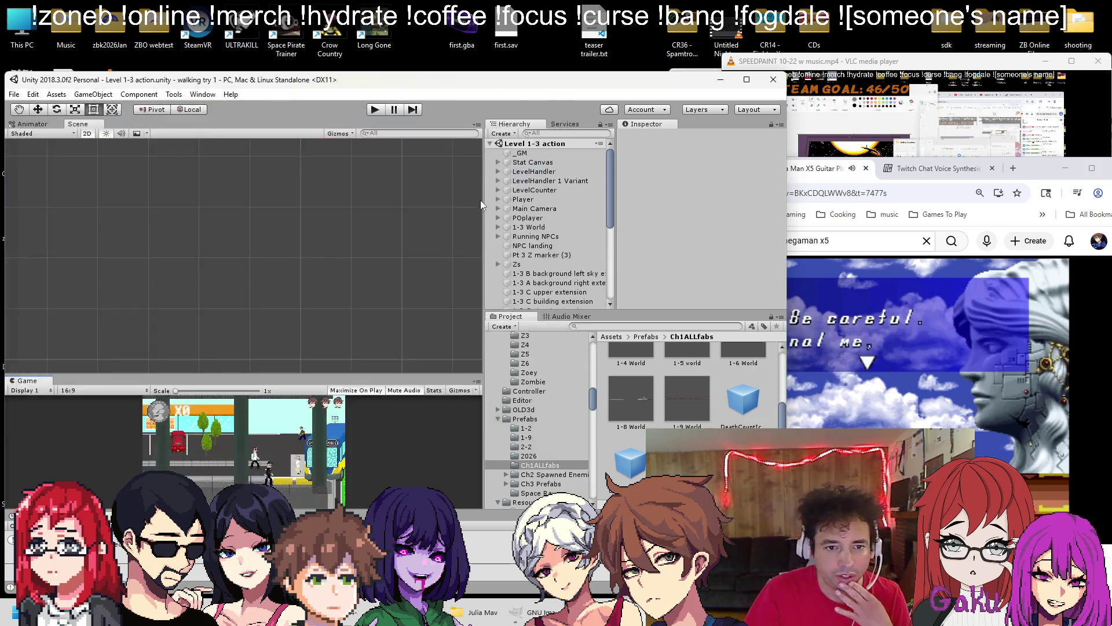
# Set the UI Canvas Sort Order to 98, save the scene, and start playtesting
pyautogui.scroll(-10, 520, 238)
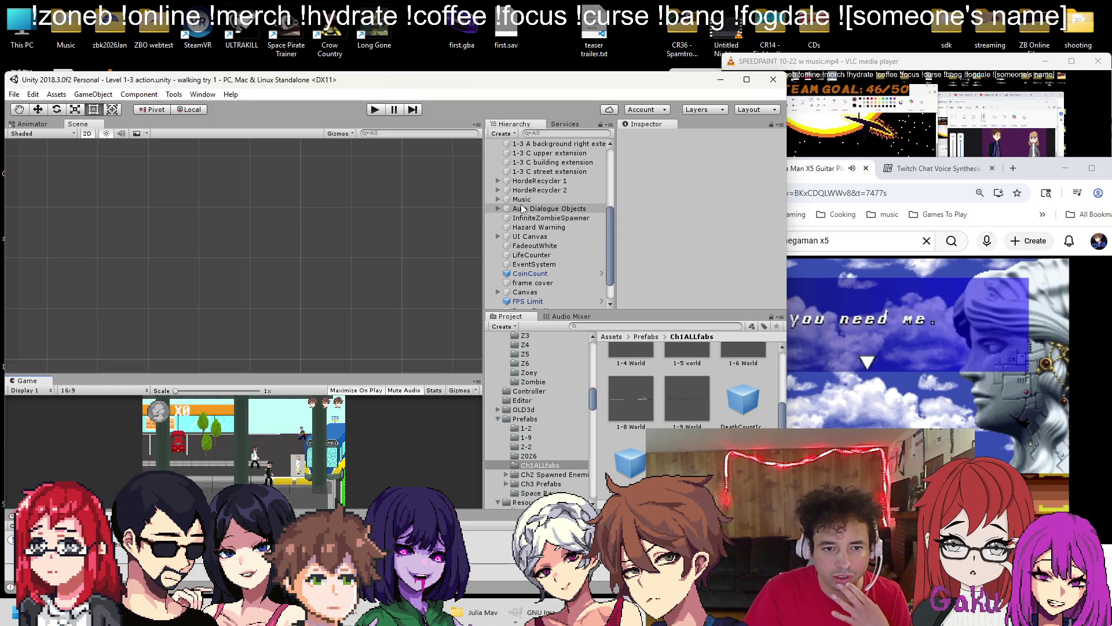
pyautogui.click(530, 203)
pyautogui.scroll(-5, 718, 223)
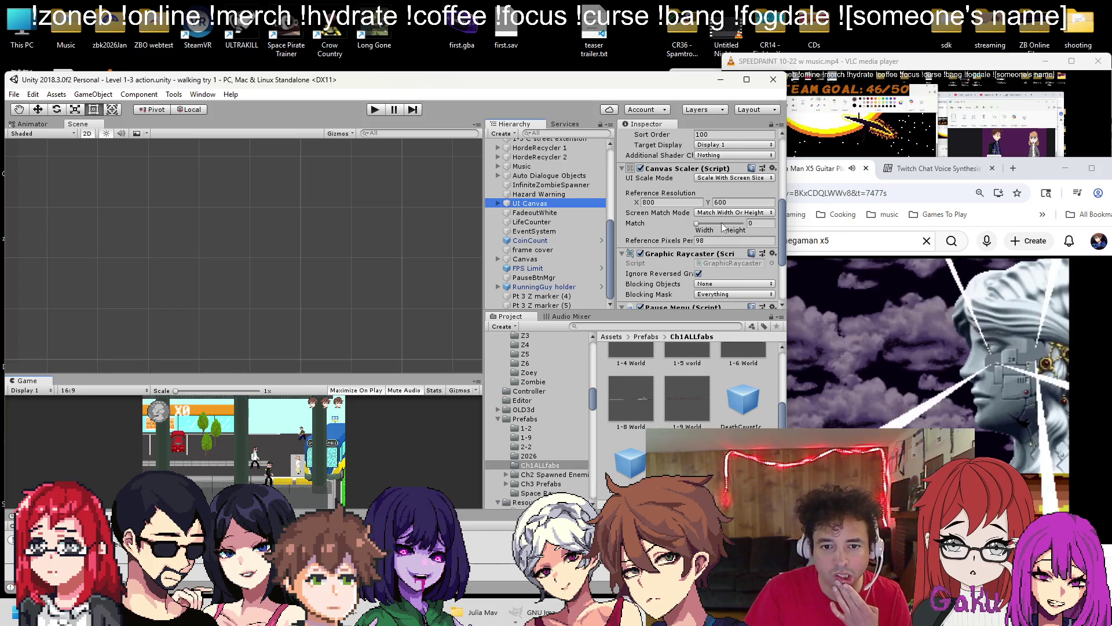
pyautogui.click(722, 239)
pyautogui.write('98')
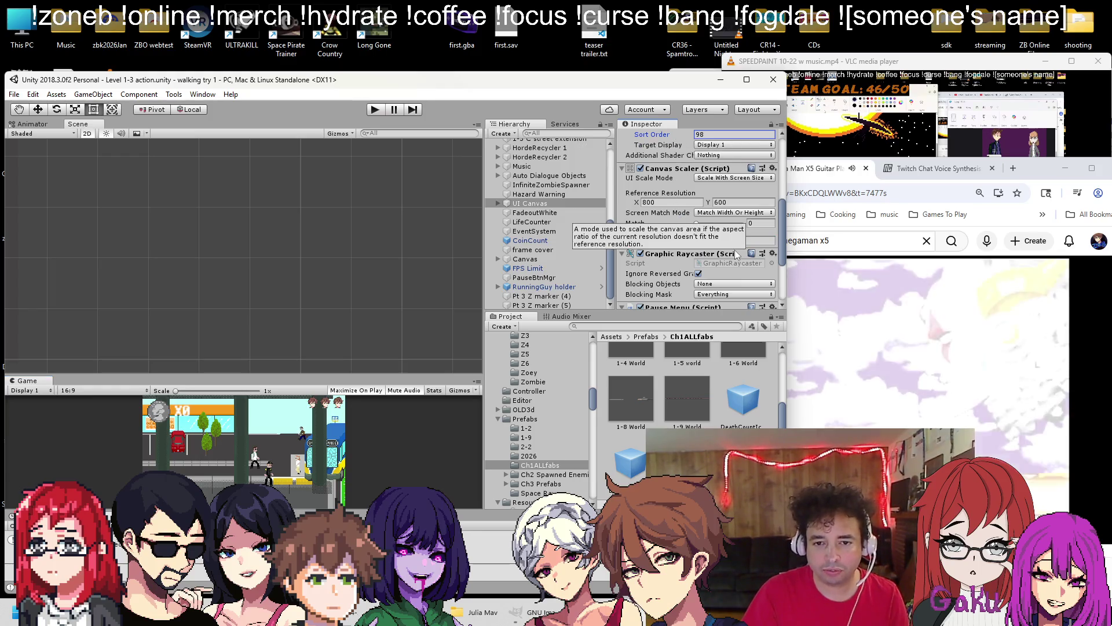
pyautogui.hotkey('ctrl', 's')
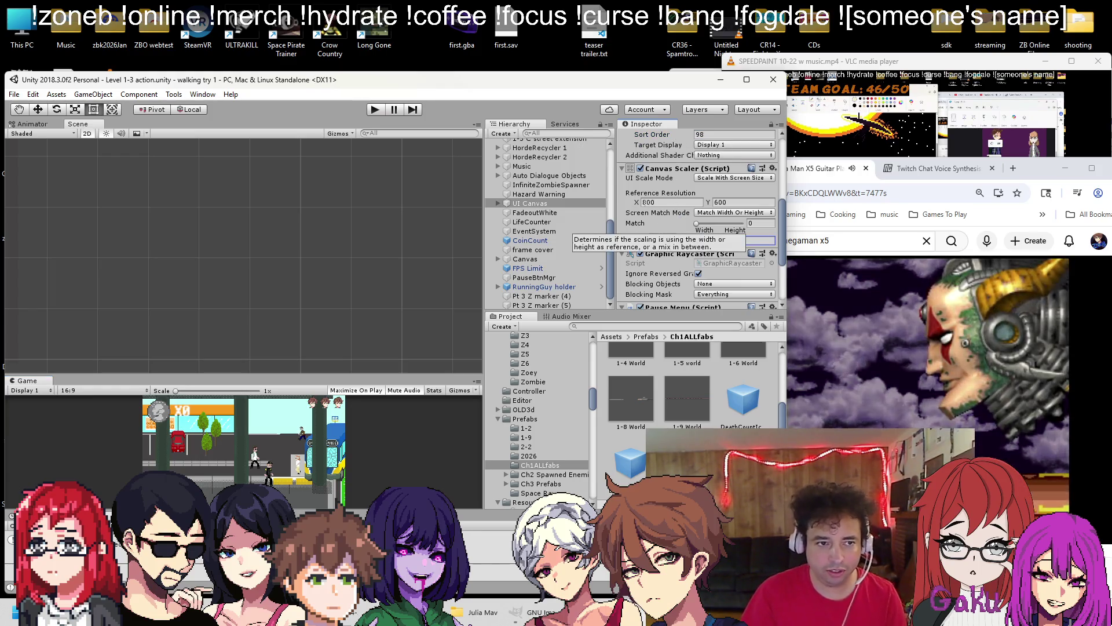
pyautogui.hotkey('ctrl', 'p')
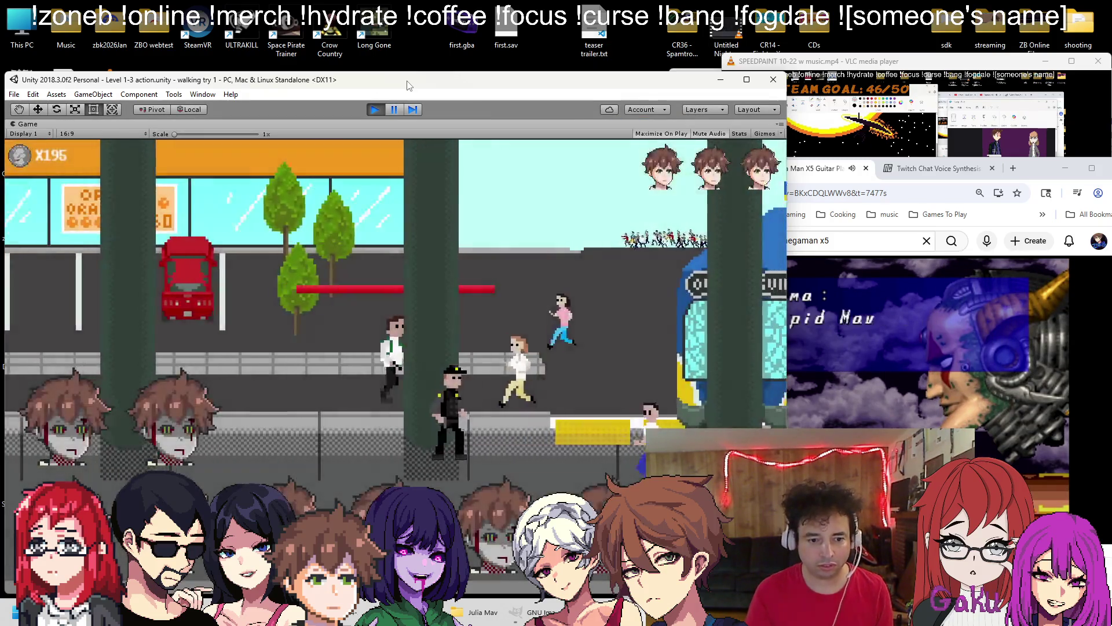
# Run left along the storefront street past the FOOD PLACE shop, shooting approaching zombies
pyautogui.press('Left')
pyautogui.press('Left')
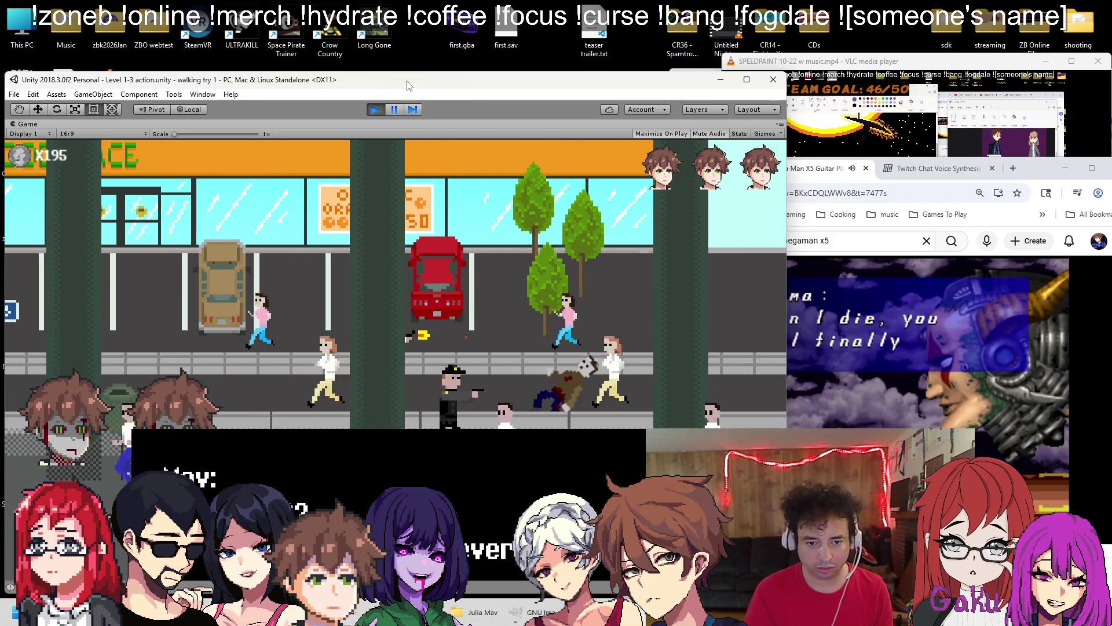
pyautogui.press('Right')
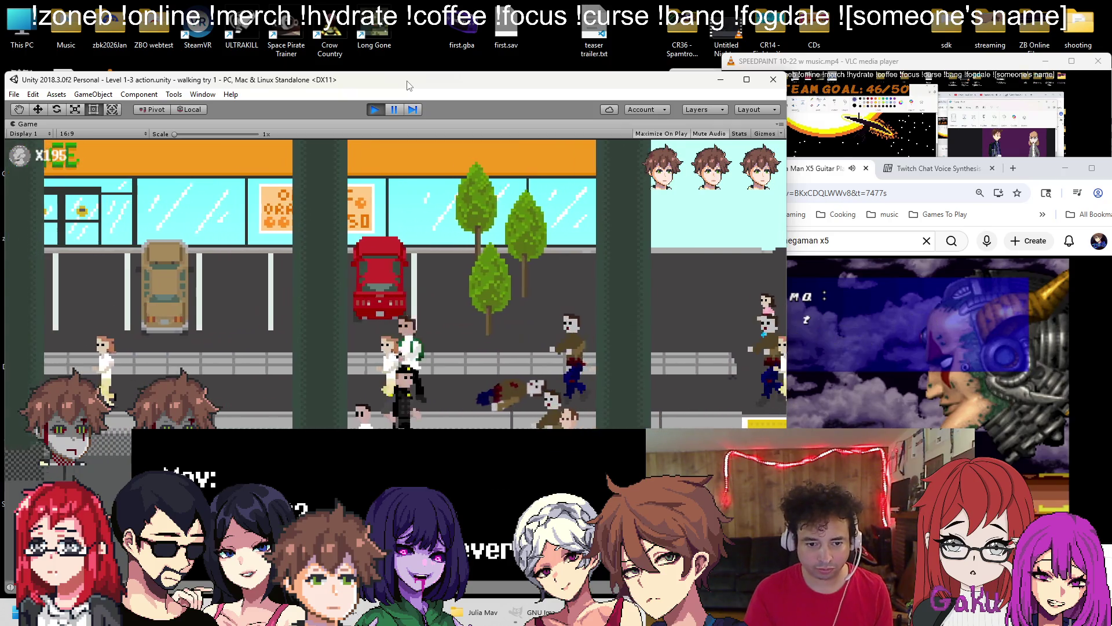
pyautogui.press('Left')
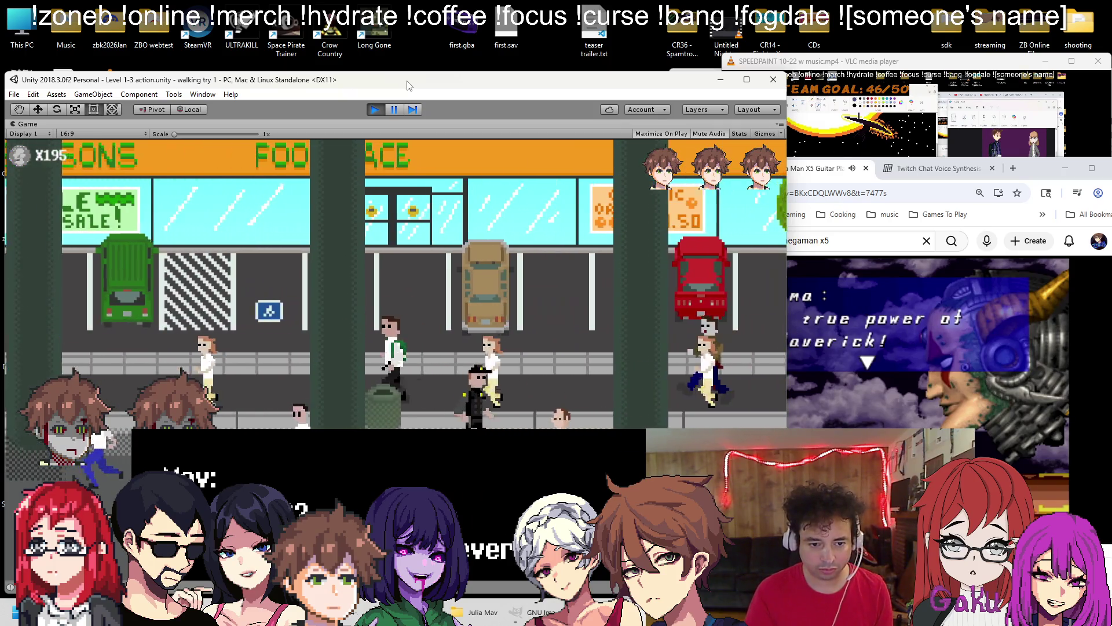
pyautogui.press('Right')
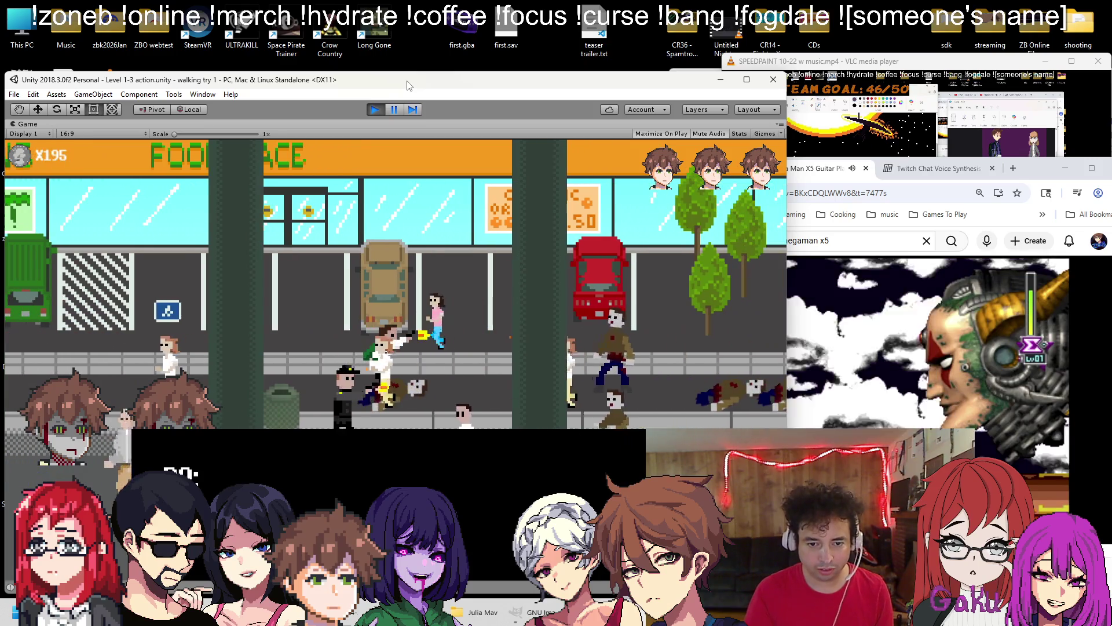
pyautogui.press('Left')
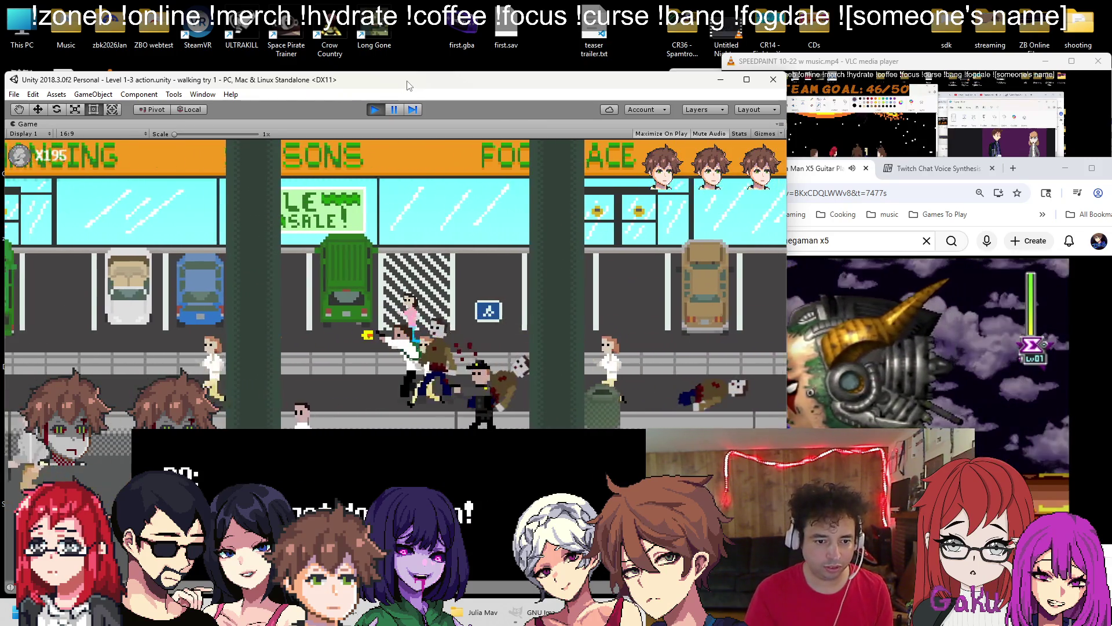
pyautogui.press('Left')
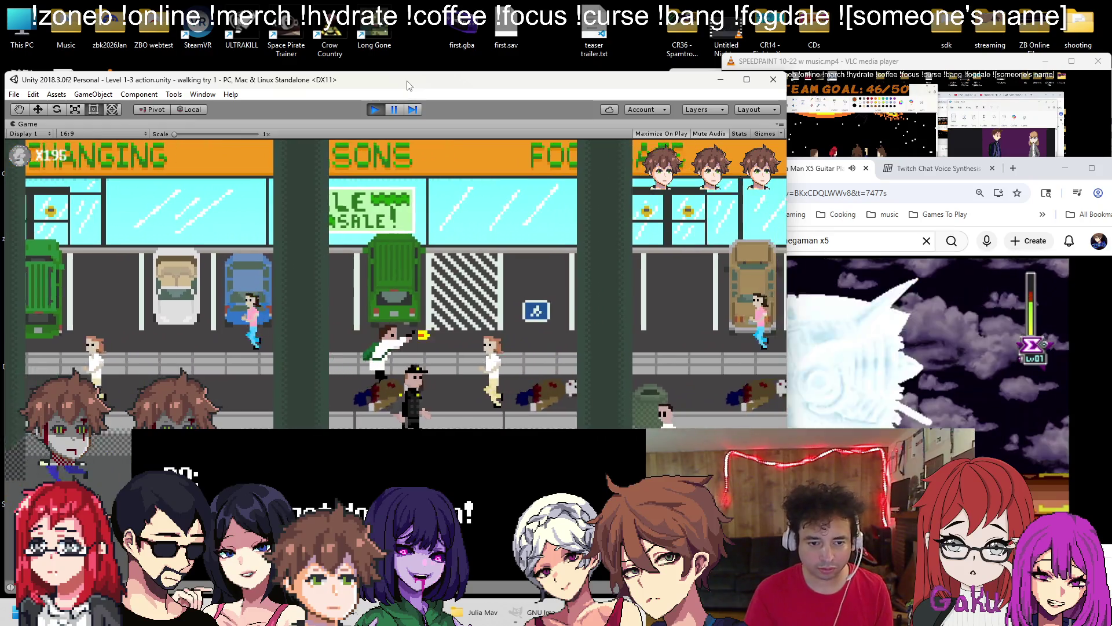
pyautogui.press('Right')
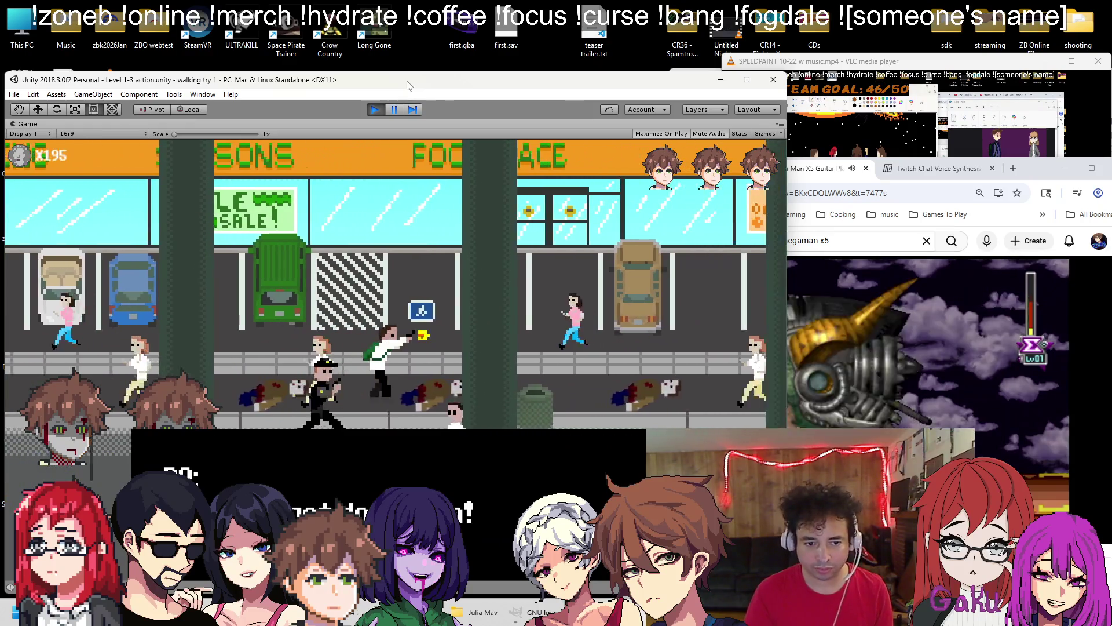
pyautogui.press('Right')
pyautogui.press('Left')
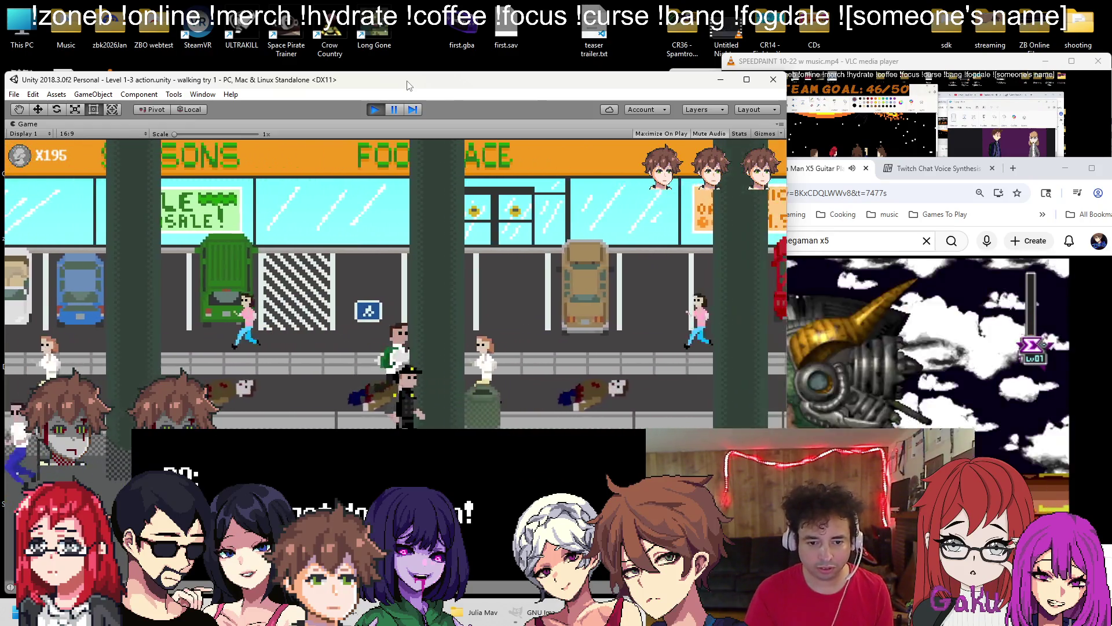
pyautogui.press('Left')
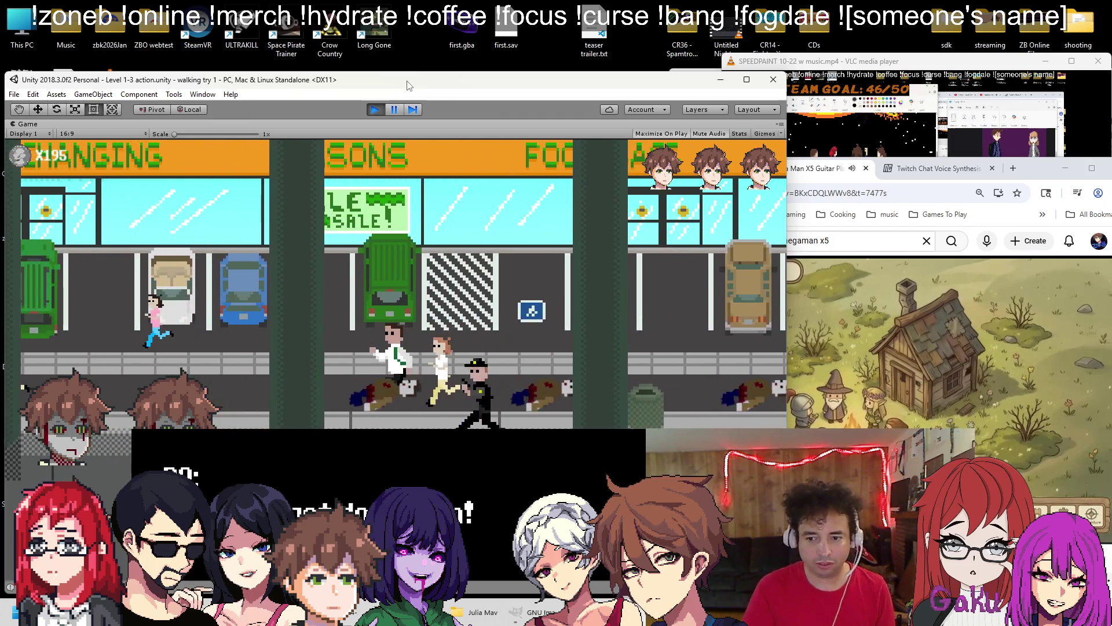
# Pause twice to check the browser video, resuming the game each time
pyautogui.press('Escape')
pyautogui.hotkey('alt', 'Tab')
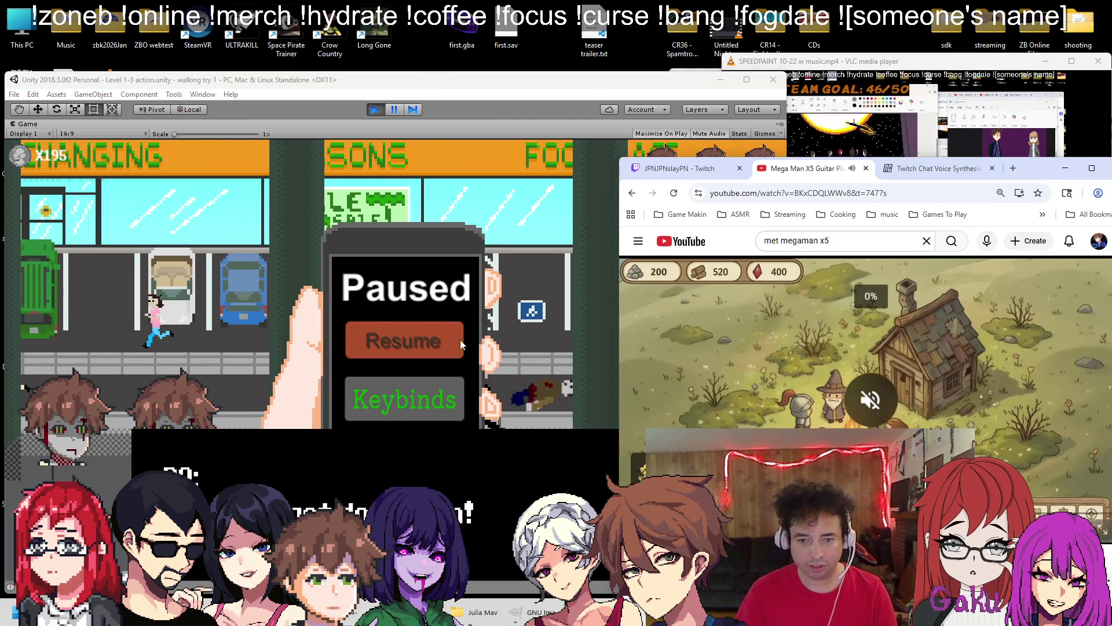
pyautogui.click(462, 343)
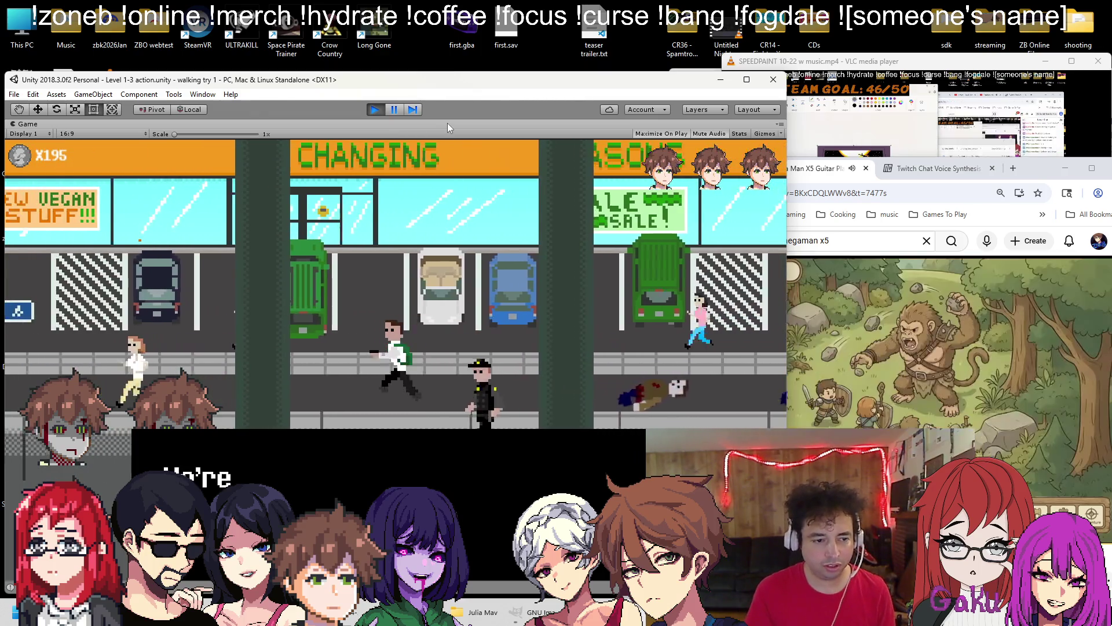
pyautogui.press('Escape')
pyautogui.click(1089, 499)
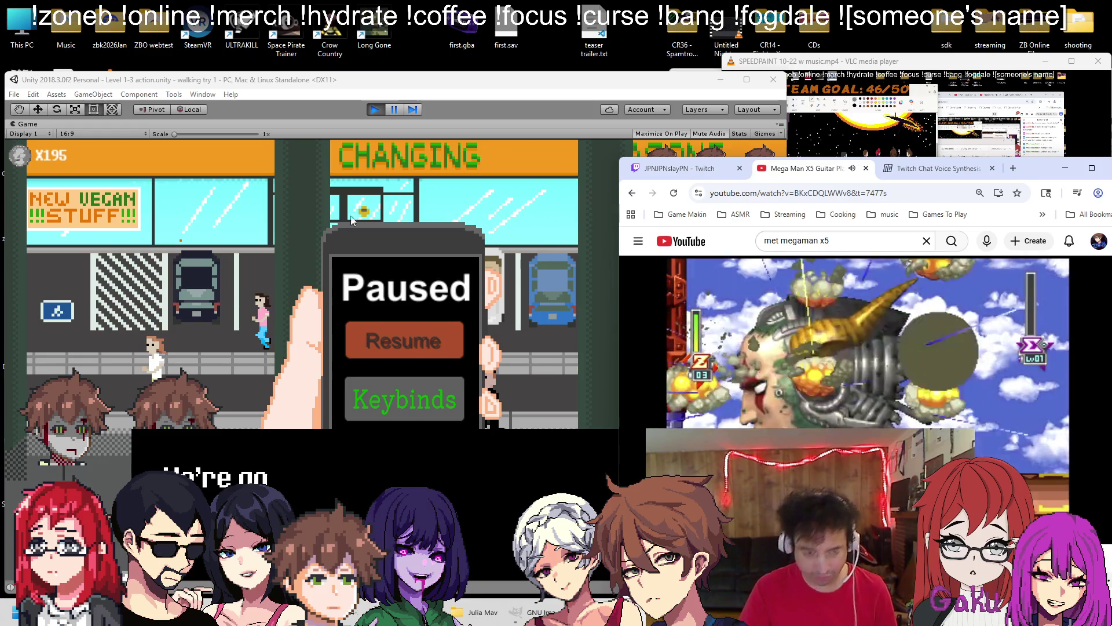
pyautogui.click(405, 336)
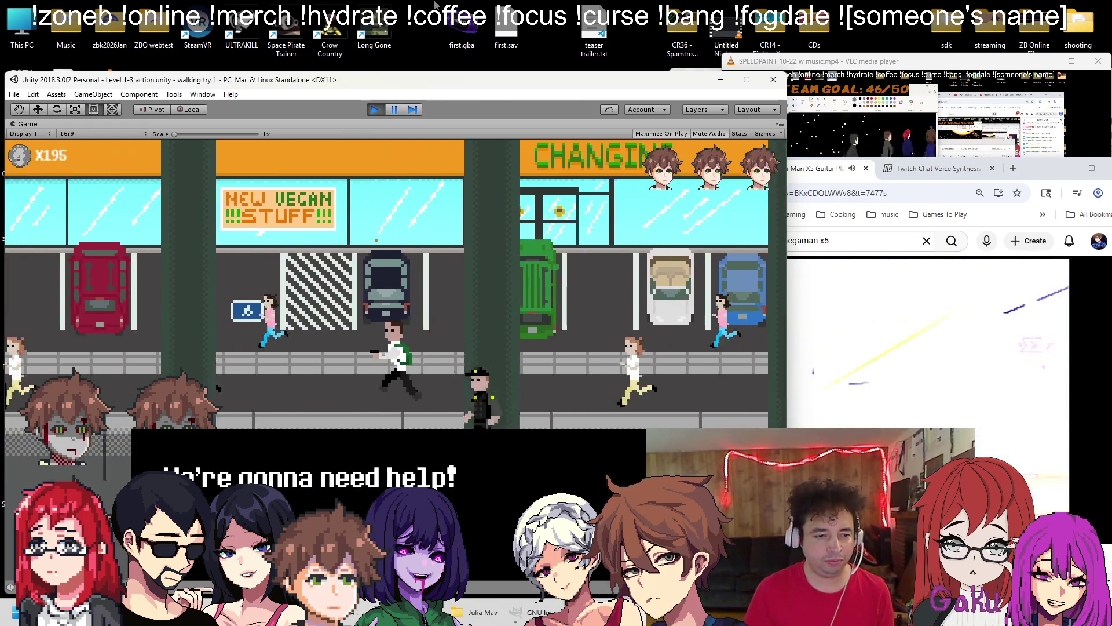
# Head right past the sandwich shop and café toward the Galaxy donut shop, shooting zombies
pyautogui.press('Left')
pyautogui.press('Right')
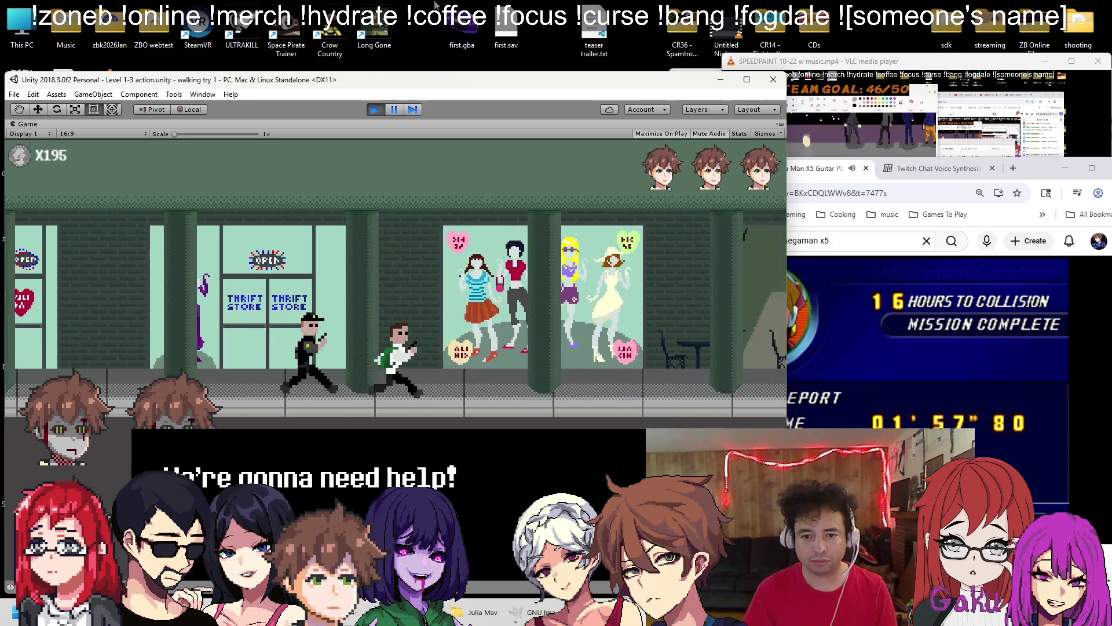
pyautogui.press('ctrl')
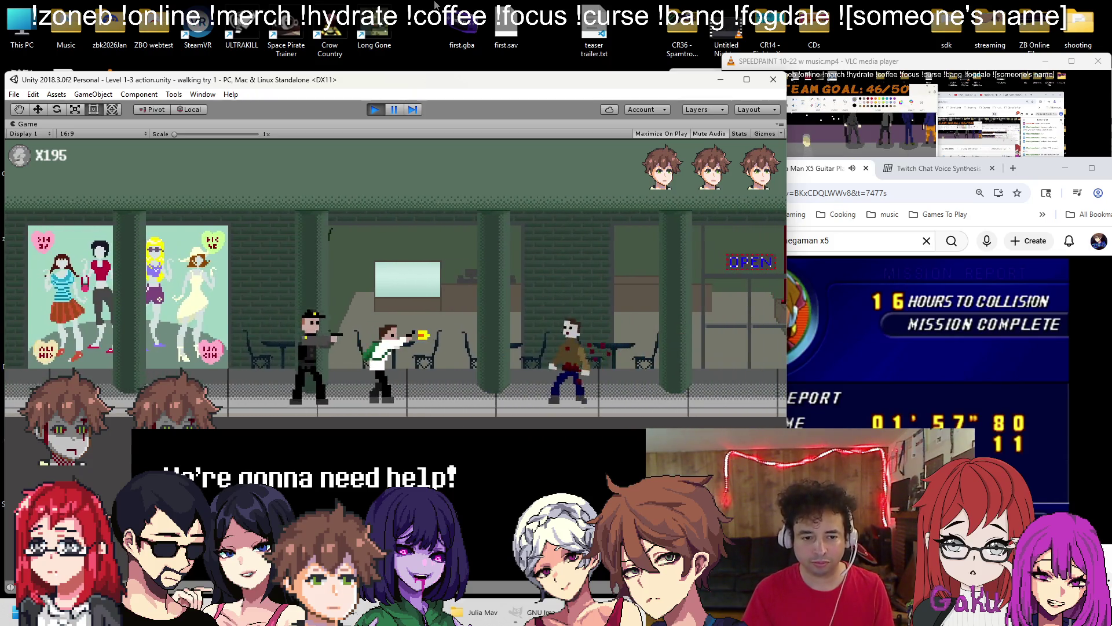
pyautogui.press('Right')
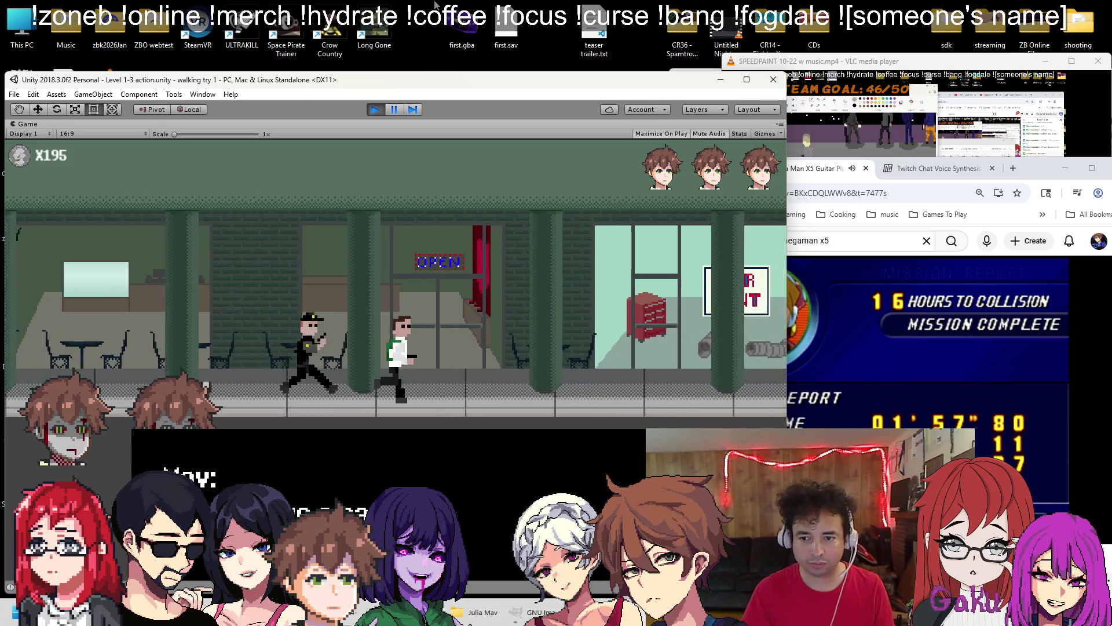
pyautogui.press('ctrl')
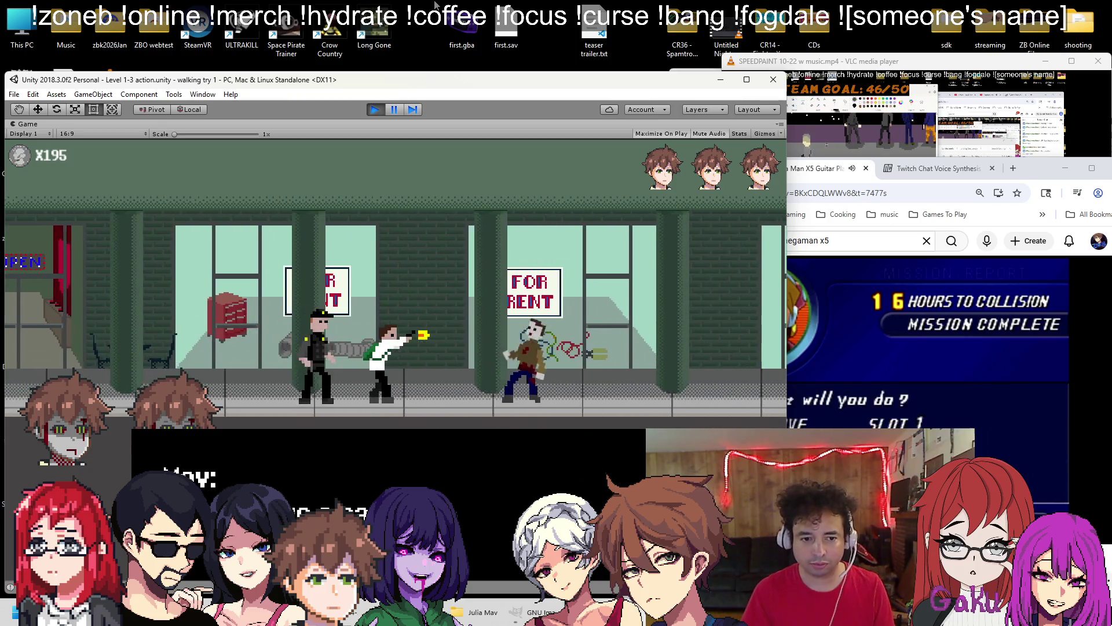
pyautogui.press('Right')
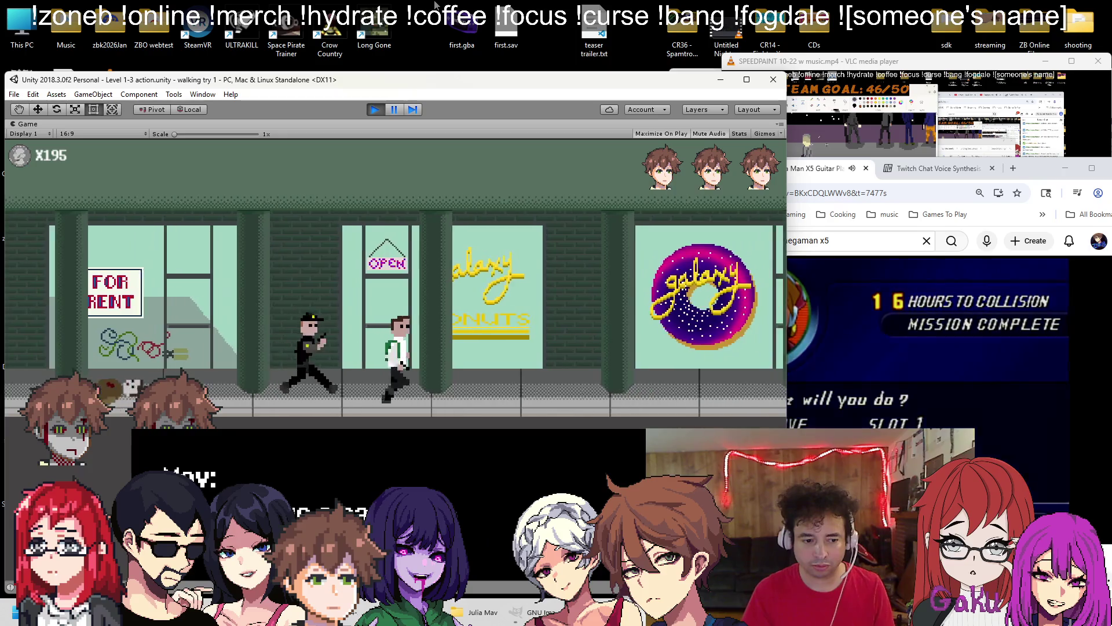
pyautogui.press('Right')
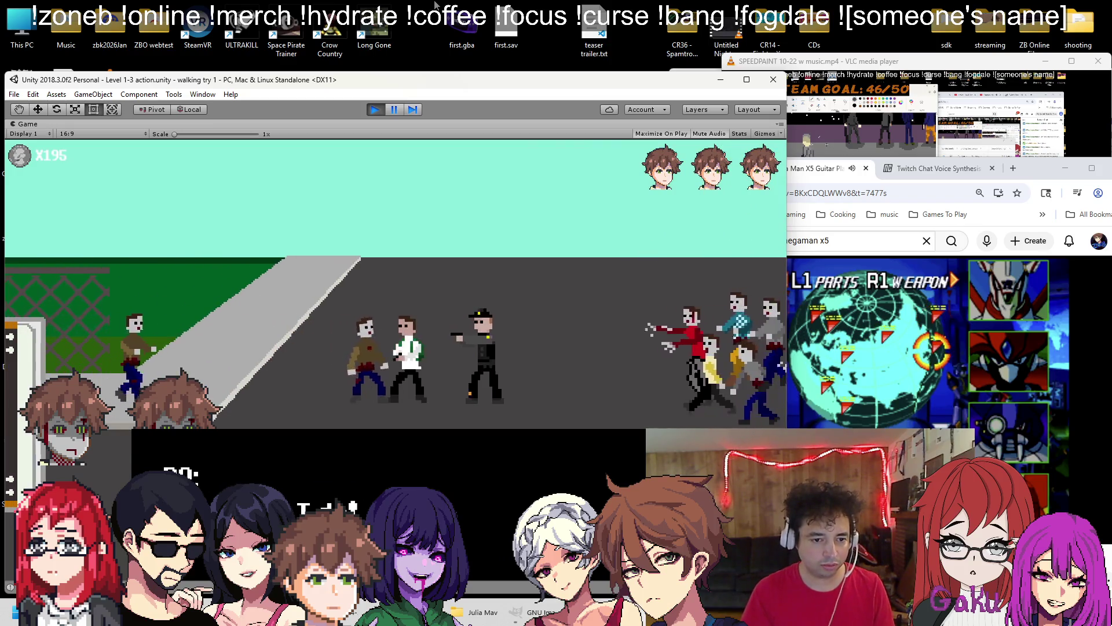
# Run and jump left along the fence to finish Level 1-3
pyautogui.press('Left')
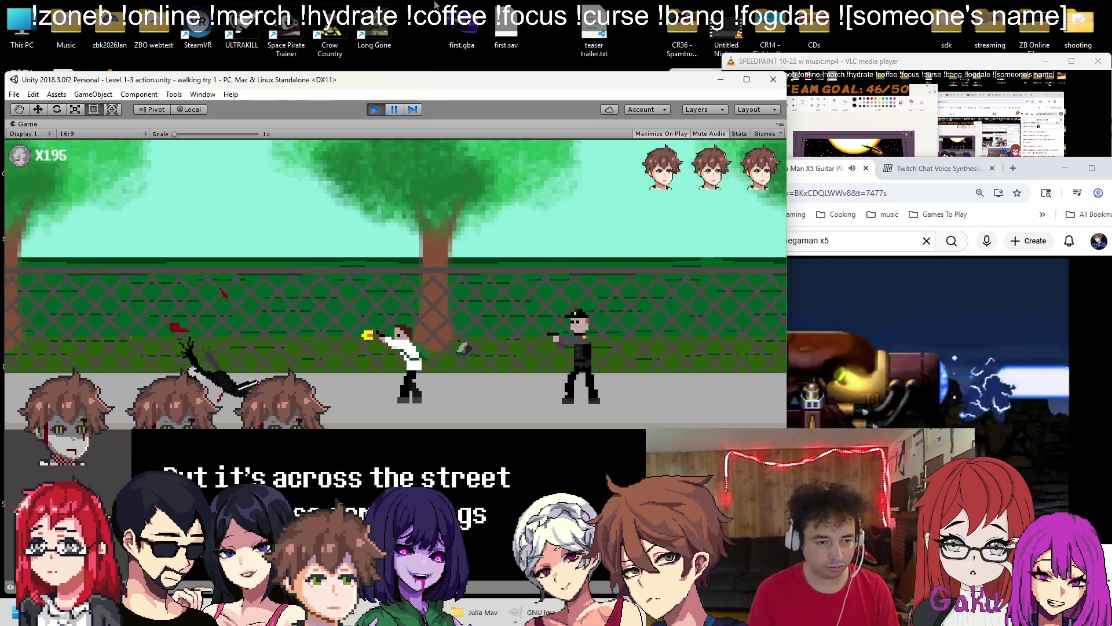
pyautogui.press('Left')
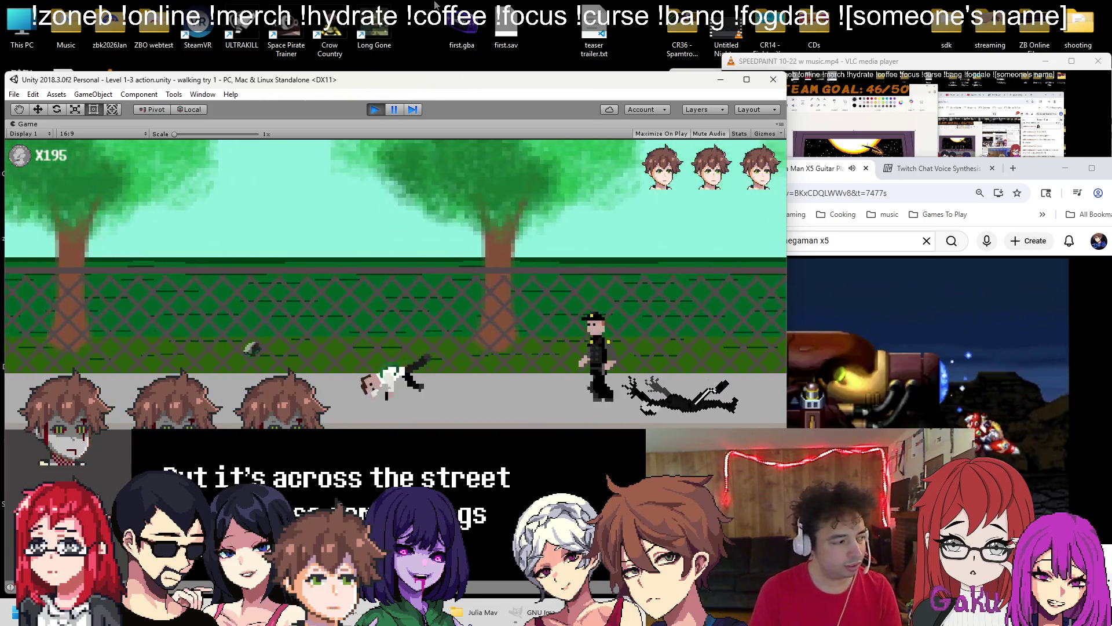
pyautogui.press('Left')
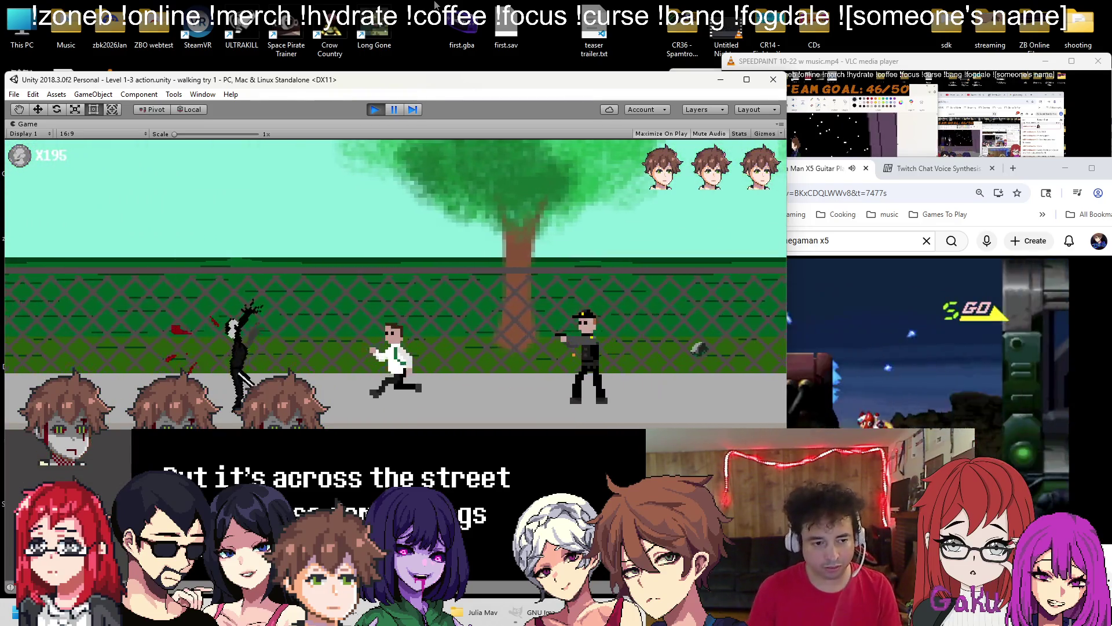
pyautogui.press('Left')
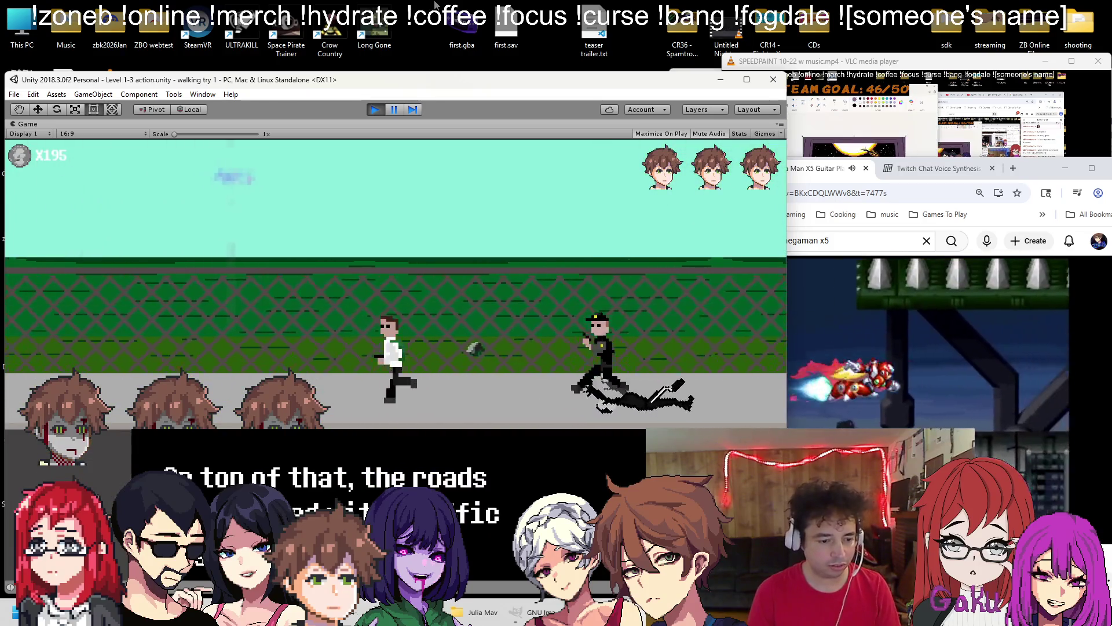
pyautogui.press('Left')
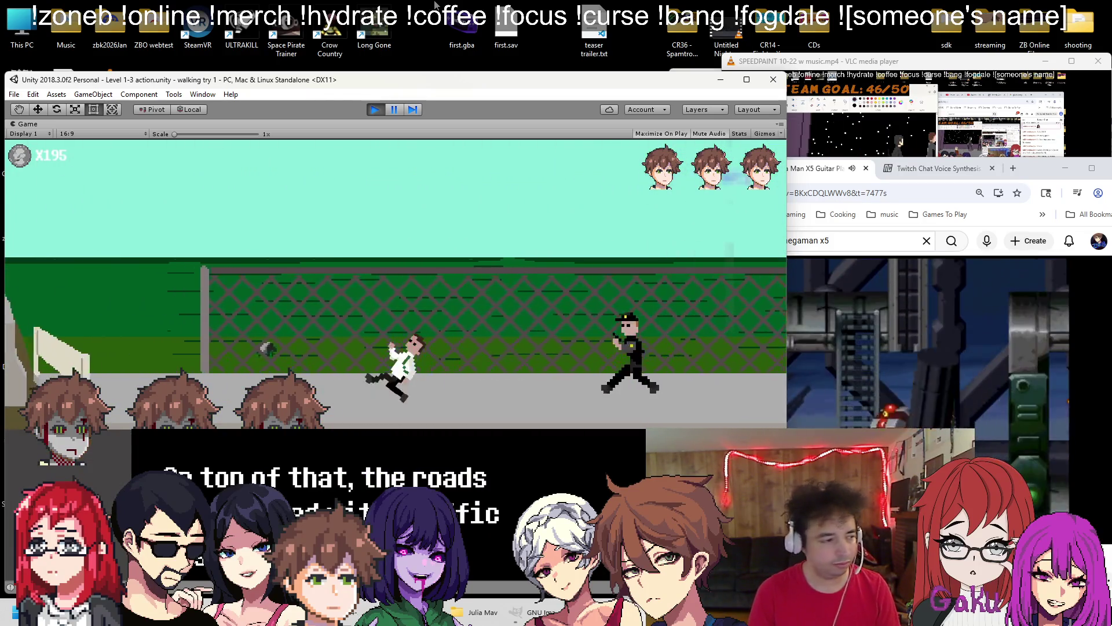
pyautogui.press('Left')
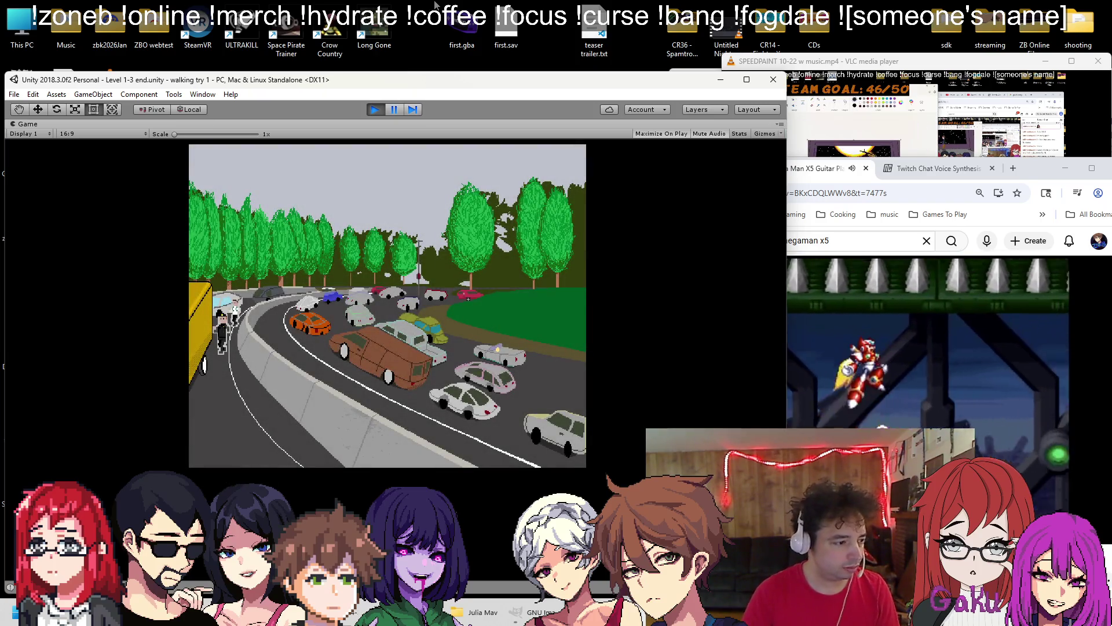
# Skip the Level 1-3 end cutscene and the Level 1-4 intro cutscene
pyautogui.press('Escape')
pyautogui.press('Return')
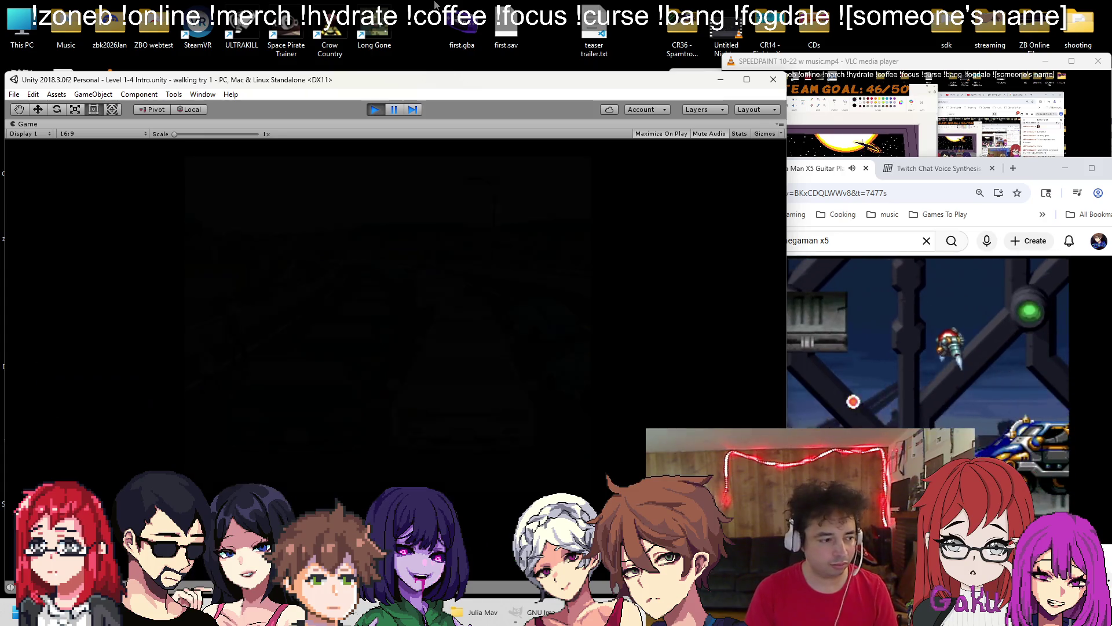
pyautogui.press('Escape')
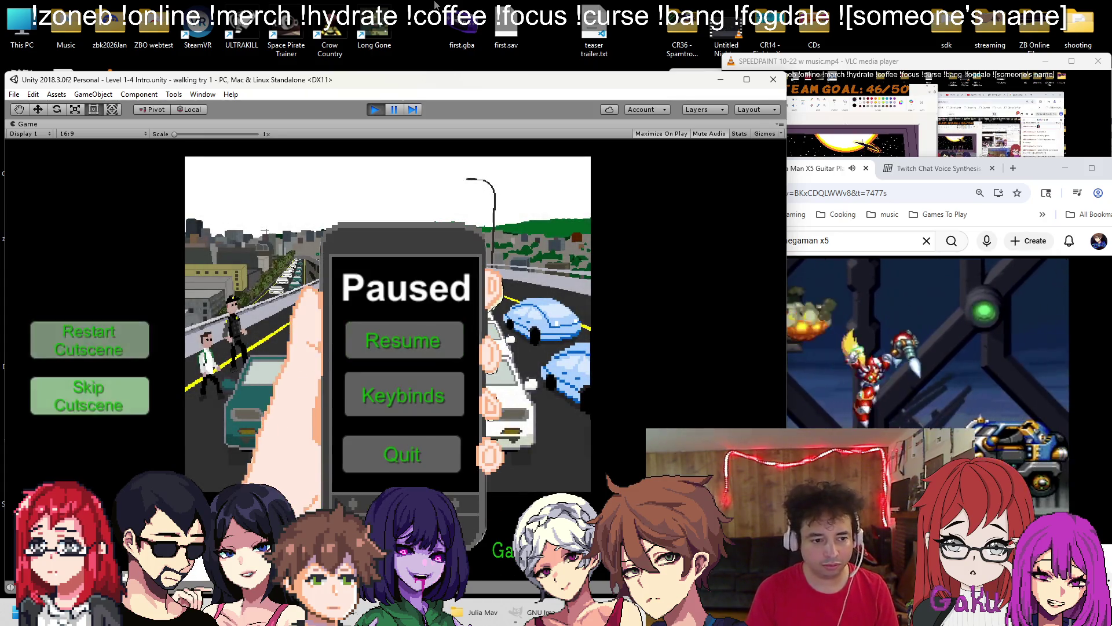
pyautogui.press('Down')
pyautogui.press('Return')
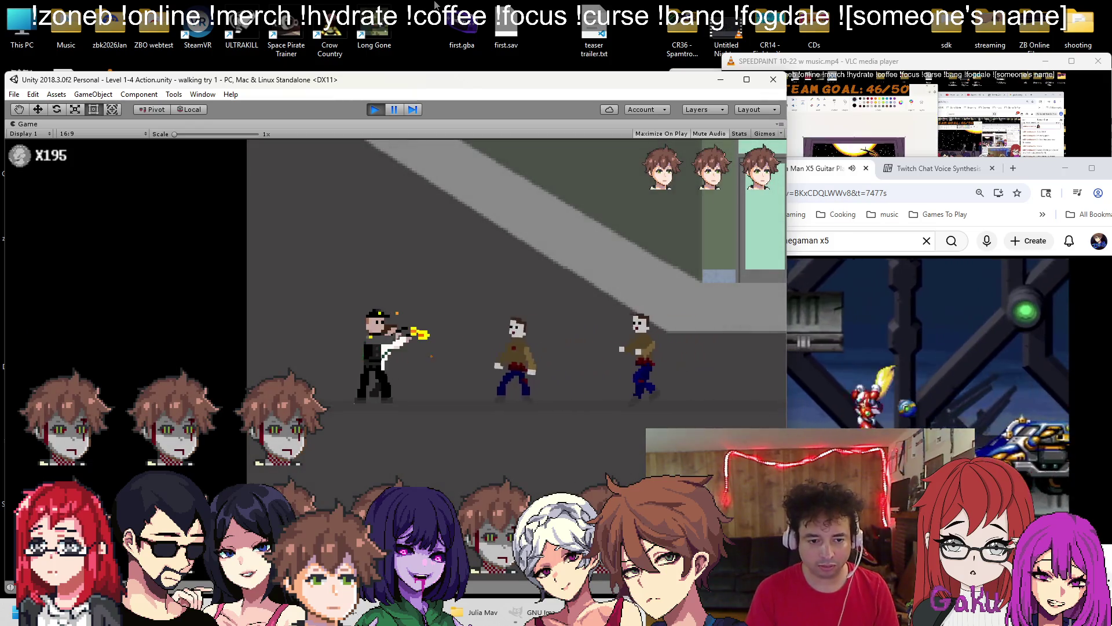